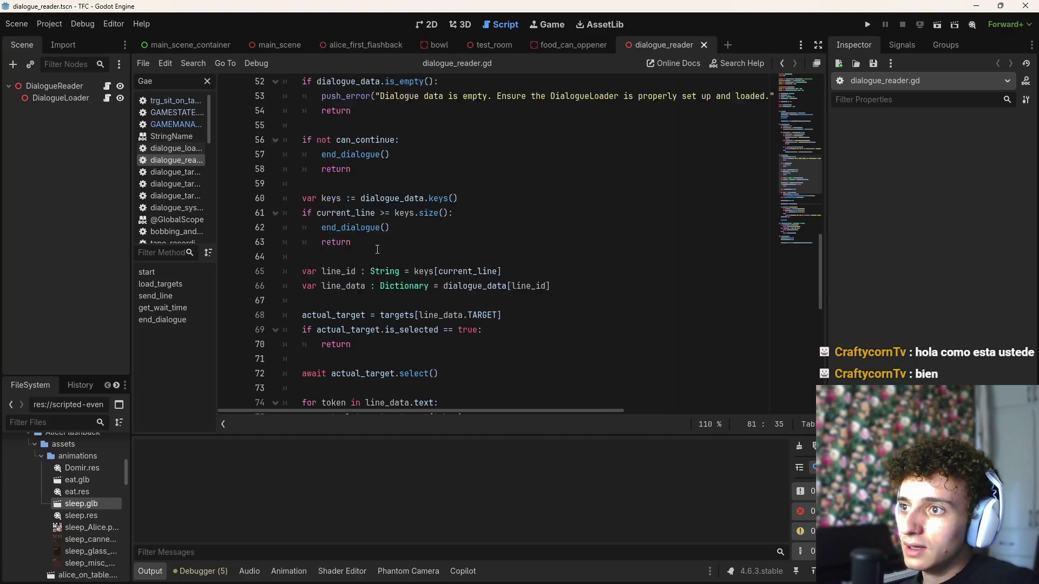
{"action": "scroll", "coordinate": [447, 244], "scroll_direction": "up", "scroll_amount": 3}
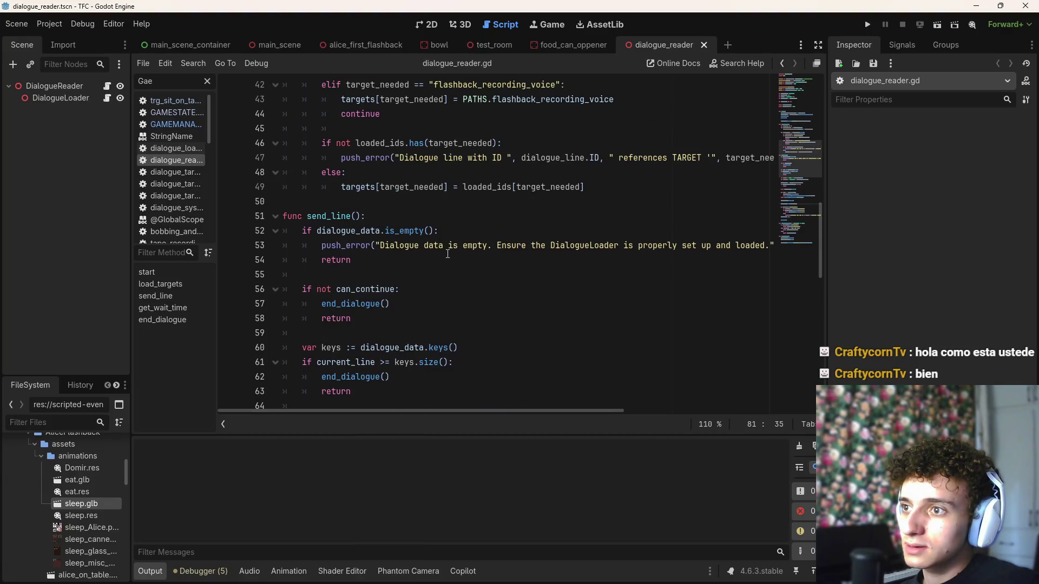
Look over the current_line declaration and find the line_sended.emit() call on line 81
{"action": "scroll", "coordinate": [455, 271], "scroll_direction": "down", "scroll_amount": 2}
{"action": "scroll", "coordinate": [456, 275], "scroll_direction": "down", "scroll_amount": 1}
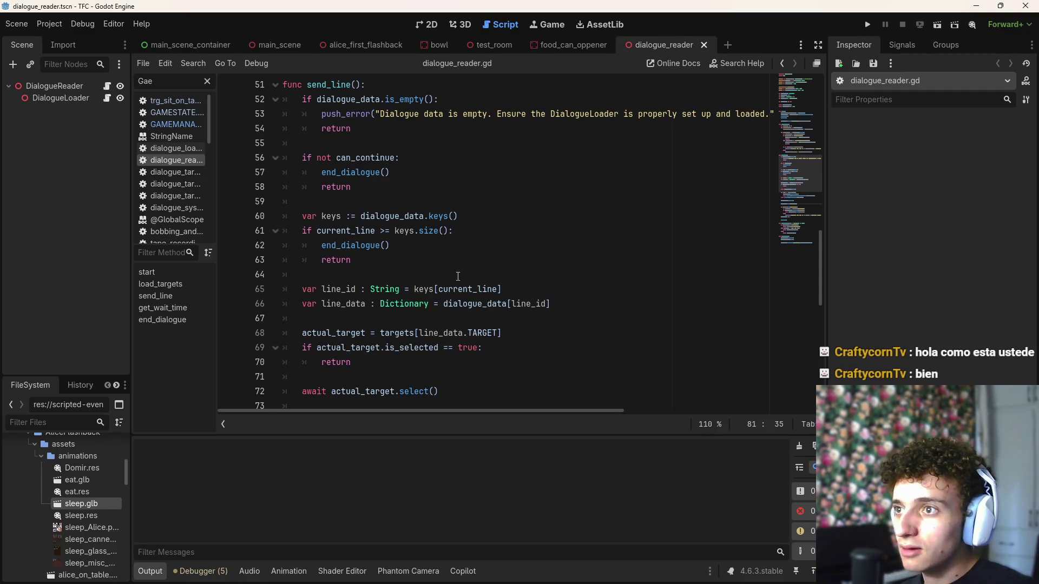
{"action": "scroll", "coordinate": [462, 279], "scroll_direction": "up", "scroll_amount": 2}
{"action": "scroll", "coordinate": [461, 282], "scroll_direction": "down", "scroll_amount": 2}
{"action": "scroll", "coordinate": [461, 284], "scroll_direction": "down", "scroll_amount": 2}
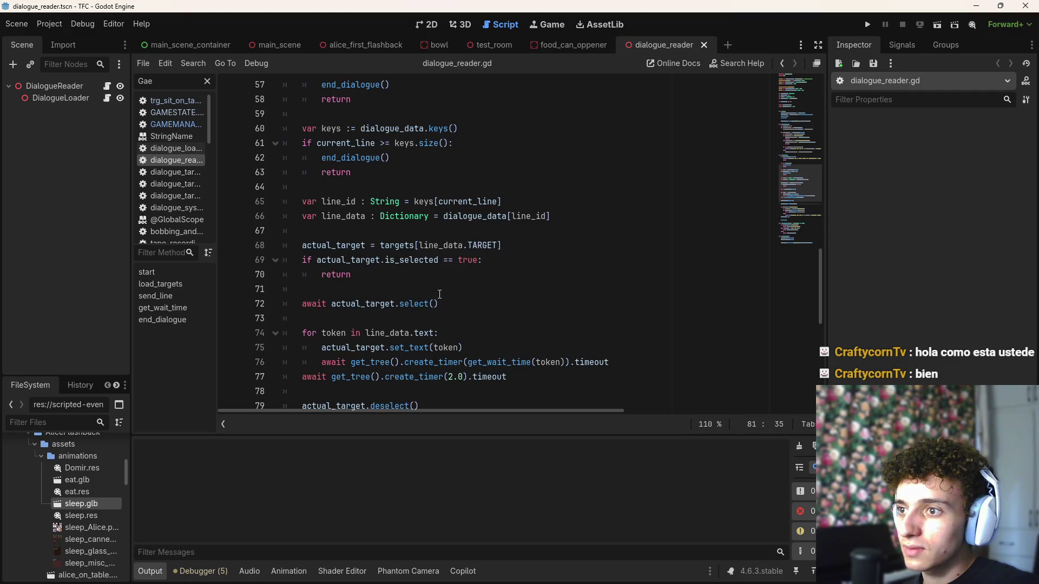
{"action": "scroll", "coordinate": [440, 294], "scroll_direction": "down", "scroll_amount": 3}
{"action": "left_click", "coordinate": [408, 310], "text": "ctrl"}
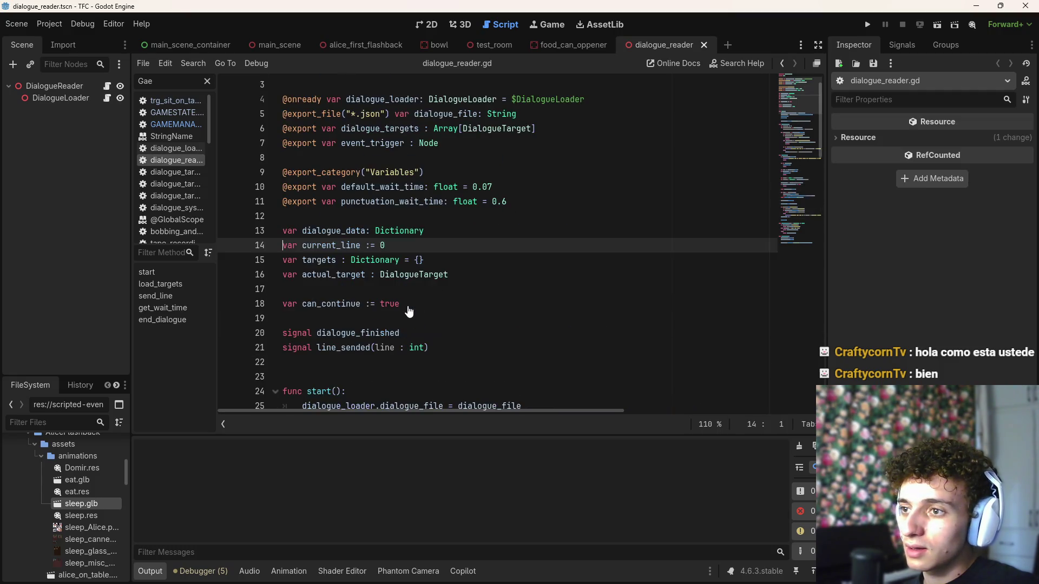
{"action": "left_click", "coordinate": [434, 245]}
{"action": "mouse_move", "coordinate": [822, 88]}
{"action": "left_mouse_down"}
{"action": "mouse_move", "coordinate": [800, 236]}
{"action": "mouse_move", "coordinate": [803, 209]}
{"action": "left_mouse_up"}
{"action": "scroll", "coordinate": [469, 319], "scroll_direction": "up", "scroll_amount": 3}
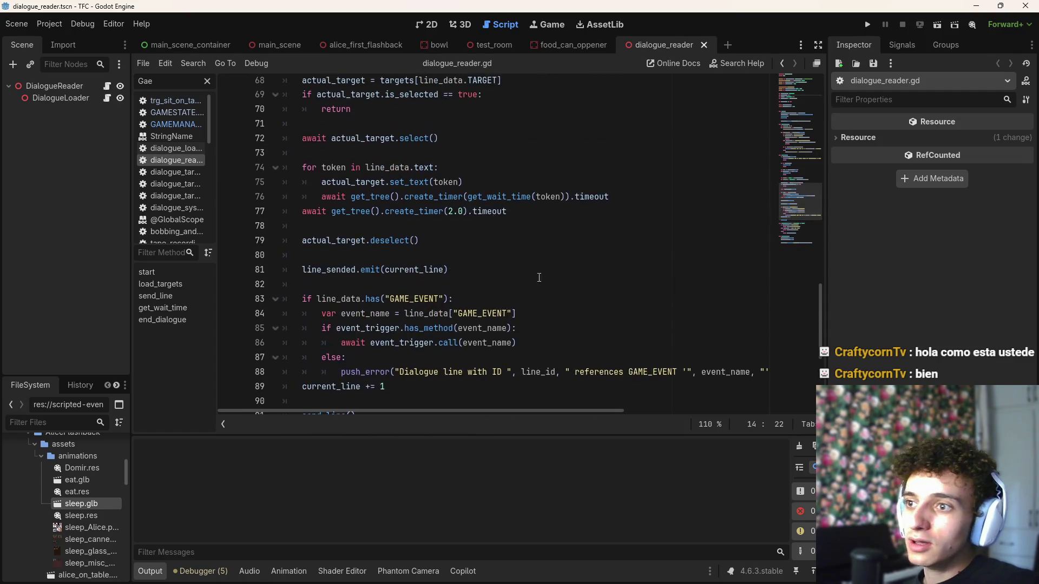
{"action": "left_click", "coordinate": [466, 314]}
{"action": "scroll", "coordinate": [469, 323], "scroll_direction": "down", "scroll_amount": 3}
{"action": "scroll", "coordinate": [469, 323], "scroll_direction": "up", "scroll_amount": 2}
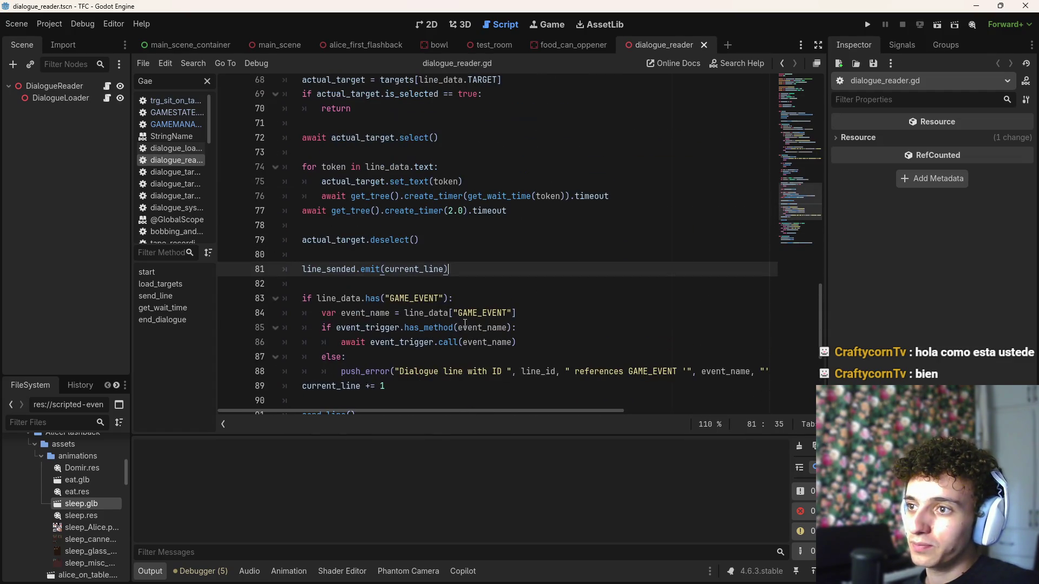
Replace current_line in line 81's line_sended.emit() with line_data.text
{"action": "left_click_drag", "start_coordinate": [444, 269], "coordinate": [385, 270]}
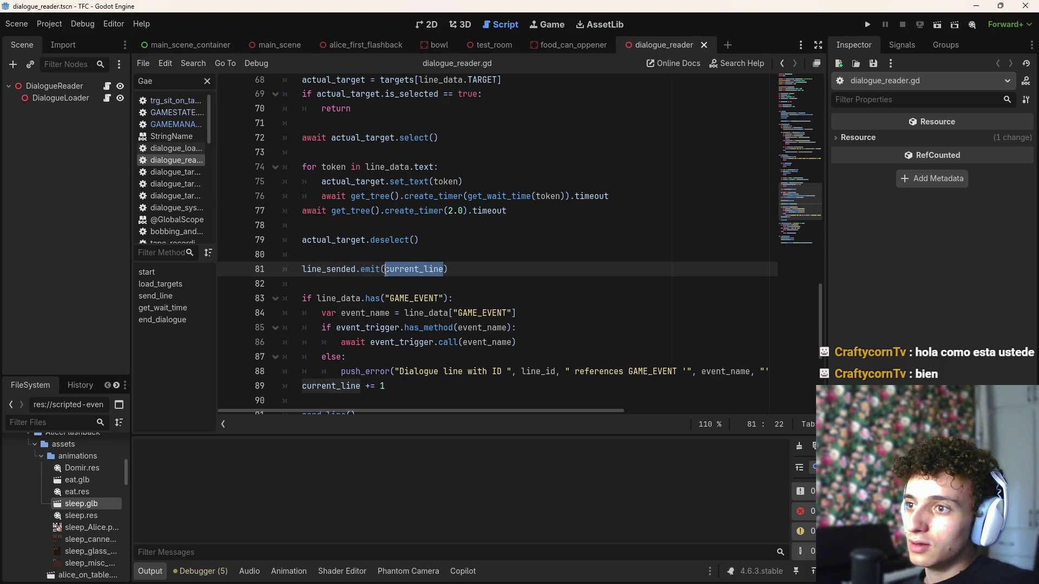
{"action": "scroll", "coordinate": [561, 298], "scroll_direction": "up", "scroll_amount": 1}
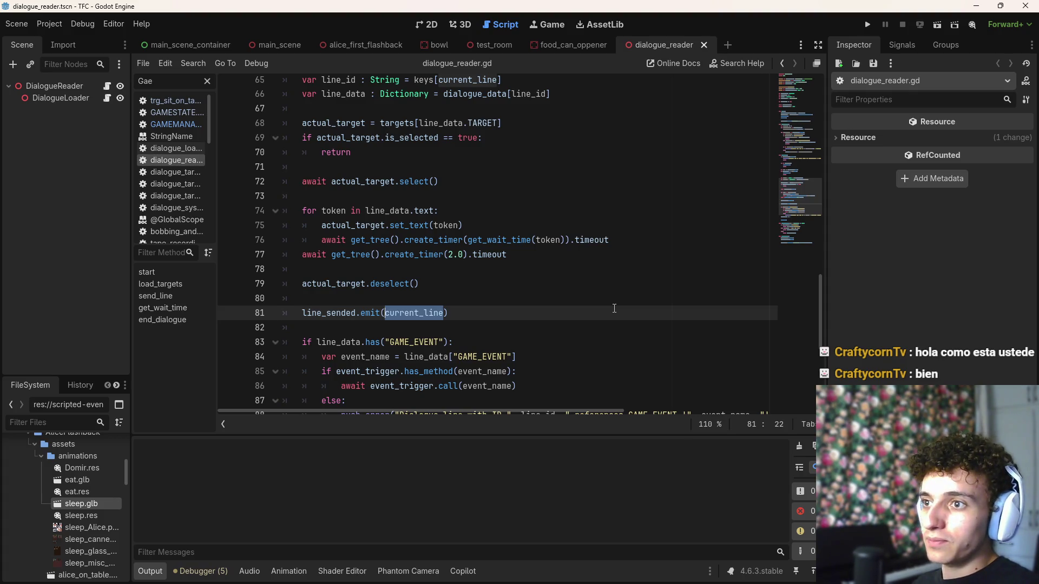
{"action": "type", "text": "line_"}
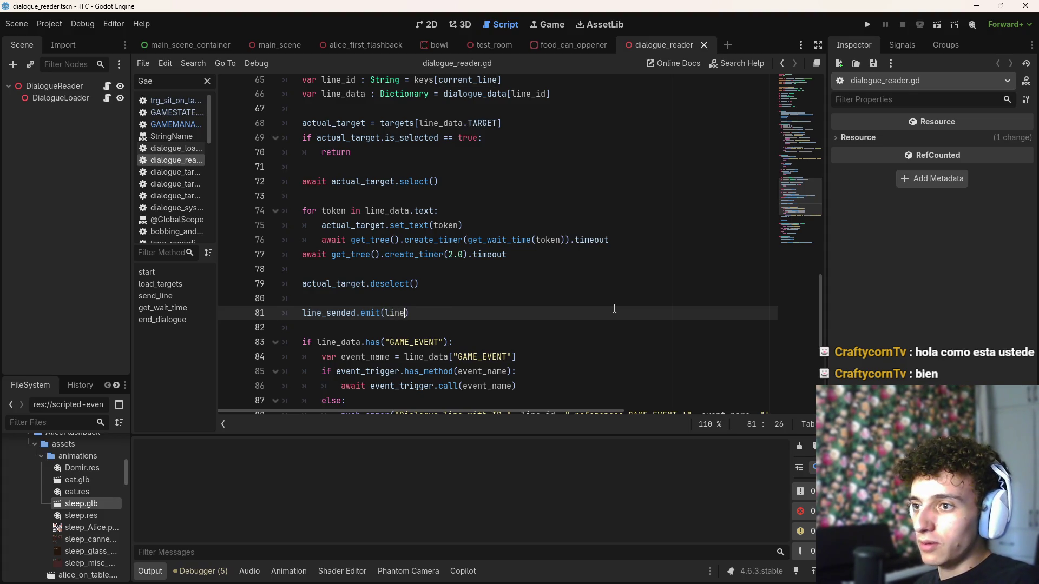
{"action": "key", "text": "Return"}
{"action": "type", "text": ".du"}
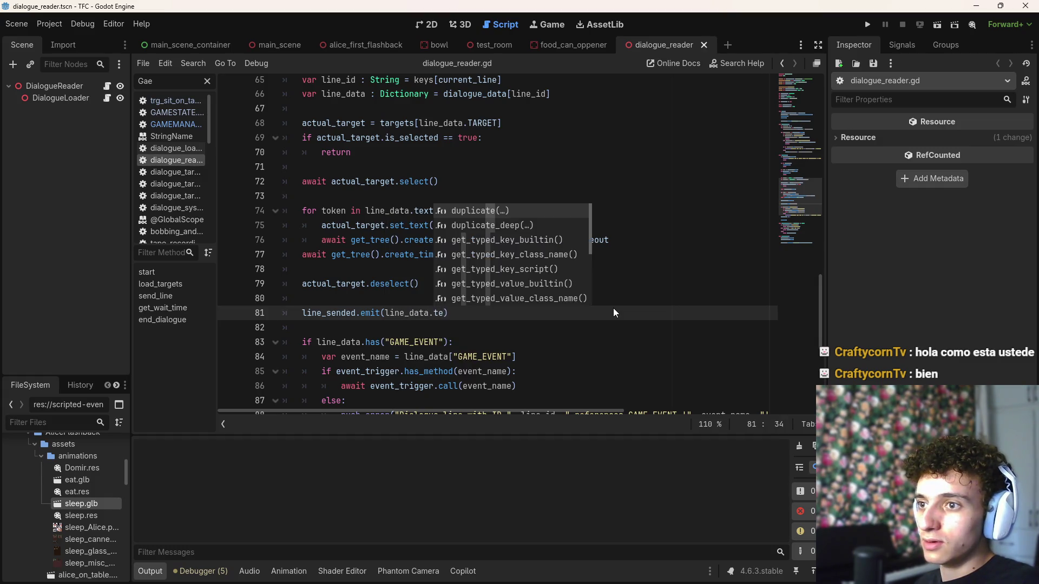
{"action": "key", "text": "Return"}
{"action": "key", "text": "BackSpace"}
{"action": "key", "text": "BackSpace"}
{"action": "key", "text": "BackSpace"}
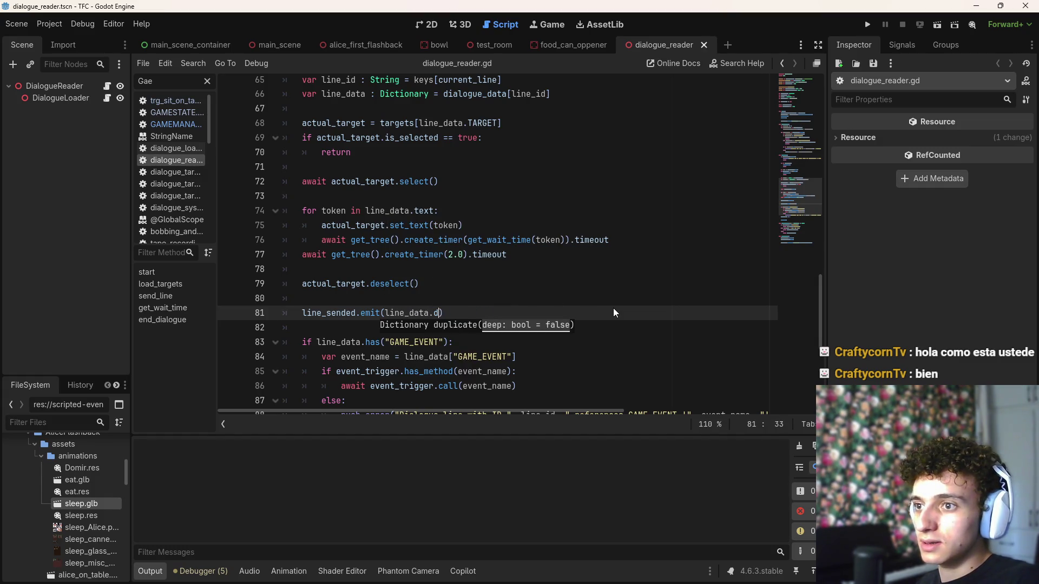
{"action": "type", "text": "text)"}
Save dialogue_reader.gd
{"action": "key", "text": "ctrl+s"}
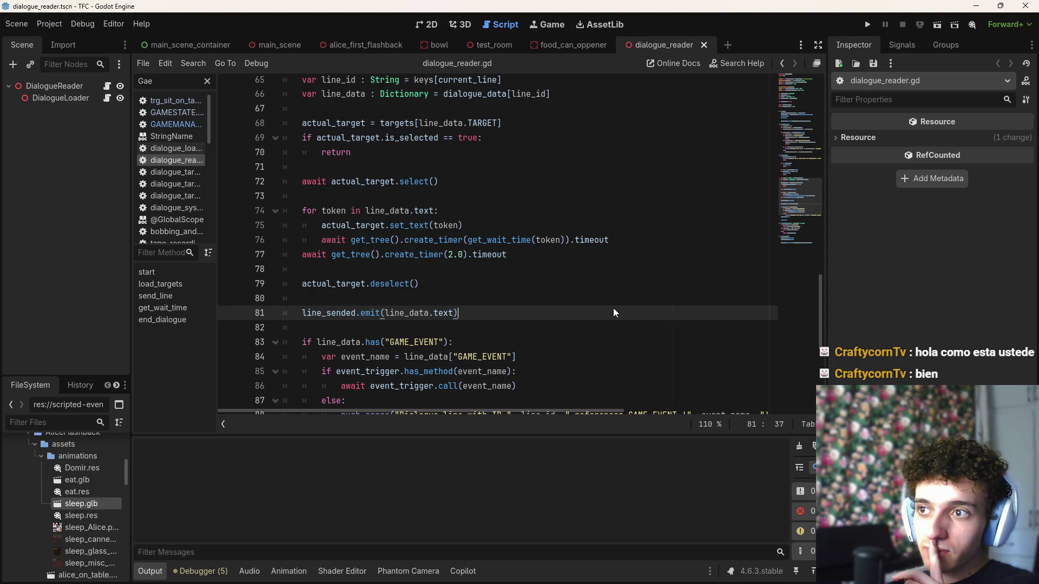
{"action": "key", "text": "ctrl+s"}
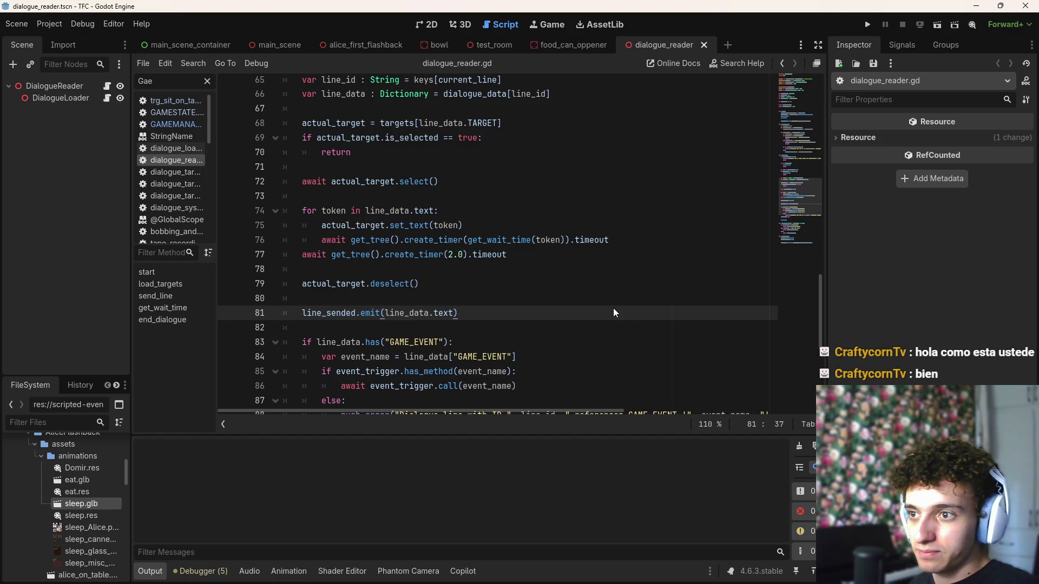
{"action": "scroll", "coordinate": [613, 313], "scroll_direction": "down", "scroll_amount": 6}
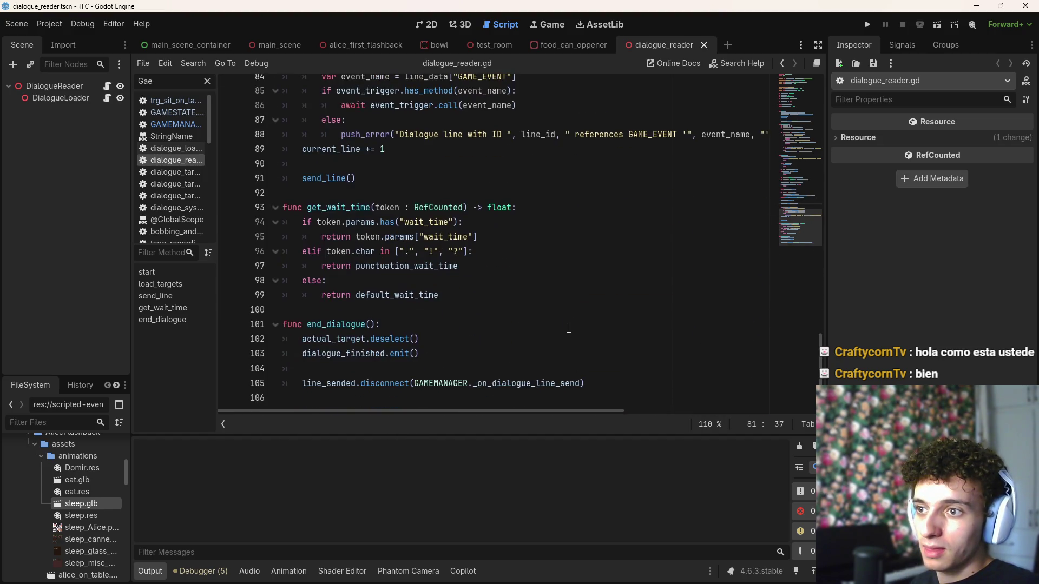
Save the reader script, then open dialogue_loader.gd from the DialogueLoader node's script icon
{"action": "scroll", "coordinate": [566, 328], "scroll_direction": "up", "scroll_amount": 5}
{"action": "key", "text": "ctrl+s"}
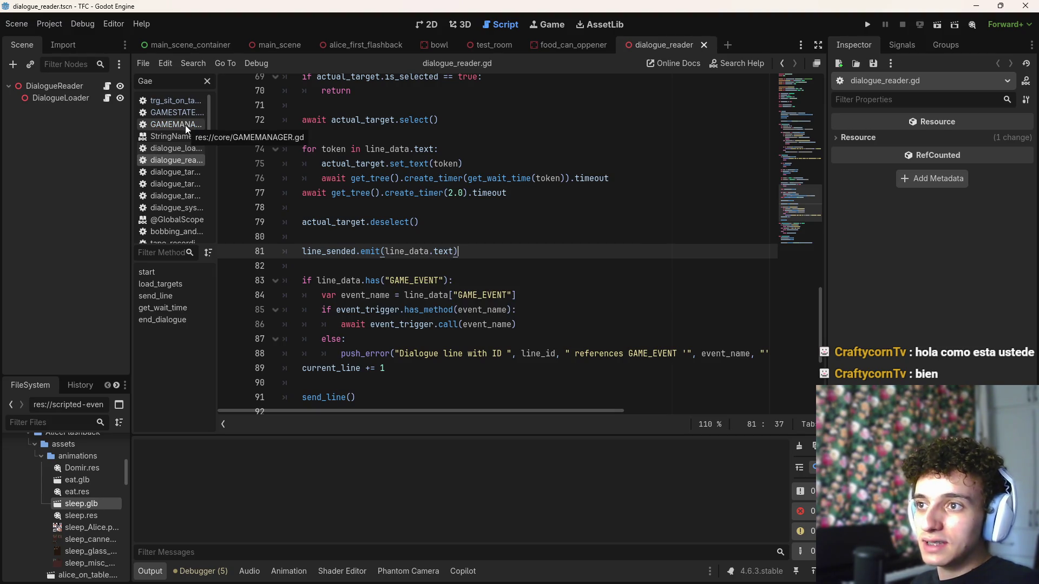
{"action": "scroll", "coordinate": [448, 236], "scroll_direction": "up", "scroll_amount": 3}
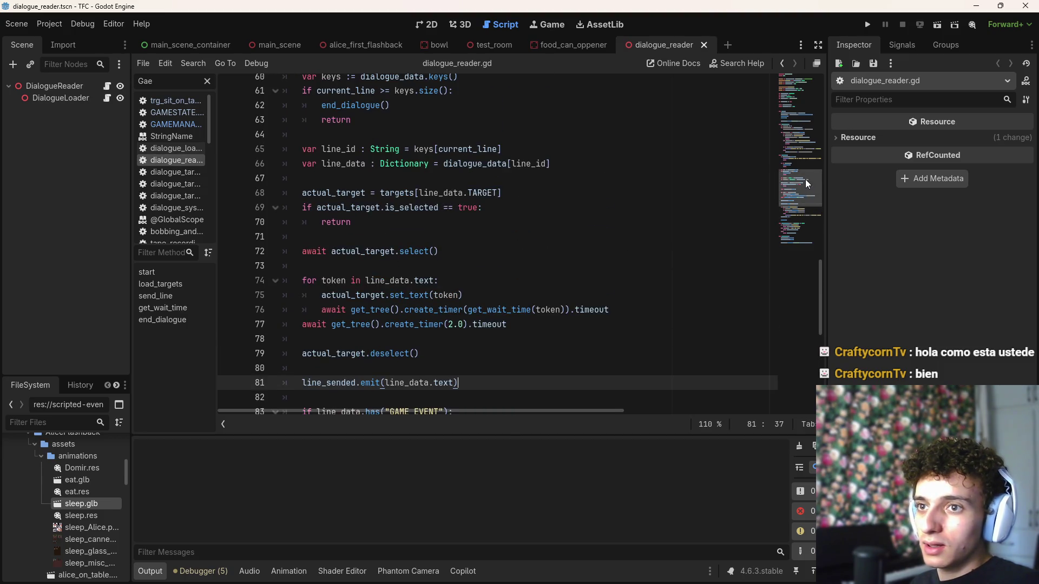
{"action": "mouse_move", "coordinate": [800, 192]}
{"action": "left_mouse_down"}
{"action": "mouse_move", "coordinate": [814, 106]}
{"action": "mouse_move", "coordinate": [812, 213]}
{"action": "left_mouse_up"}
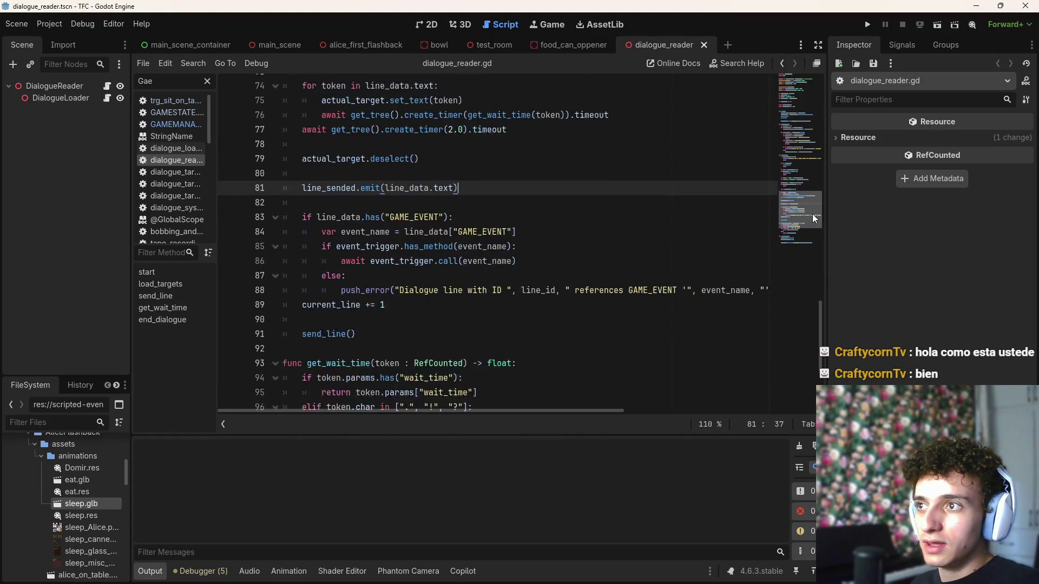
{"action": "left_click", "coordinate": [106, 98]}
{"action": "scroll", "coordinate": [550, 212], "scroll_direction": "down", "scroll_amount": 8}
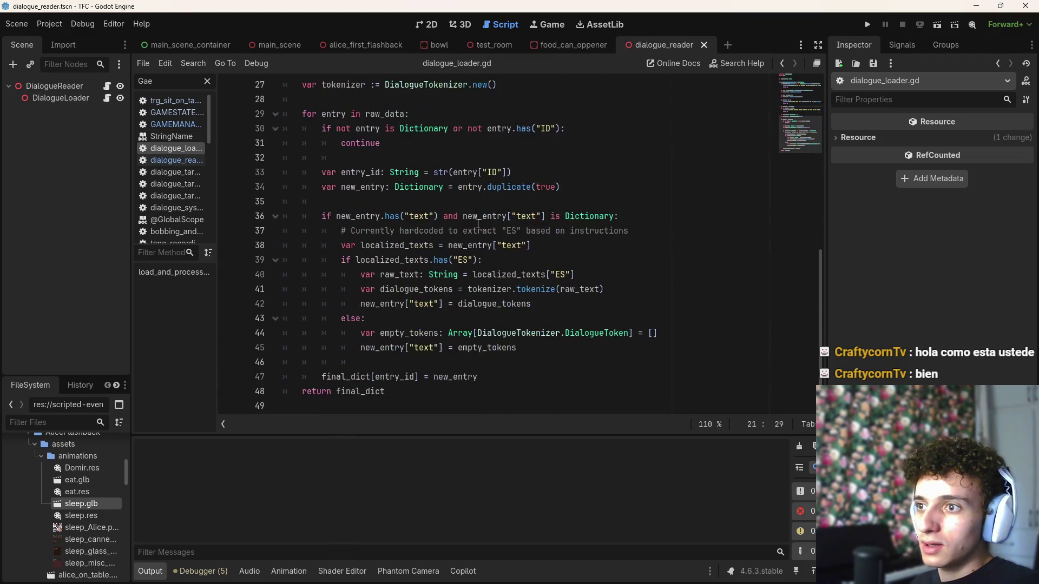
Switch back to dialogue_reader.gd and scroll through it
{"action": "scroll", "coordinate": [472, 227], "scroll_direction": "up", "scroll_amount": 9}
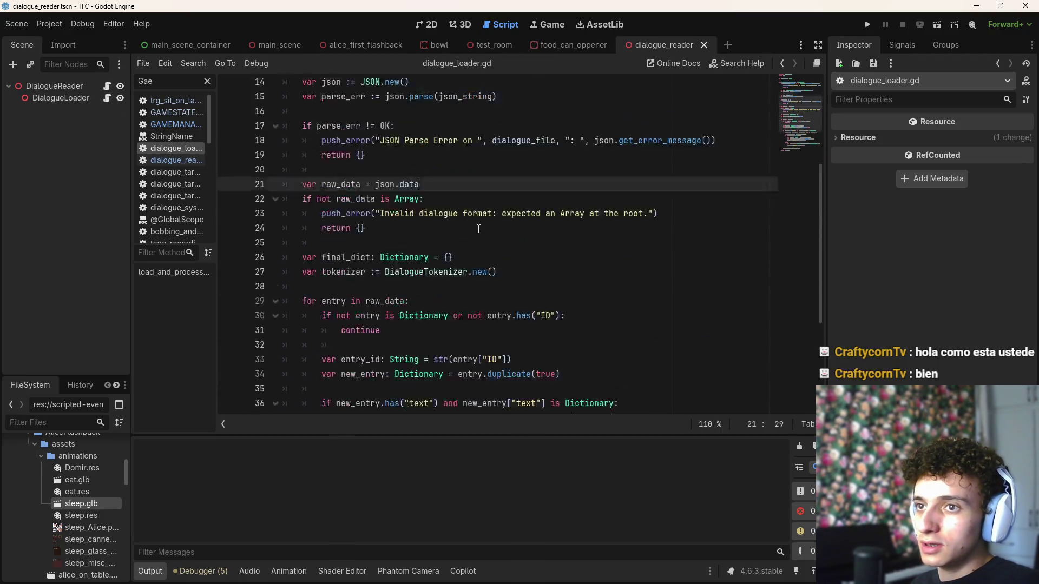
{"action": "left_click", "coordinate": [107, 86]}
{"action": "scroll", "coordinate": [494, 239], "scroll_direction": "up", "scroll_amount": 8}
{"action": "scroll", "coordinate": [493, 240], "scroll_direction": "up", "scroll_amount": 5}
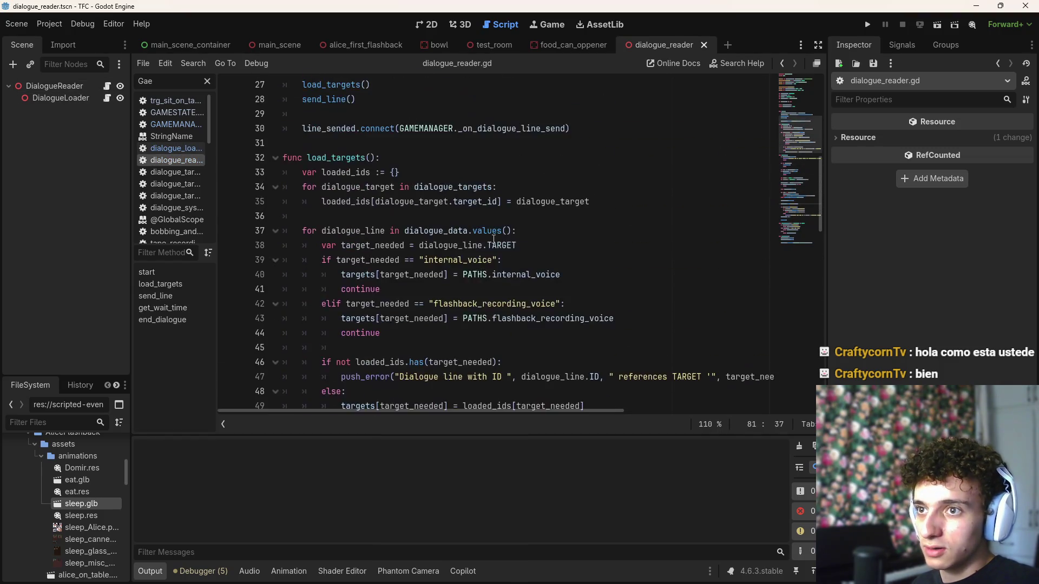
{"action": "scroll", "coordinate": [493, 239], "scroll_direction": "down", "scroll_amount": 5}
{"action": "mouse_move", "coordinate": [787, 162]}
{"action": "left_mouse_down"}
{"action": "mouse_move", "coordinate": [788, 117]}
{"action": "mouse_move", "coordinate": [777, 247]}
{"action": "mouse_move", "coordinate": [788, 115]}
{"action": "mouse_move", "coordinate": [788, 152]}
{"action": "mouse_move", "coordinate": [790, 141]}
{"action": "left_mouse_up"}
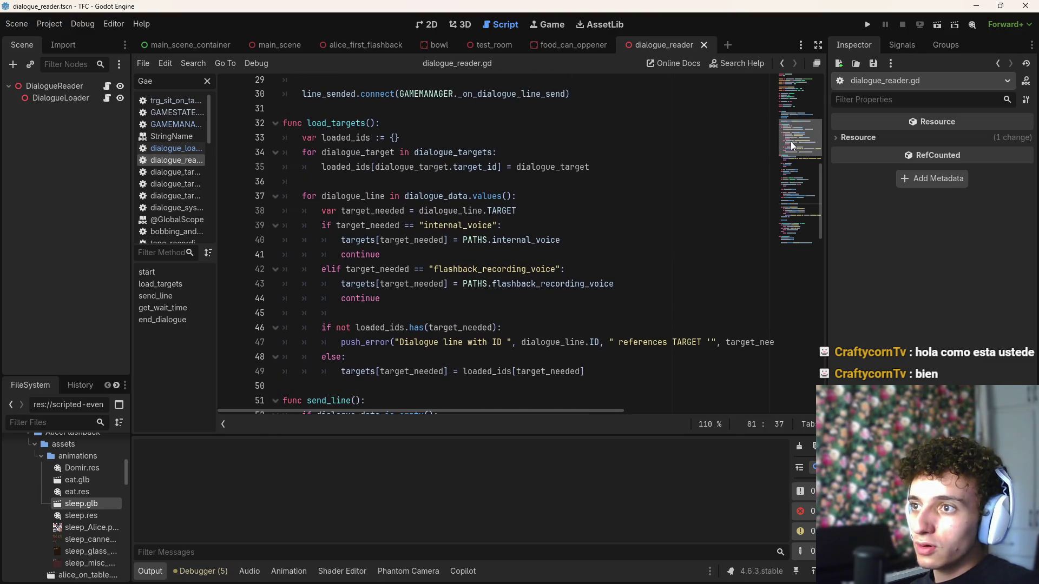
Open dialogue_loader.gd and inspect the DialogueTokenizer class and DialogueToken's char property
{"action": "left_click", "coordinate": [107, 98]}
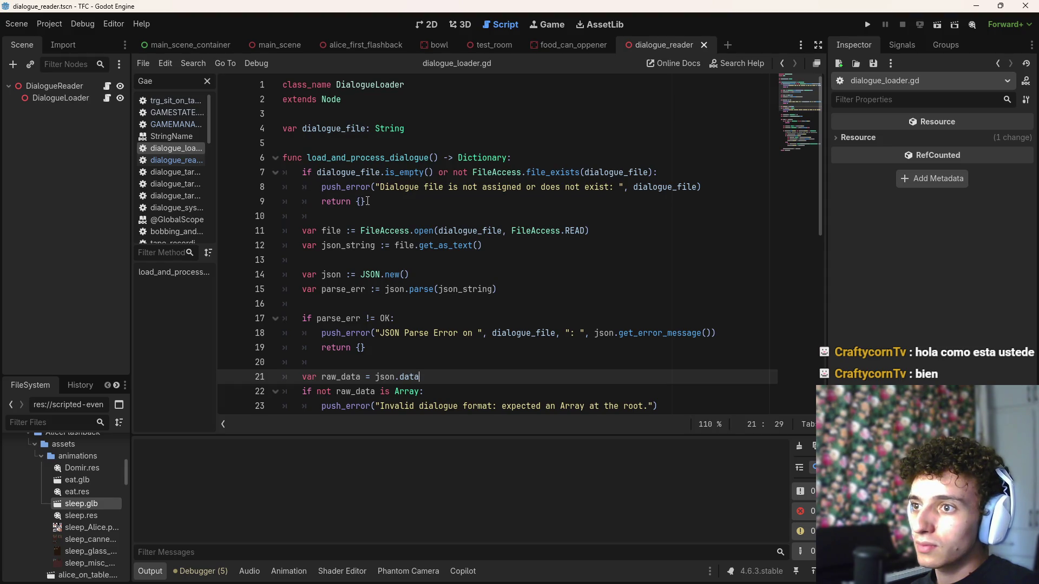
{"action": "scroll", "coordinate": [367, 201], "scroll_direction": "down", "scroll_amount": 2}
{"action": "scroll", "coordinate": [367, 204], "scroll_direction": "down", "scroll_amount": 5}
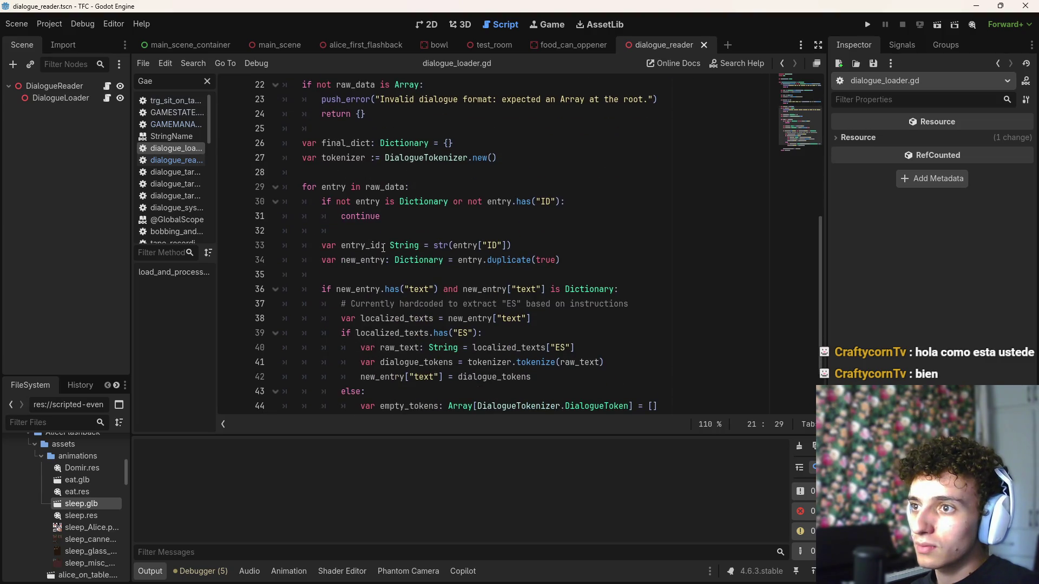
{"action": "left_click", "coordinate": [466, 159], "text": "ctrl"}
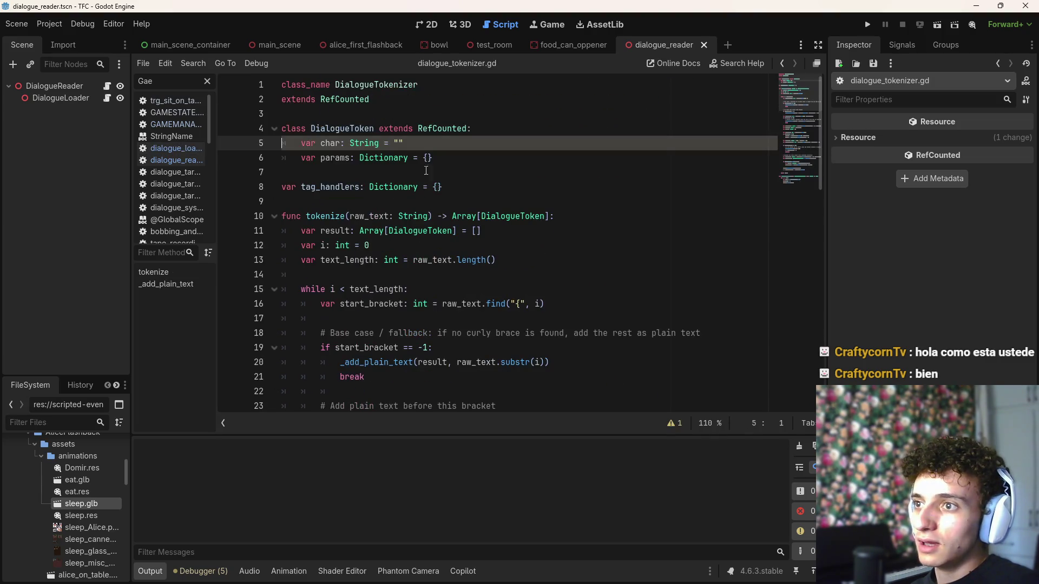
{"action": "double_click", "coordinate": [372, 129]}
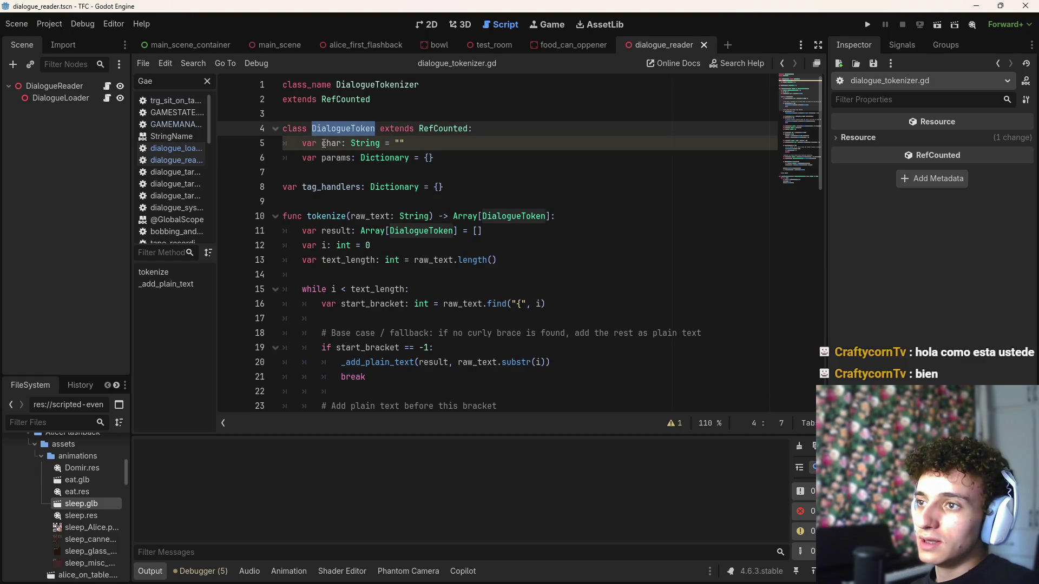
{"action": "double_click", "coordinate": [339, 144]}
Step back through the script history past dialogue_loader.gd to dialogue_reader.gd
{"action": "left_click", "coordinate": [781, 65]}
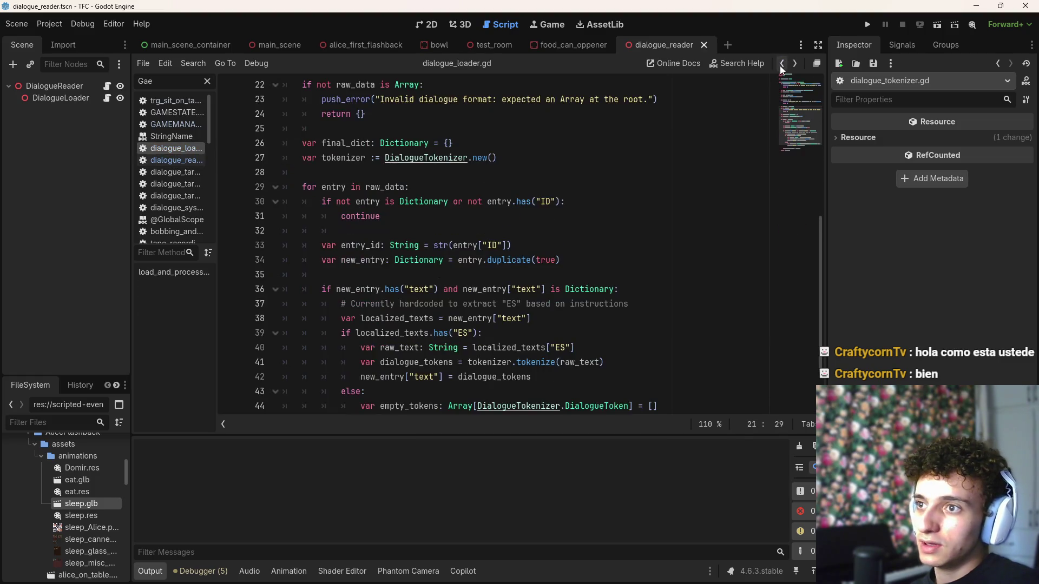
{"action": "left_click", "coordinate": [782, 67]}
{"action": "left_click", "coordinate": [782, 65]}
{"action": "left_click", "coordinate": [782, 65]}
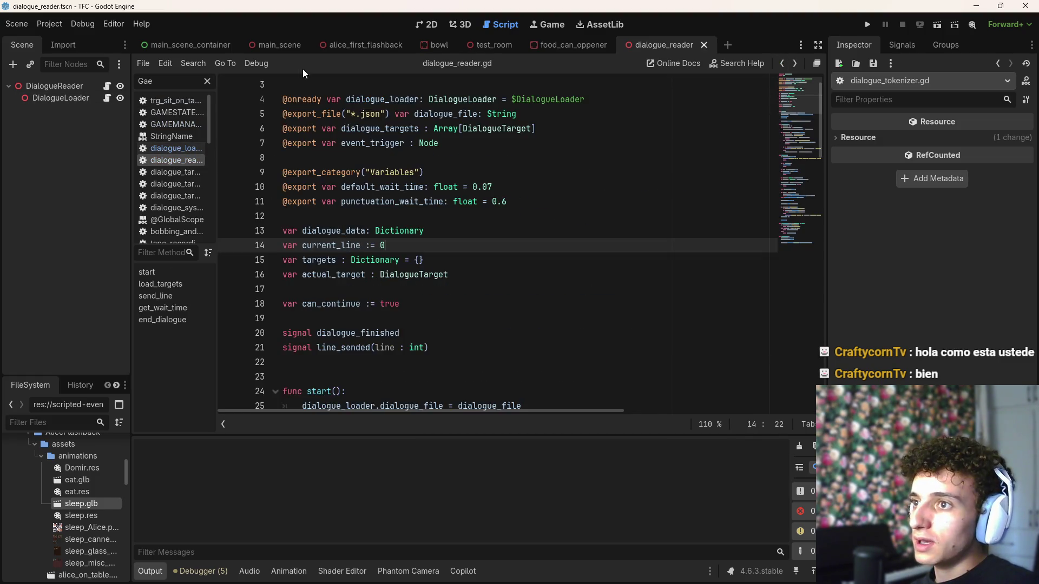
Open GAMEMANAGER.gd and delete the pass placeholder on line 39 of _on_dialogue_line_send
{"action": "left_click", "coordinate": [177, 125]}
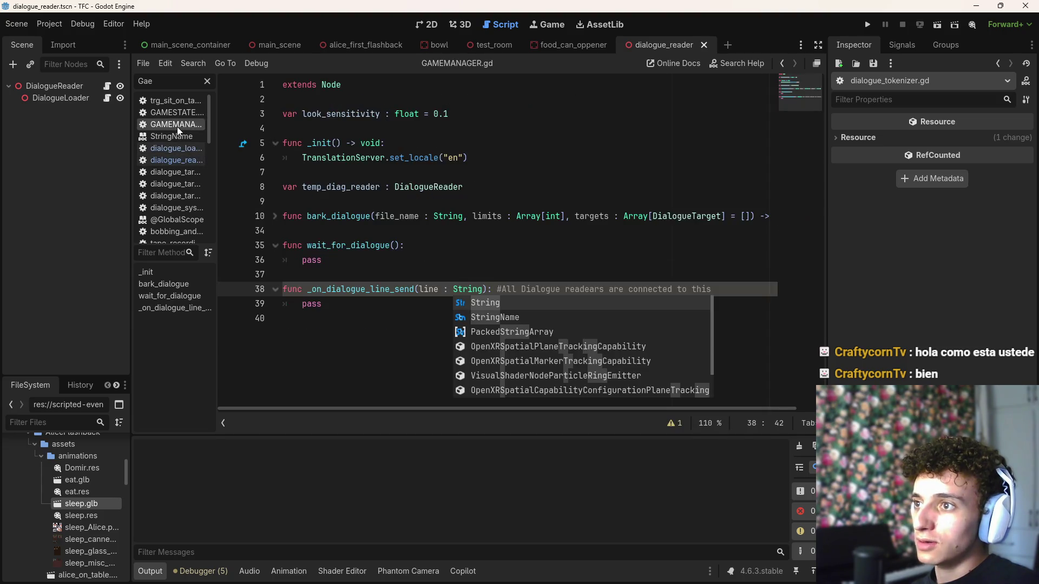
{"action": "key", "text": "Escape"}
{"action": "left_click_drag", "start_coordinate": [322, 304], "coordinate": [301, 304]}
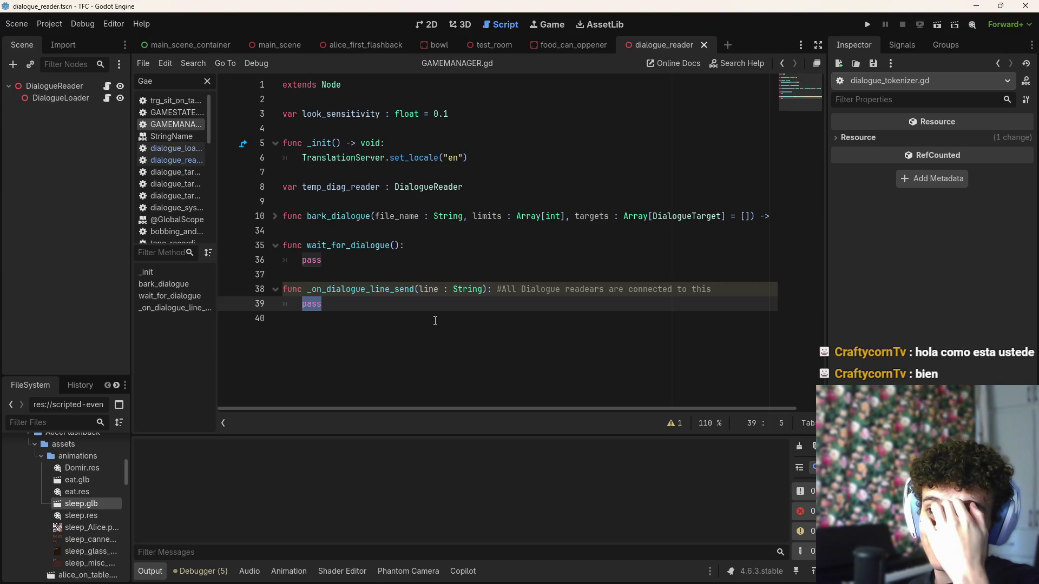
{"action": "key", "text": "BackSpace"}
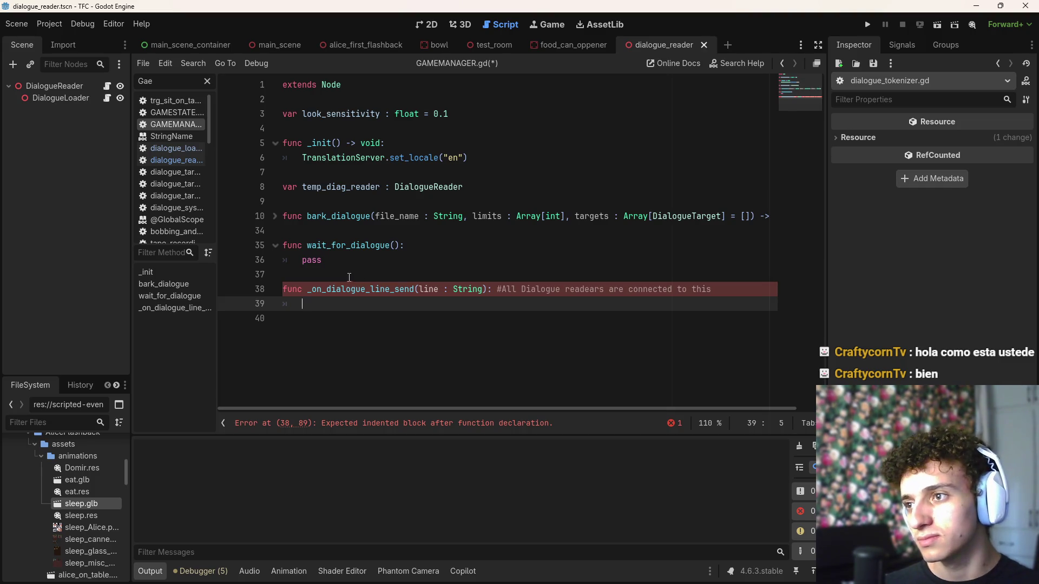
Restore pass on line 39, save, and delete the wait_for_dialogue function
{"action": "type", "text": "pass"}
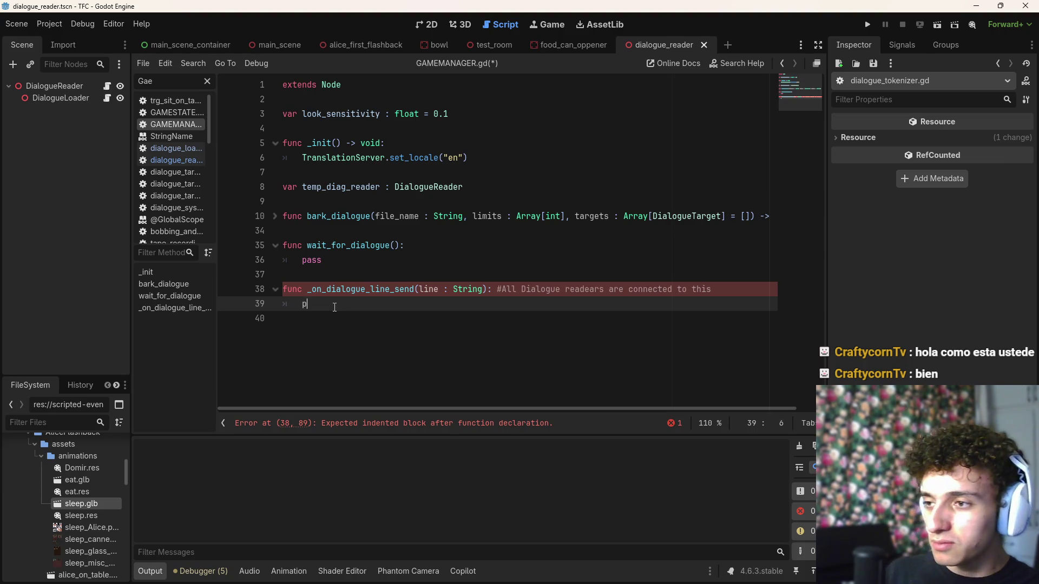
{"action": "key", "text": "ctrl+s"}
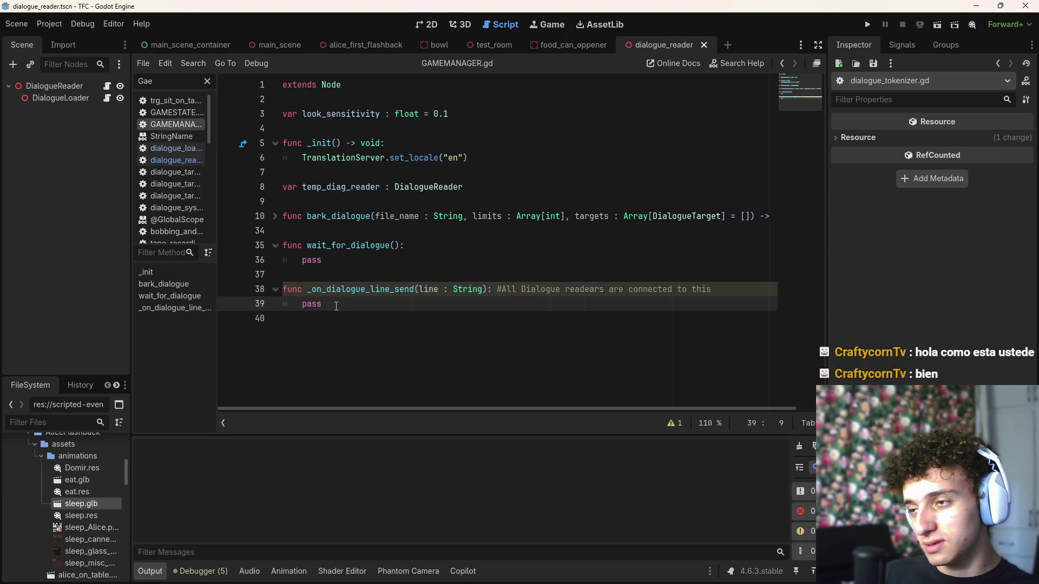
{"action": "left_click_drag", "start_coordinate": [334, 259], "coordinate": [282, 245]}
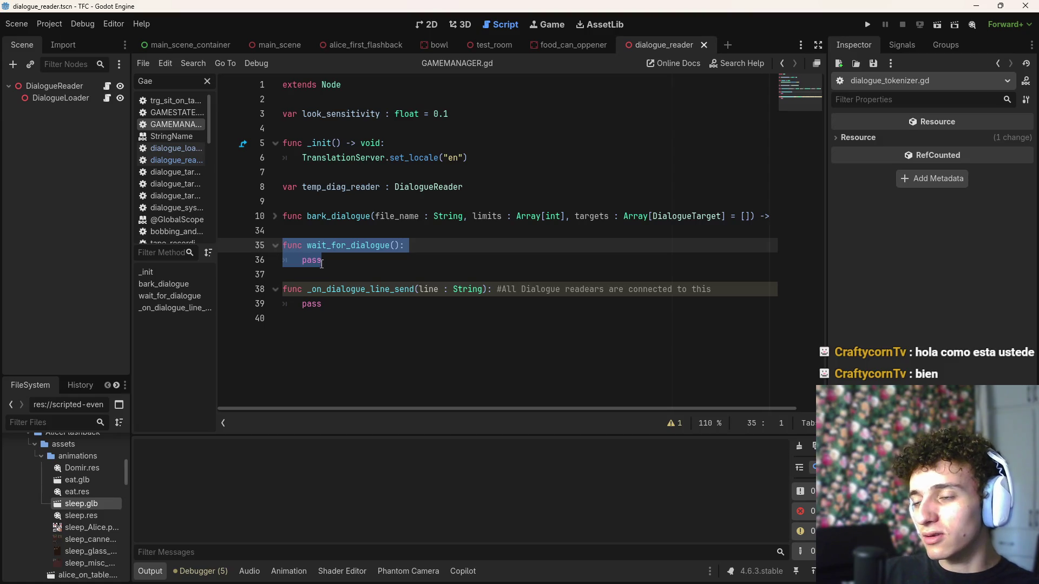
{"action": "double_click", "coordinate": [301, 260]}
{"action": "left_click_drag", "start_coordinate": [351, 245], "coordinate": [390, 245]}
{"action": "left_click", "coordinate": [406, 269]}
{"action": "key", "text": "BackSpace"}
{"action": "key", "text": "BackSpace"}
{"action": "key", "text": "BackSpace"}
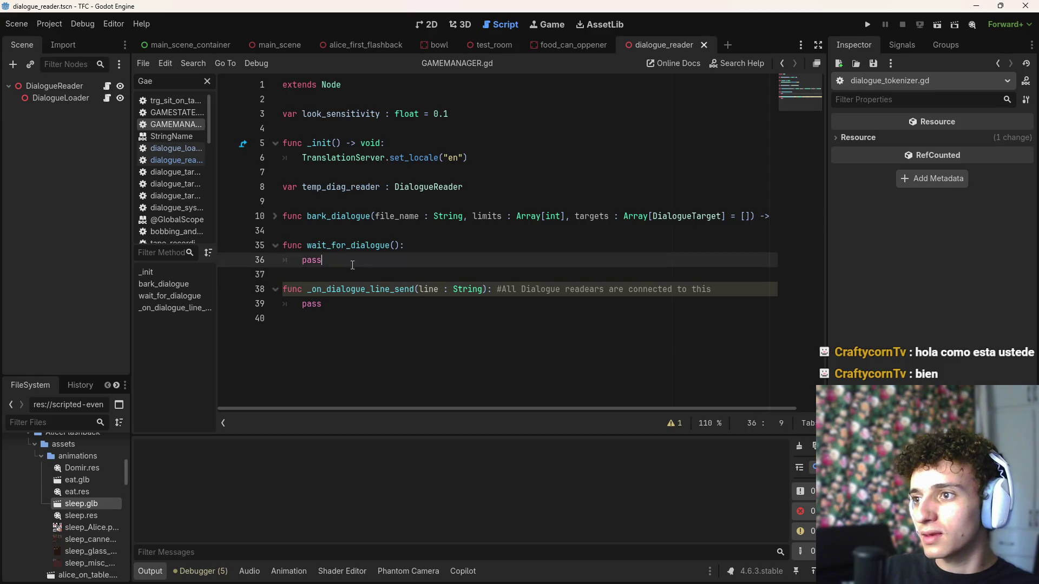
Fold bark_dialogue and save GAMEMANAGER.gd
{"action": "left_click", "coordinate": [275, 216]}
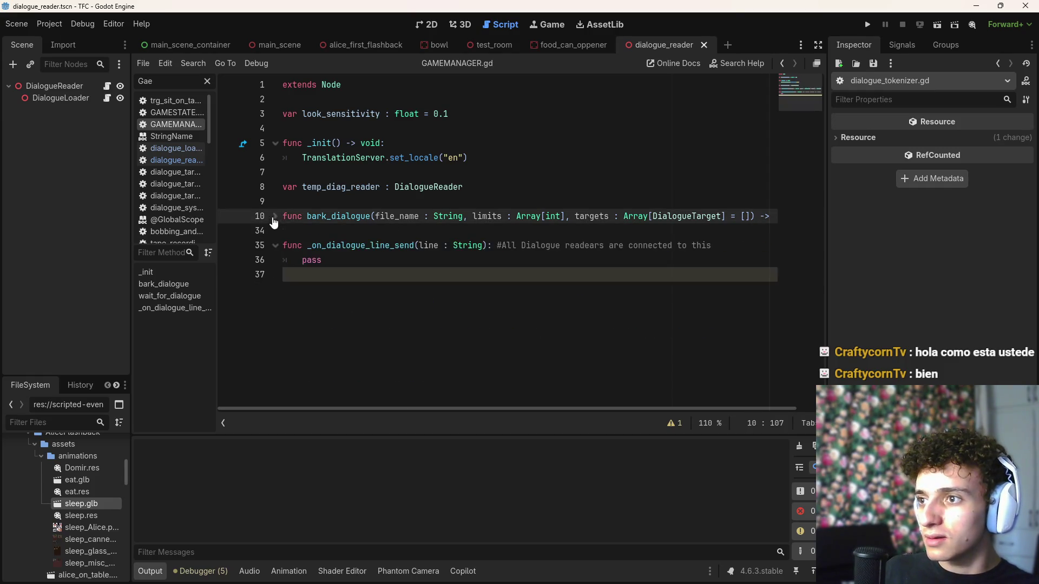
{"action": "left_click", "coordinate": [360, 315]}
{"action": "key", "text": "ctrl+s"}
Open GAMESTATE.gd and inspect wait_for_event and its is_event_registered check
{"action": "left_click", "coordinate": [174, 112]}
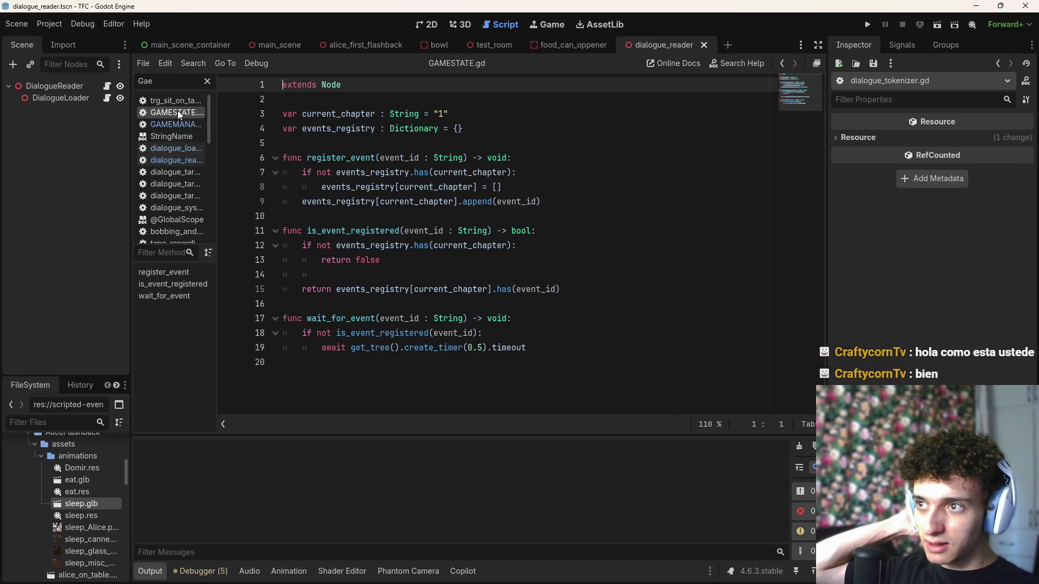
{"action": "left_click", "coordinate": [550, 317]}
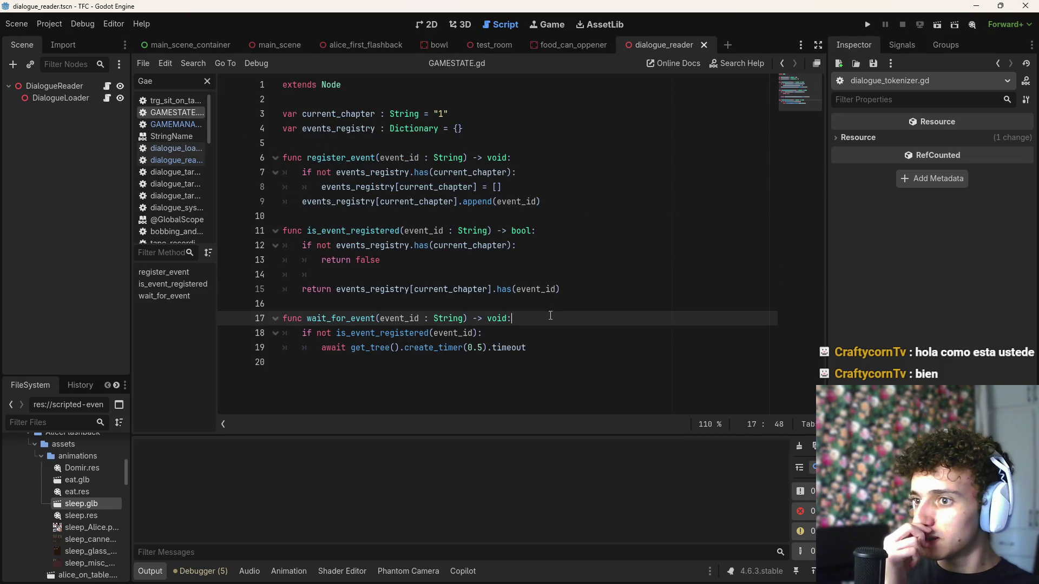
{"action": "left_click", "coordinate": [520, 334]}
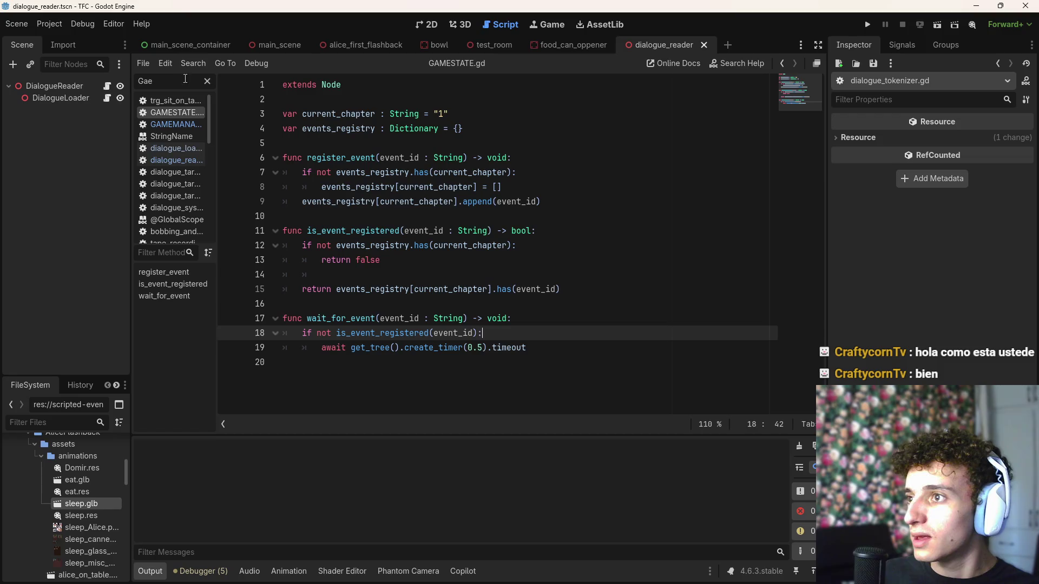
Clear the script filter, switch to main_scene_container, and open Dialogues.xlsx from TFC_DIALOGUES
{"action": "left_click", "coordinate": [207, 80]}
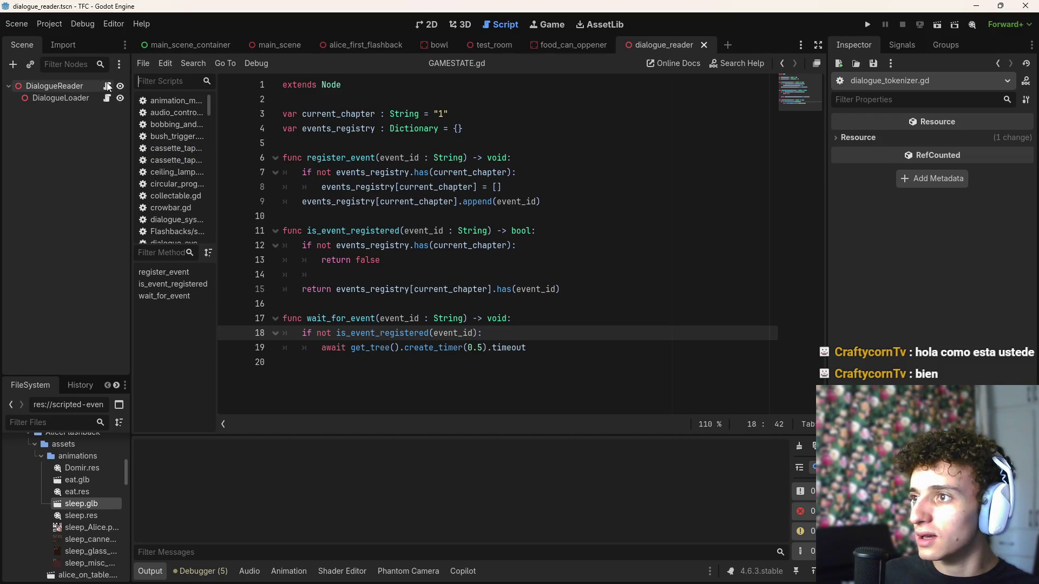
{"action": "left_click", "coordinate": [205, 41]}
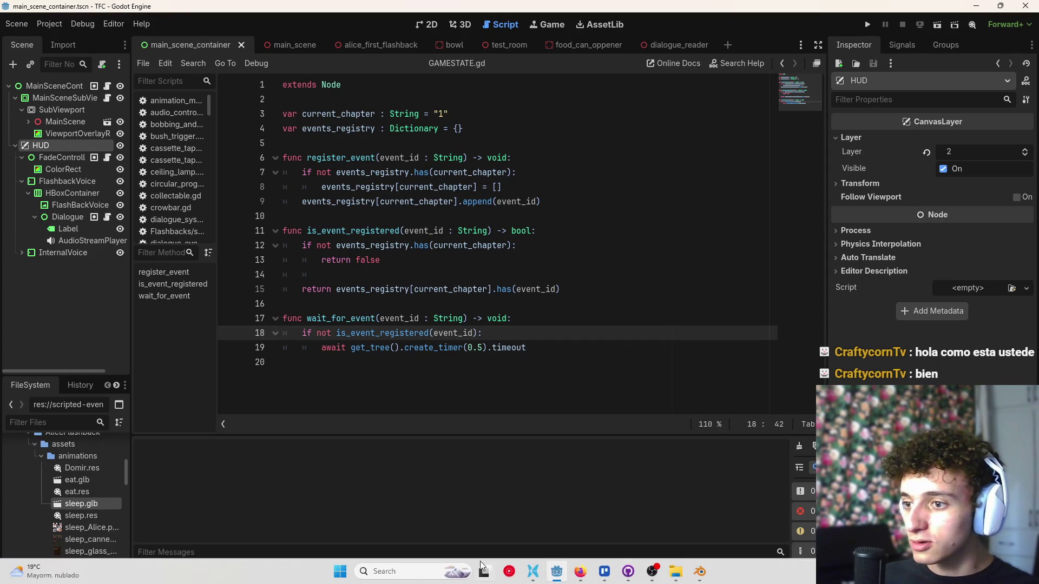
{"action": "left_click", "coordinate": [676, 574]}
{"action": "left_click", "coordinate": [273, 302]}
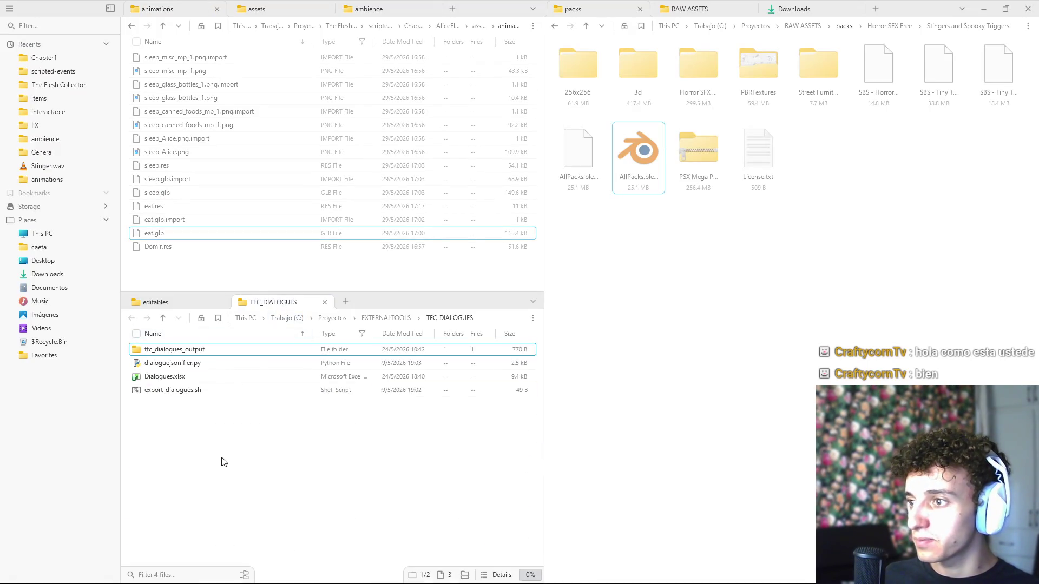
{"action": "double_click", "coordinate": [190, 376]}
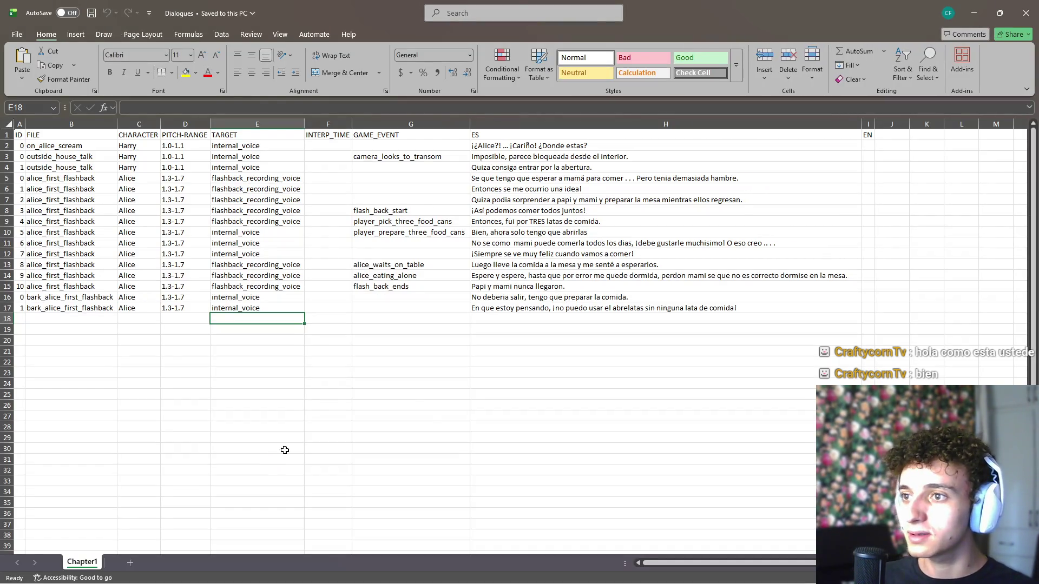
Read cells H13, H14, G14 and G13, including the alice_waits_on_table event, then return to Godot
{"action": "left_click", "coordinate": [526, 265]}
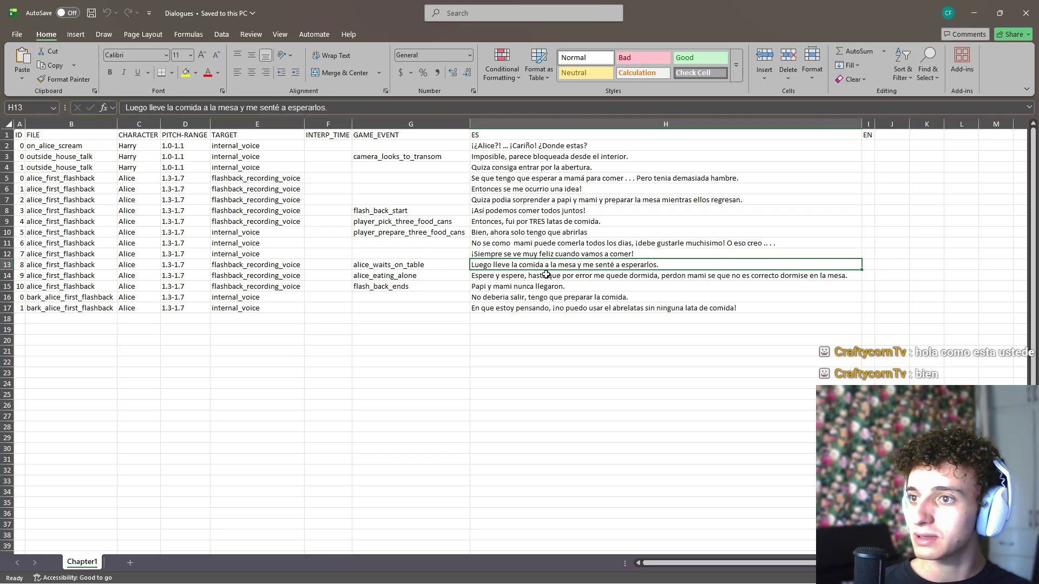
{"action": "left_click", "coordinate": [514, 278]}
{"action": "left_click", "coordinate": [439, 278]}
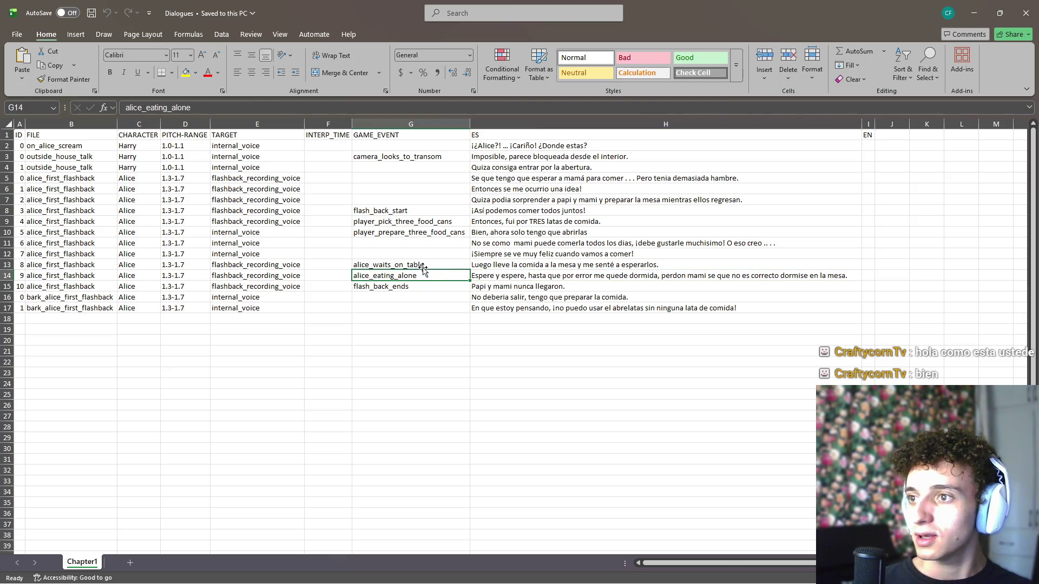
{"action": "left_click", "coordinate": [433, 266]}
{"action": "mouse_move", "coordinate": [703, 581]}
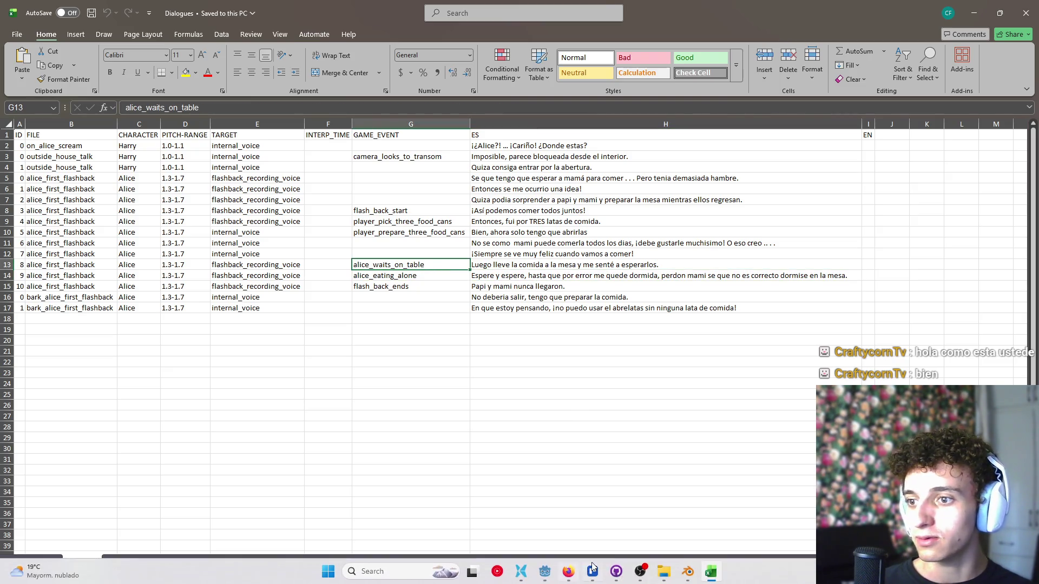
{"action": "left_click", "coordinate": [544, 572]}
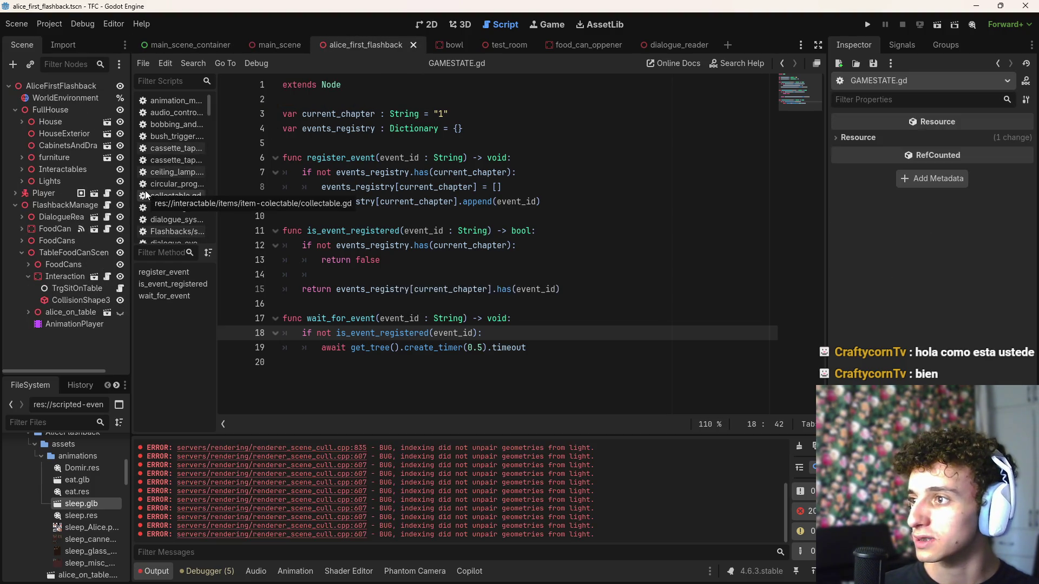
Open EventTrigger's DialogueEventTrigger.gd and insert an empty line after line 20 in alice_waits_on_table
{"action": "left_click", "coordinate": [22, 217]}
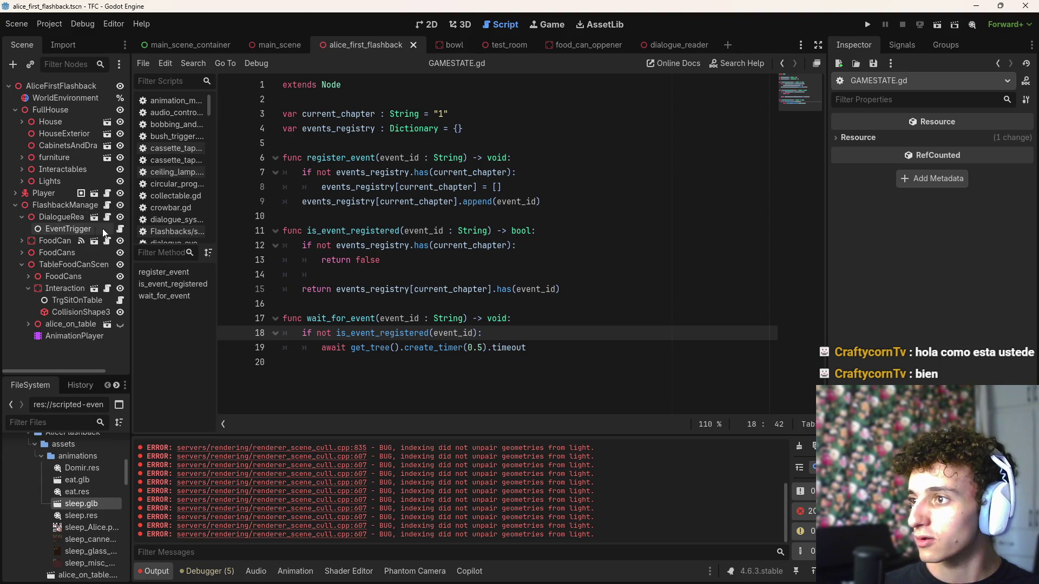
{"action": "left_click", "coordinate": [120, 229]}
{"action": "scroll", "coordinate": [417, 210], "scroll_direction": "down", "scroll_amount": 2}
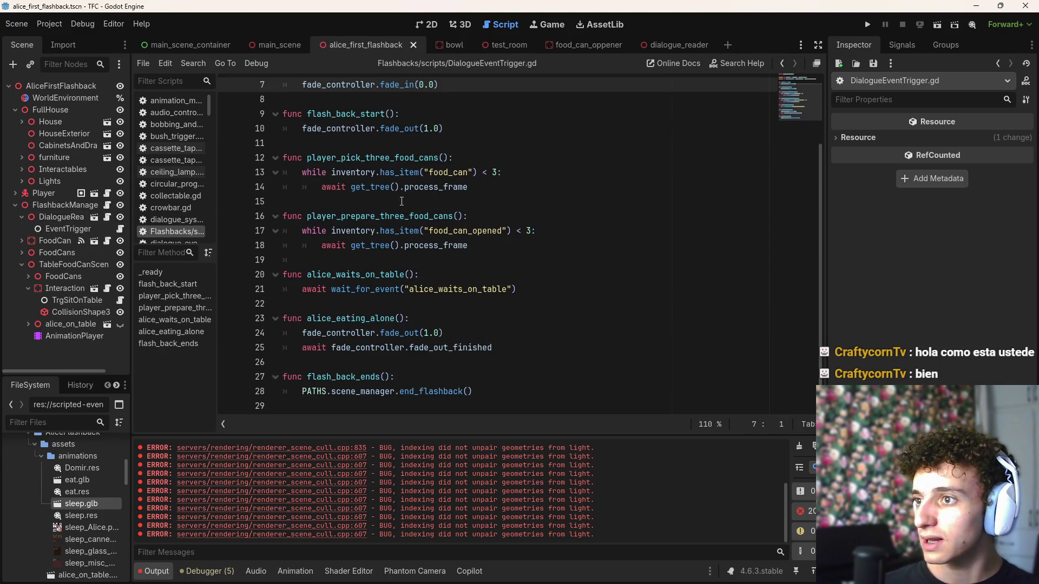
{"action": "double_click", "coordinate": [348, 275]}
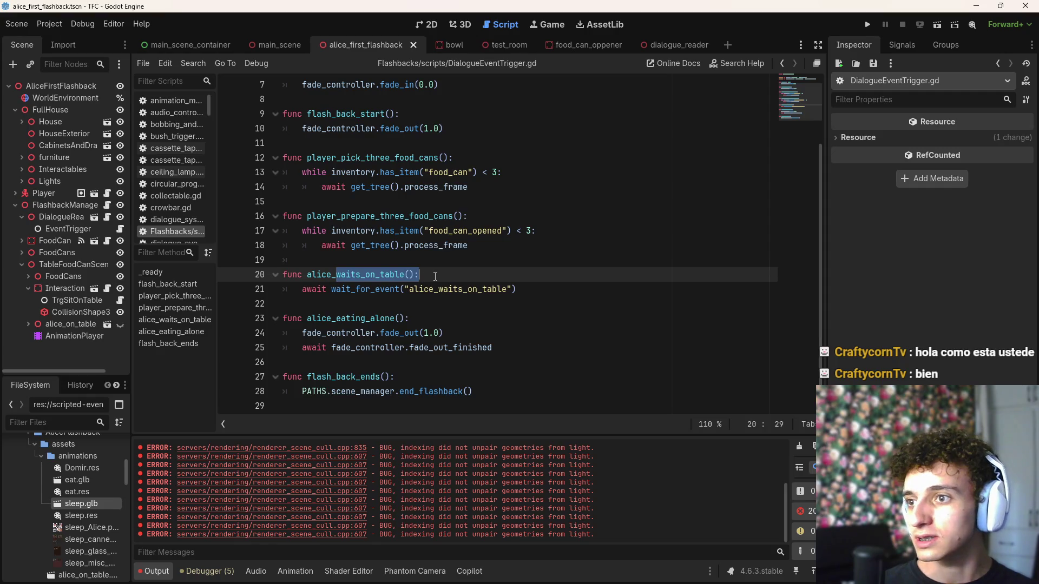
{"action": "key", "text": "End"}
{"action": "left_click_drag", "start_coordinate": [515, 289], "coordinate": [298, 291]}
{"action": "left_click", "coordinate": [495, 276]}
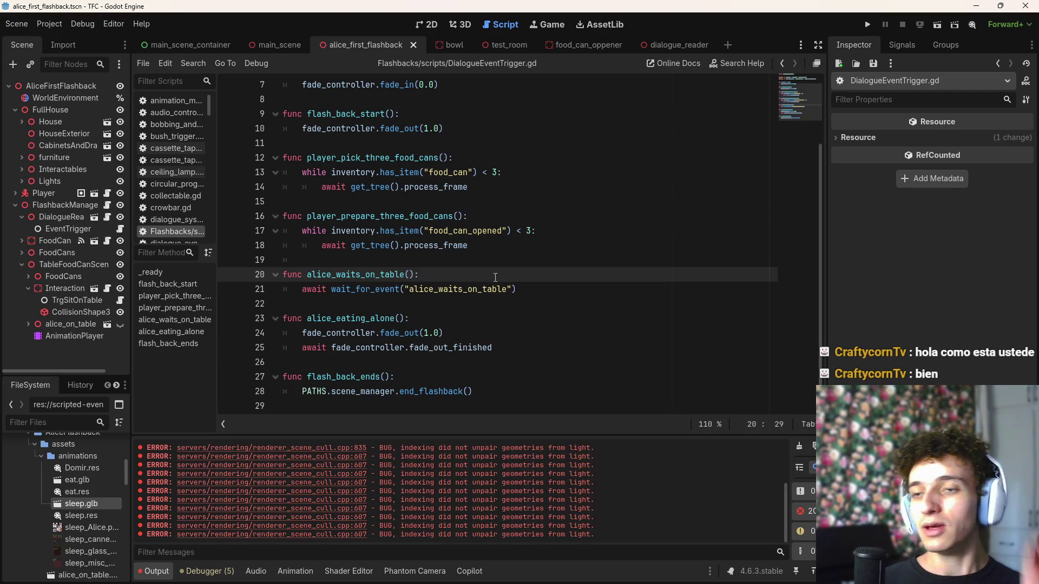
{"action": "key", "text": "Return"}
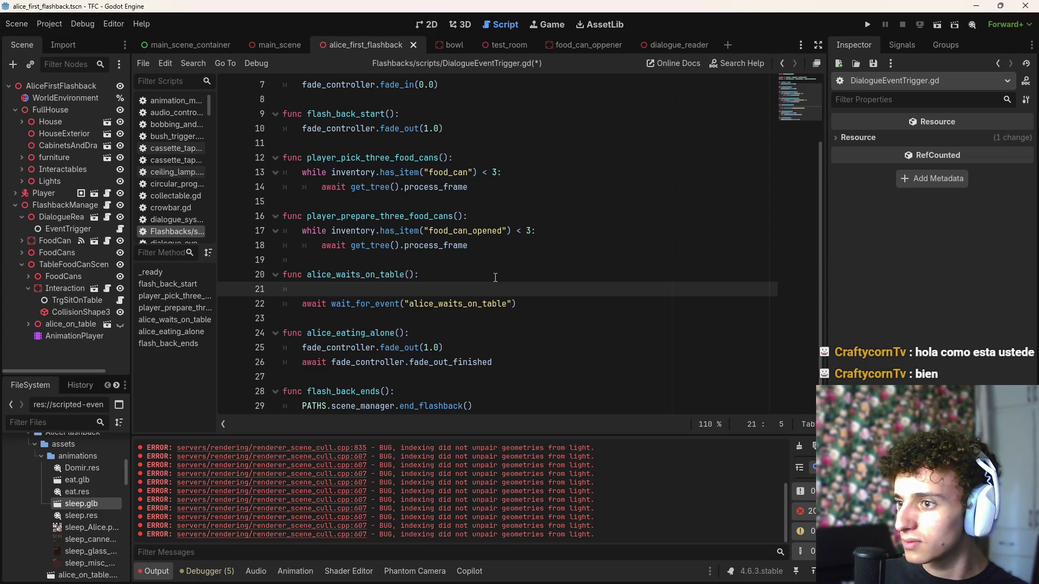
View the wait_for_event definition, then go back to the flashback trigger script
{"action": "scroll", "coordinate": [454, 325], "scroll_direction": "up", "scroll_amount": 2}
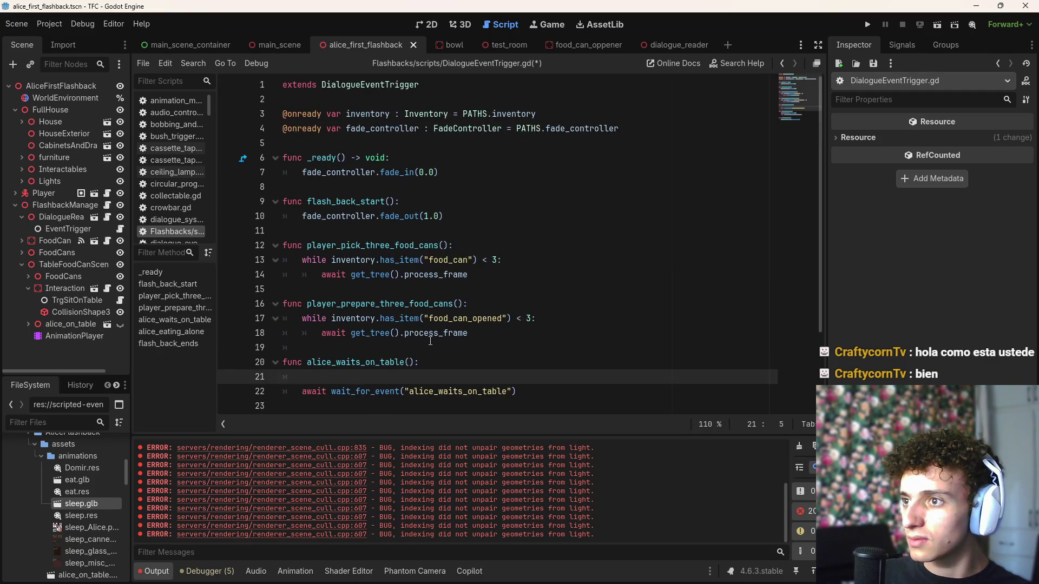
{"action": "scroll", "coordinate": [431, 340], "scroll_direction": "down", "scroll_amount": 2}
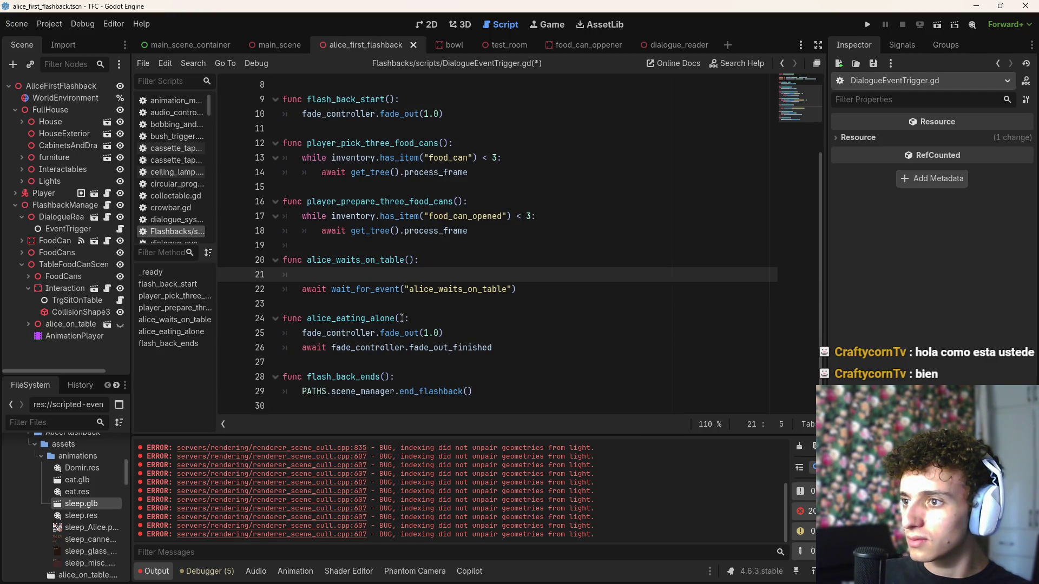
{"action": "left_click", "coordinate": [369, 290], "text": "ctrl"}
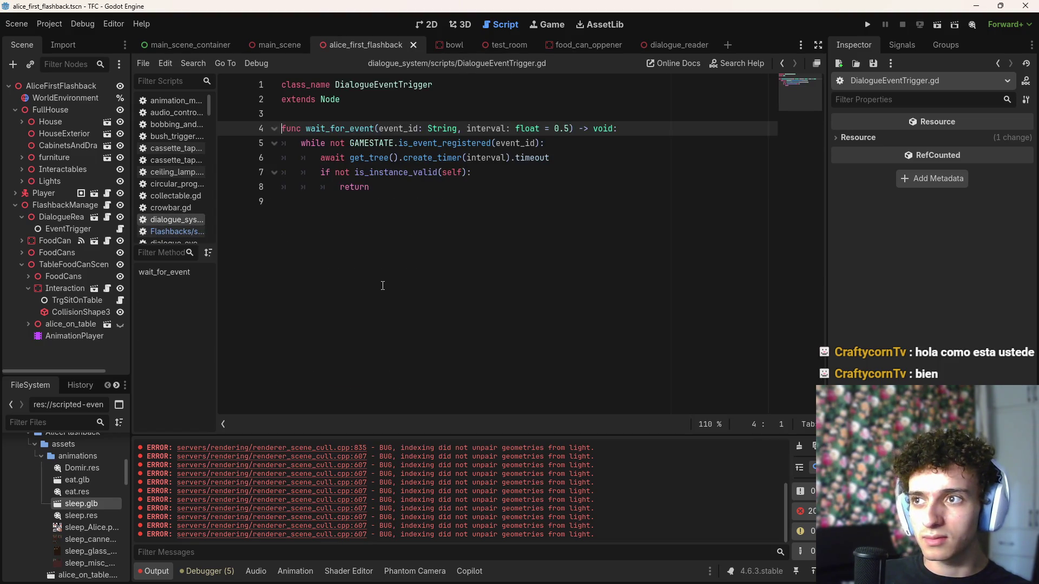
{"action": "left_click", "coordinate": [783, 63]}
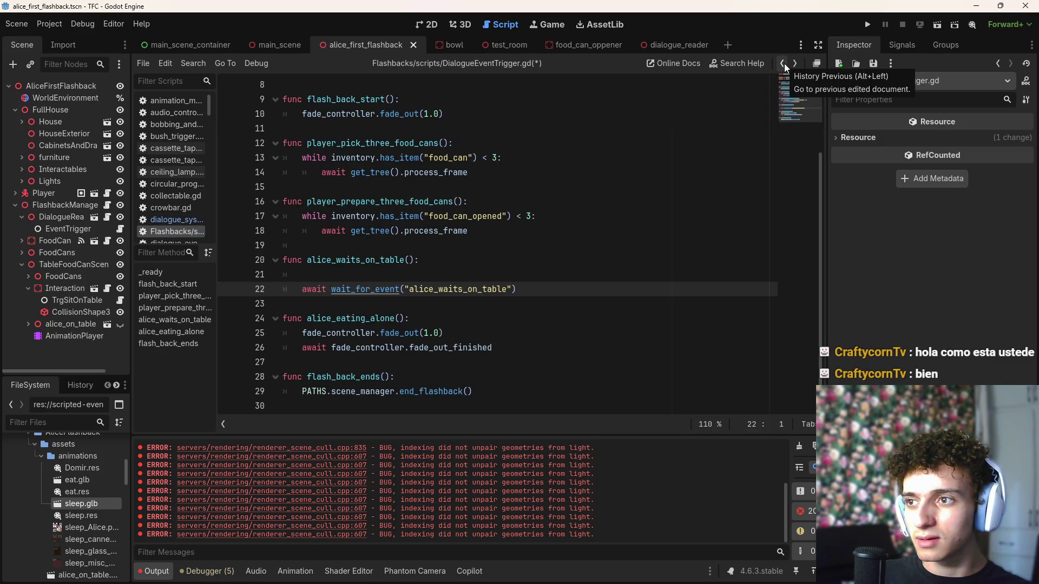
Place the caret on empty line 21, just above the wait_for_event await
{"action": "scroll", "coordinate": [505, 305], "scroll_direction": "up", "scroll_amount": 3}
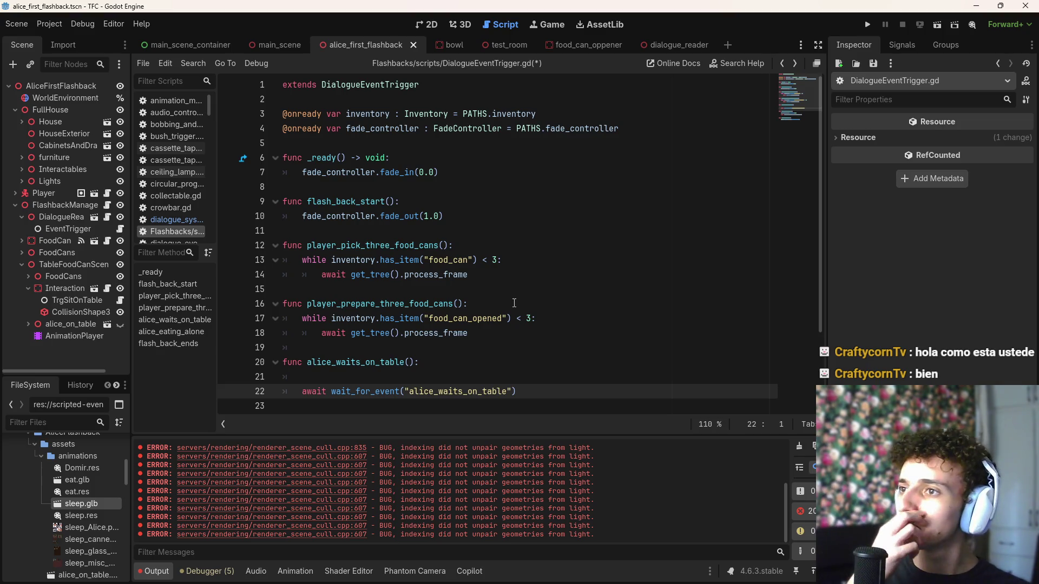
{"action": "scroll", "coordinate": [465, 325], "scroll_direction": "down", "scroll_amount": 2}
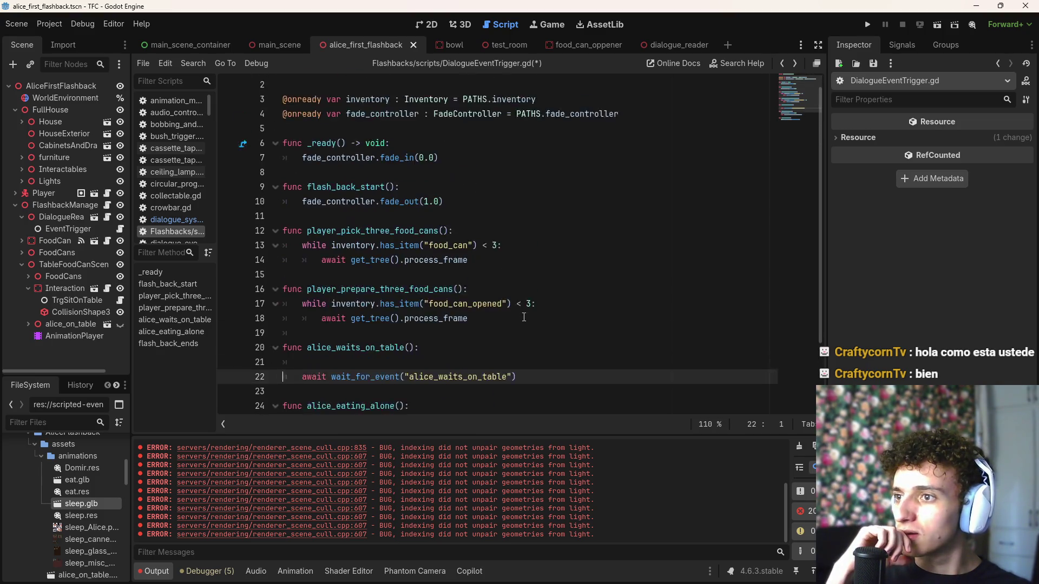
{"action": "left_click", "coordinate": [365, 319]}
{"action": "mouse_move", "coordinate": [364, 335]}
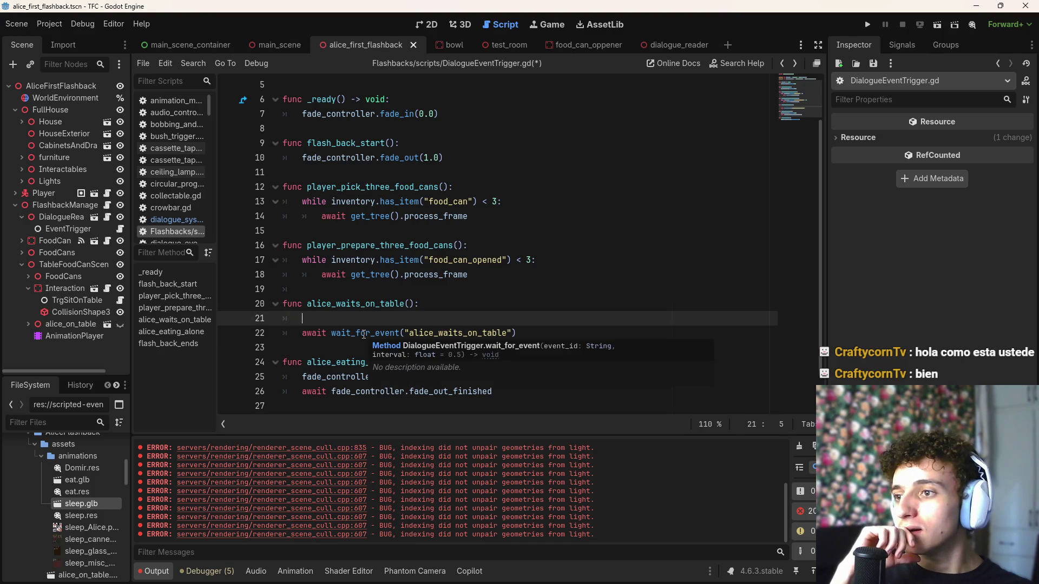
{"action": "left_click", "coordinate": [535, 333]}
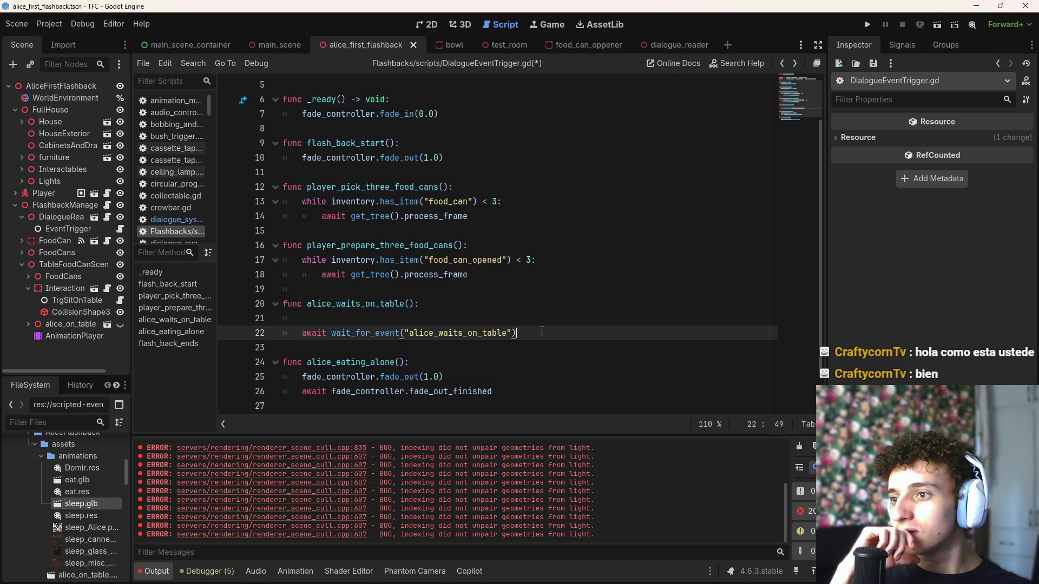
{"action": "left_click_drag", "start_coordinate": [536, 333], "coordinate": [295, 335]}
{"action": "left_click", "coordinate": [553, 334]}
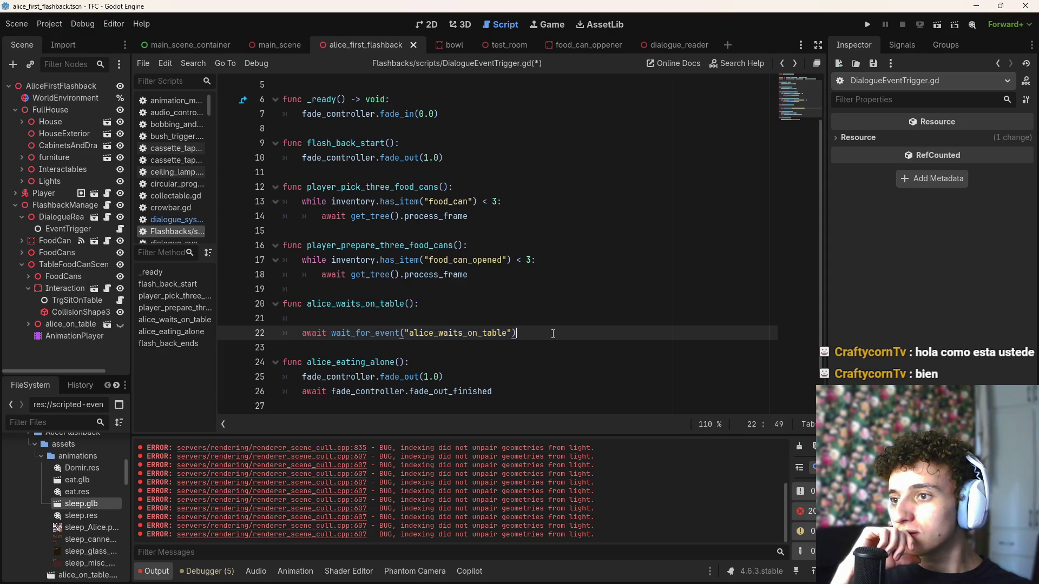
{"action": "key", "text": "Up"}
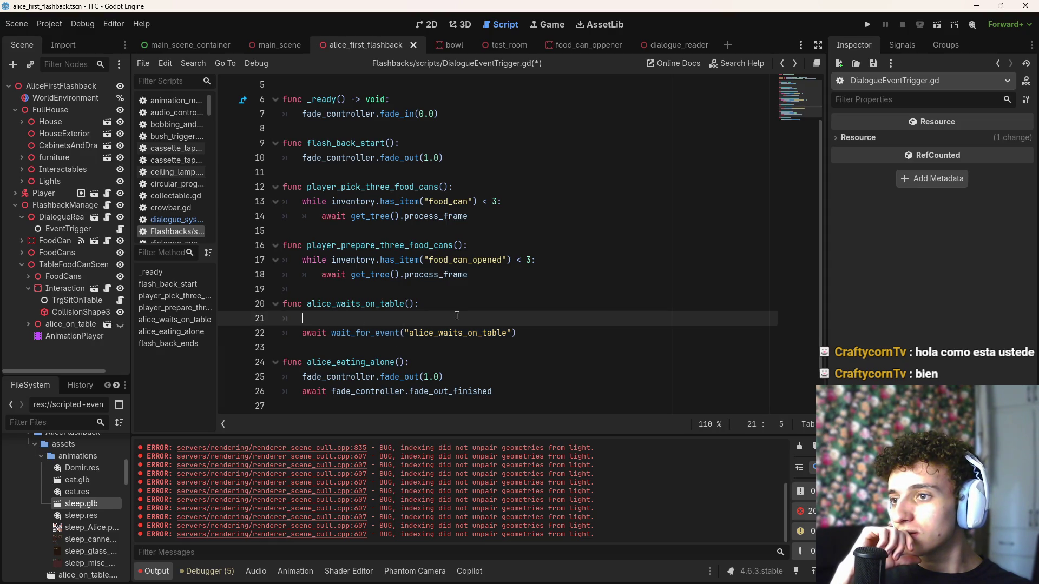
{"action": "scroll", "coordinate": [457, 316], "scroll_direction": "up", "scroll_amount": 2}
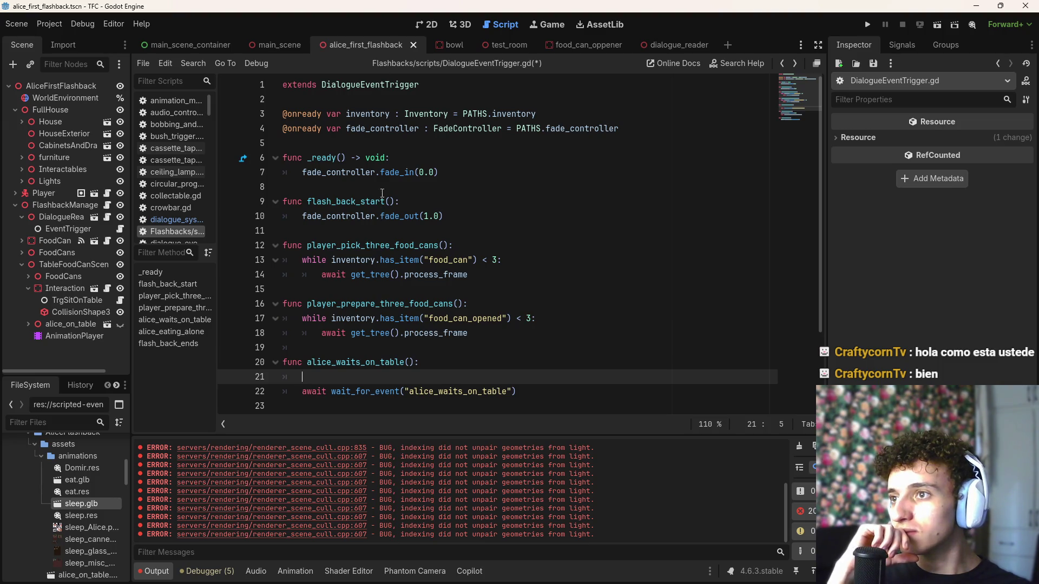
{"action": "scroll", "coordinate": [383, 281], "scroll_direction": "down", "scroll_amount": 3}
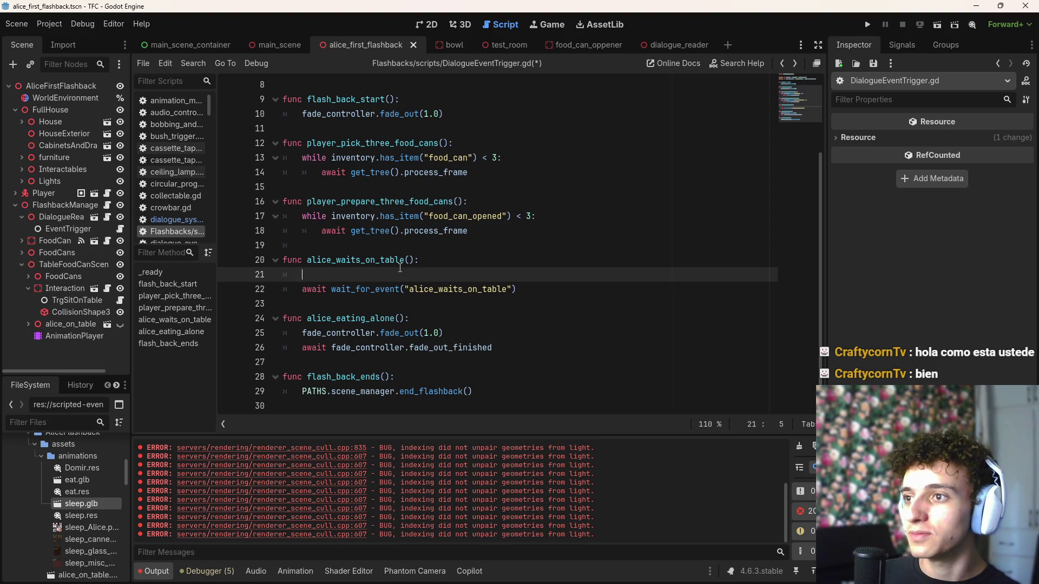
Write GAMESTATE.register_event("") on line 21, then jump to the base DialogueEventTrigger.gd definition
{"action": "type", "text": "GAME"}
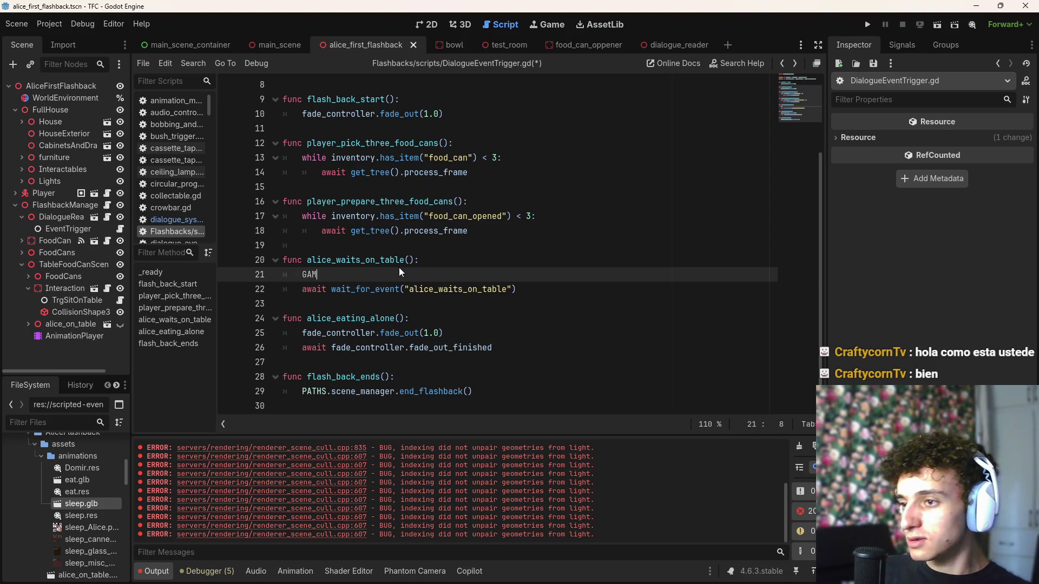
{"action": "key", "text": "Down"}
{"action": "key", "text": "Return"}
{"action": "type", "text": "."}
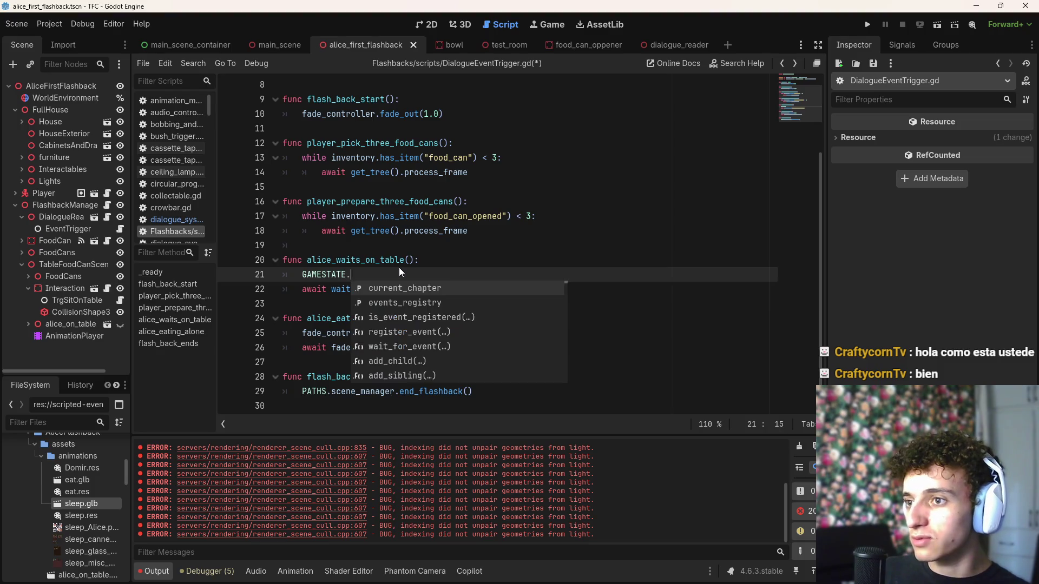
{"action": "type", "text": "r"}
{"action": "key", "text": "BackSpace"}
{"action": "type", "text": "re"}
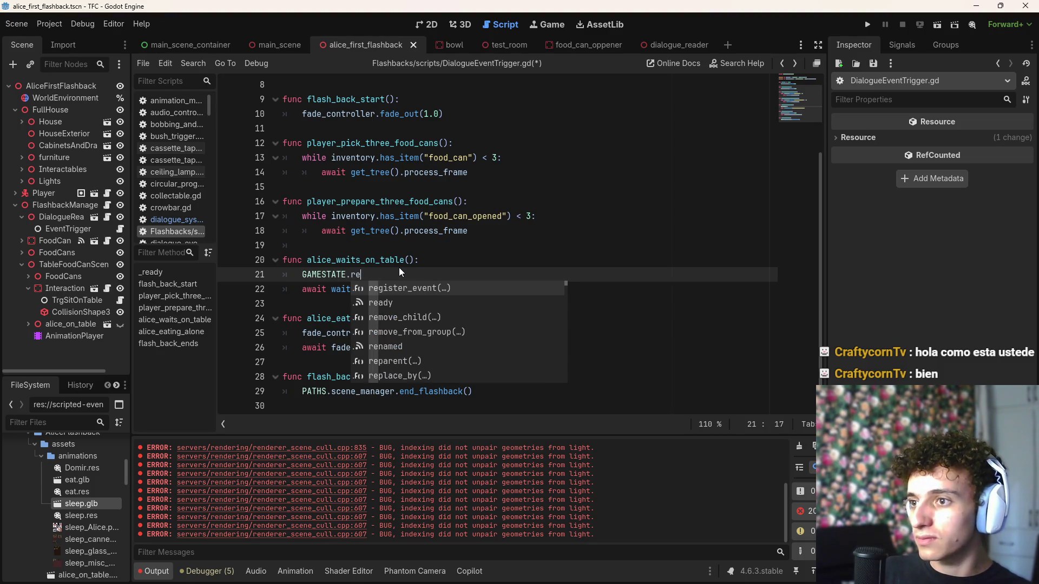
{"action": "key", "text": "Return"}
{"action": "type", "text": "\""}
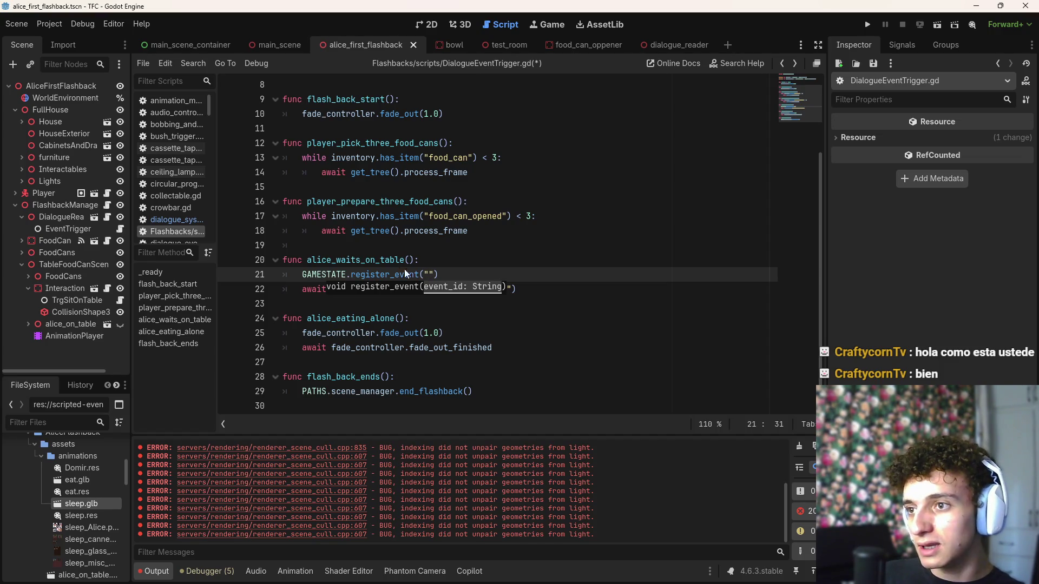
{"action": "left_click", "coordinate": [360, 287], "text": "ctrl"}
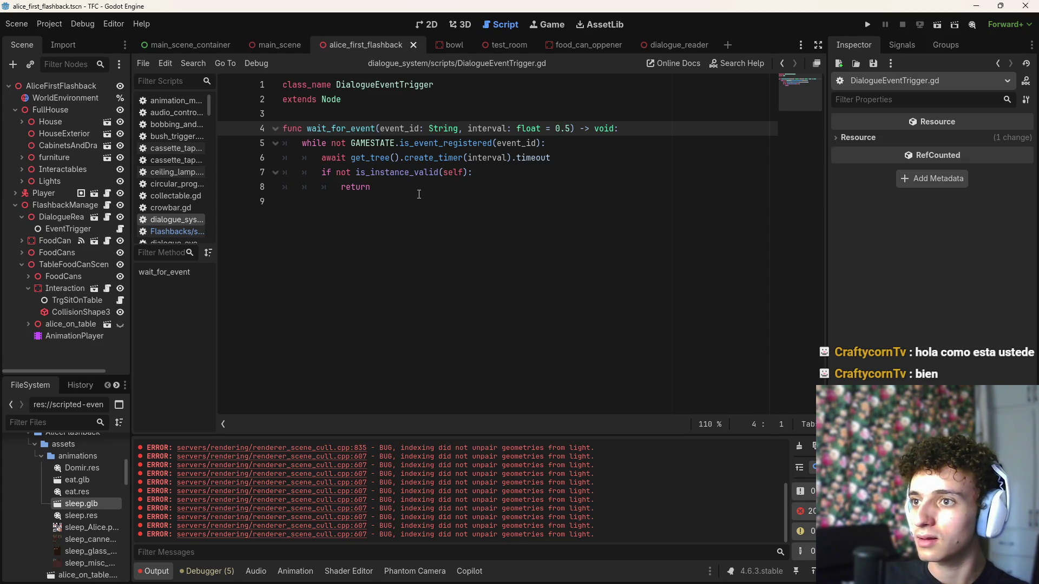
Review GAMESTATE.gd's wait_for_event and is_event_registered code, then save
{"action": "mouse_move", "coordinate": [415, 190]}
{"action": "left_mouse_down"}
{"action": "mouse_move", "coordinate": [342, 187]}
{"action": "mouse_move", "coordinate": [306, 143]}
{"action": "mouse_move", "coordinate": [272, 134]}
{"action": "left_mouse_up"}
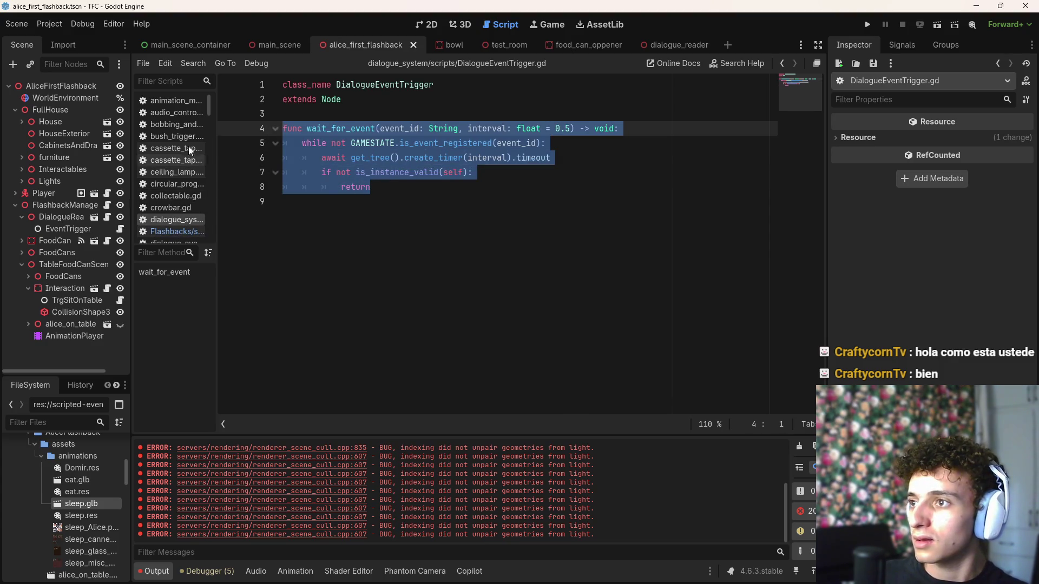
{"action": "left_click", "coordinate": [163, 82]}
{"action": "type", "text": "Ga"}
{"action": "left_click", "coordinate": [201, 101]}
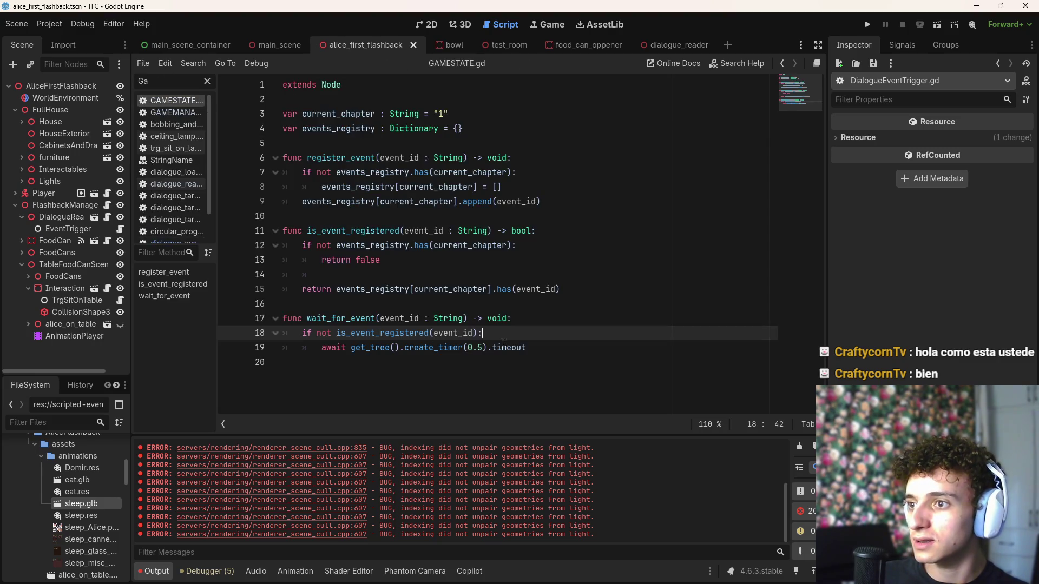
{"action": "mouse_move", "coordinate": [557, 346]}
{"action": "left_mouse_down"}
{"action": "mouse_move", "coordinate": [414, 348]}
{"action": "mouse_move", "coordinate": [269, 320]}
{"action": "left_mouse_up"}
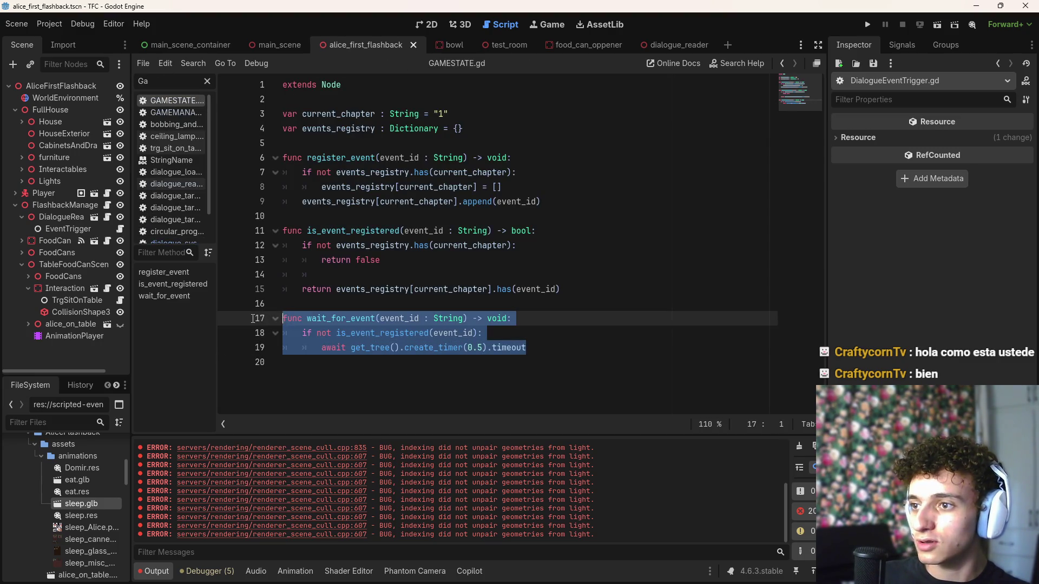
{"action": "left_click", "coordinate": [393, 261]}
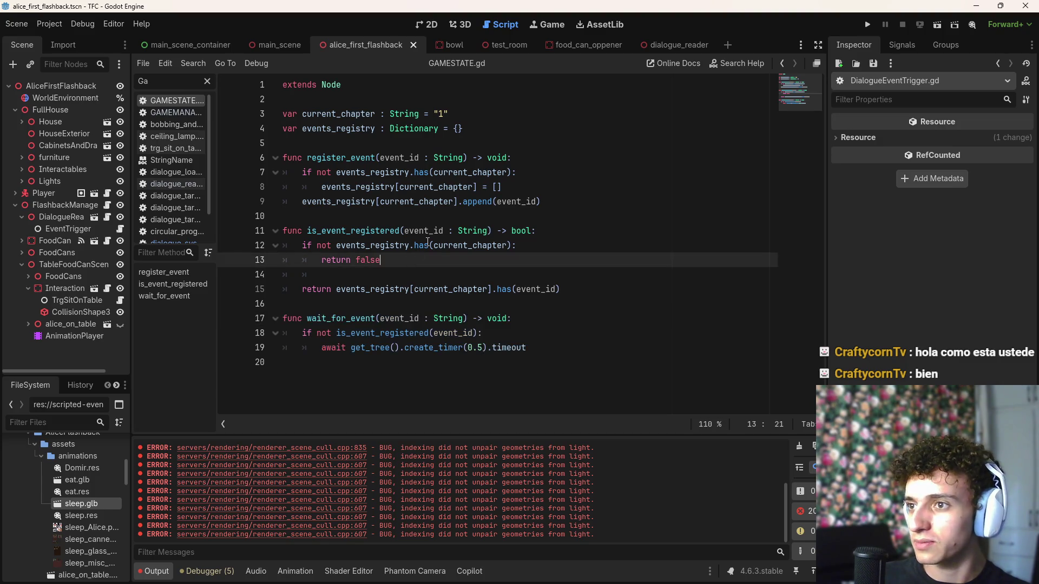
{"action": "left_click", "coordinate": [336, 245]}
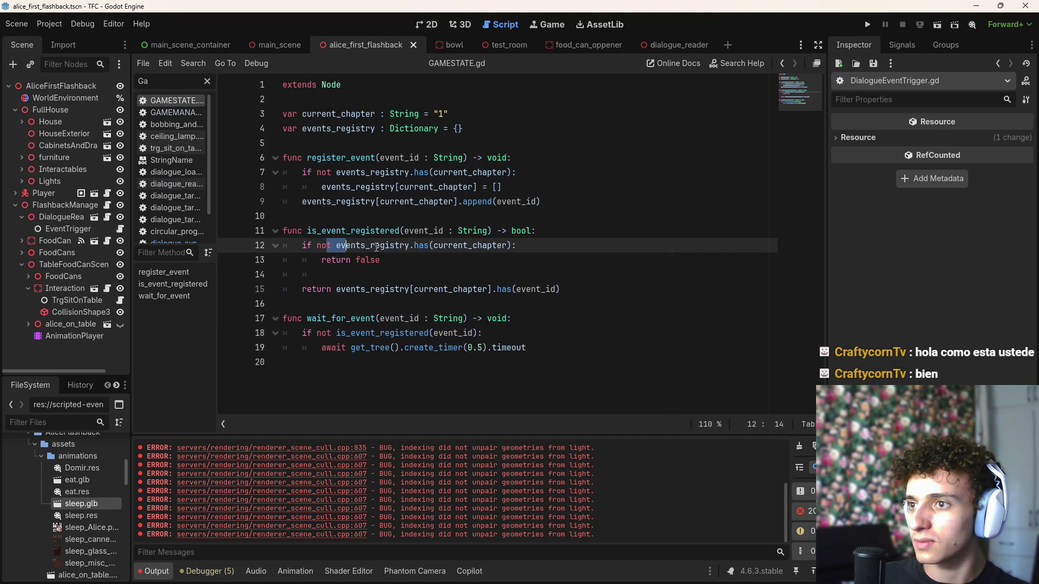
{"action": "left_click", "coordinate": [433, 246]}
{"action": "left_click", "coordinate": [384, 260]}
{"action": "left_click", "coordinate": [388, 289]}
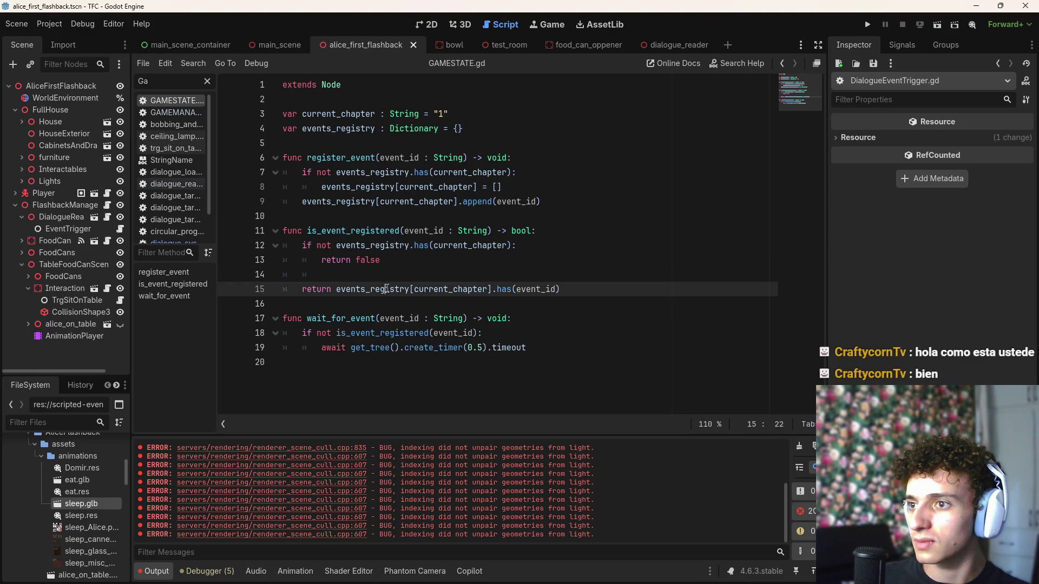
{"action": "left_click", "coordinate": [588, 363]}
{"action": "left_click", "coordinate": [565, 348]}
{"action": "key", "text": "ctrl+s"}
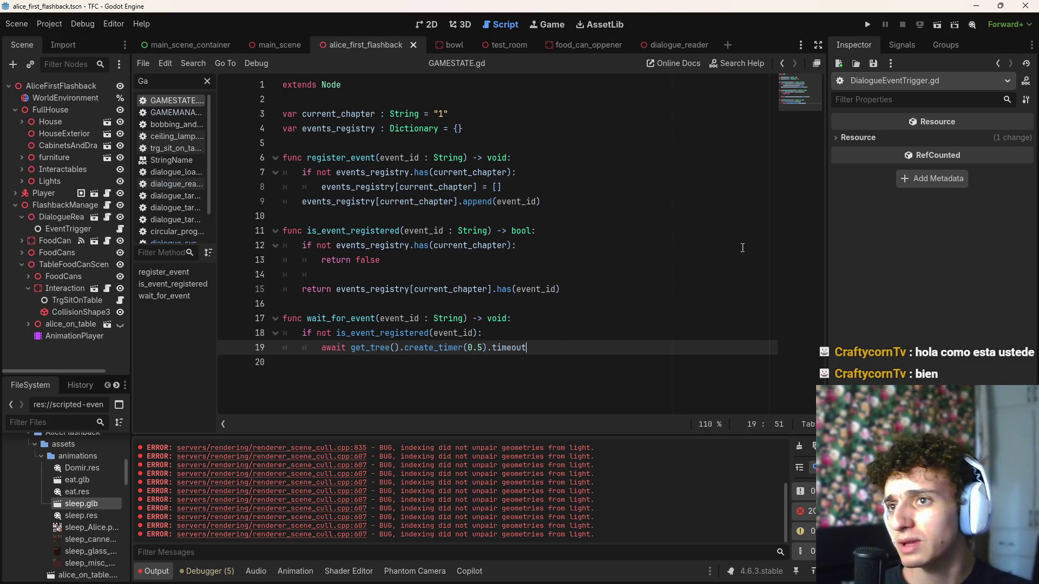
Return to DialogueEventTrigger.gd and step back through the script history to GAMEMANAGER.gd
{"action": "left_click", "coordinate": [782, 64]}
{"action": "left_click", "coordinate": [572, 144]}
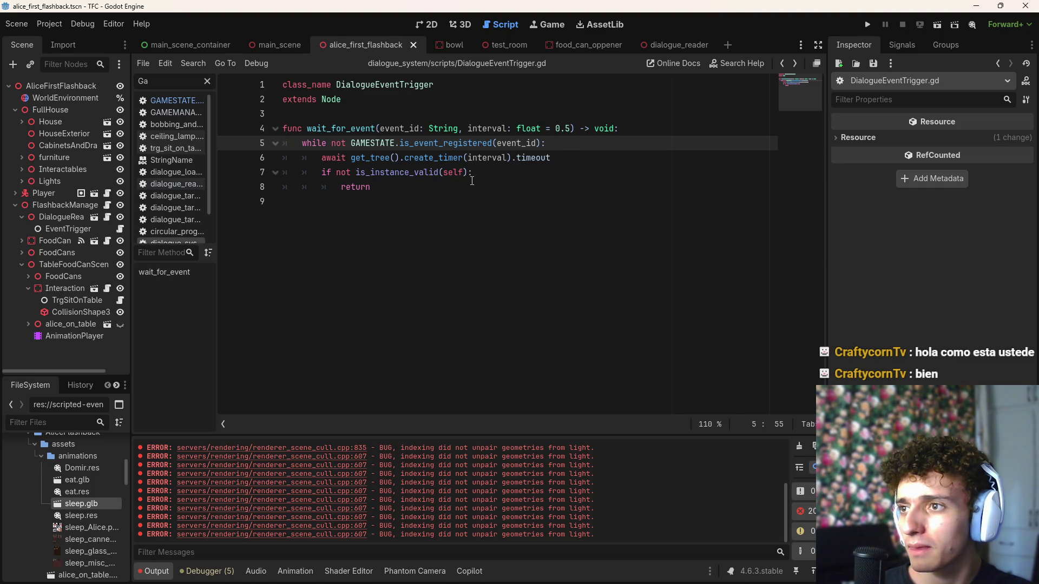
{"action": "left_click", "coordinate": [434, 193]}
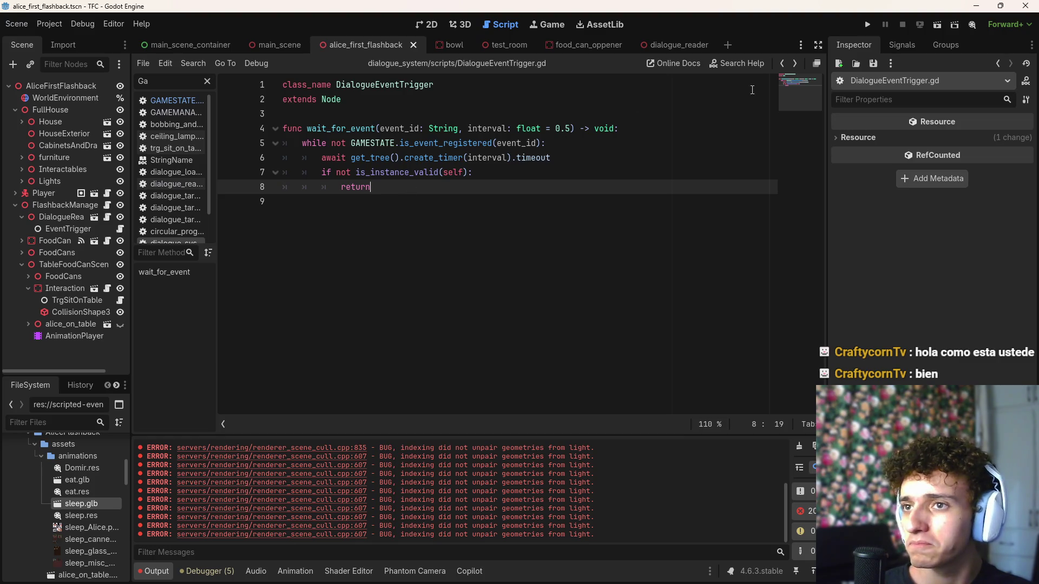
{"action": "left_click", "coordinate": [784, 64]}
{"action": "left_click", "coordinate": [785, 64]}
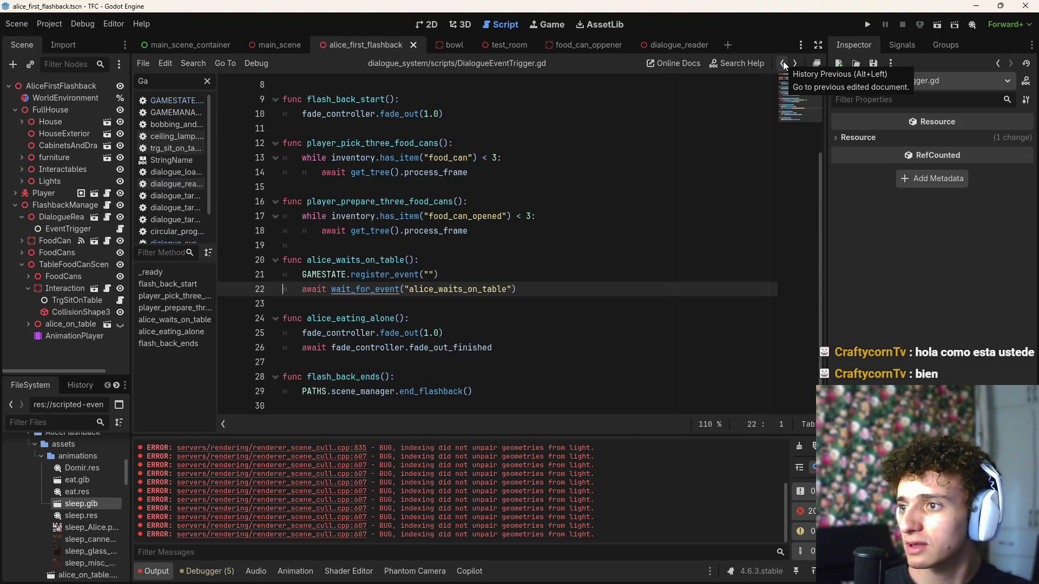
{"action": "left_click", "coordinate": [785, 64]}
{"action": "left_click", "coordinate": [784, 63]}
{"action": "left_click", "coordinate": [784, 64]}
{"action": "left_click", "coordinate": [785, 64]}
{"action": "left_click", "coordinate": [785, 64]}
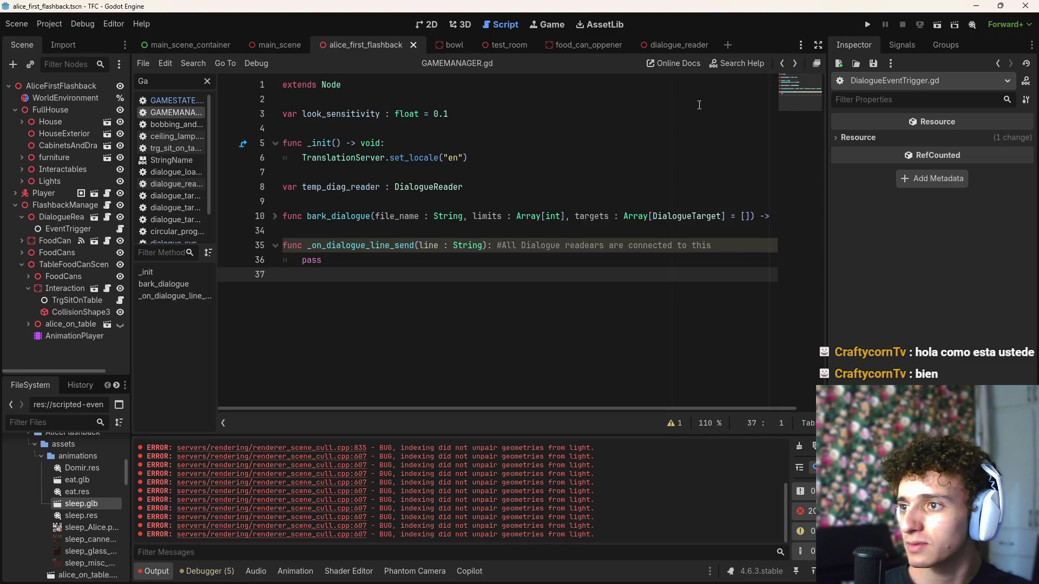
{"action": "left_click", "coordinate": [364, 263]}
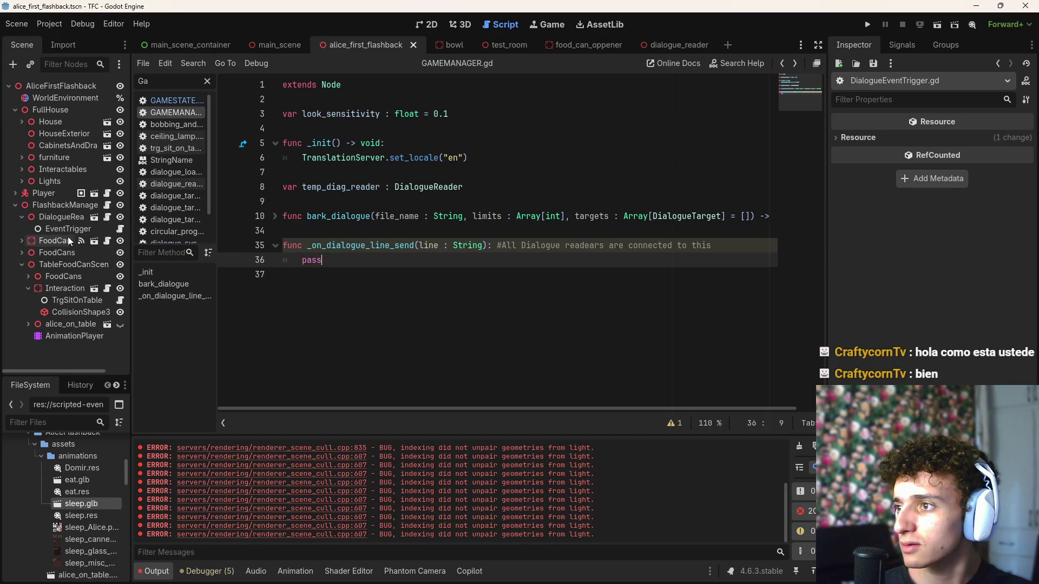
Open the EventTrigger script and put the caret in the empty register_event name on line 21
{"action": "left_click", "coordinate": [122, 229]}
{"action": "scroll", "coordinate": [377, 302], "scroll_direction": "down", "scroll_amount": 2}
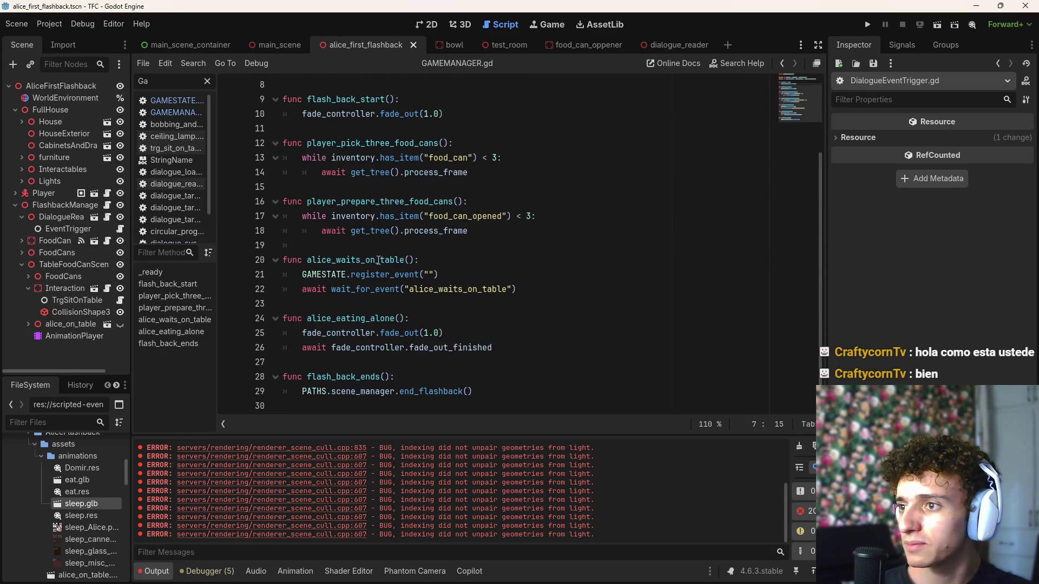
{"action": "scroll", "coordinate": [377, 302], "scroll_direction": "up", "scroll_amount": 2}
{"action": "scroll", "coordinate": [368, 295], "scroll_direction": "down", "scroll_amount": 1}
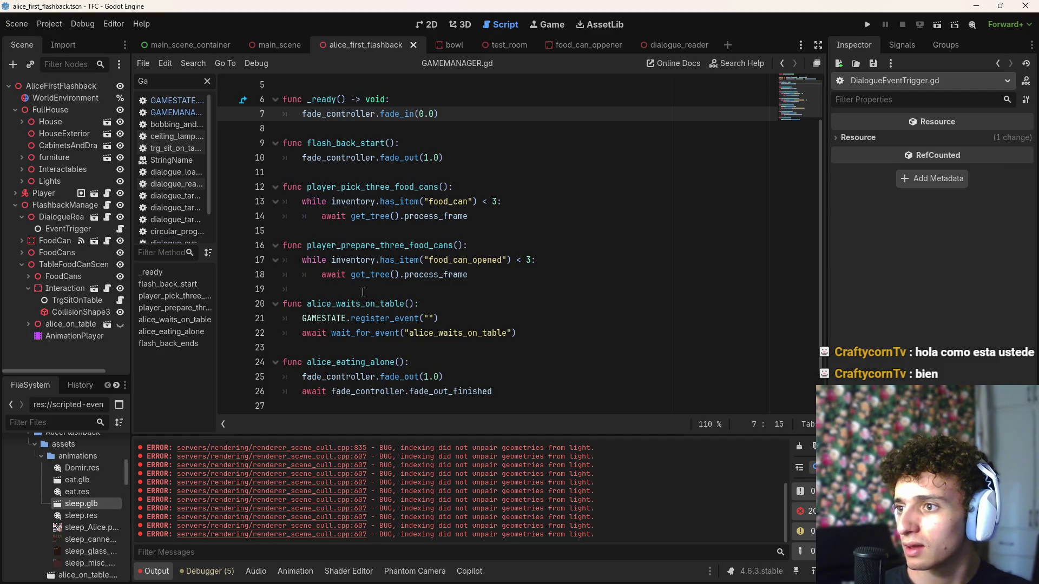
{"action": "left_click", "coordinate": [433, 318]}
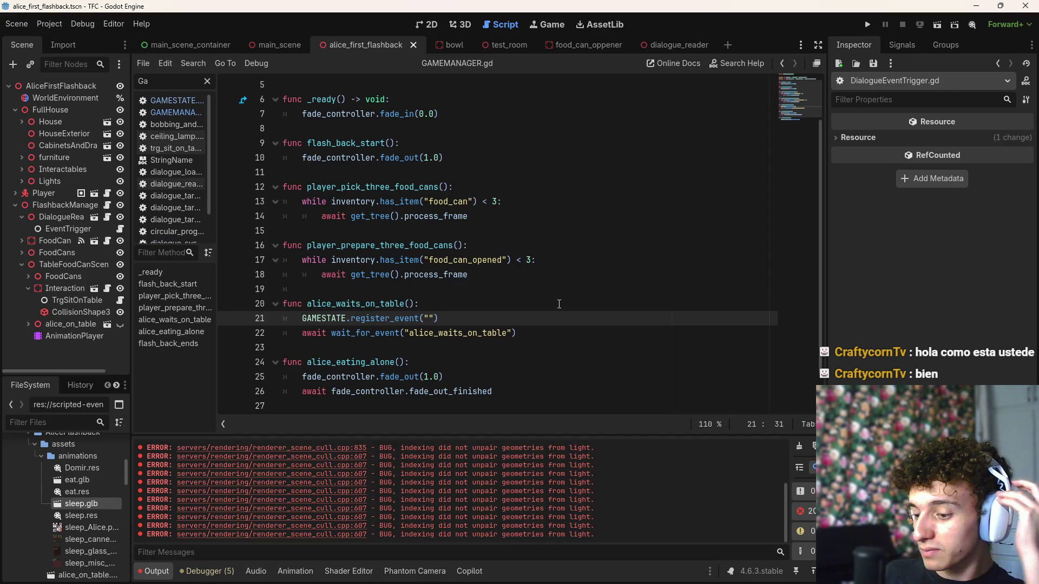
Make register_event() on line 21 pass "alice_going_to_prepare_table" and save the script
{"action": "type", "text": "alice"}
{"action": "key", "text": "BackSpace"}
{"action": "key", "text": "BackSpace"}
{"action": "key", "text": "BackSpace"}
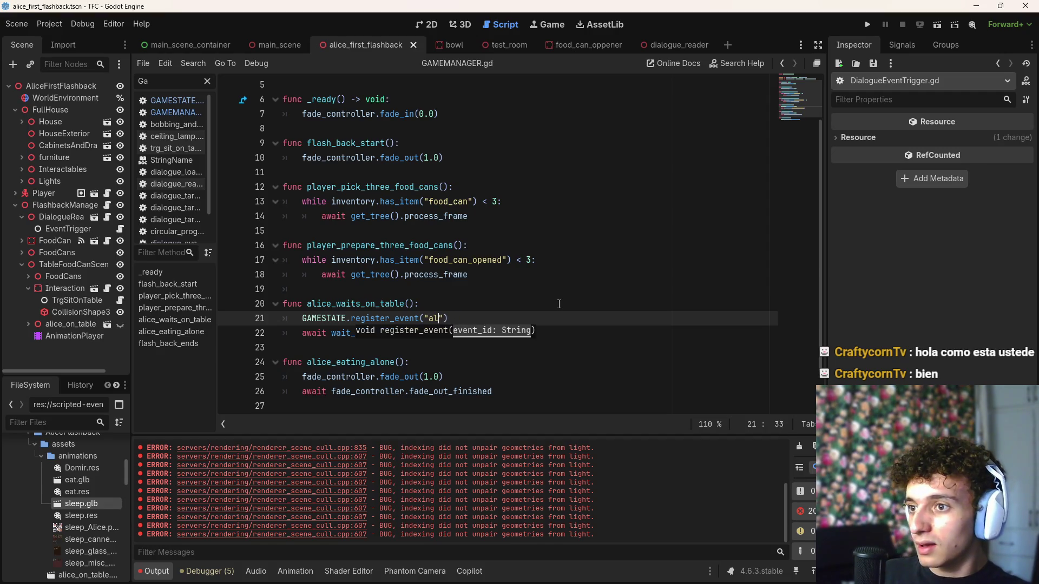
{"action": "type", "text": "\"alice"}
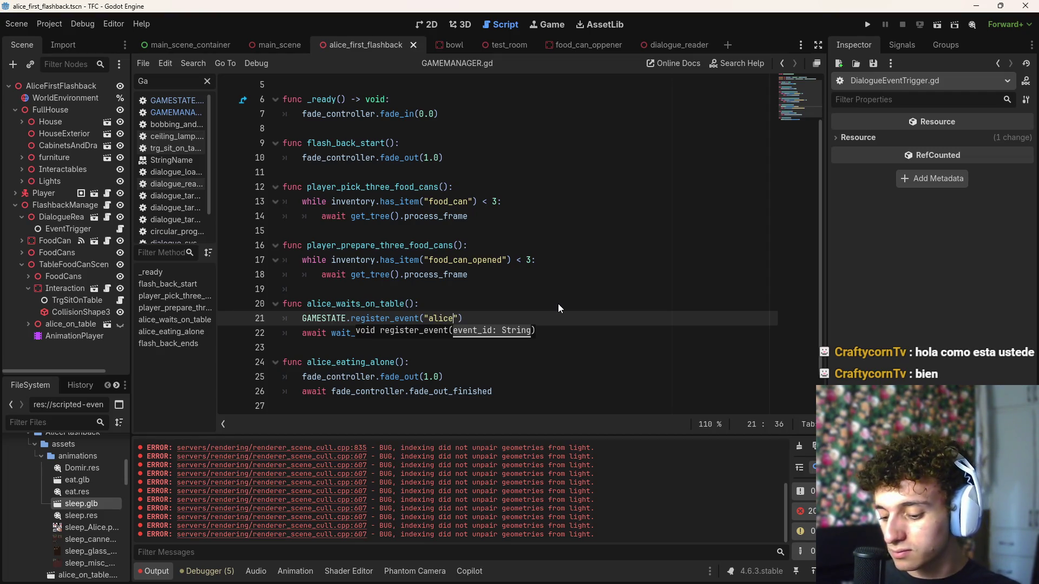
{"action": "type", "text": "_wa"}
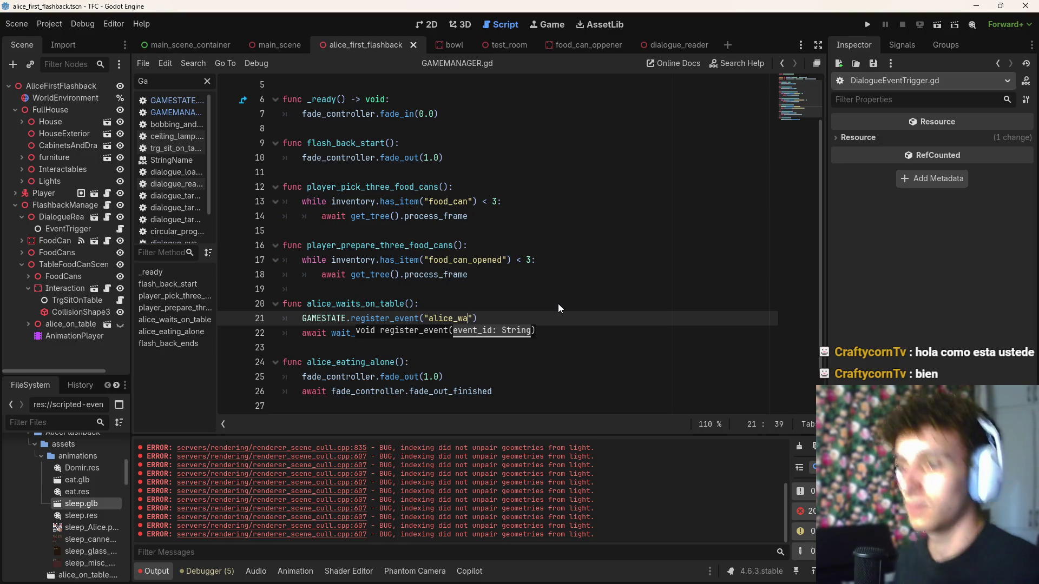
{"action": "key", "text": "BackSpace"}
{"action": "key", "text": "BackSpace"}
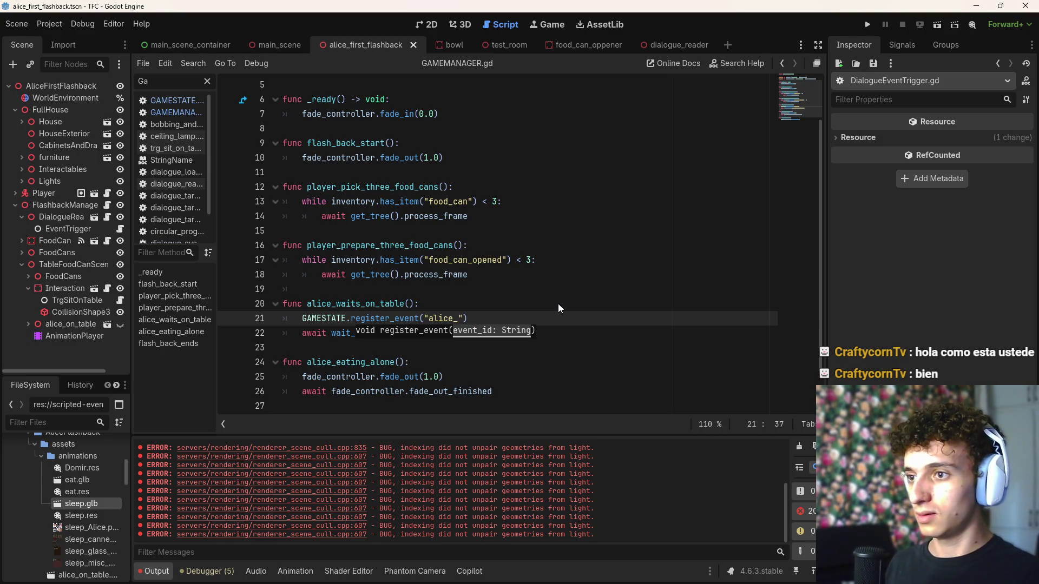
{"action": "type", "text": "is_"}
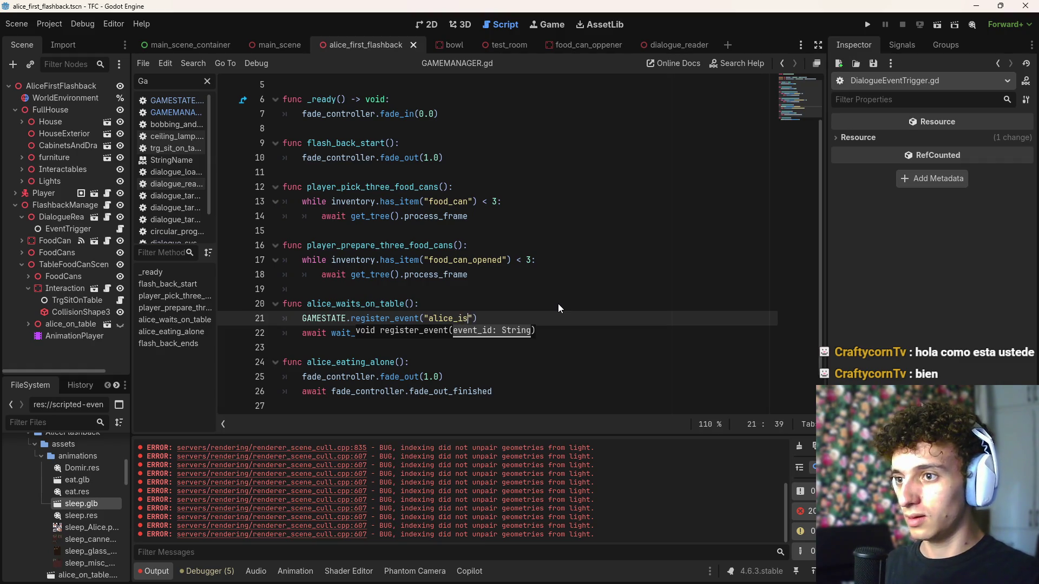
{"action": "key", "text": "BackSpace"}
{"action": "key", "text": "BackSpace"}
{"action": "key", "text": "BackSpace"}
{"action": "type", "text": "going_to"}
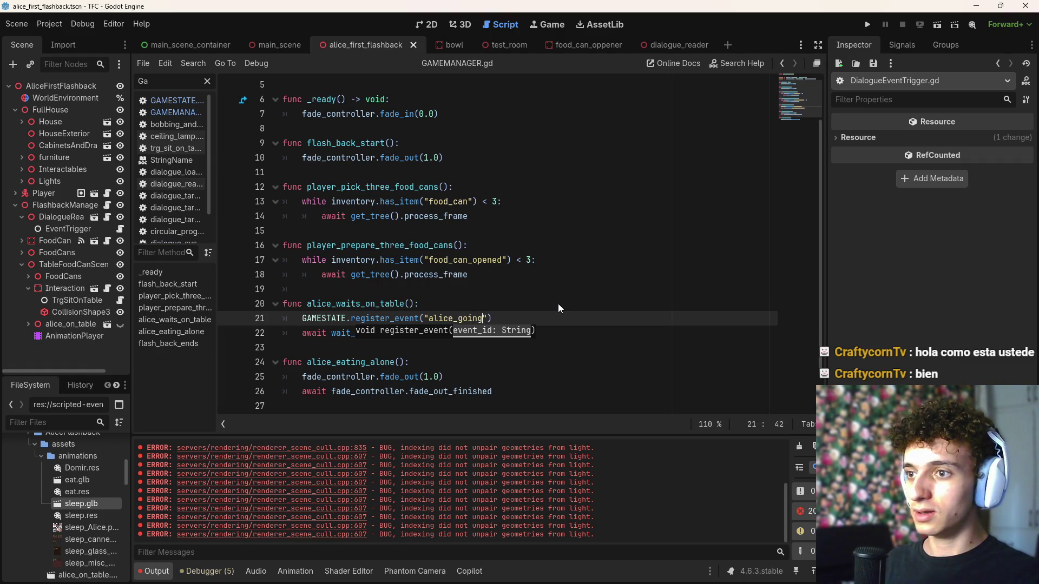
{"action": "type", "text": "_prepare_ta"}
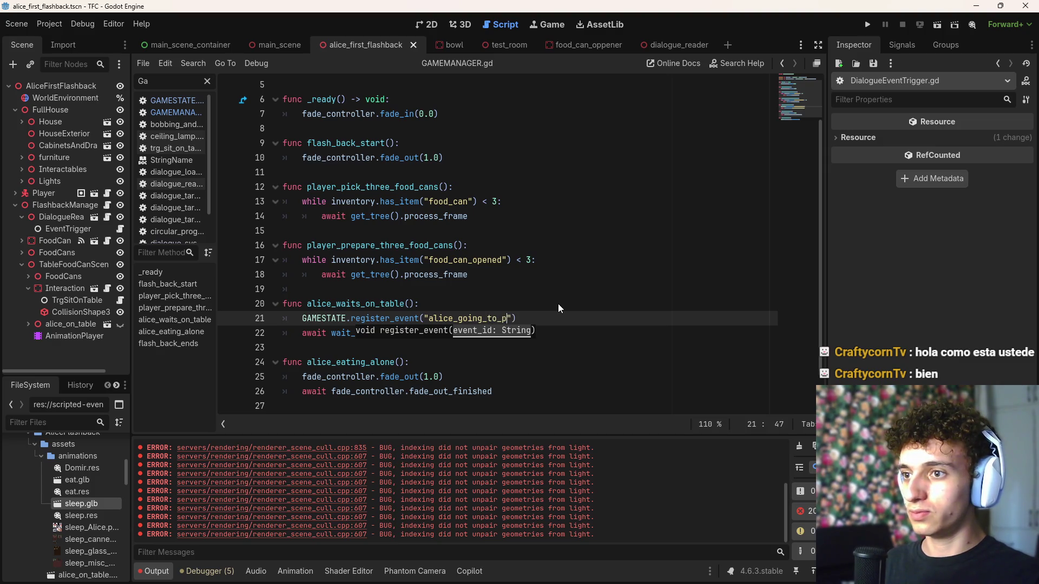
{"action": "type", "text": "ble"}
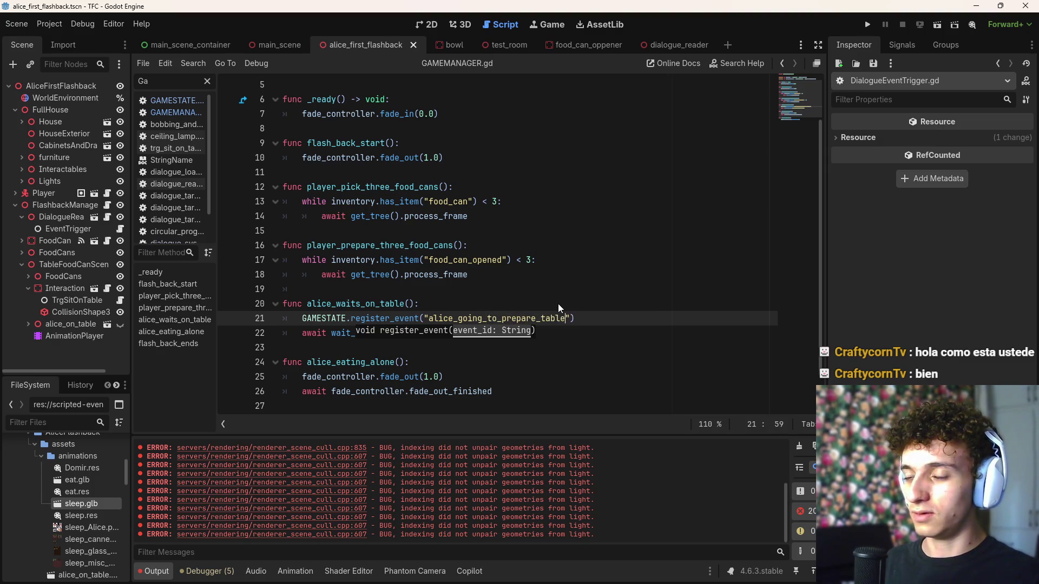
{"action": "key", "text": "End"}
{"action": "key", "text": "ctrl+s"}
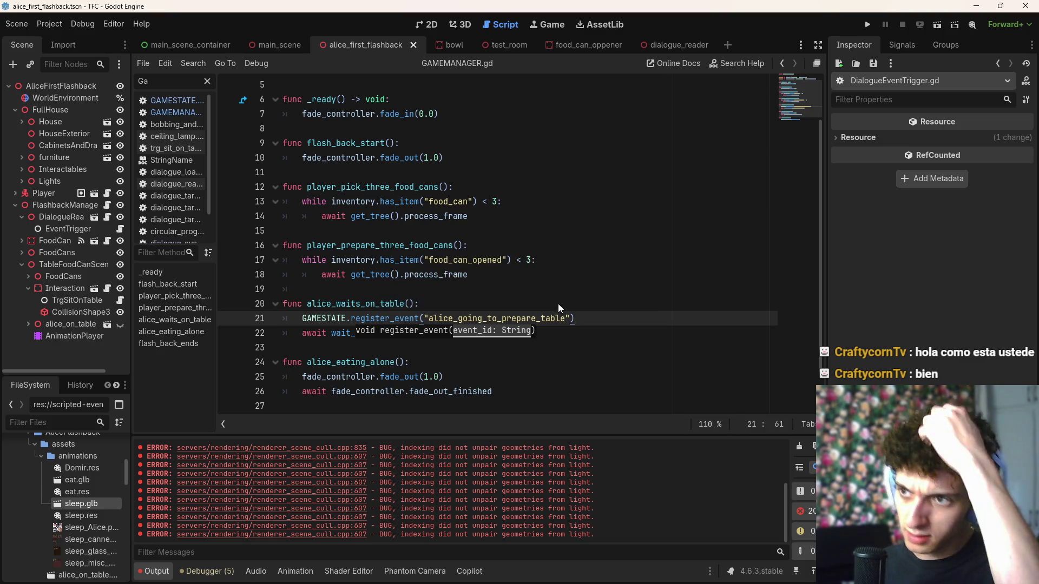
{"action": "left_click", "coordinate": [587, 318]}
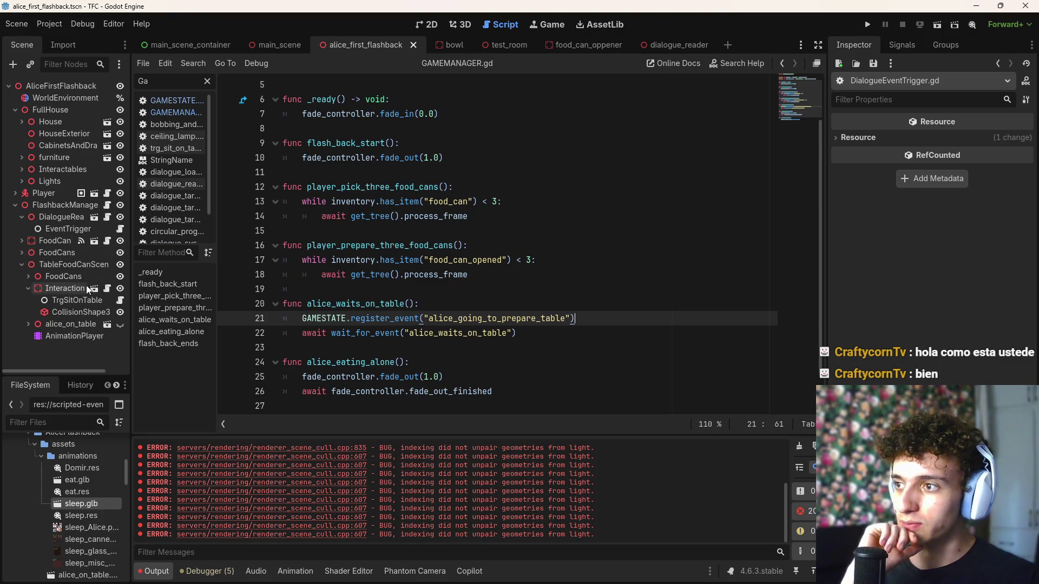
Open trg_sit_on_table.gd from TrgSitOnTable and review execute(), leaving the code unchanged
{"action": "left_click", "coordinate": [119, 298]}
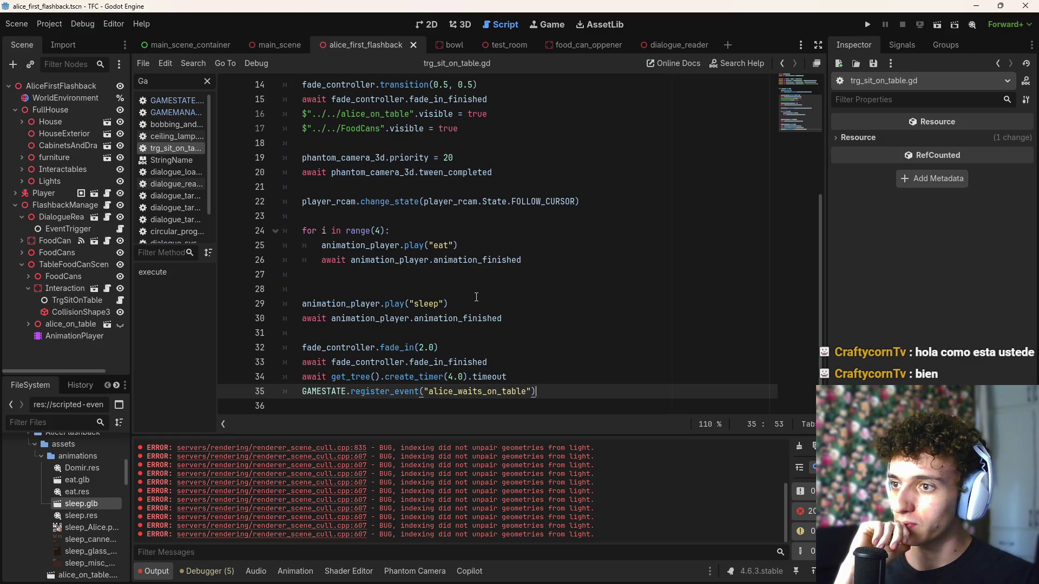
{"action": "left_click", "coordinate": [506, 157]}
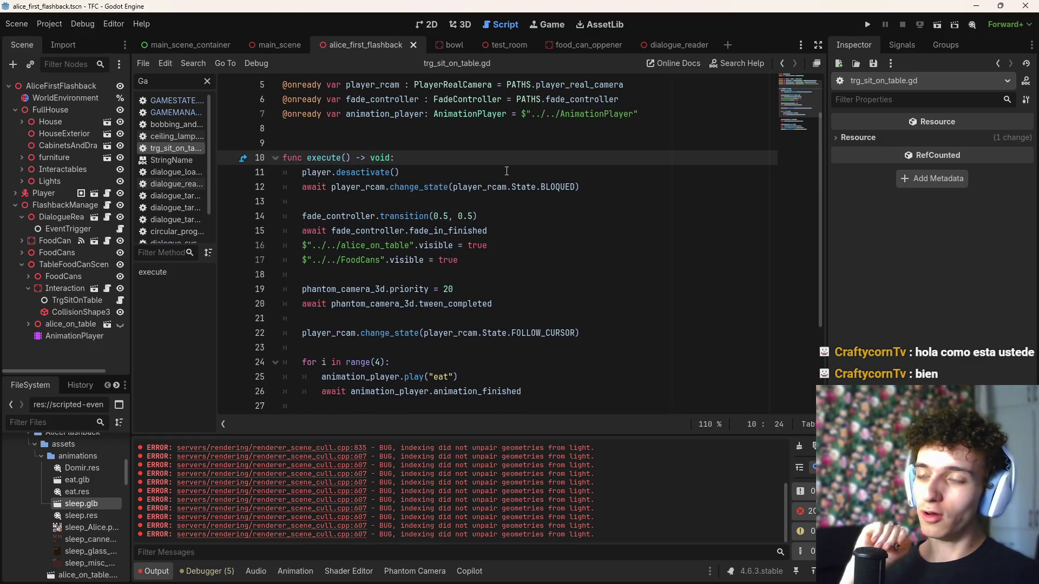
{"action": "key", "text": "Return"}
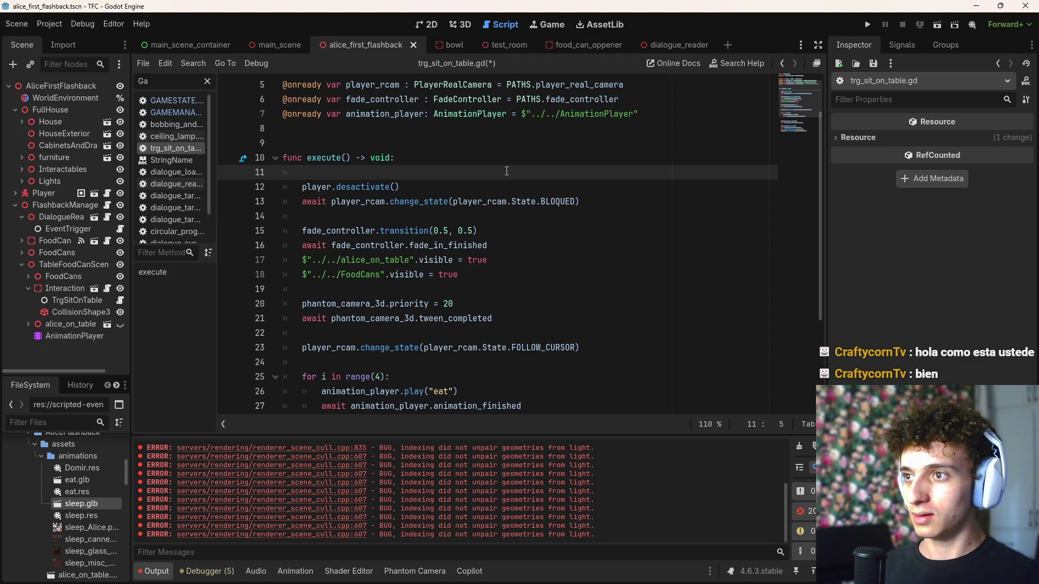
{"action": "key", "text": "BackSpace"}
{"action": "key", "text": "BackSpace"}
{"action": "key", "text": "ctrl+s"}
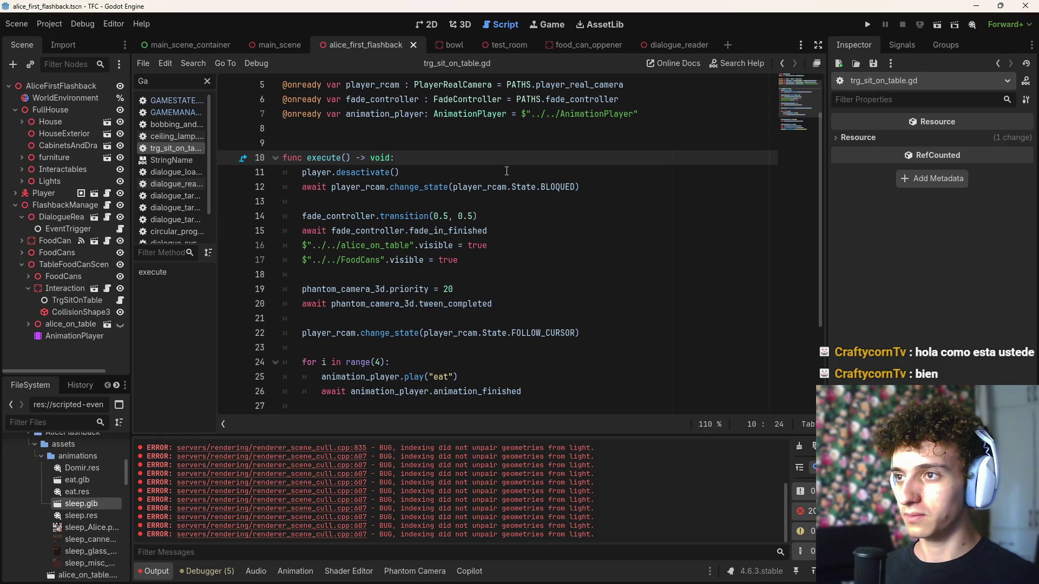
{"action": "scroll", "coordinate": [506, 171], "scroll_direction": "up", "scroll_amount": 2}
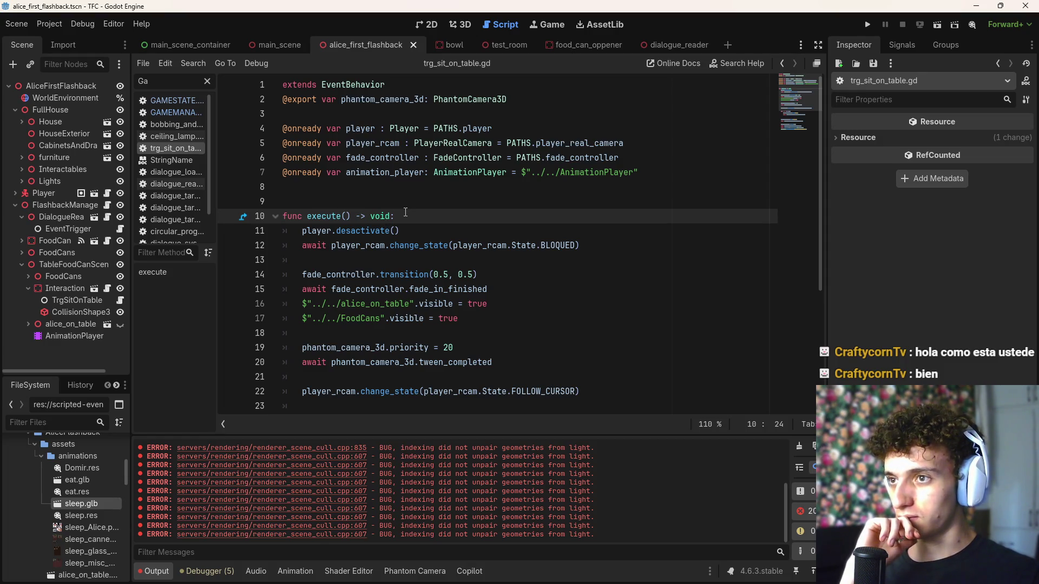
Open the Interaction node's trigger script and jump to its Interactable base class
{"action": "left_click", "coordinate": [108, 288]}
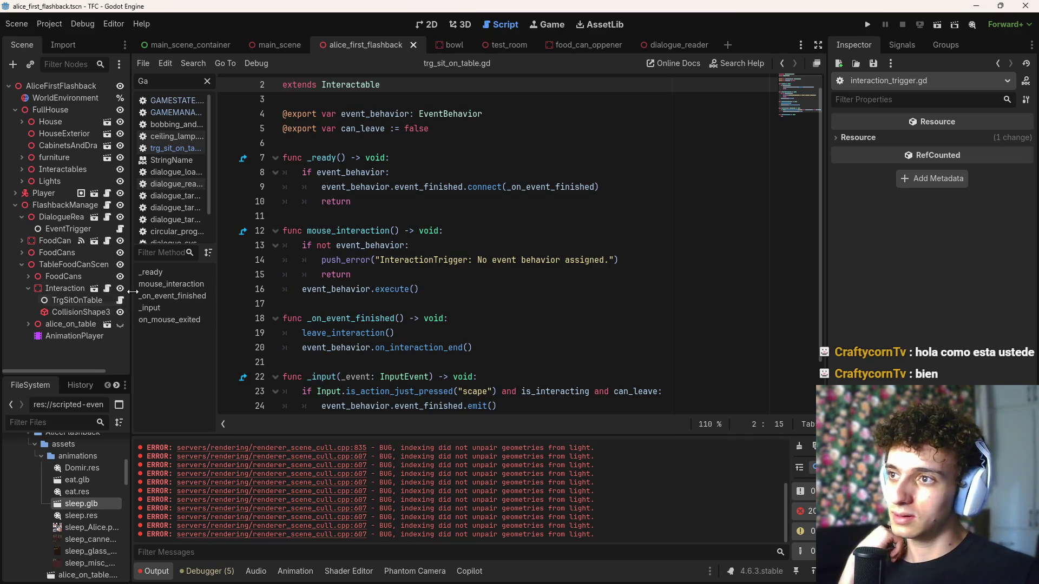
{"action": "left_click", "coordinate": [356, 84], "text": "ctrl"}
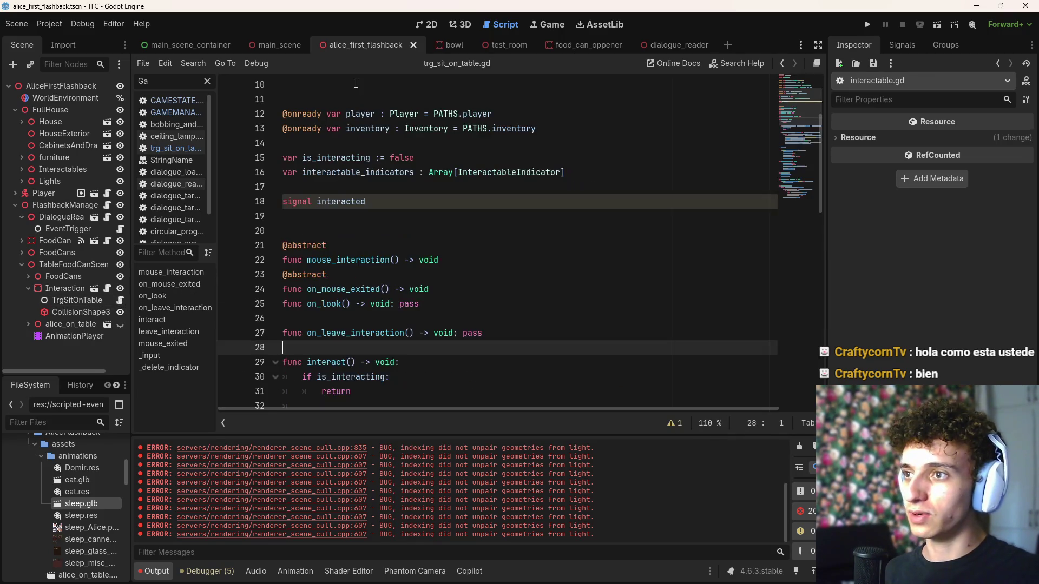
{"action": "scroll", "coordinate": [369, 227], "scroll_direction": "up", "scroll_amount": 3}
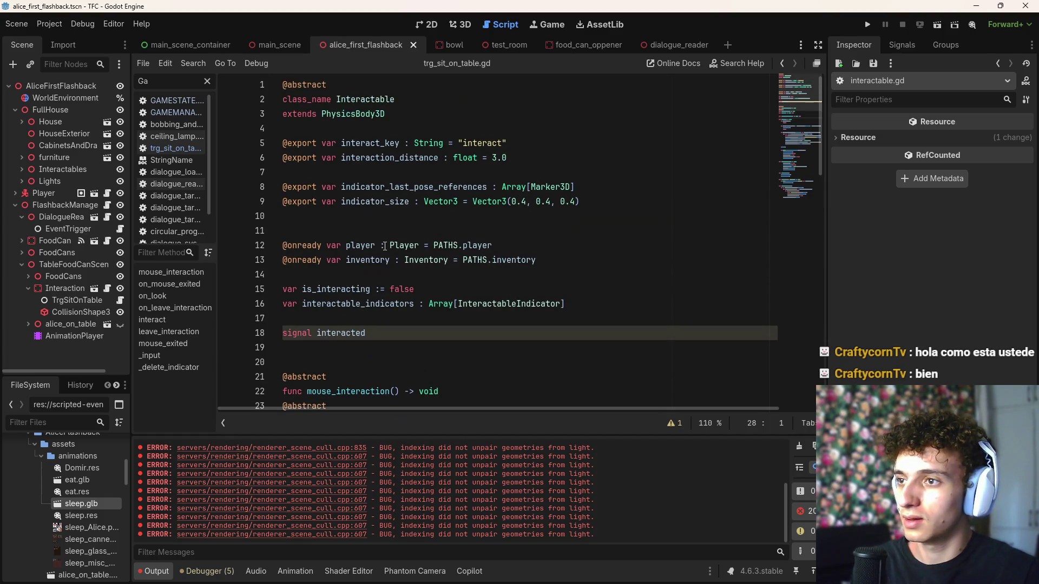
{"action": "scroll", "coordinate": [383, 249], "scroll_direction": "down", "scroll_amount": 4}
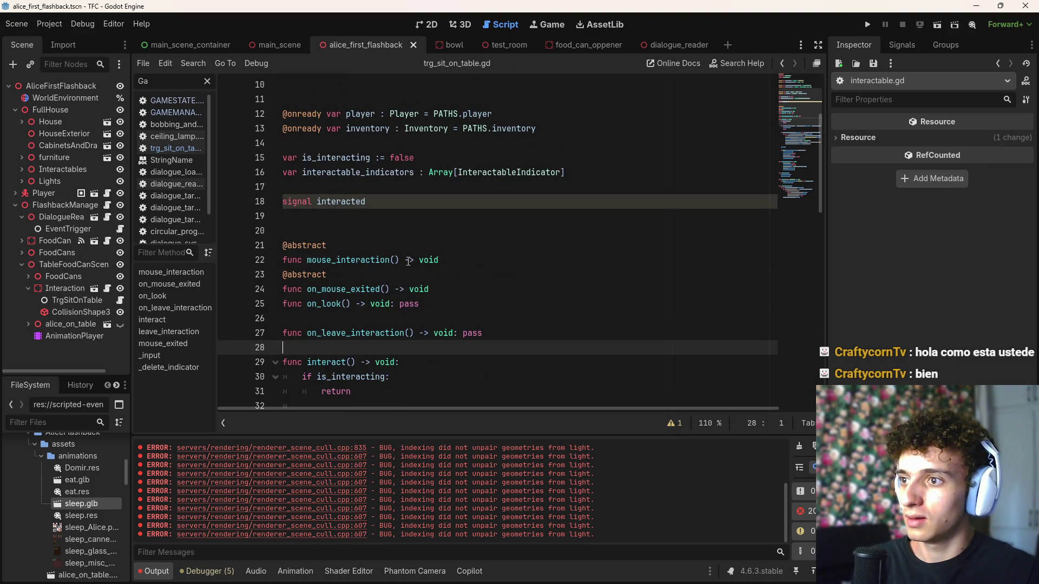
{"action": "scroll", "coordinate": [408, 261], "scroll_direction": "up", "scroll_amount": 4}
Use the script history arrows to return to interactable.gd, with the caret on the is_interacting line
{"action": "left_click", "coordinate": [782, 64]}
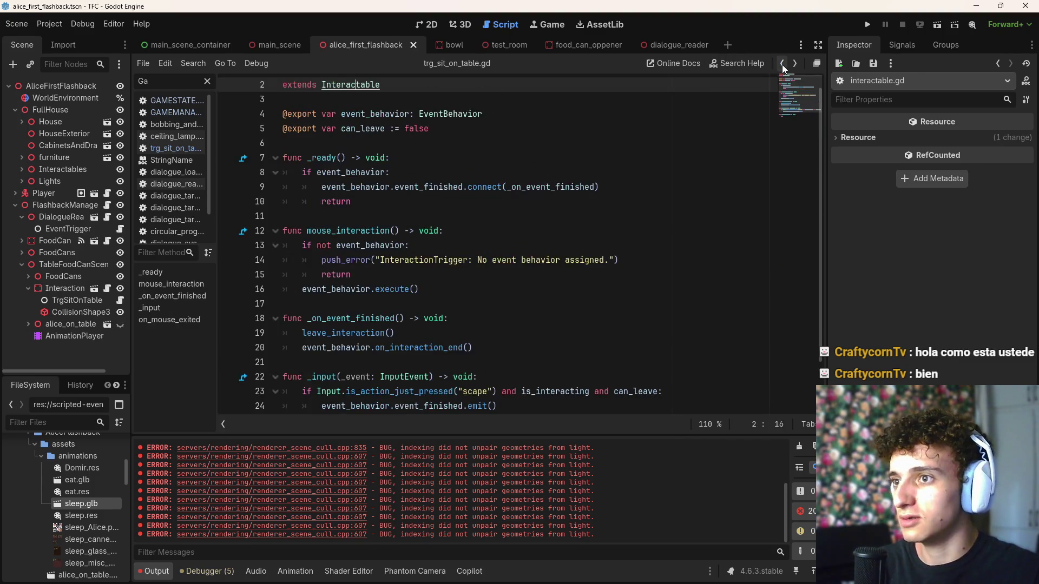
{"action": "left_click", "coordinate": [782, 63]}
{"action": "left_click", "coordinate": [795, 63]}
{"action": "left_click", "coordinate": [796, 64]}
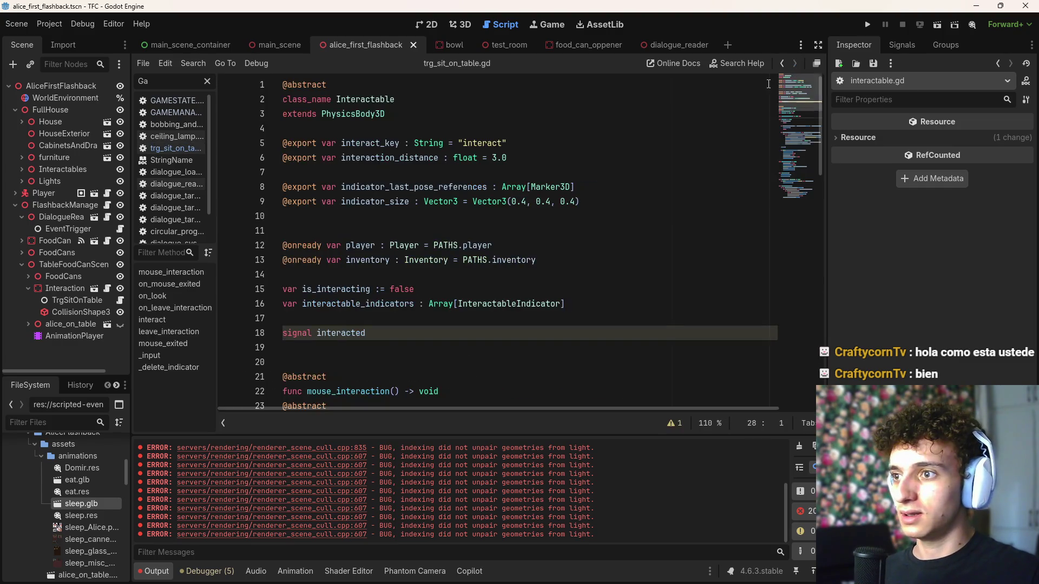
{"action": "scroll", "coordinate": [438, 284], "scroll_direction": "down", "scroll_amount": 4}
{"action": "scroll", "coordinate": [438, 284], "scroll_direction": "up", "scroll_amount": 4}
{"action": "left_click", "coordinate": [437, 283]}
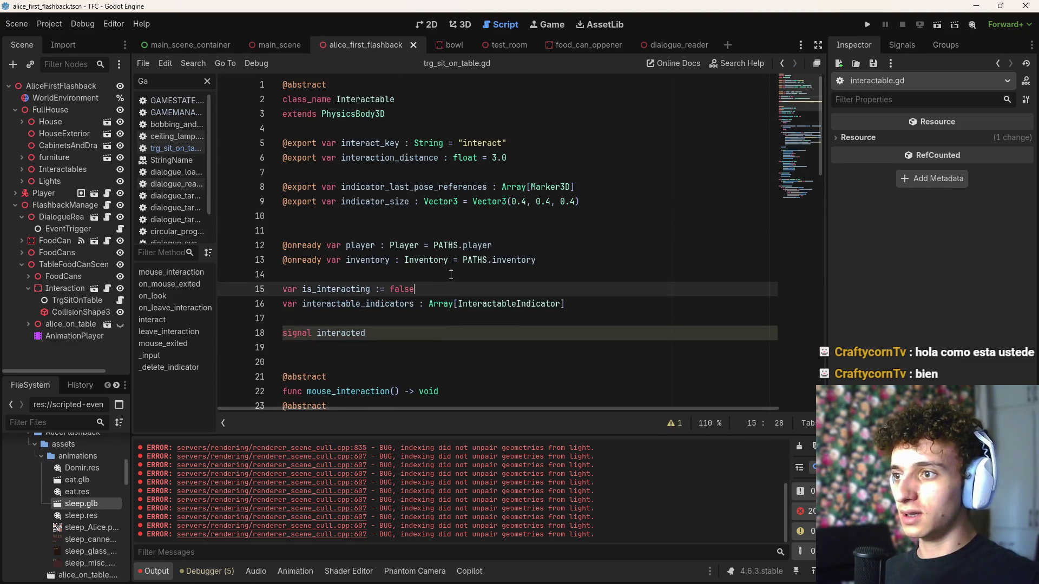
{"action": "left_click", "coordinate": [454, 274]}
Add 'var active := true' above is_interacting and save
{"action": "key", "text": "Return"}
{"action": "type", "text": "var "}
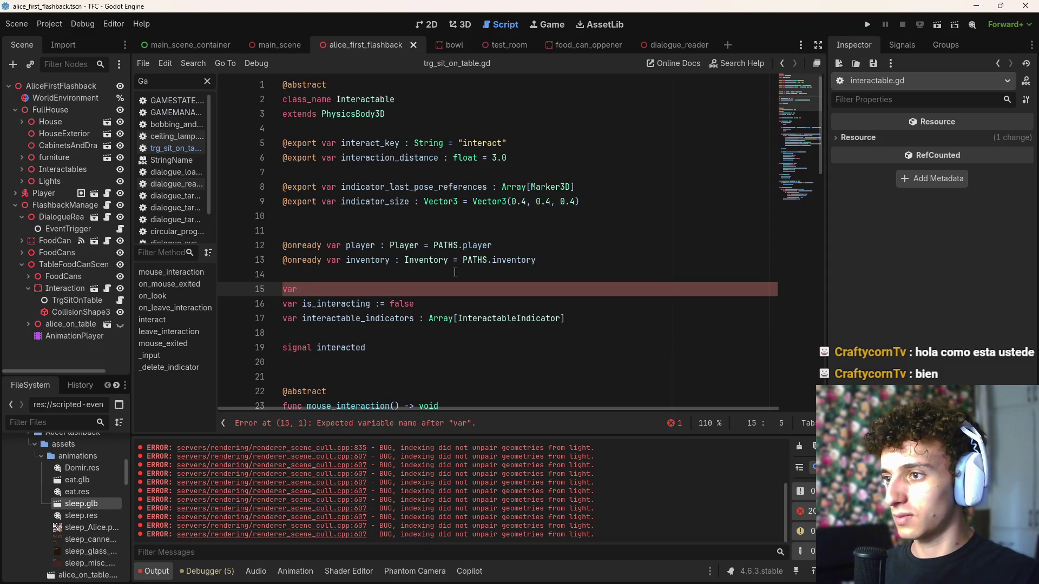
{"action": "type", "text": "active"}
{"action": "key", "text": "BackSpace"}
{"action": "type", "text": "= tr"}
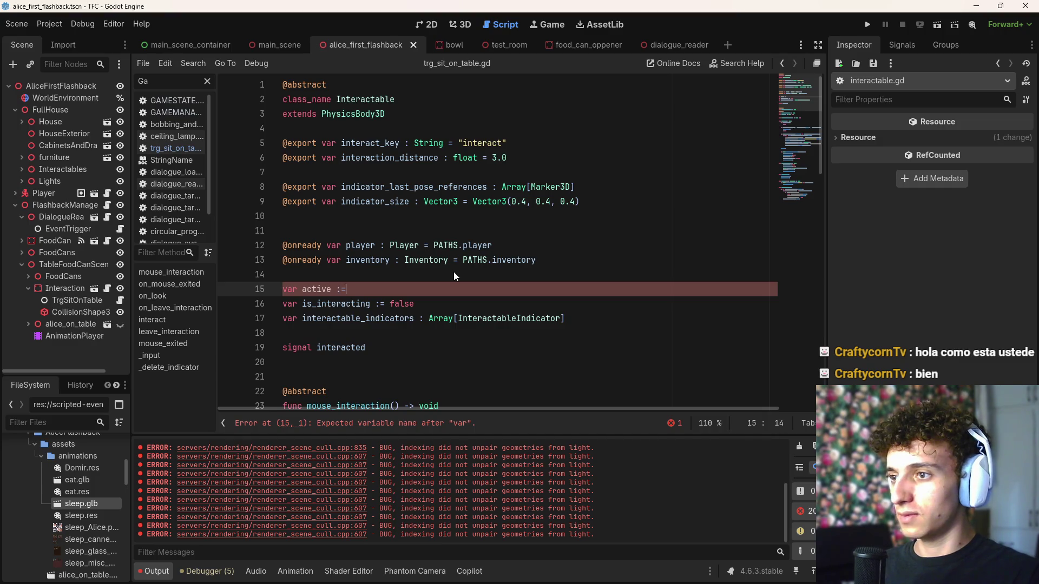
{"action": "key", "text": "Return"}
{"action": "key", "text": "ctrl+s"}
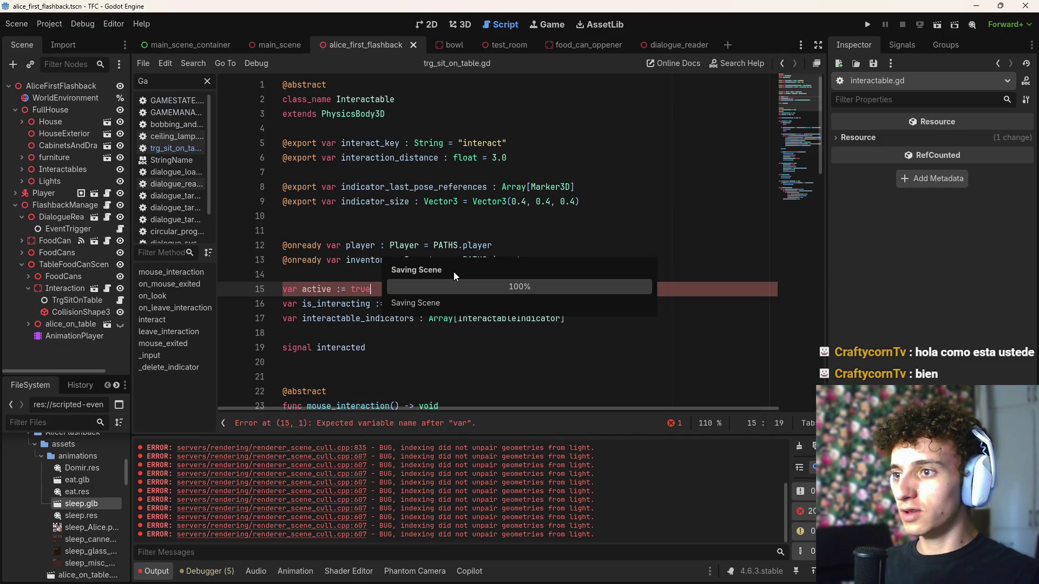
Make interact() begin with 'if not active: return' and save
{"action": "scroll", "coordinate": [433, 238], "scroll_direction": "down", "scroll_amount": 5}
{"action": "scroll", "coordinate": [434, 238], "scroll_direction": "down", "scroll_amount": 3}
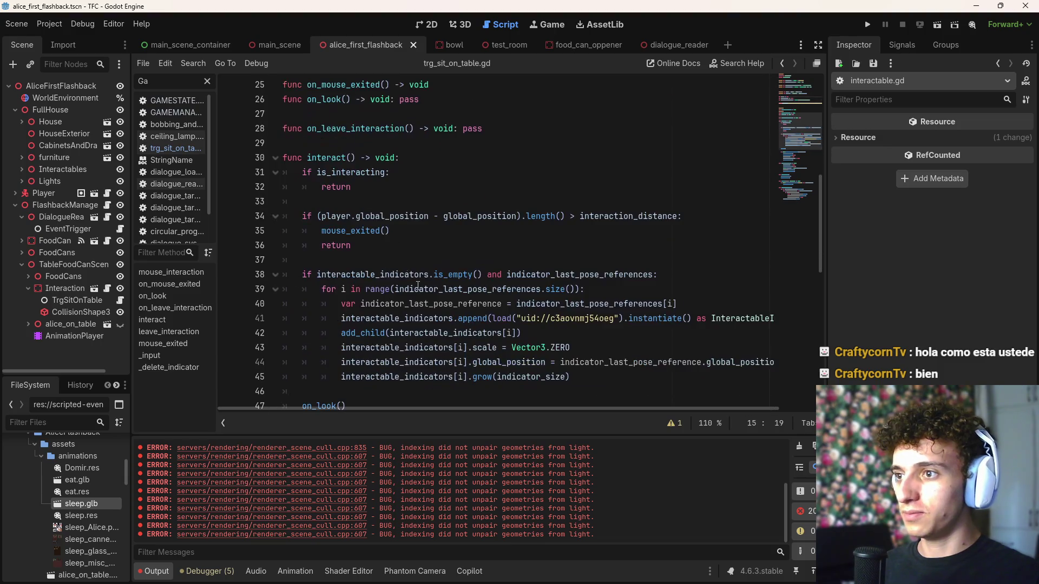
{"action": "left_click", "coordinate": [444, 159]}
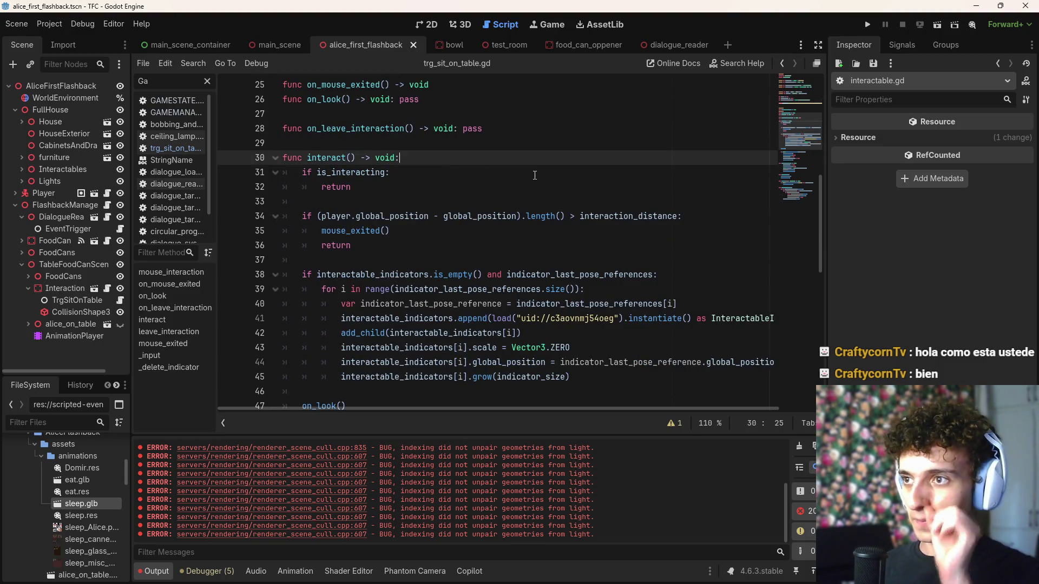
{"action": "key", "text": "Down"}
{"action": "key", "text": "Down"}
{"action": "key", "text": "Down"}
{"action": "key", "text": "Up"}
{"action": "key", "text": "Up"}
{"action": "key", "text": "Up"}
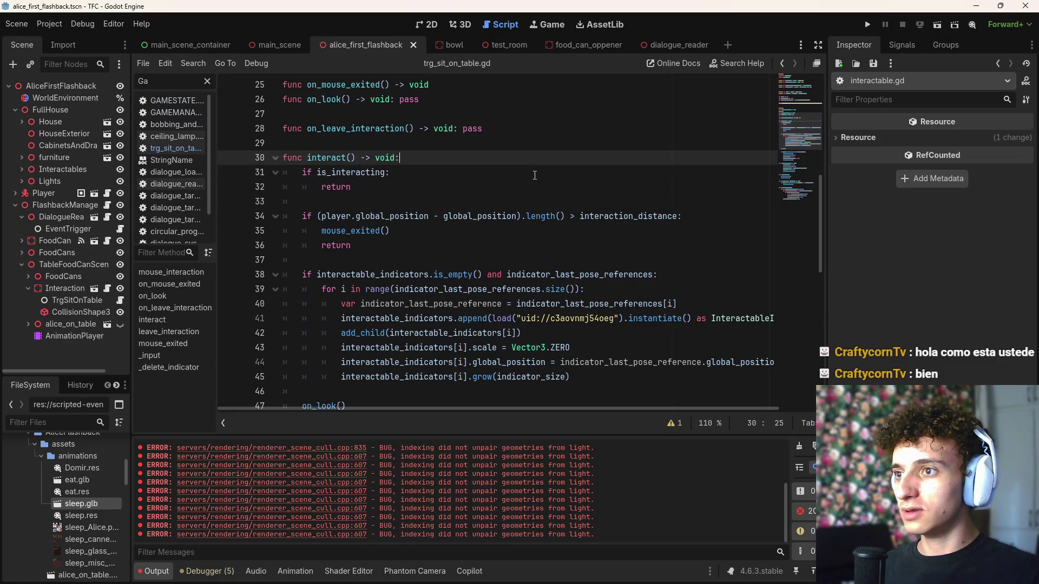
{"action": "key", "text": "End"}
{"action": "key", "text": "Return"}
{"action": "type", "text": "not a"}
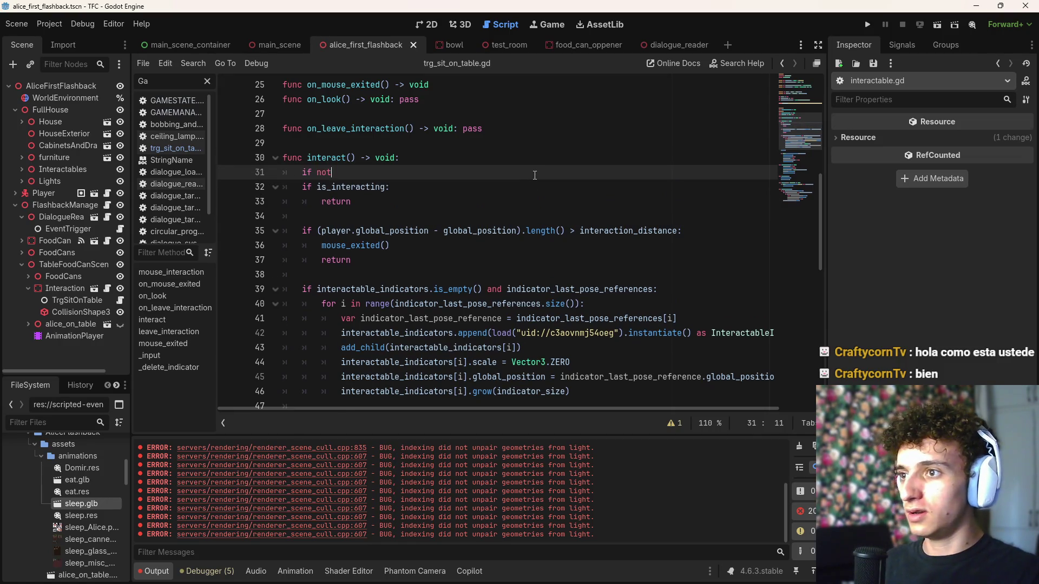
{"action": "type", "text": "ctive:"}
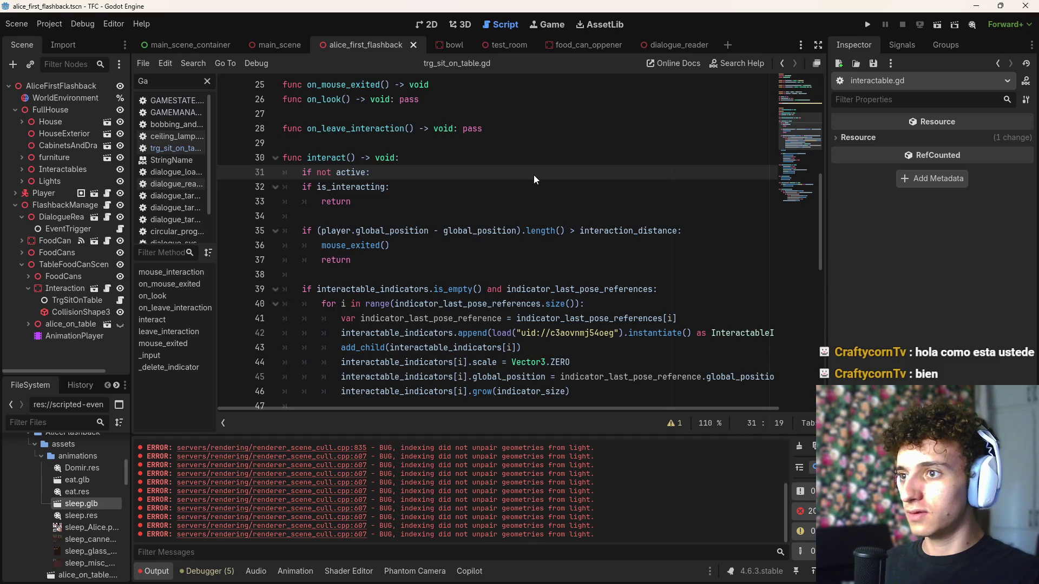
{"action": "key", "text": "Return"}
{"action": "type", "text": "return"}
{"action": "key", "text": "ctrl+s"}
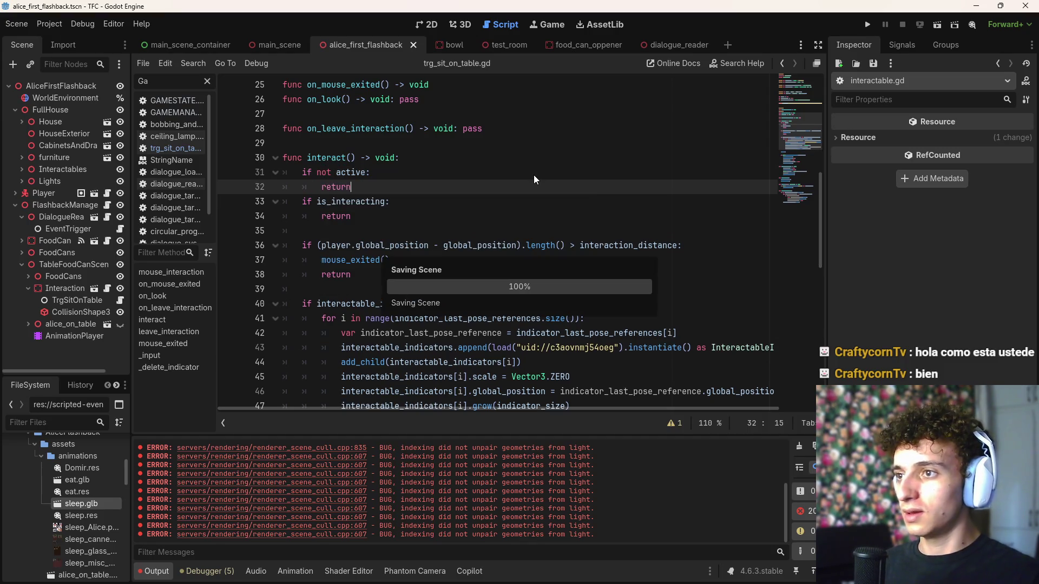
{"action": "key", "text": "Return"}
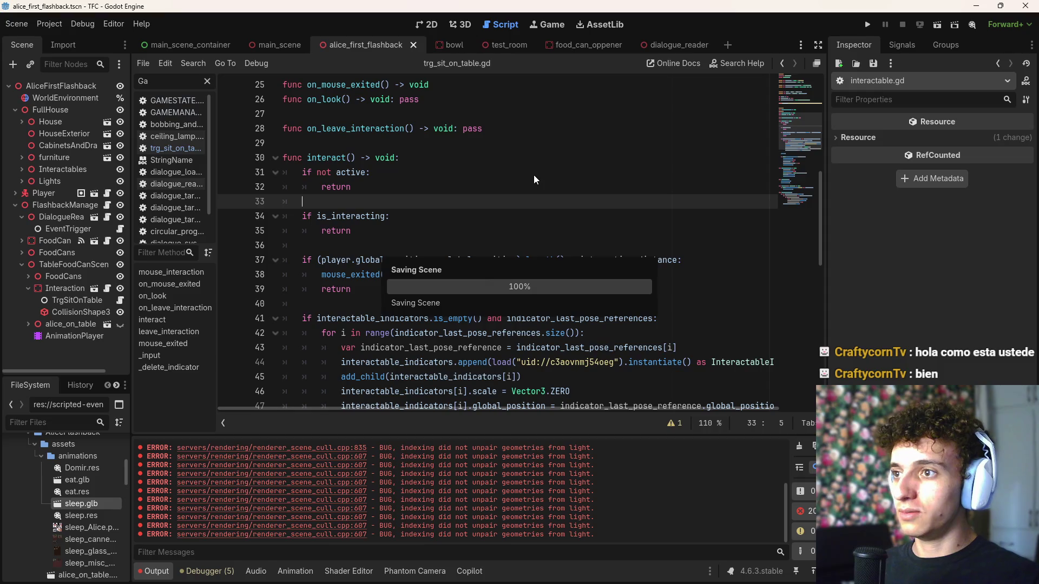
Glance at trg_sit_on_table.gd, then go back to the Interactable base script
{"action": "scroll", "coordinate": [509, 200], "scroll_direction": "up", "scroll_amount": 1}
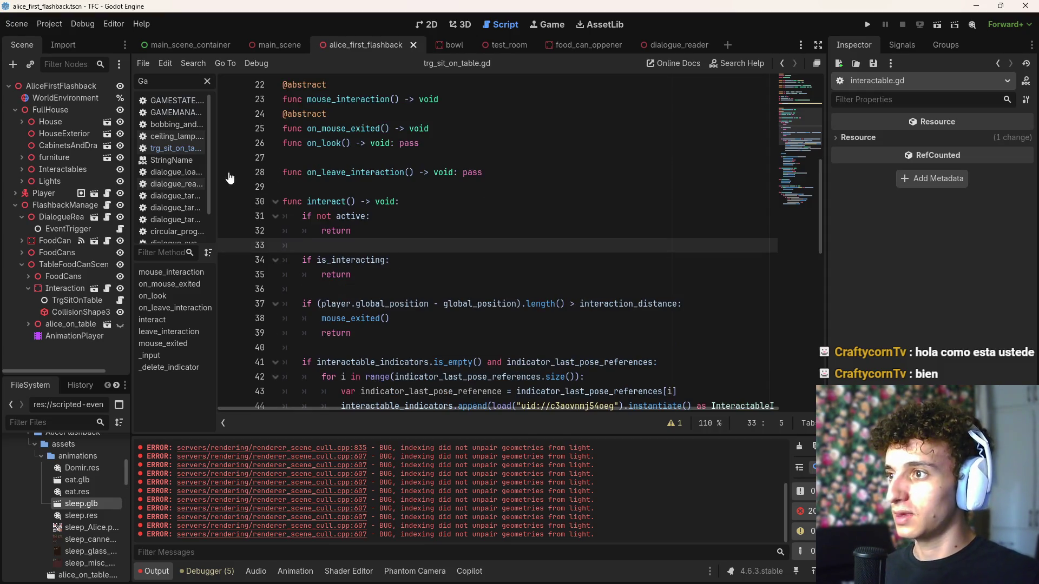
{"action": "left_click", "coordinate": [182, 149]}
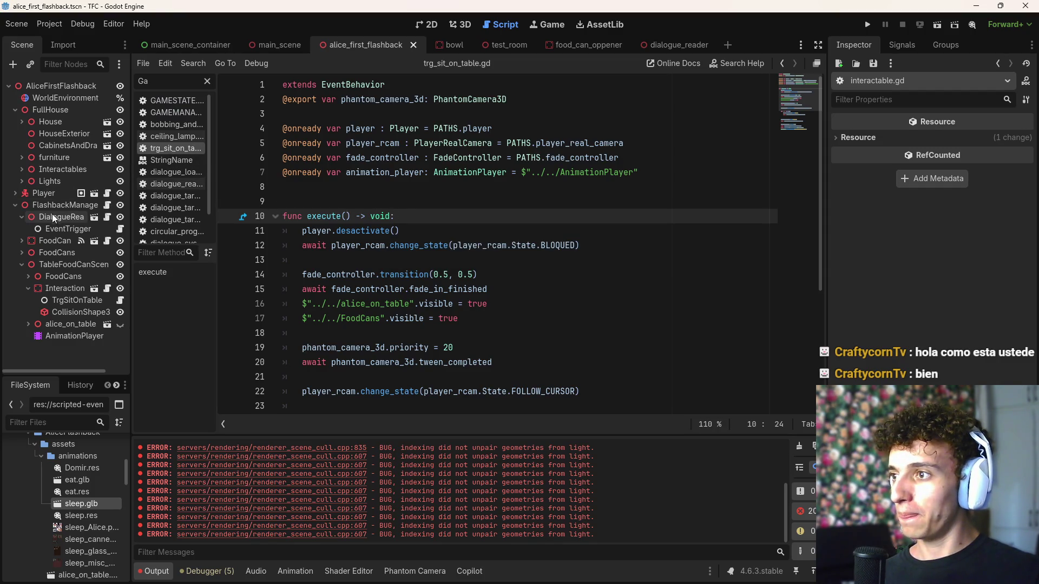
{"action": "left_click", "coordinate": [107, 289]}
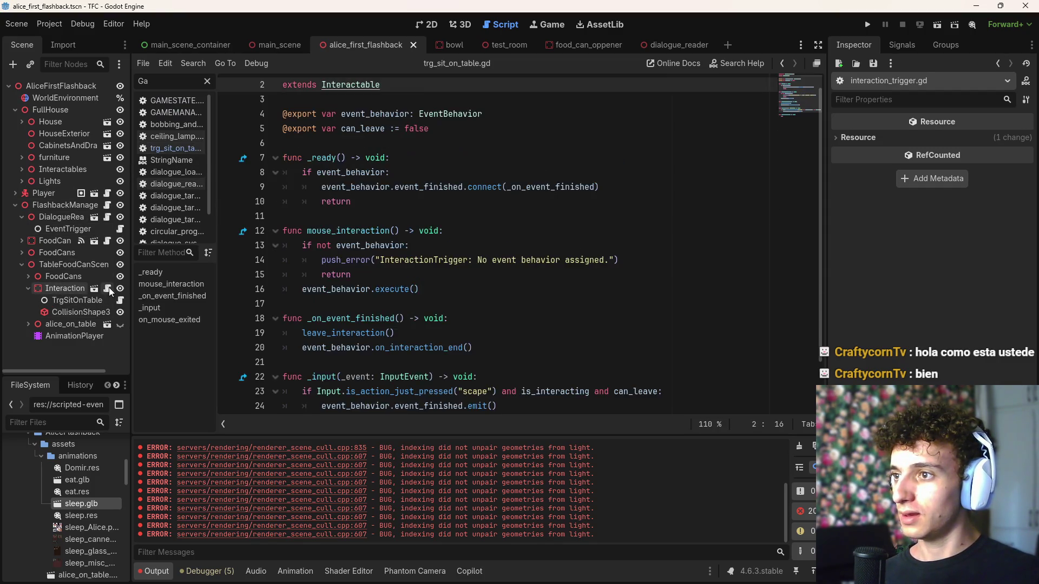
{"action": "left_click", "coordinate": [355, 85], "text": "ctrl"}
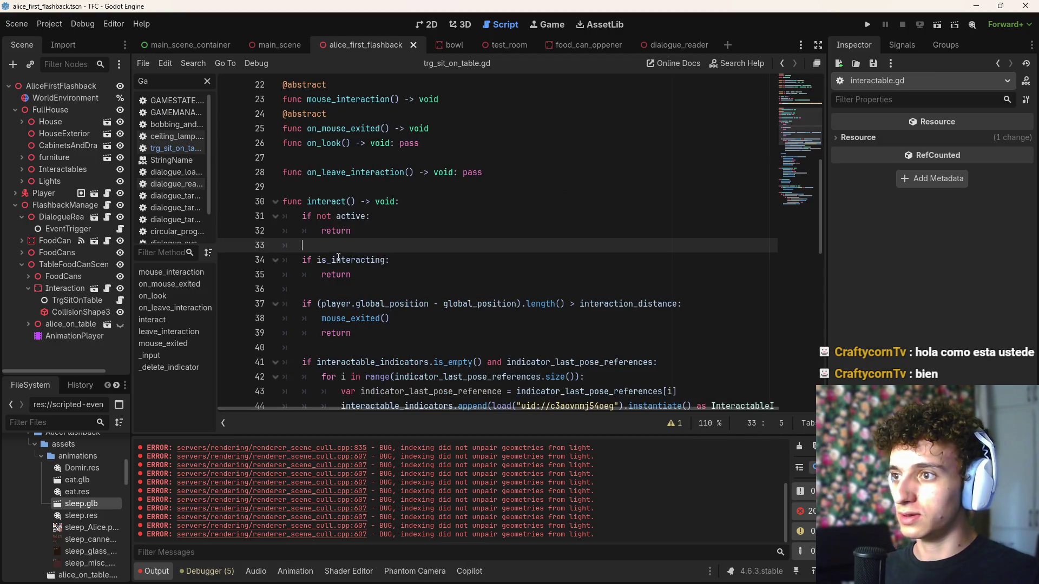
{"action": "scroll", "coordinate": [338, 258], "scroll_direction": "up", "scroll_amount": 4}
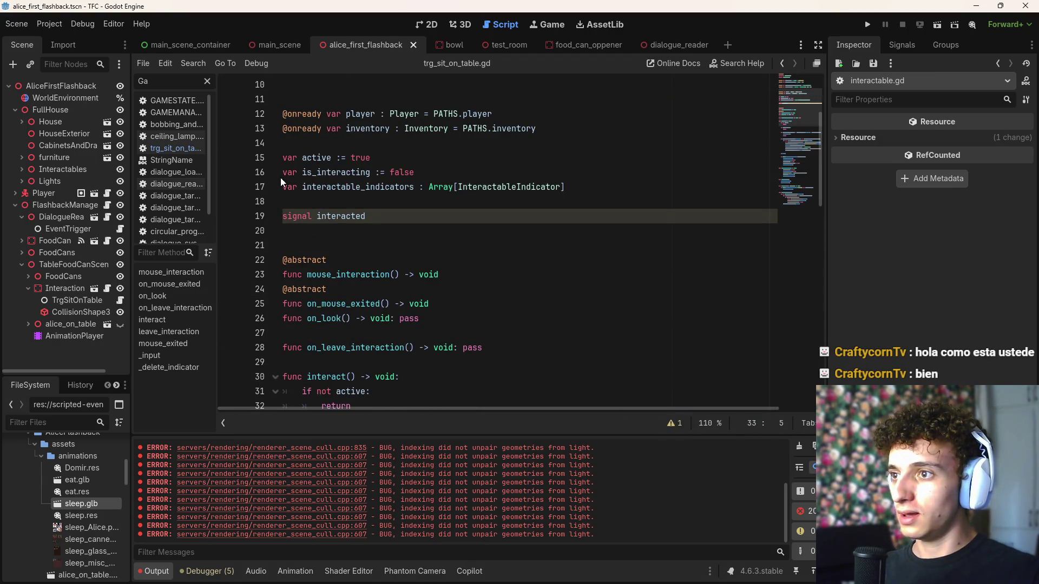
{"action": "left_click", "coordinate": [284, 158]}
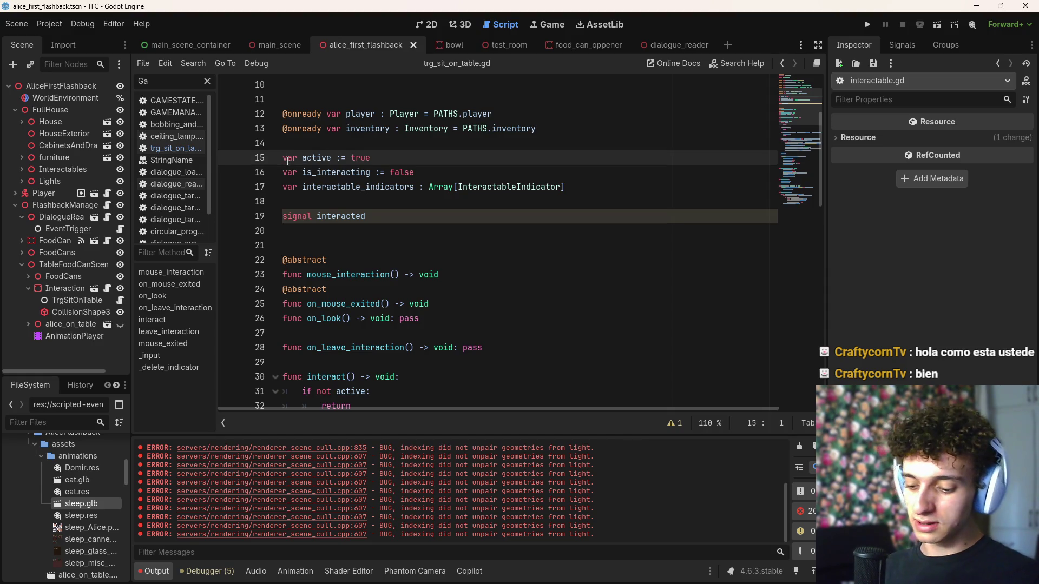
{"action": "type", "text": "@expo"}
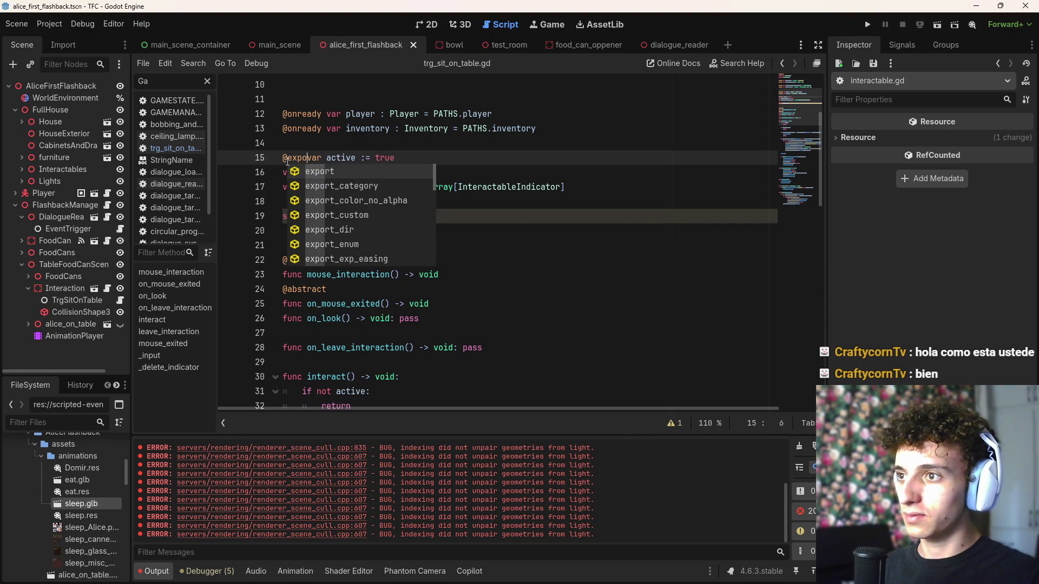
{"action": "type", "text": "rt"}
{"action": "key", "text": "ctrl+s"}
{"action": "left_click", "coordinate": [484, 152]}
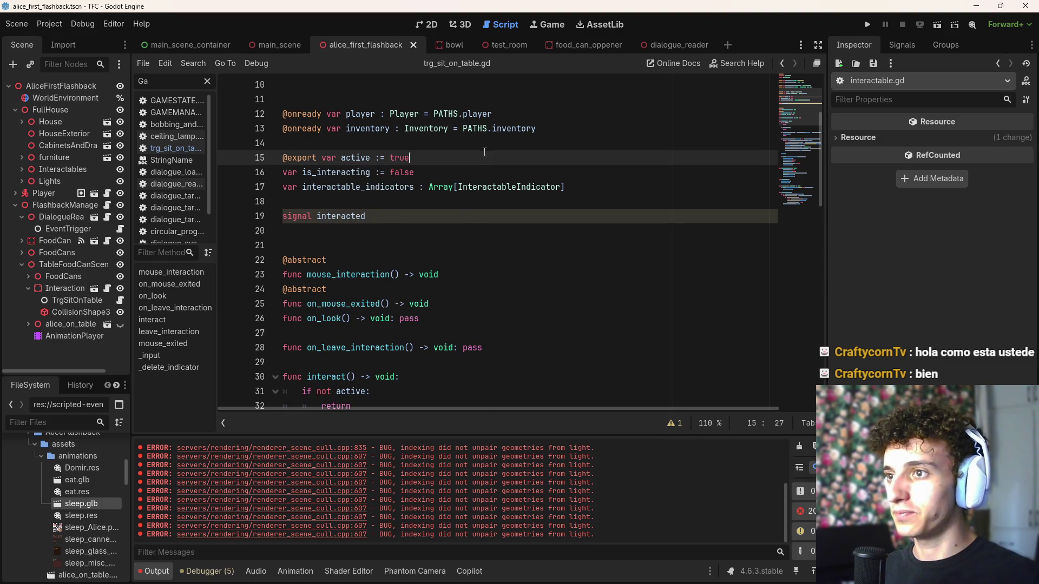
{"action": "key", "text": "ctrl+s"}
{"action": "left_click", "coordinate": [65, 288]}
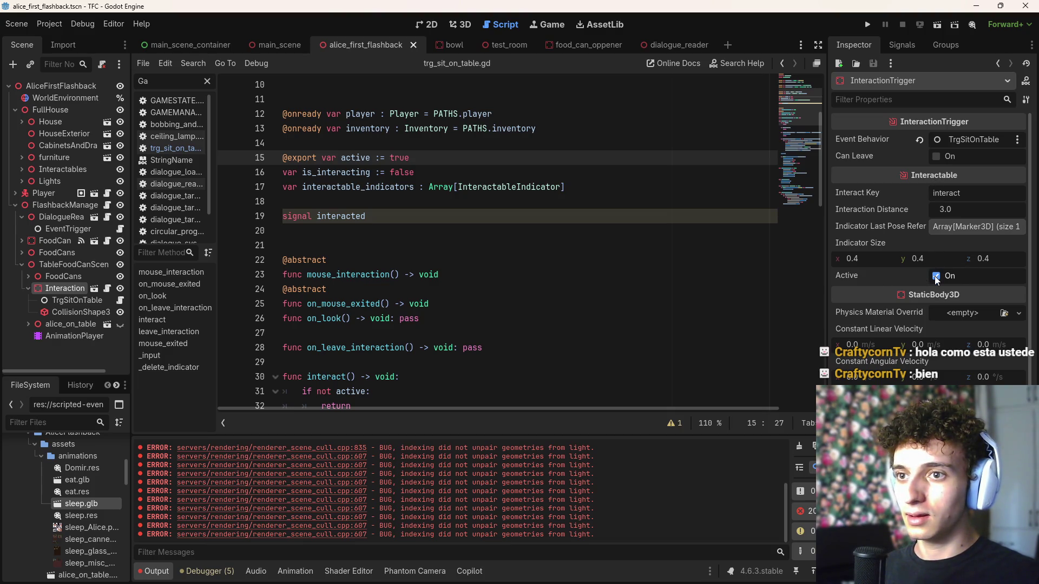
{"action": "scroll", "coordinate": [518, 249], "scroll_direction": "up", "scroll_amount": 3}
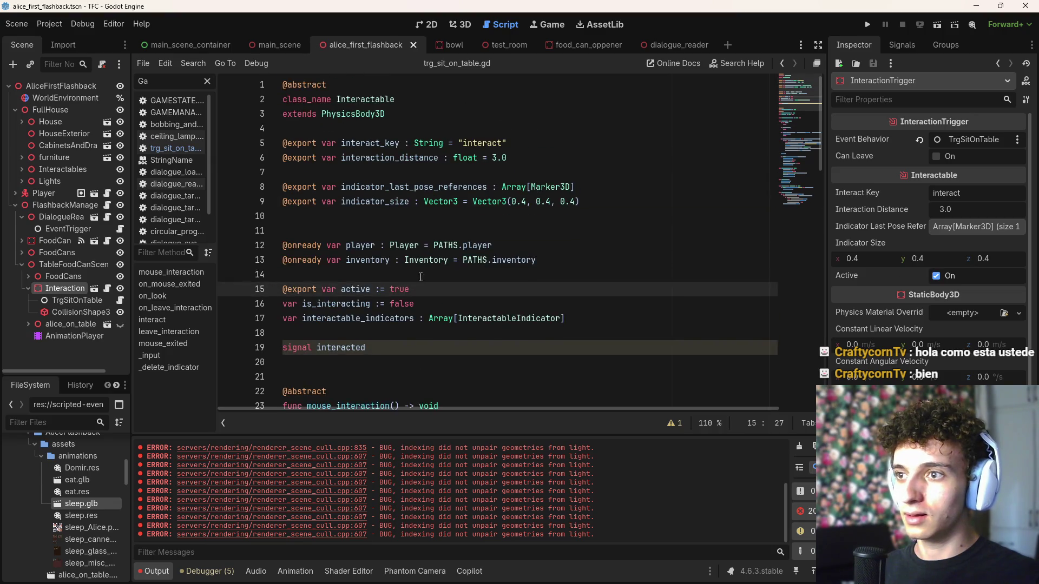
{"action": "triple_click", "coordinate": [422, 289]}
{"action": "key", "text": "BackSpace"}
{"action": "key", "text": "BackSpace"}
{"action": "key", "text": "BackSpace"}
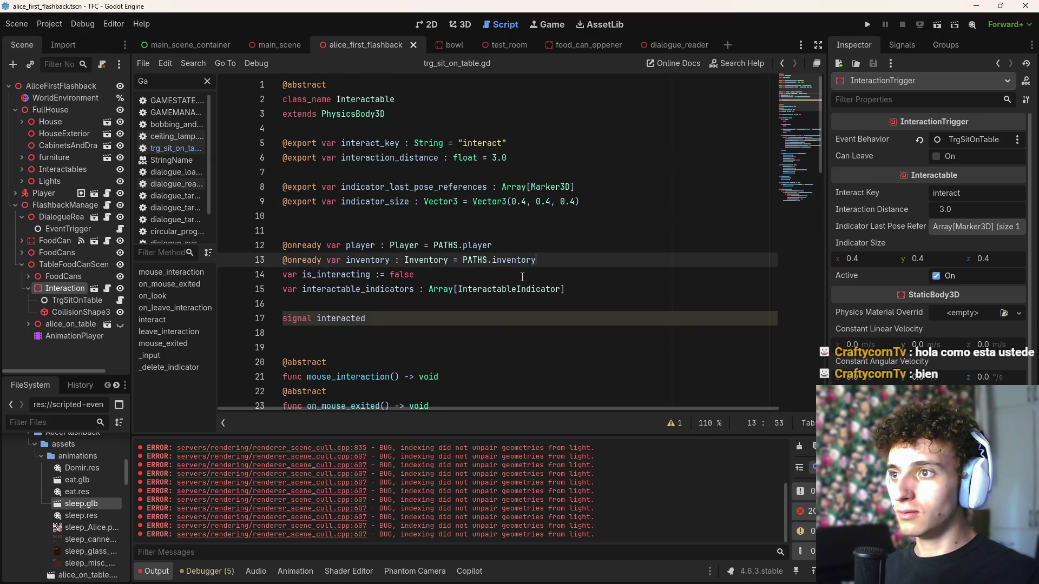
{"action": "key", "text": "Return"}
{"action": "key", "text": "ctrl+s"}
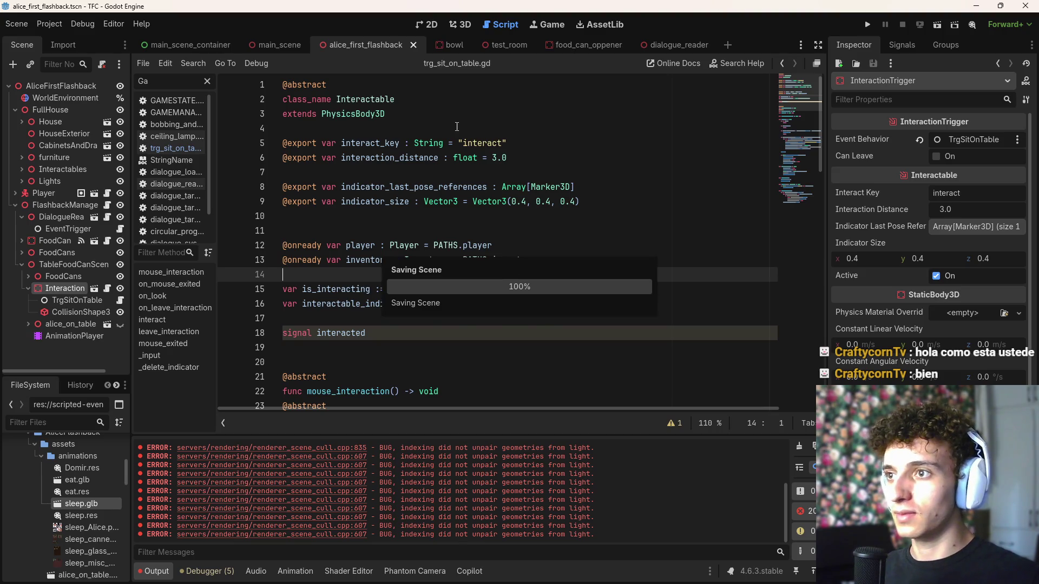
{"action": "left_click", "coordinate": [428, 127]}
{"action": "key", "text": "Return"}
{"action": "type", "text": "@export var active := true"}
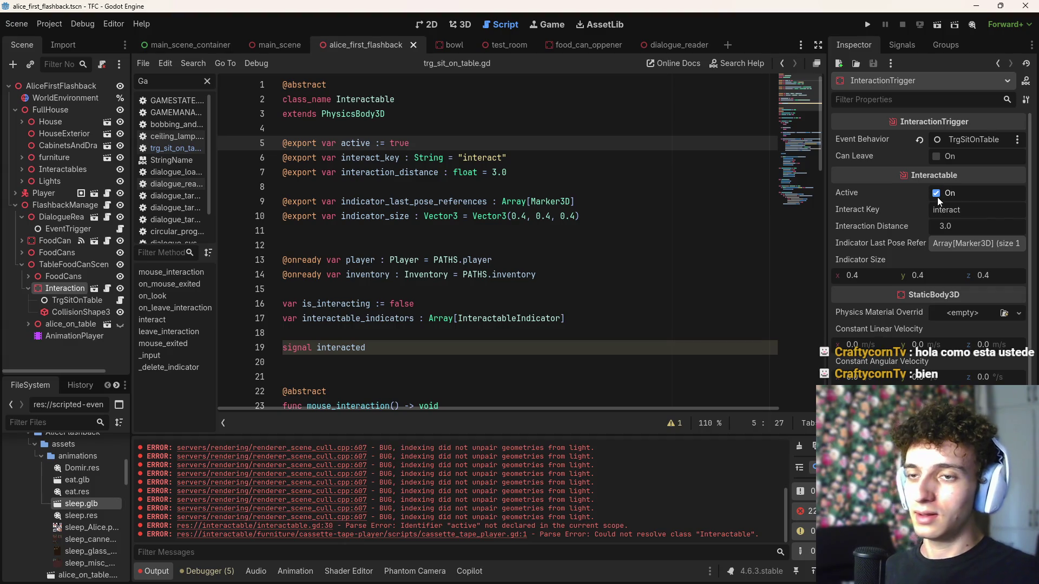
Select the table's Interaction trigger node and uncheck Active in the Inspector
{"action": "scroll", "coordinate": [541, 244], "scroll_direction": "down", "scroll_amount": 5}
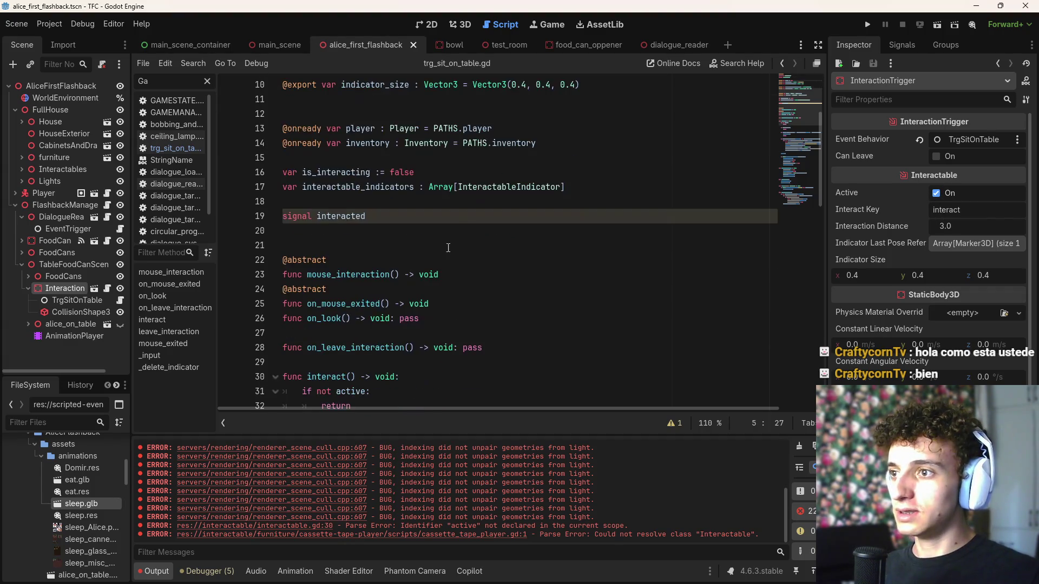
{"action": "left_click", "coordinate": [61, 297]}
{"action": "left_click", "coordinate": [61, 290]}
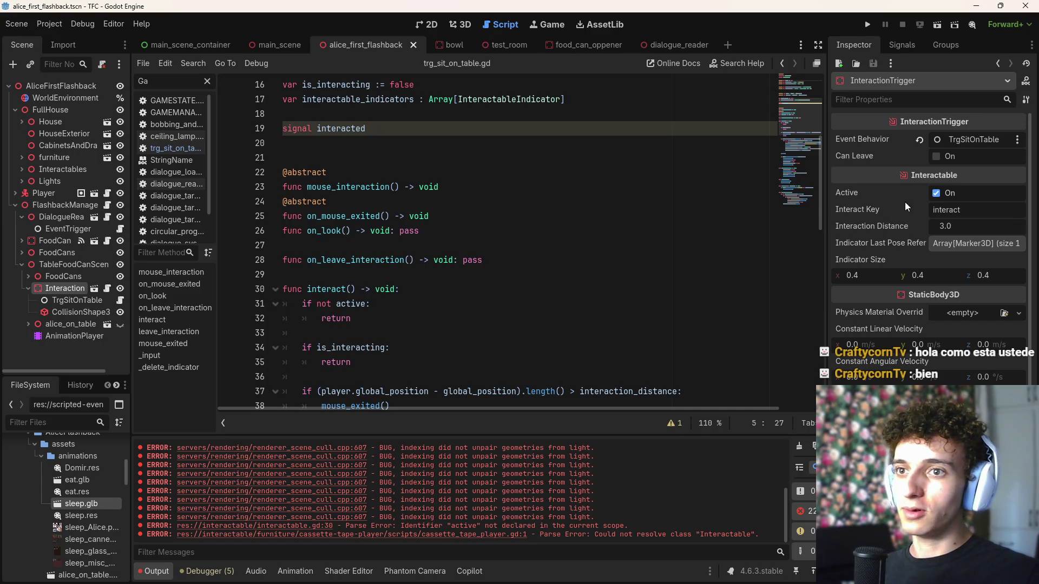
{"action": "left_click", "coordinate": [936, 193]}
Save the scene and open the DialogueEventTrigger script
{"action": "key", "text": "ctrl+s"}
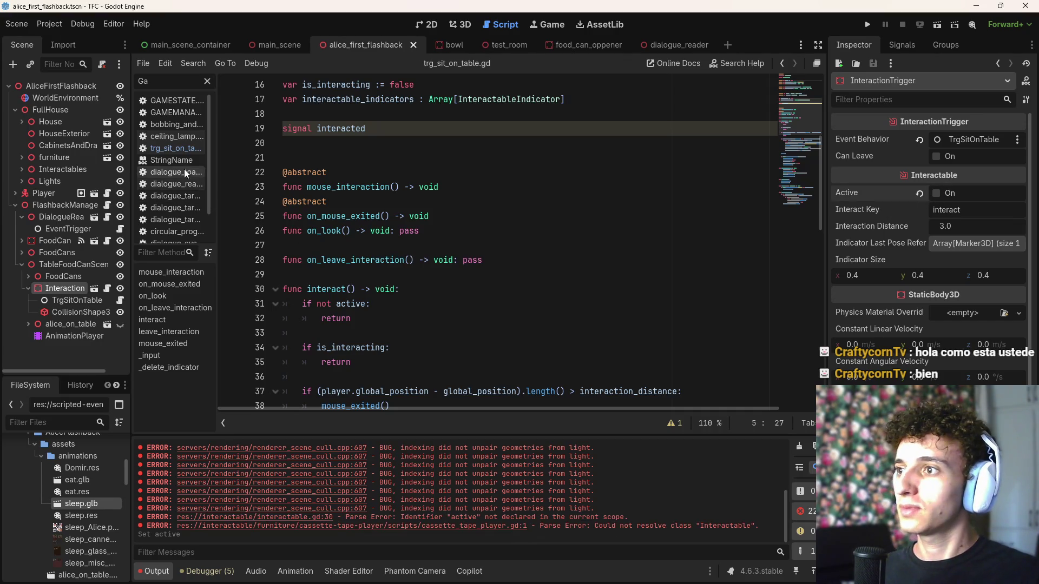
{"action": "left_click", "coordinate": [176, 148]}
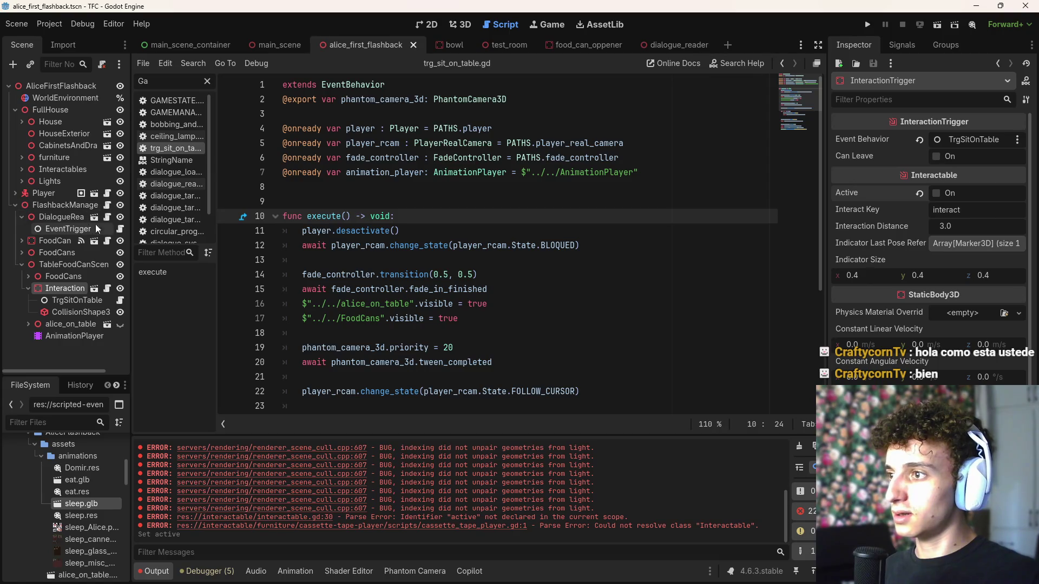
{"action": "left_click", "coordinate": [120, 228]}
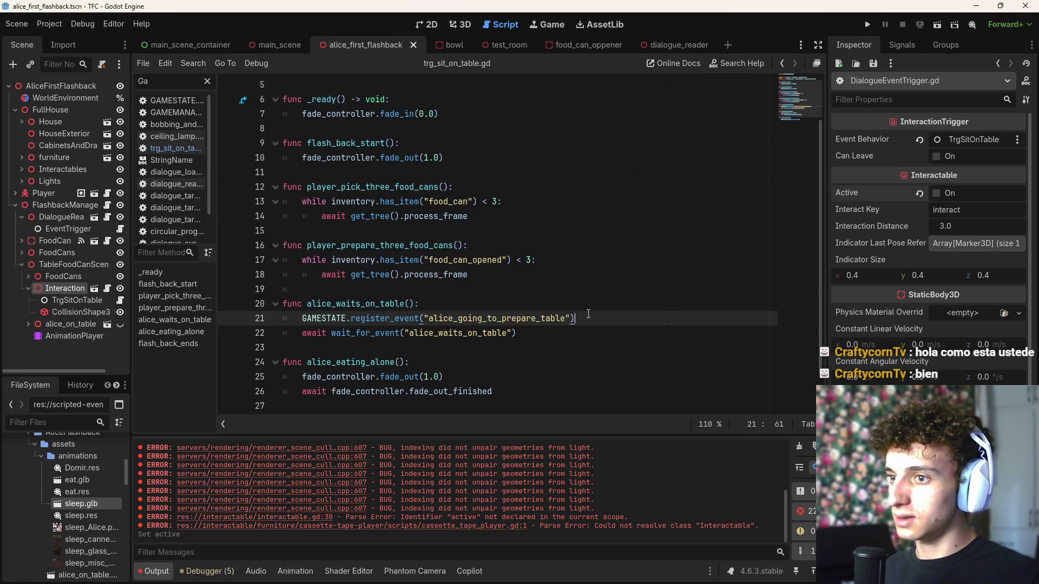
Replace line 21's register_event call with $"../../TableFoodCanScene/InteractionTrigger".active = true and save
{"action": "left_click_drag", "start_coordinate": [575, 318], "coordinate": [302, 318]}
{"action": "key", "text": "BackSpace"}
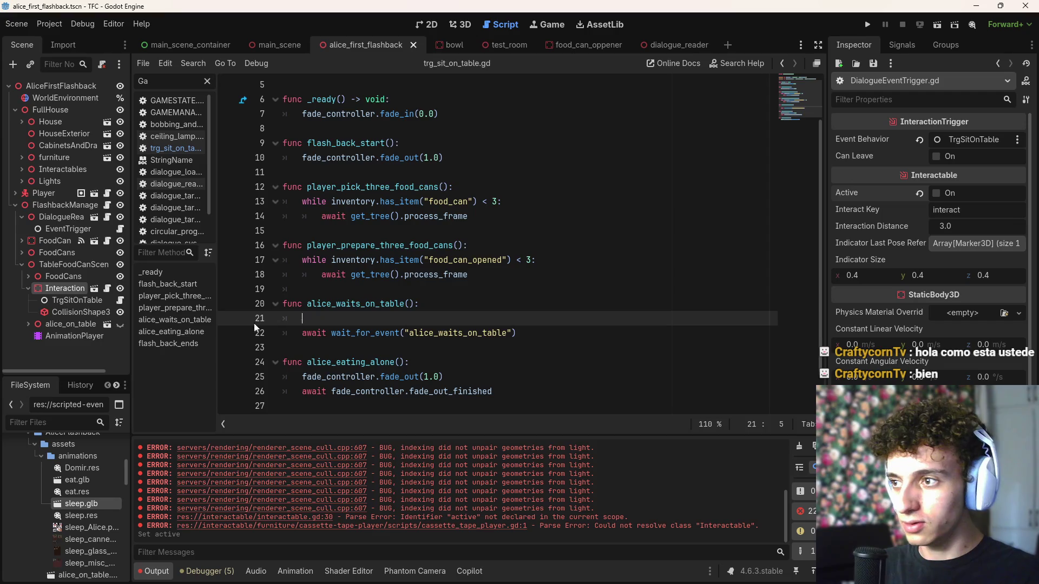
{"action": "left_click_drag", "start_coordinate": [53, 292], "coordinate": [342, 318]}
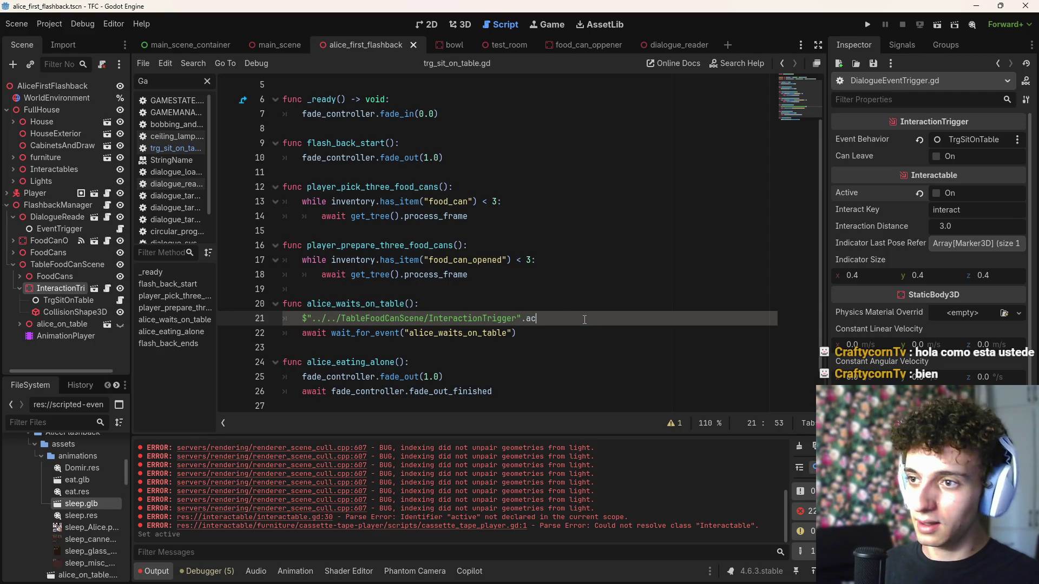
{"action": "type", "text": "tive = true"}
{"action": "key", "text": "ctrl+s"}
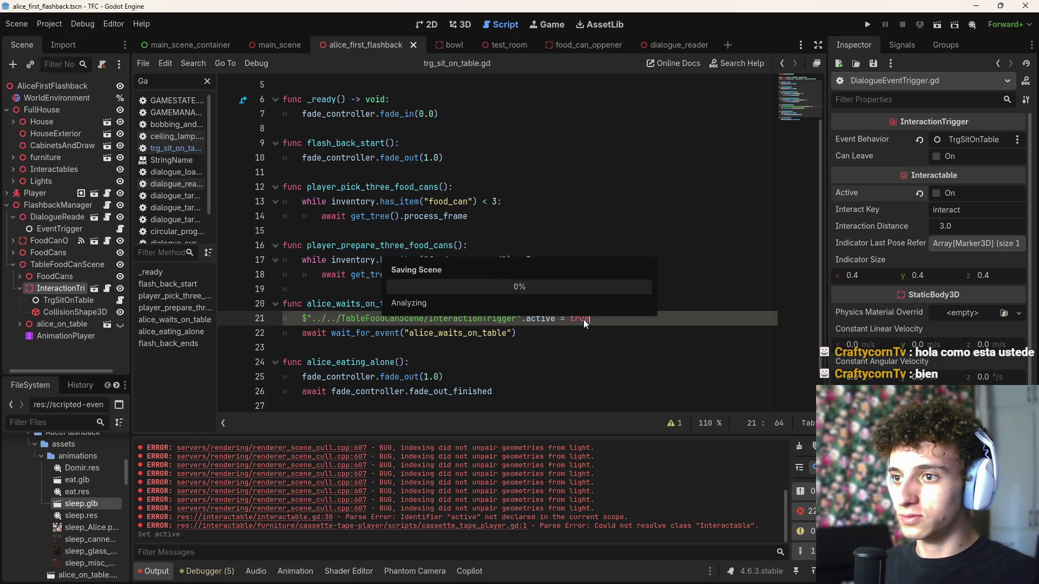
{"action": "left_click", "coordinate": [519, 386]}
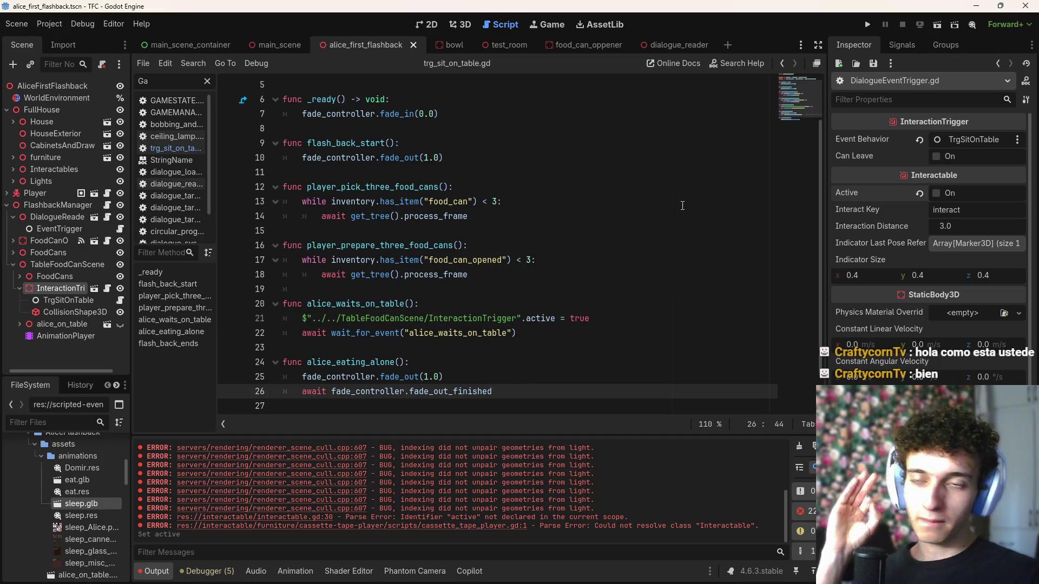
Switch to the food_can_oppener scene and open its script
{"action": "left_click", "coordinate": [584, 47]}
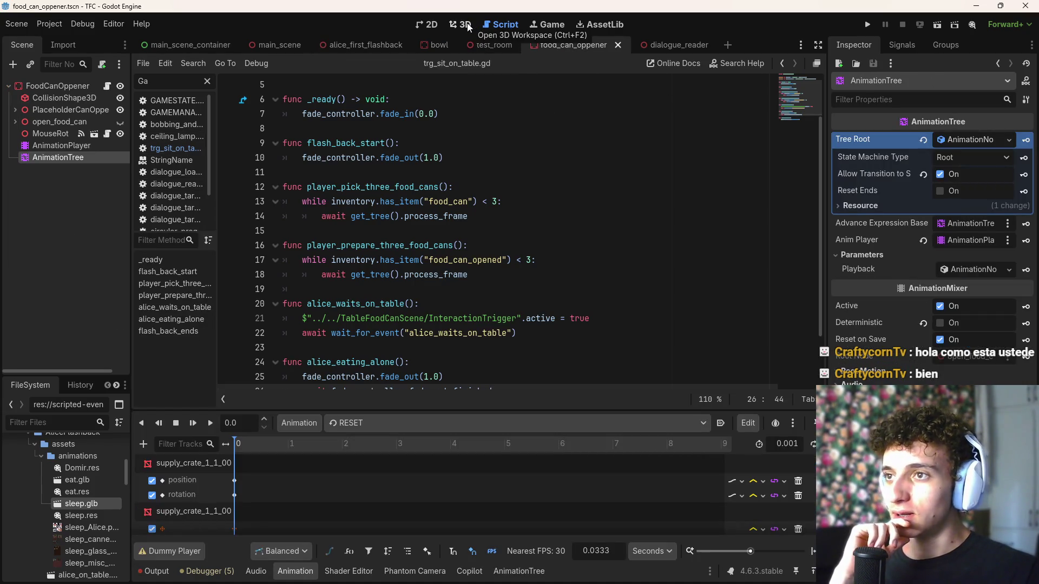
{"action": "left_click", "coordinate": [107, 85]}
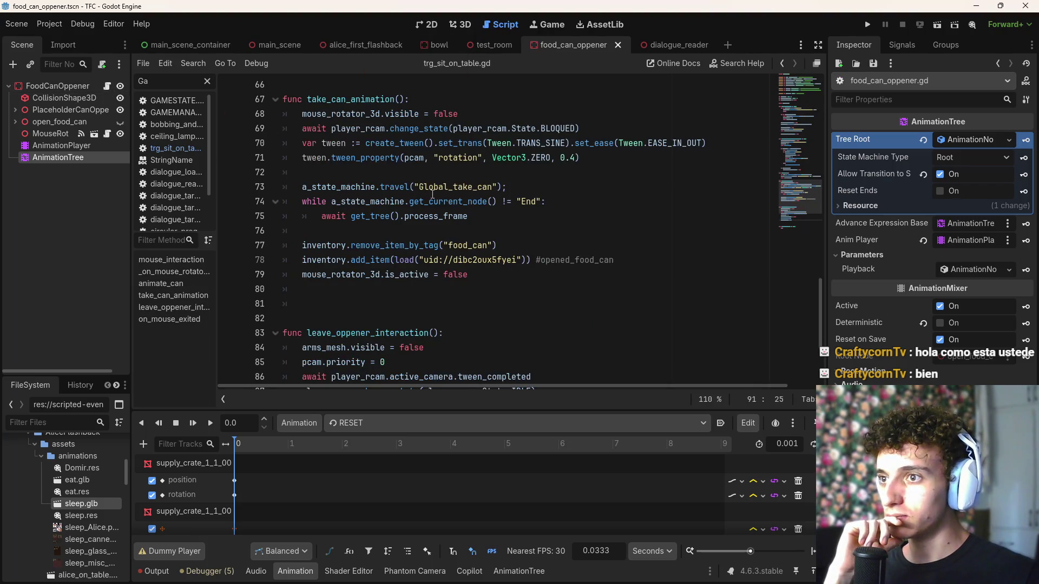
{"action": "scroll", "coordinate": [441, 258], "scroll_direction": "up", "scroll_amount": 5}
{"action": "scroll", "coordinate": [441, 259], "scroll_direction": "down", "scroll_amount": 5}
{"action": "scroll", "coordinate": [433, 254], "scroll_direction": "up", "scroll_amount": 12}
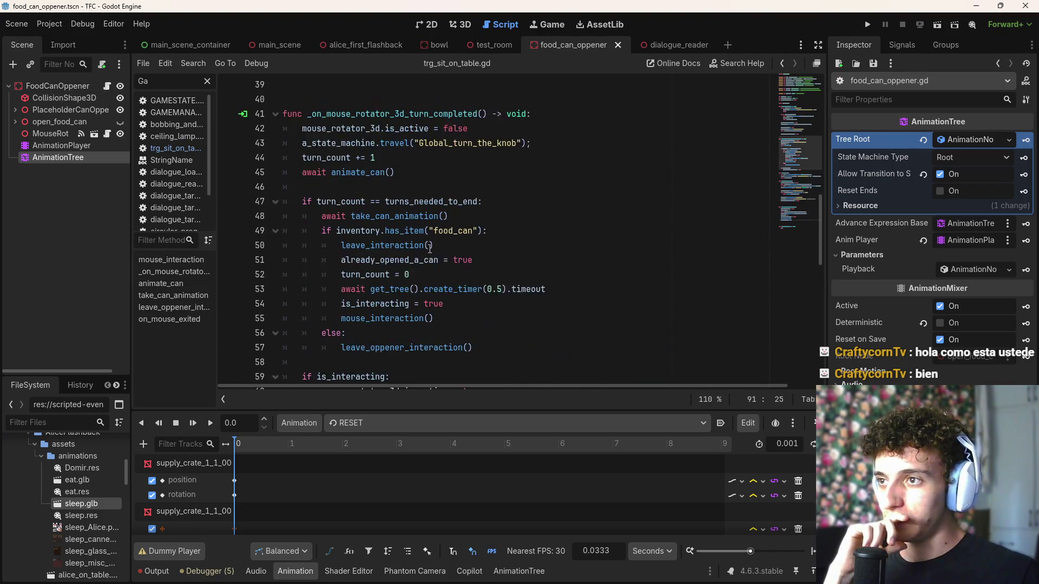
{"action": "scroll", "coordinate": [433, 254], "scroll_direction": "down", "scroll_amount": 1}
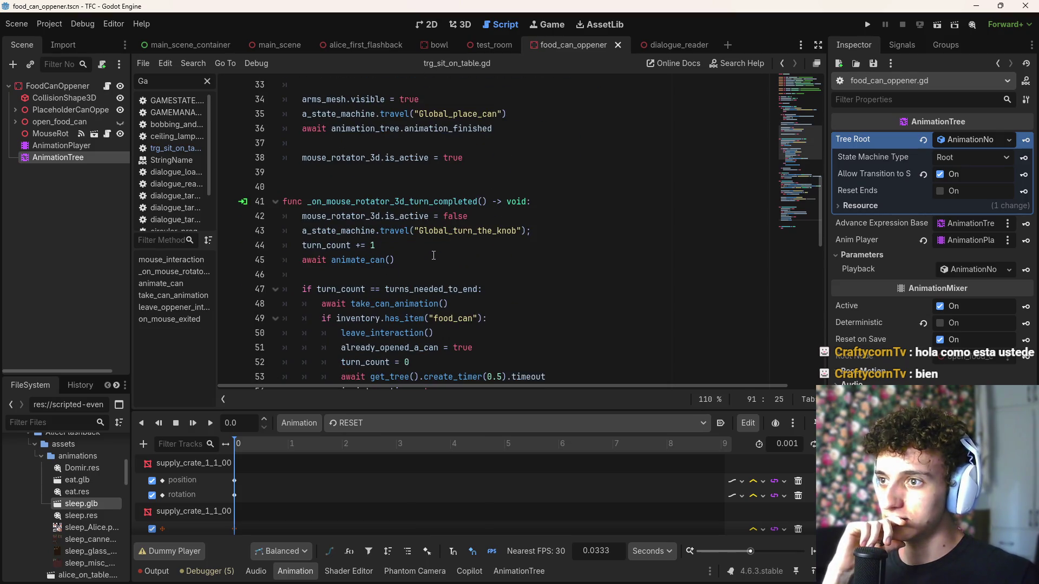
{"action": "scroll", "coordinate": [434, 255], "scroll_direction": "down", "scroll_amount": 1}
{"action": "scroll", "coordinate": [432, 256], "scroll_direction": "up", "scroll_amount": 7}
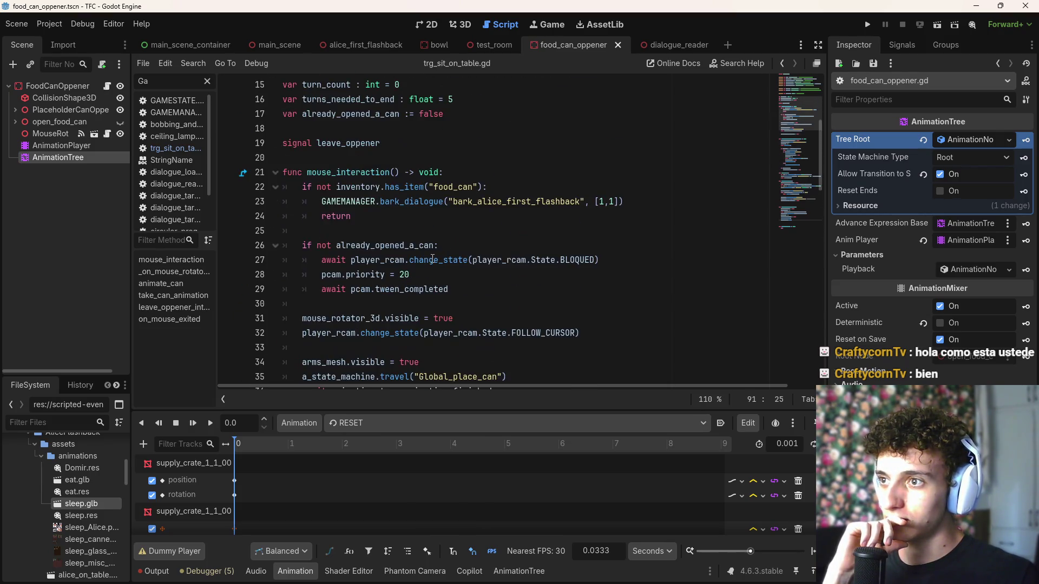
{"action": "scroll", "coordinate": [432, 259], "scroll_direction": "down", "scroll_amount": 2}
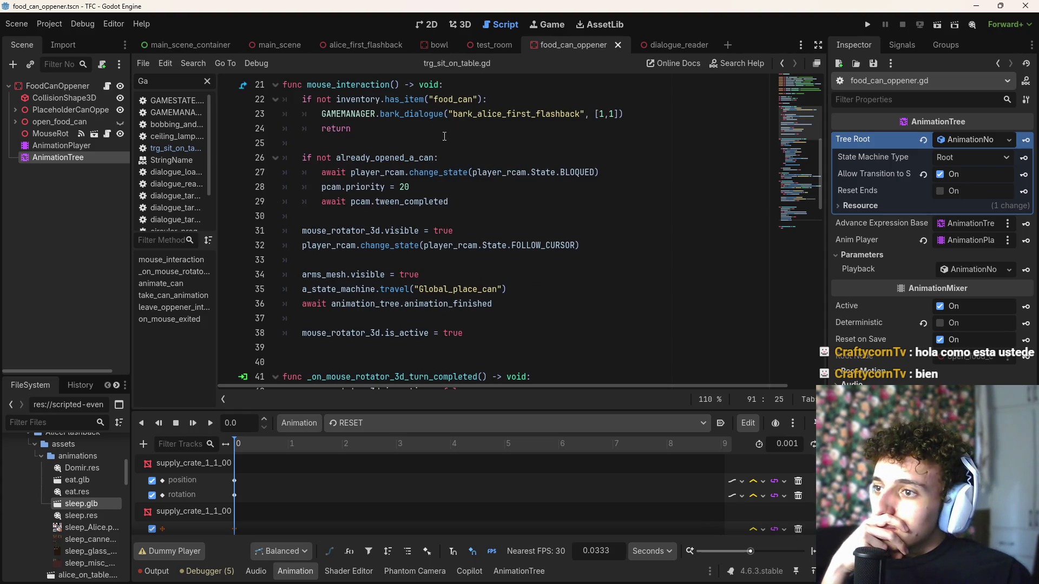
{"action": "scroll", "coordinate": [465, 198], "scroll_direction": "down", "scroll_amount": 1}
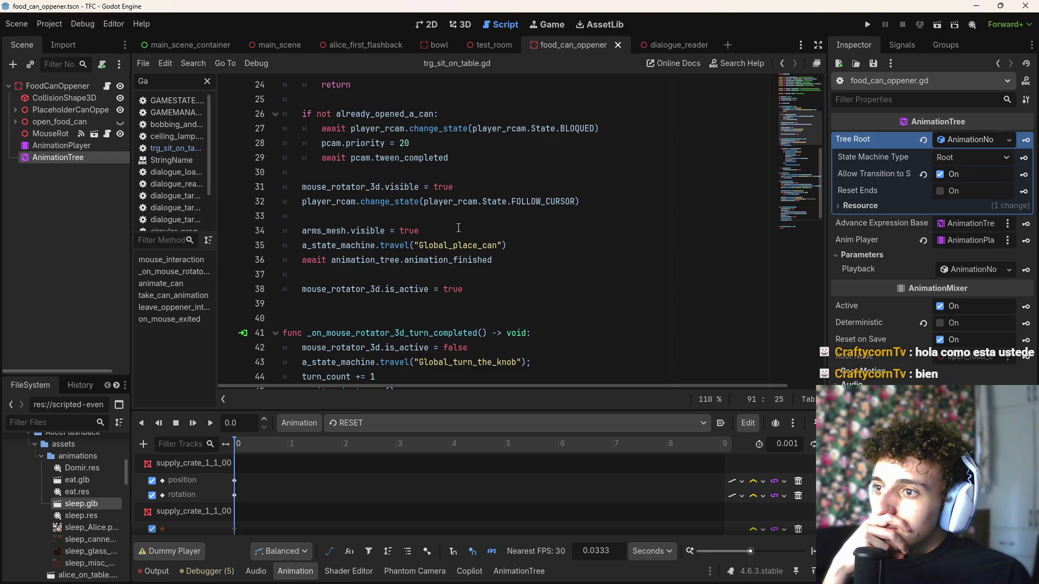
Review the place-can state on line 35, then place the caret at the end of line 21
{"action": "left_click_drag", "start_coordinate": [420, 247], "coordinate": [488, 248]}
{"action": "left_click", "coordinate": [490, 248]}
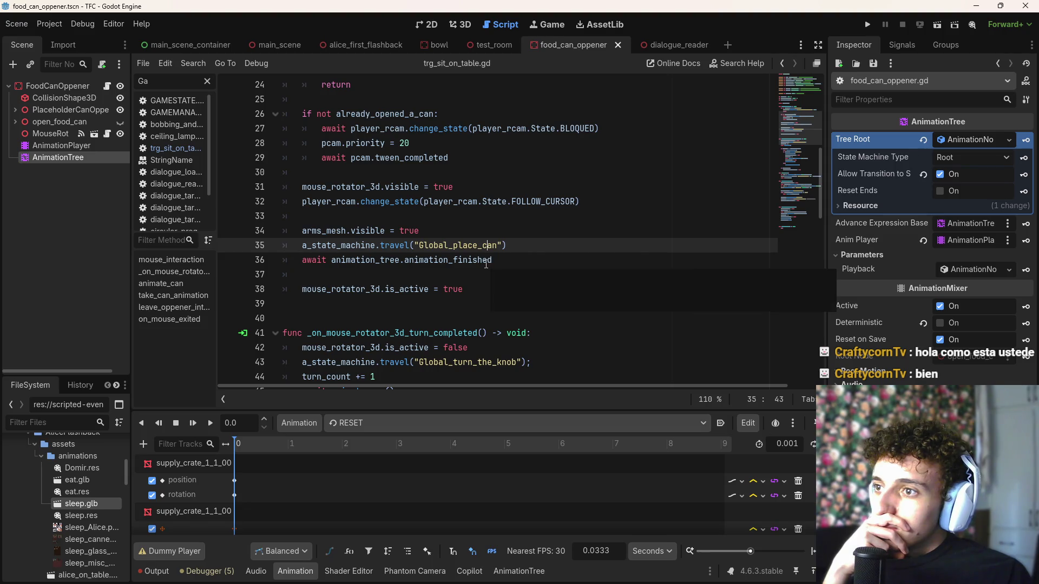
{"action": "scroll", "coordinate": [487, 260], "scroll_direction": "up", "scroll_amount": 3}
{"action": "scroll", "coordinate": [485, 264], "scroll_direction": "down", "scroll_amount": 3}
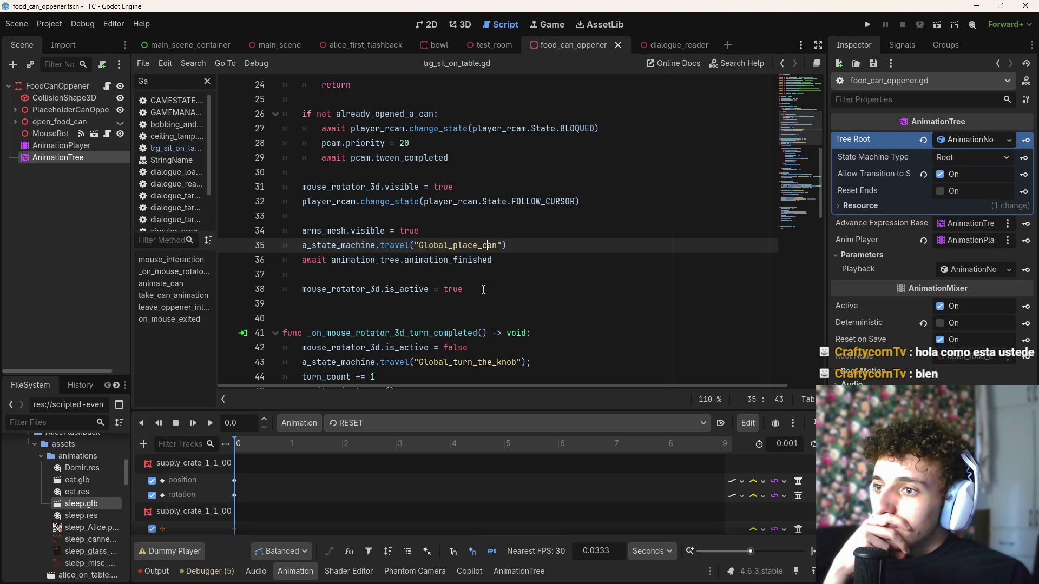
{"action": "scroll", "coordinate": [483, 290], "scroll_direction": "down", "scroll_amount": 3}
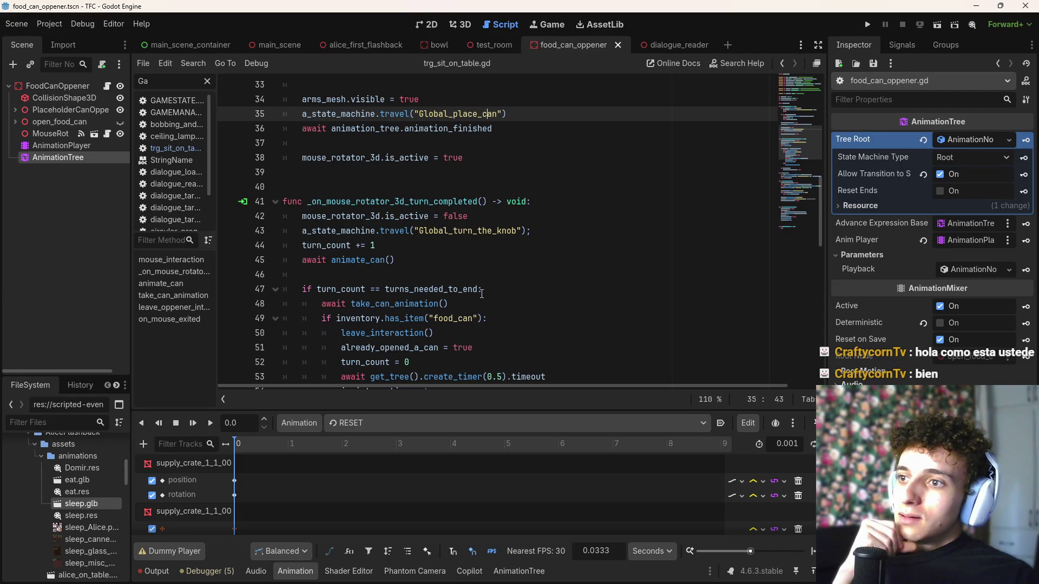
{"action": "scroll", "coordinate": [480, 293], "scroll_direction": "up", "scroll_amount": 3}
{"action": "scroll", "coordinate": [474, 293], "scroll_direction": "up", "scroll_amount": 3}
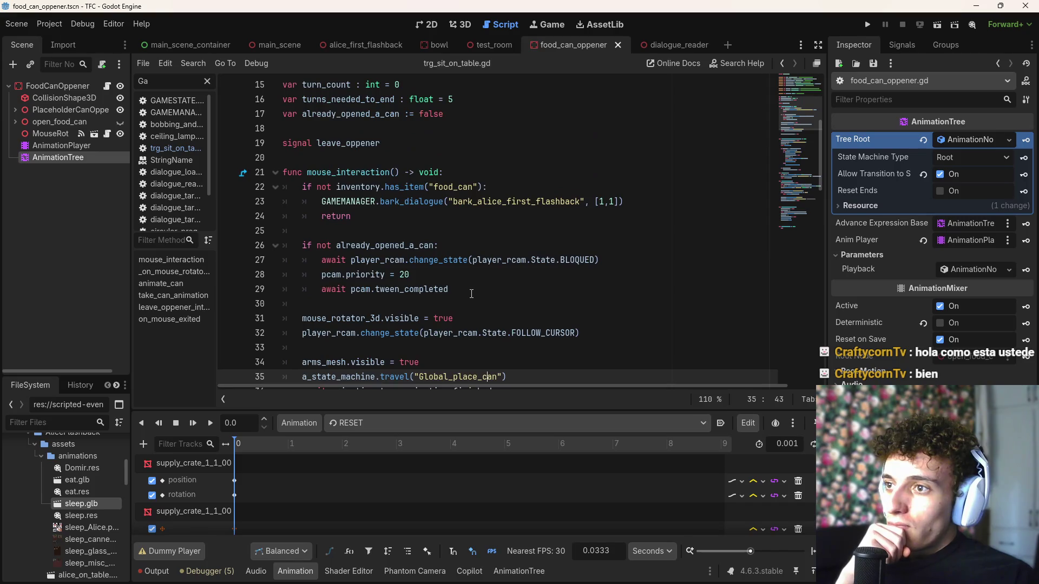
{"action": "scroll", "coordinate": [466, 259], "scroll_direction": "down", "scroll_amount": 5}
{"action": "scroll", "coordinate": [454, 201], "scroll_direction": "up", "scroll_amount": 5}
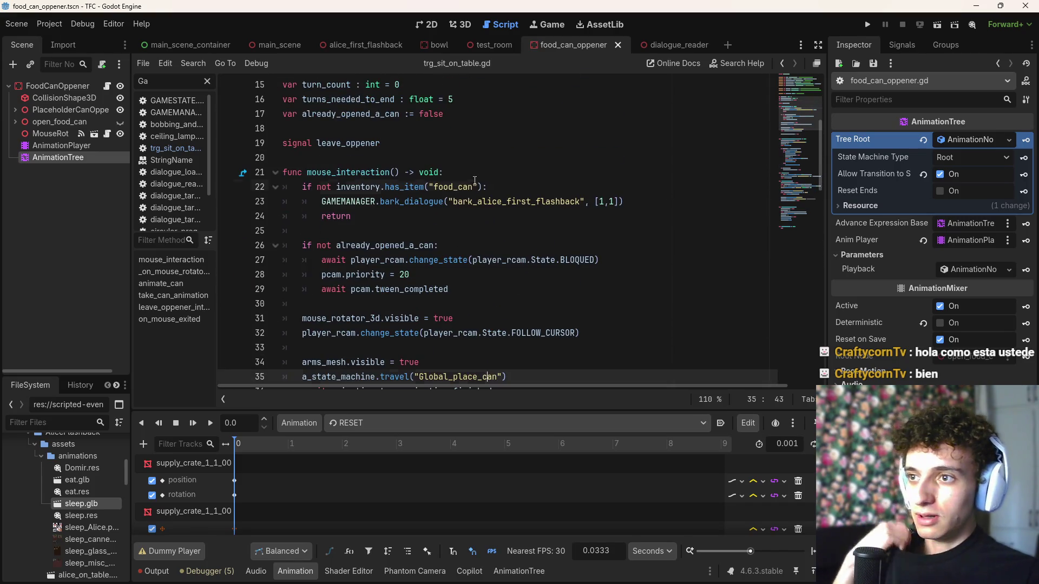
{"action": "left_click", "coordinate": [568, 173]}
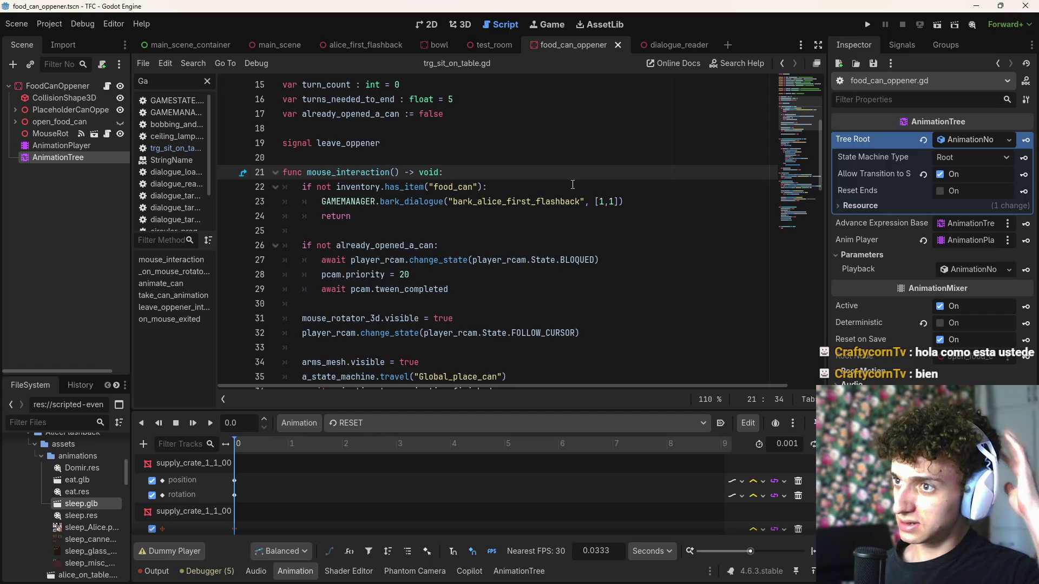
Add a blank line before the already_opened_a_can check in mouse_interaction() and save
{"action": "key", "text": "Return"}
{"action": "key", "text": "Up"}
{"action": "key", "text": "Down"}
{"action": "key", "text": "Return"}
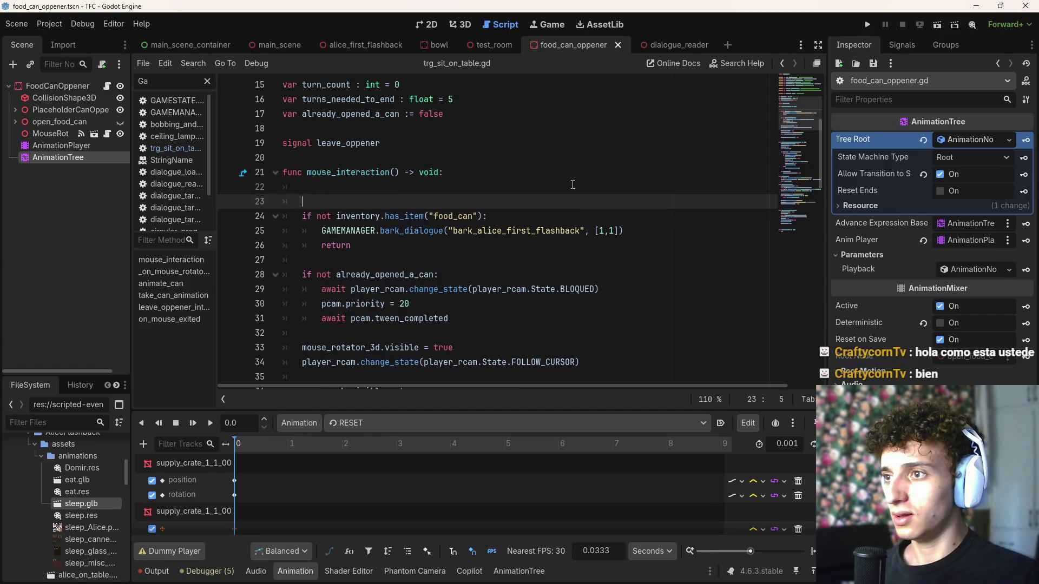
{"action": "key", "text": "Up"}
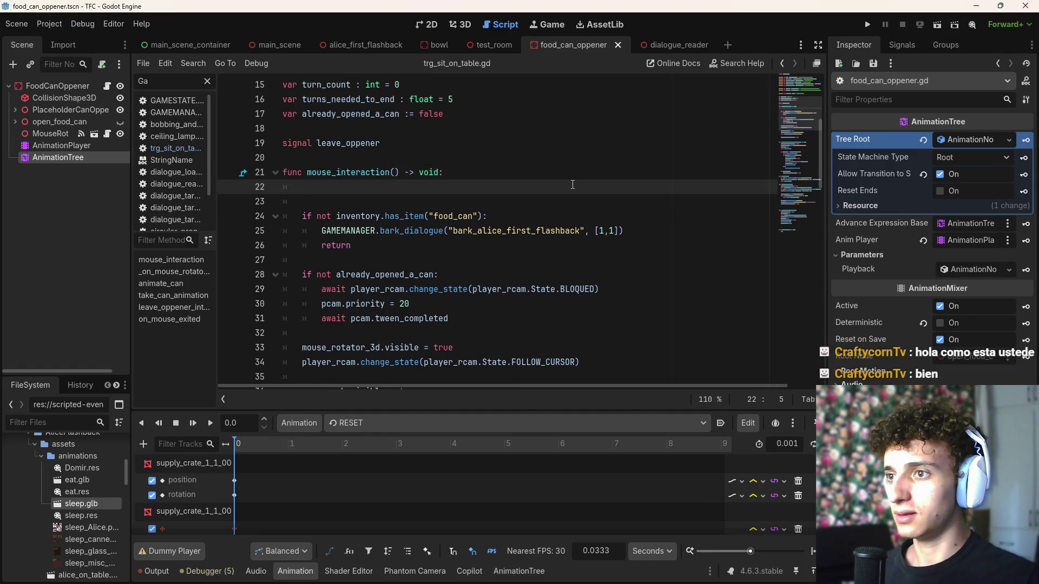
{"action": "key", "text": "ctrl+z"}
{"action": "key", "text": "ctrl+z"}
{"action": "key", "text": "Down"}
{"action": "key", "text": "Down"}
{"action": "key", "text": "Down"}
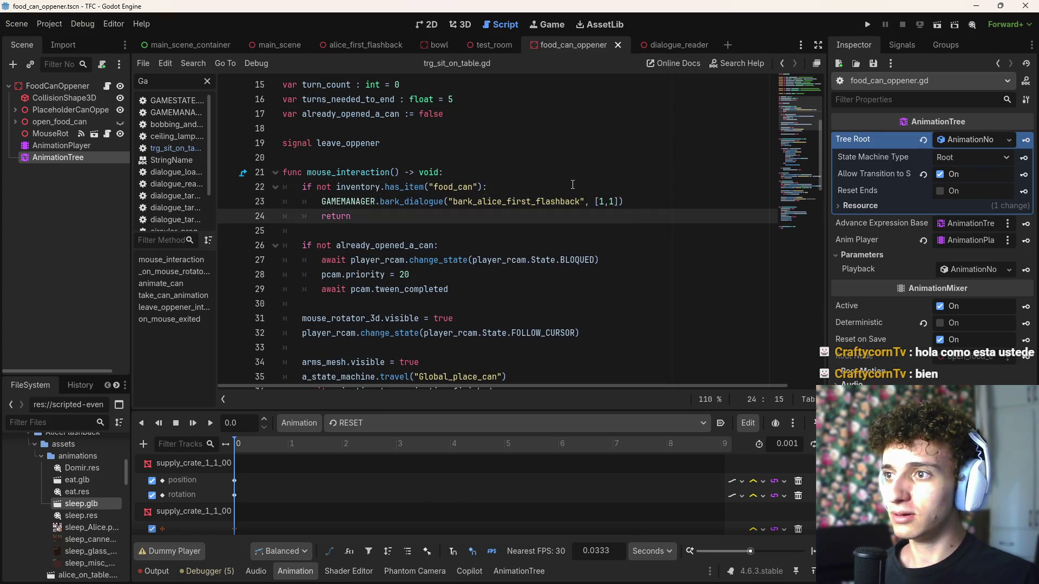
{"action": "key", "text": "Down"}
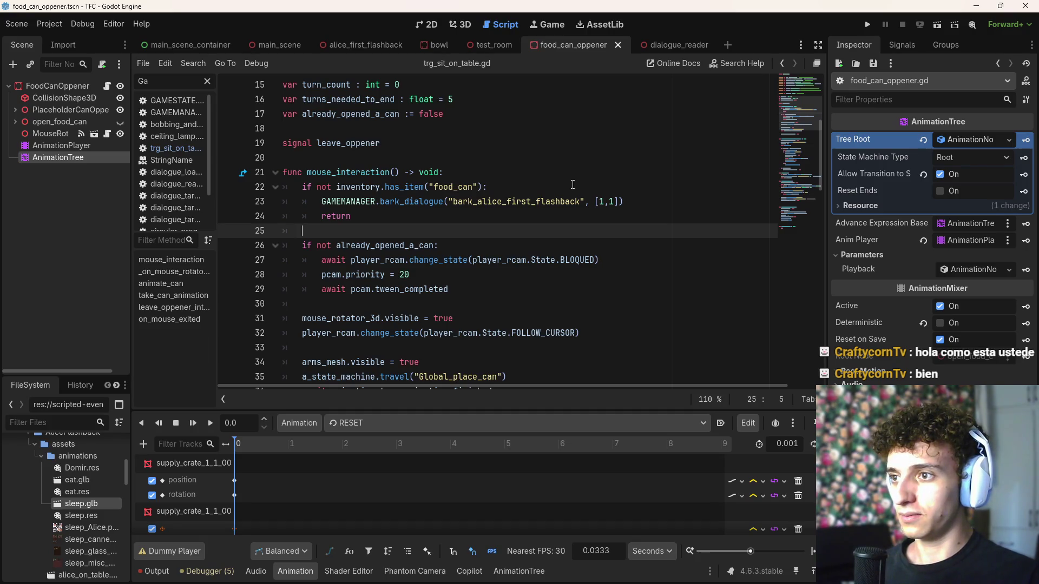
{"action": "key", "text": "Return"}
{"action": "key", "text": "Up"}
{"action": "key", "text": "Down"}
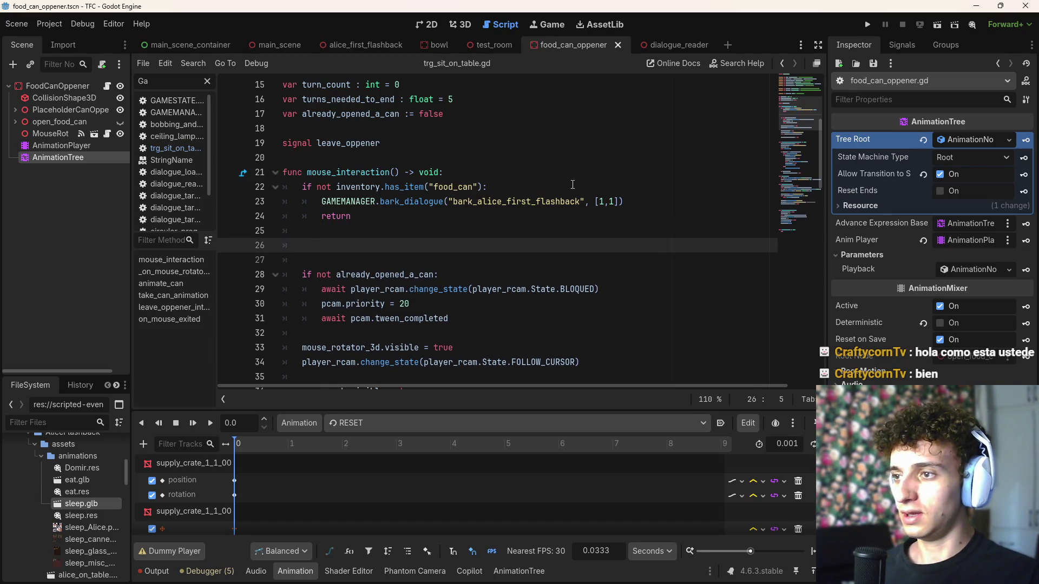
{"action": "key", "text": "ctrl+s"}
Move the blank line to just below the await pcam.tween_completed line
{"action": "key", "text": "Up"}
{"action": "key", "text": "Delete"}
{"action": "key", "text": "Down"}
{"action": "key", "text": "Down"}
{"action": "key", "text": "Down"}
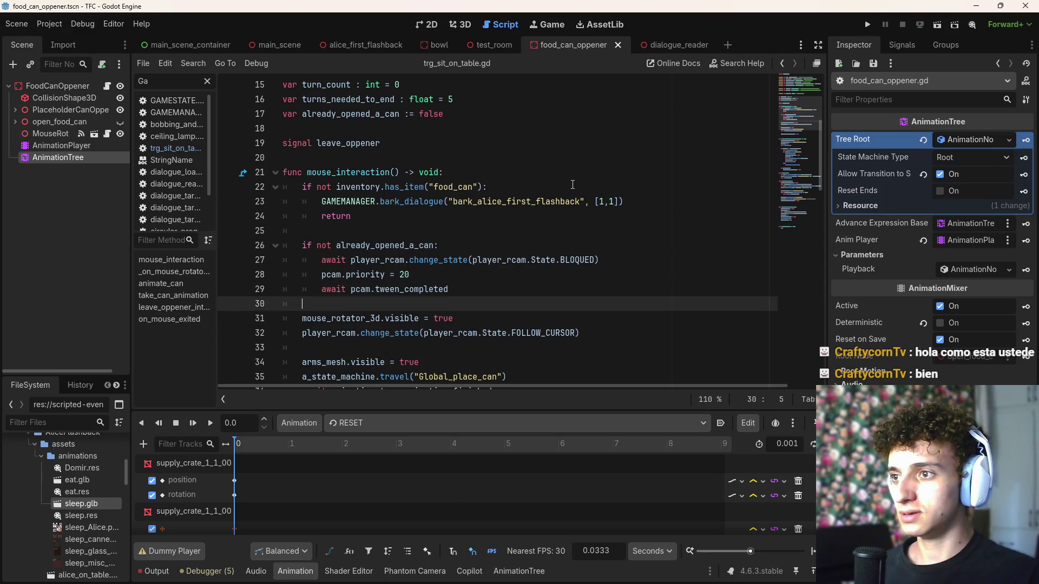
{"action": "key", "text": "Up"}
{"action": "key", "text": "Return"}
{"action": "key", "text": "Up"}
{"action": "key", "text": "Down"}
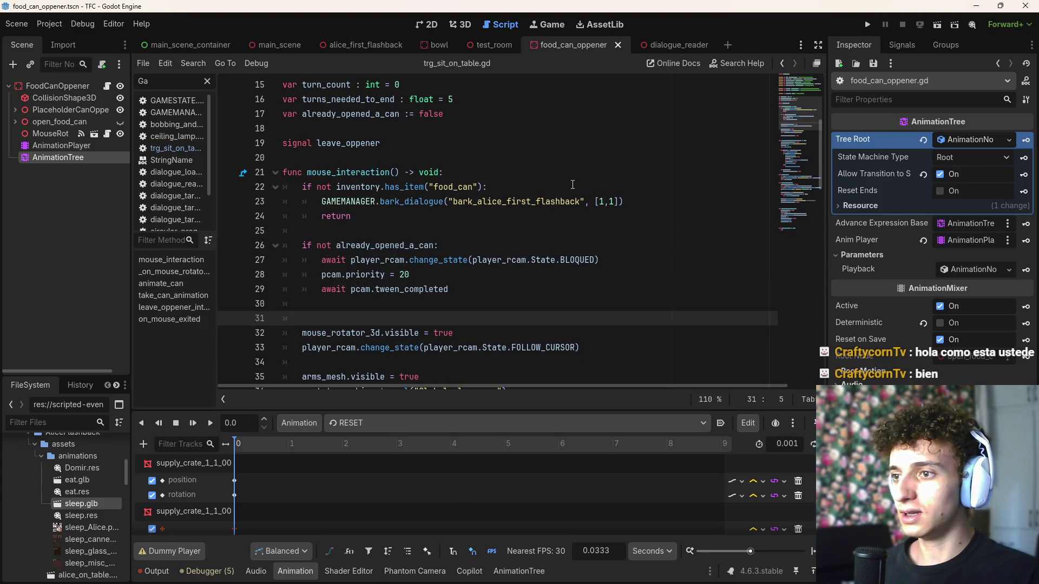
{"action": "key", "text": "Down"}
{"action": "key", "text": "Up"}
{"action": "scroll", "coordinate": [566, 246], "scroll_direction": "down", "scroll_amount": 3}
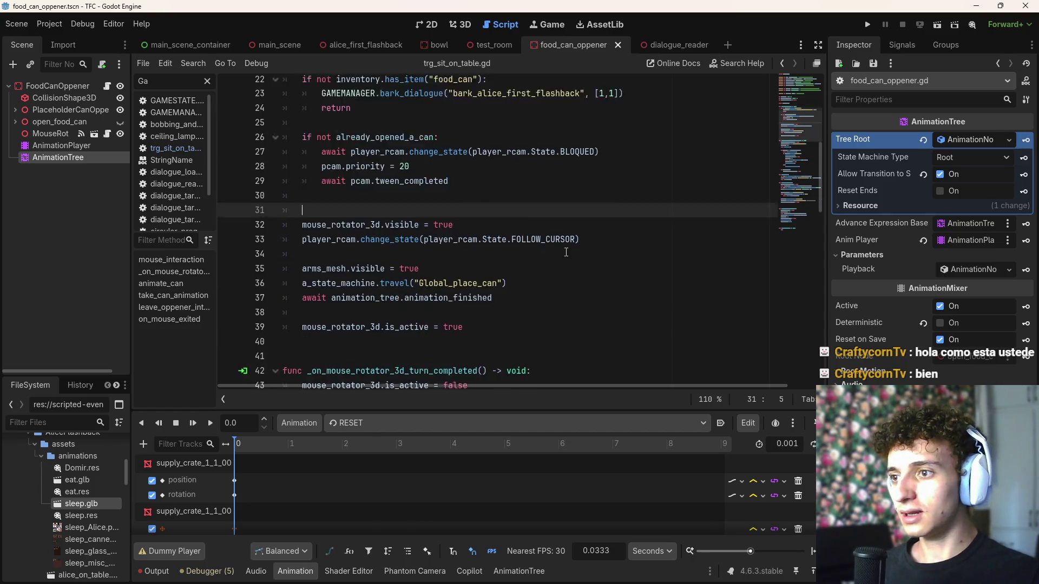
Write mouse_rotator_3d.is_active = false on the empty line and save
{"action": "type", "text": "mouse"}
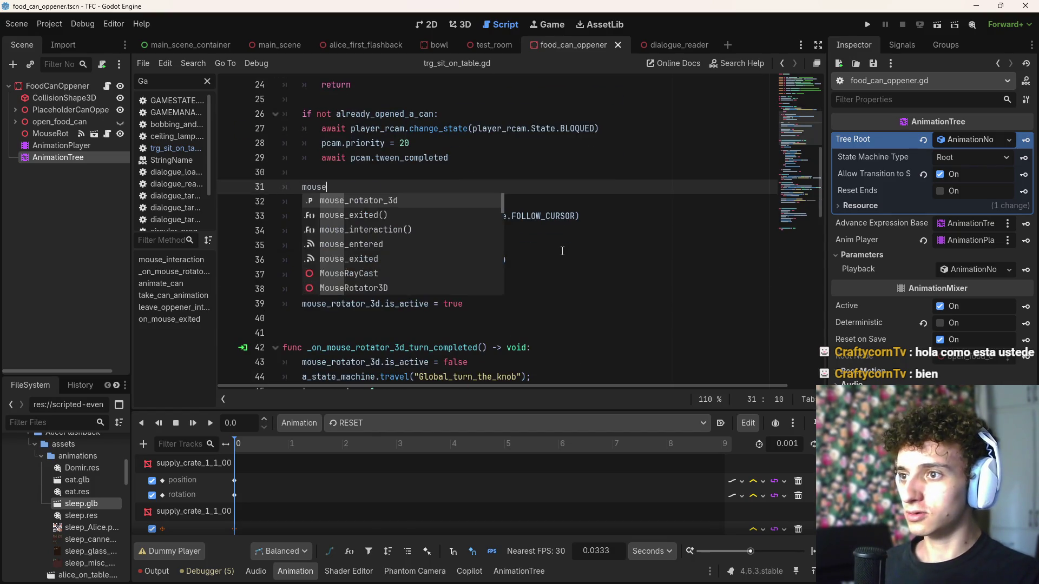
{"action": "key", "text": "Return"}
{"action": "type", "text": ".ac"}
{"action": "key", "text": "Return"}
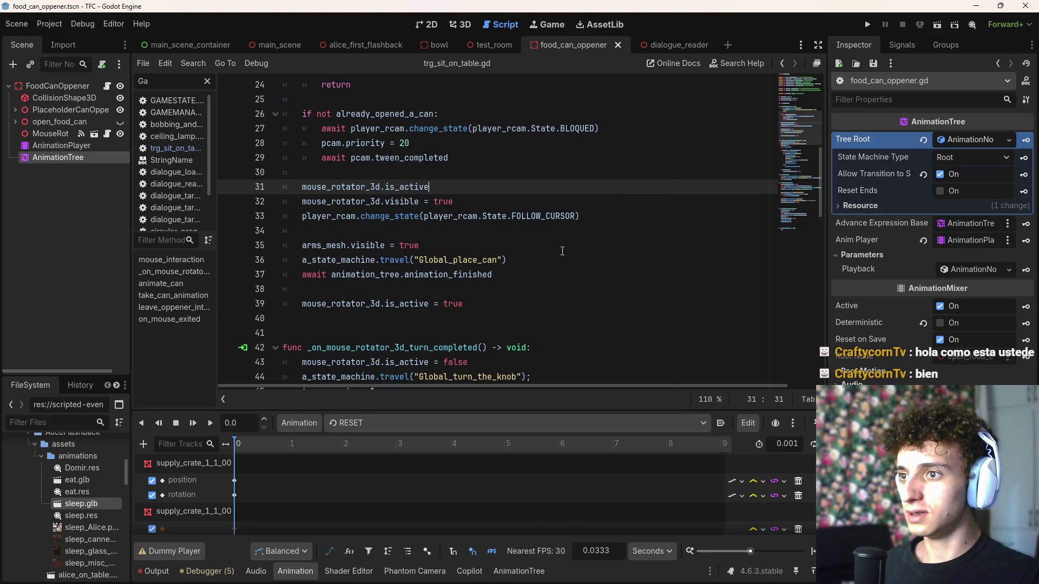
{"action": "type", "text": "= "}
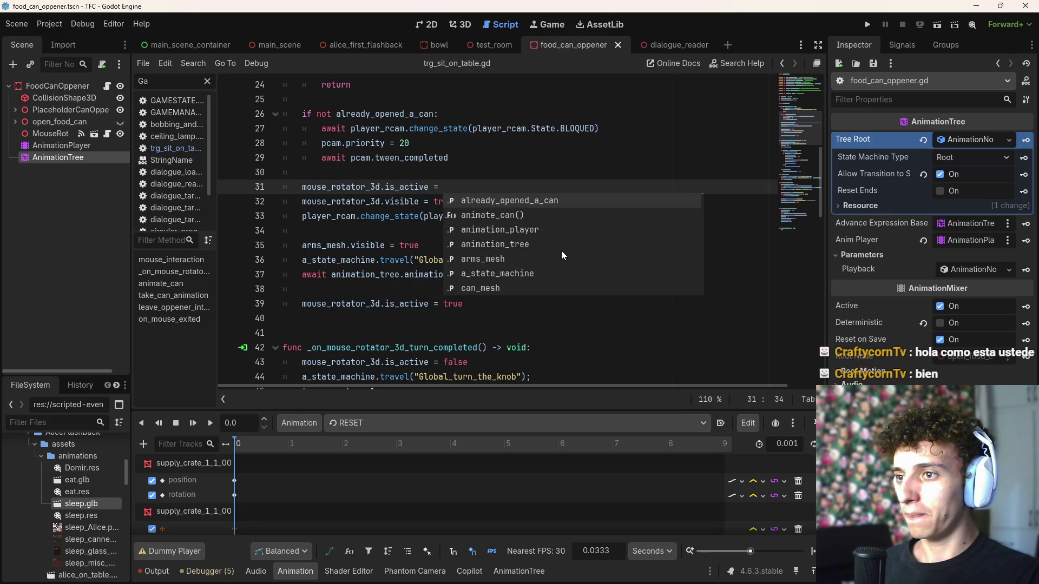
{"action": "type", "text": "false"}
{"action": "key", "text": "ctrl+s"}
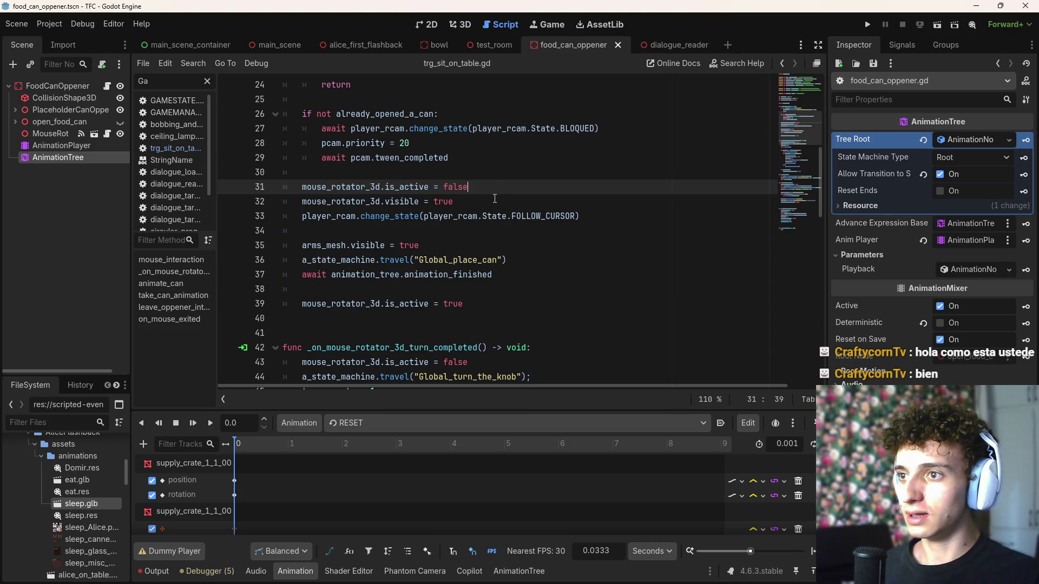
{"action": "left_click", "coordinate": [513, 303]}
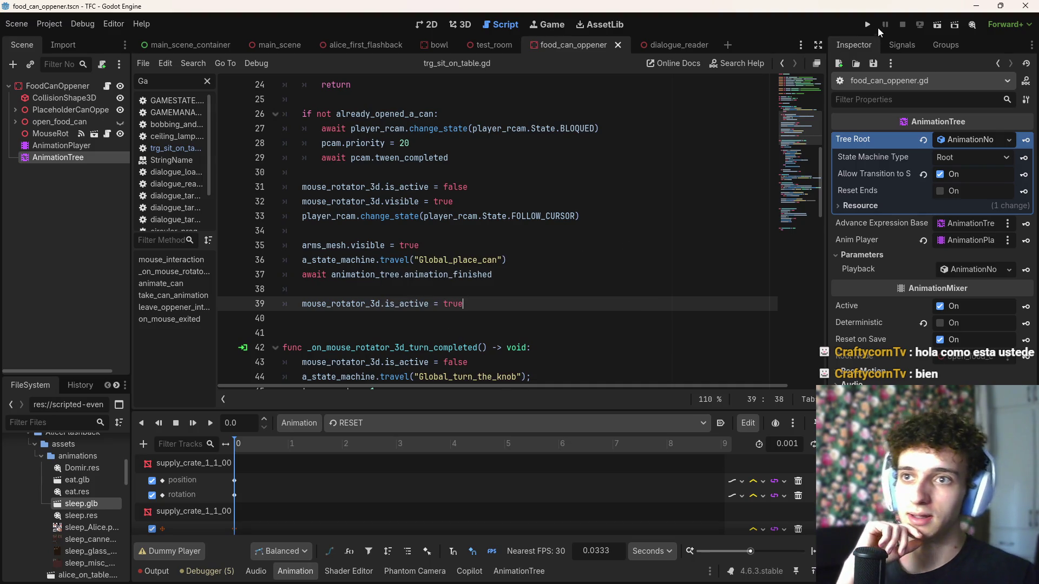
Run the project in debug to test the note's dialogue
{"action": "left_click", "coordinate": [872, 22]}
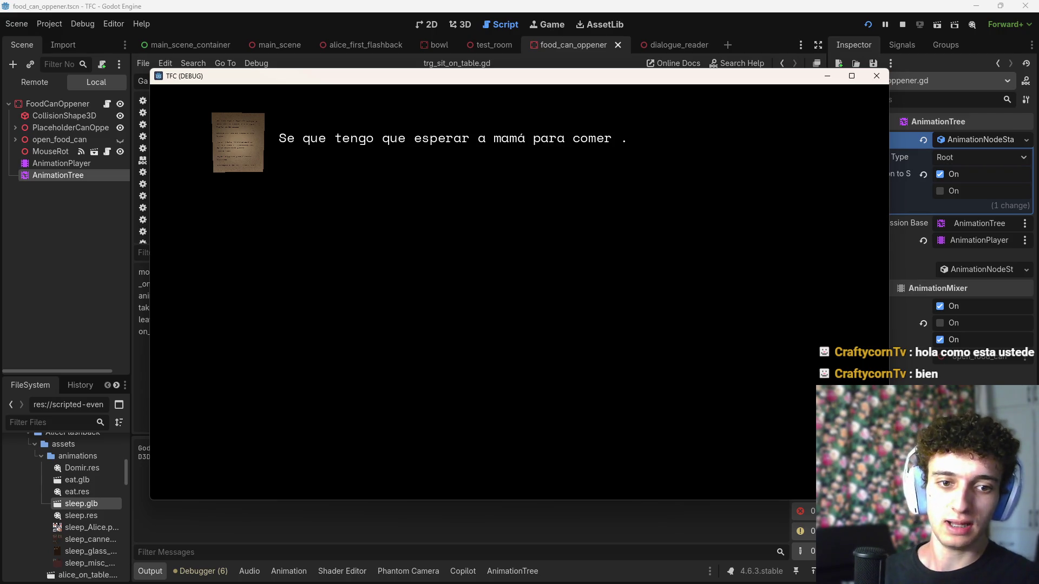
Stop the running TFC game with F8 to return to the editor
{"action": "key", "text": "F8"}
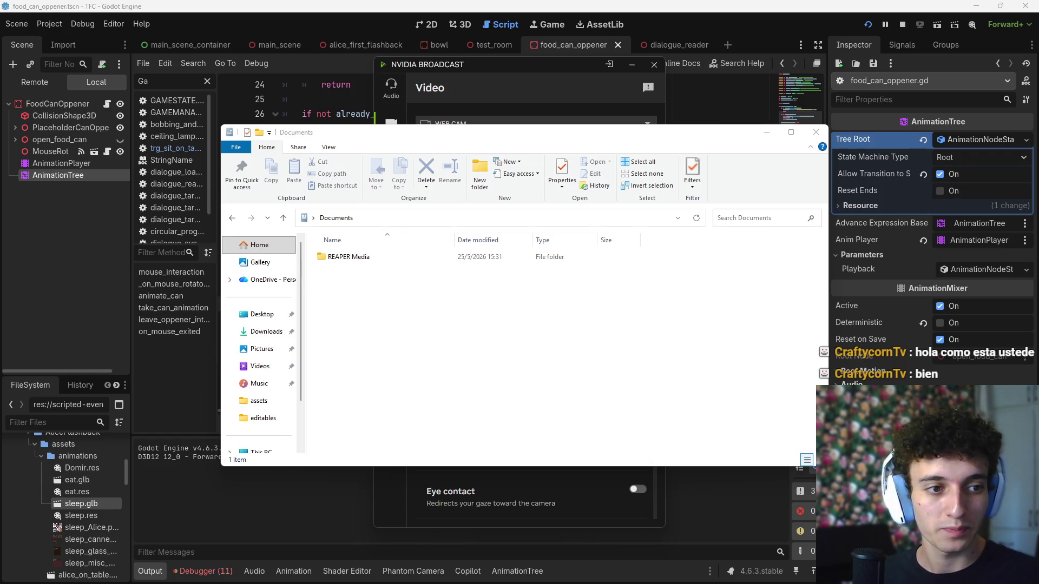
Close the Documents folder and NVIDIA Broadcast to return to trg_sit_on_table.gd in Godot
{"action": "left_click", "coordinate": [704, 317]}
{"action": "left_click", "coordinate": [815, 133]}
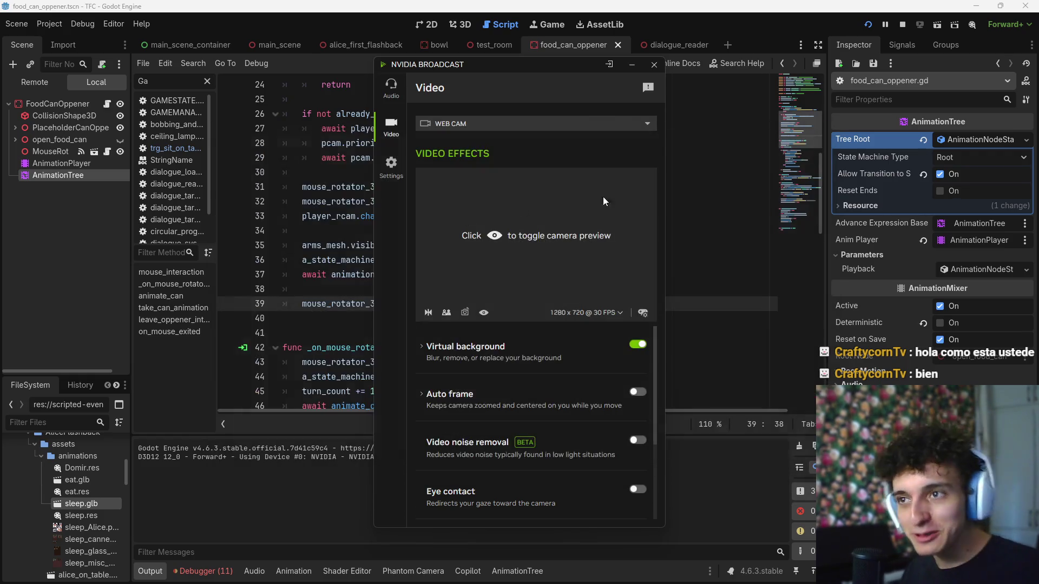
{"action": "left_click", "coordinate": [654, 64]}
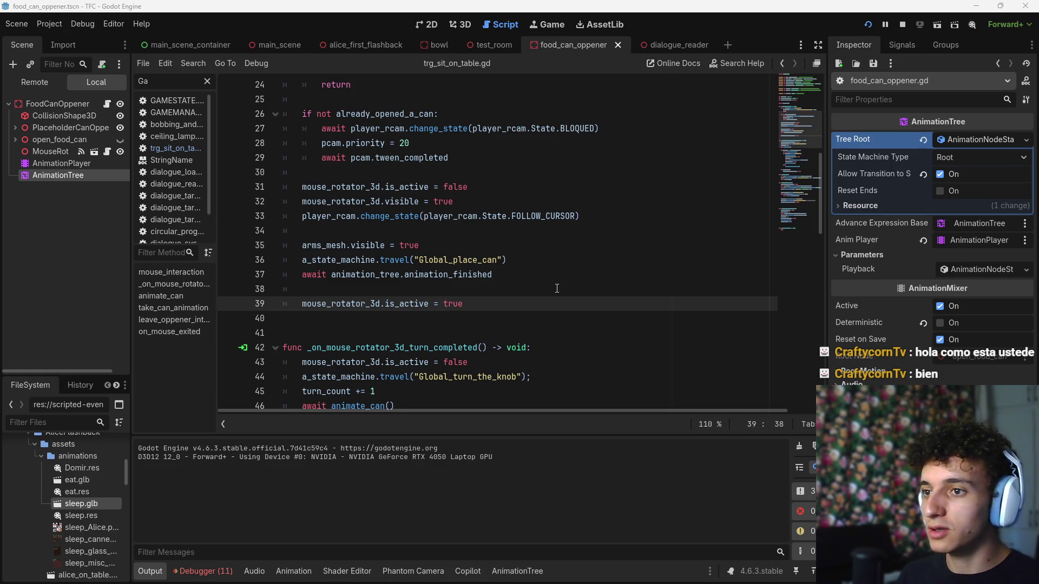
{"action": "left_click", "coordinate": [557, 275]}
Save the scene and scroll through the debugger's Errors list
{"action": "key", "text": "ctrl+s"}
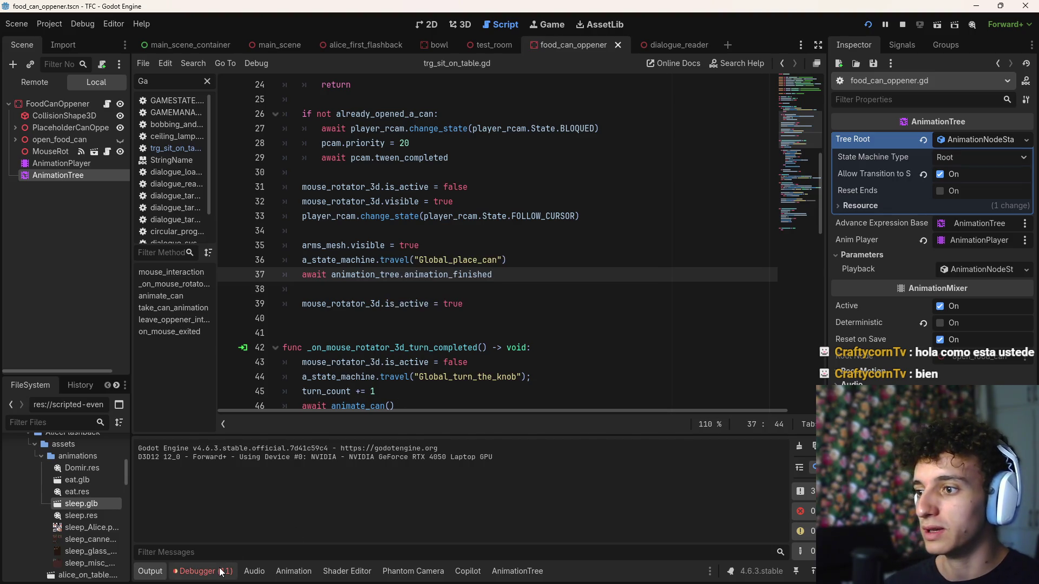
{"action": "left_click", "coordinate": [221, 572]}
{"action": "left_click", "coordinate": [238, 438]}
{"action": "scroll", "coordinate": [374, 504], "scroll_direction": "down", "scroll_amount": 5}
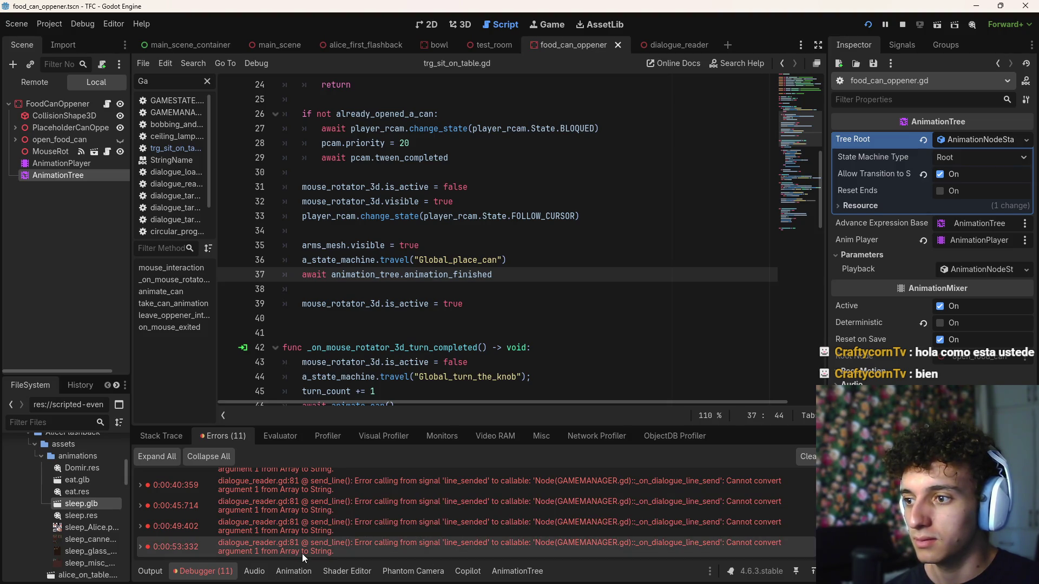
{"action": "scroll", "coordinate": [462, 394], "scroll_direction": "down", "scroll_amount": 5}
Open the latest error's source, dialogue_reader.gd line 81, with the caret at line end
{"action": "left_click", "coordinate": [452, 548]}
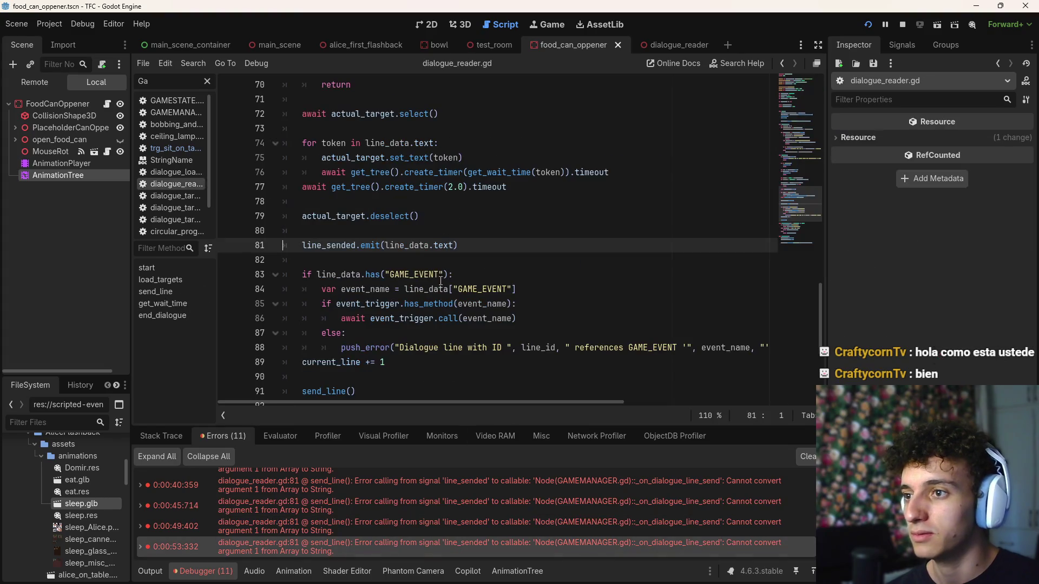
{"action": "left_click_drag", "start_coordinate": [454, 245], "coordinate": [406, 245]}
{"action": "left_click", "coordinate": [420, 245]}
{"action": "key", "text": "End"}
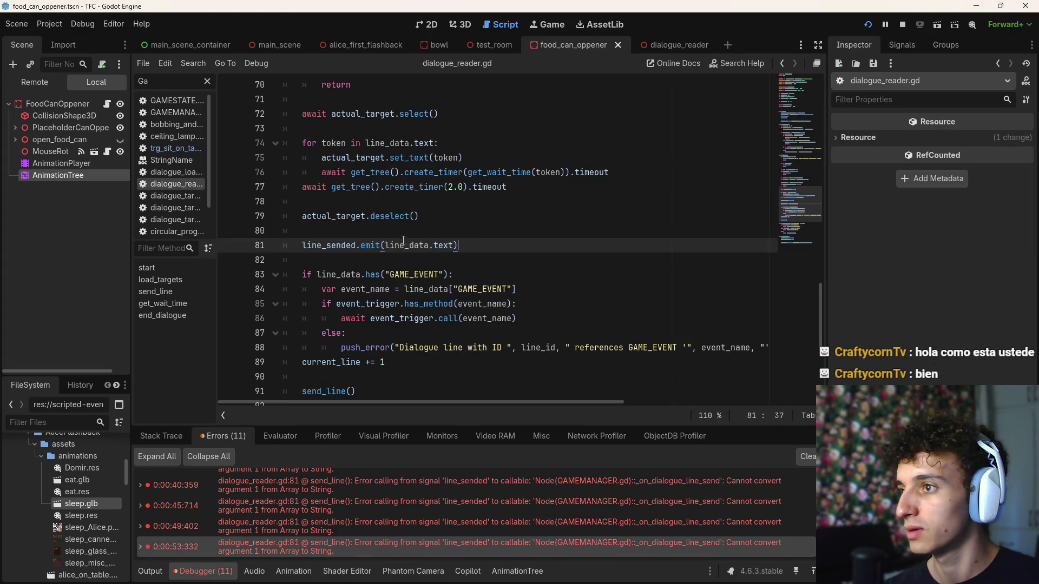
In GAMEMANAGER.gd, replace the String type on line 35 with DialogueTokenizer
{"action": "left_click", "coordinate": [174, 111]}
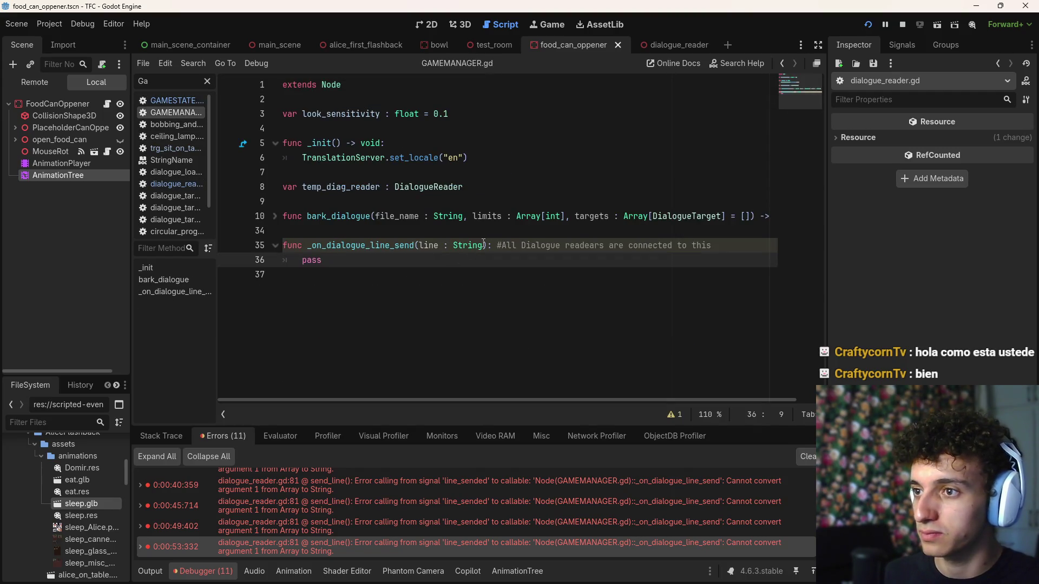
{"action": "left_click_drag", "start_coordinate": [482, 245], "coordinate": [453, 245]}
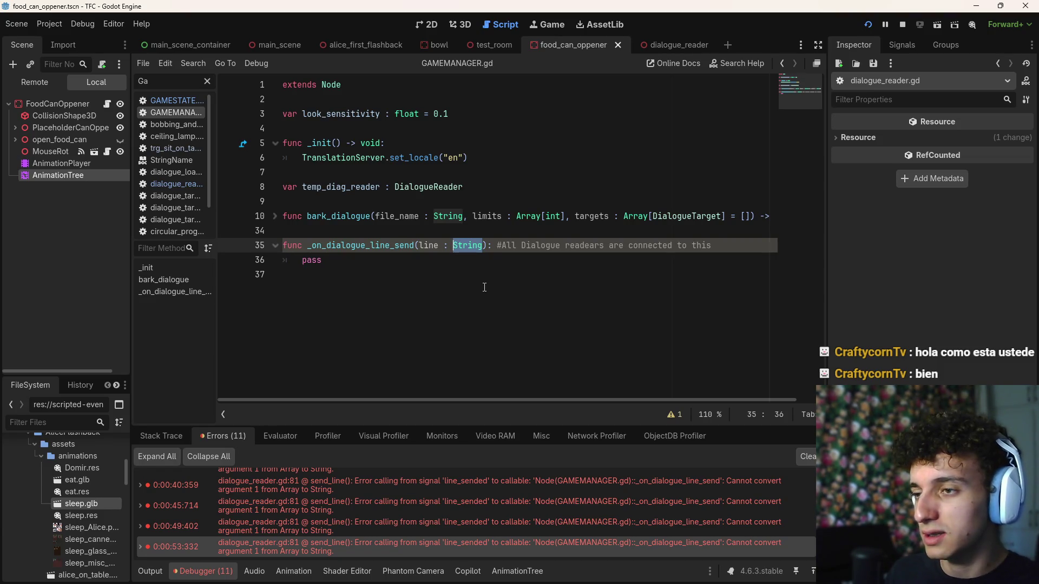
{"action": "key", "text": "BackSpace"}
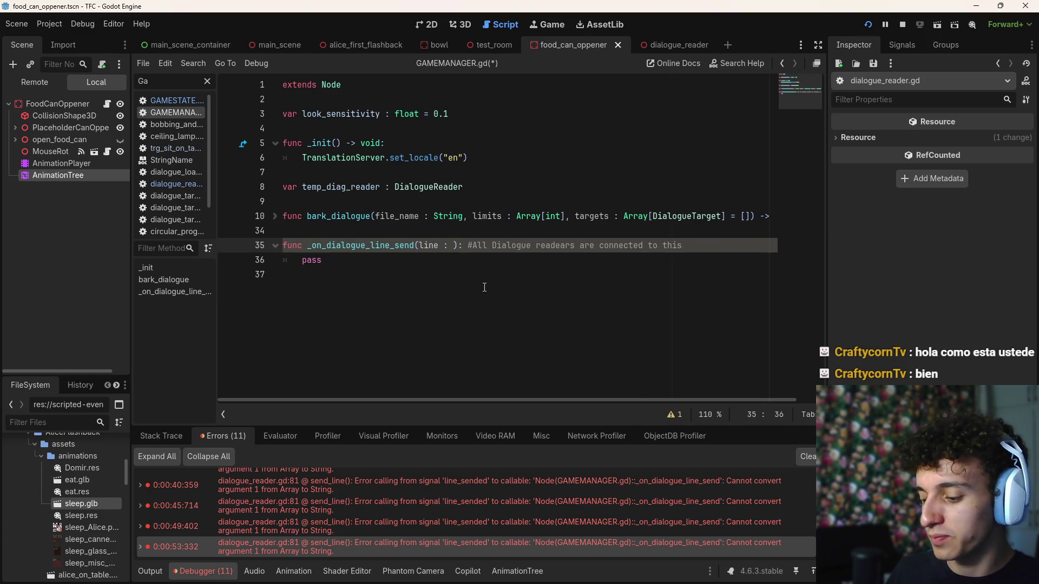
{"action": "type", "text": "TD"}
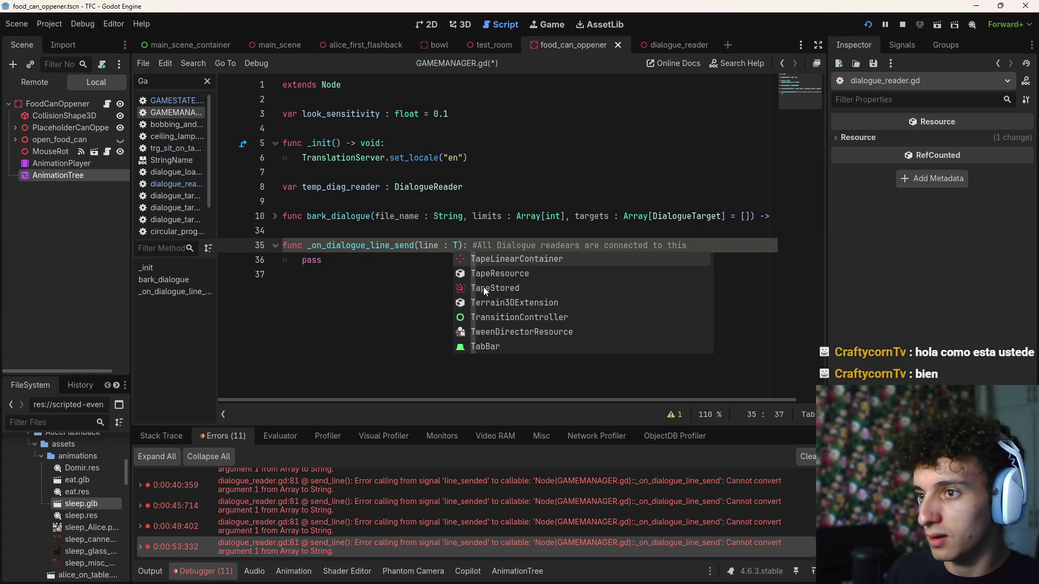
{"action": "key", "text": "Escape"}
{"action": "type", "text": "ialogueTokenizer.D"}
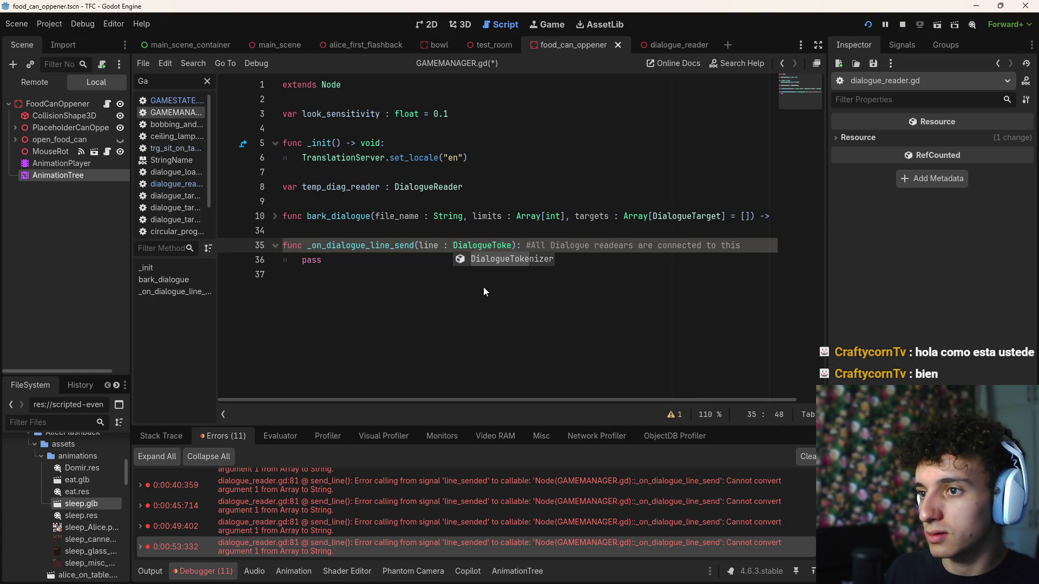
{"action": "key", "text": "Return"}
Complete the type as DialogueTokenizer.DialogueToken, save, and return to the latest error's code
{"action": "type", "text": ".DialogueToken"}
{"action": "key", "text": "Return"}
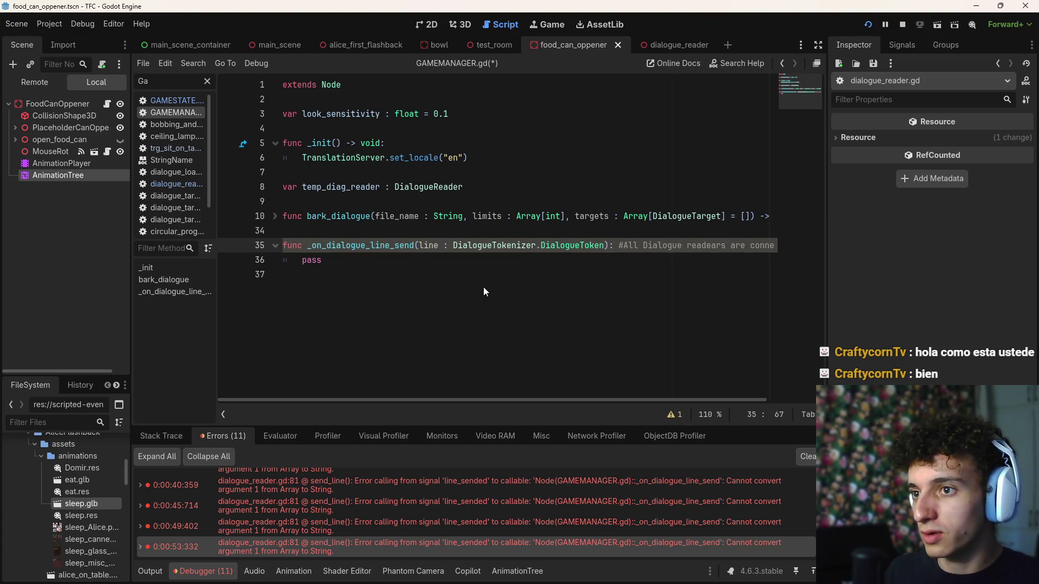
{"action": "key", "text": "Down"}
{"action": "key", "text": "ctrl+s"}
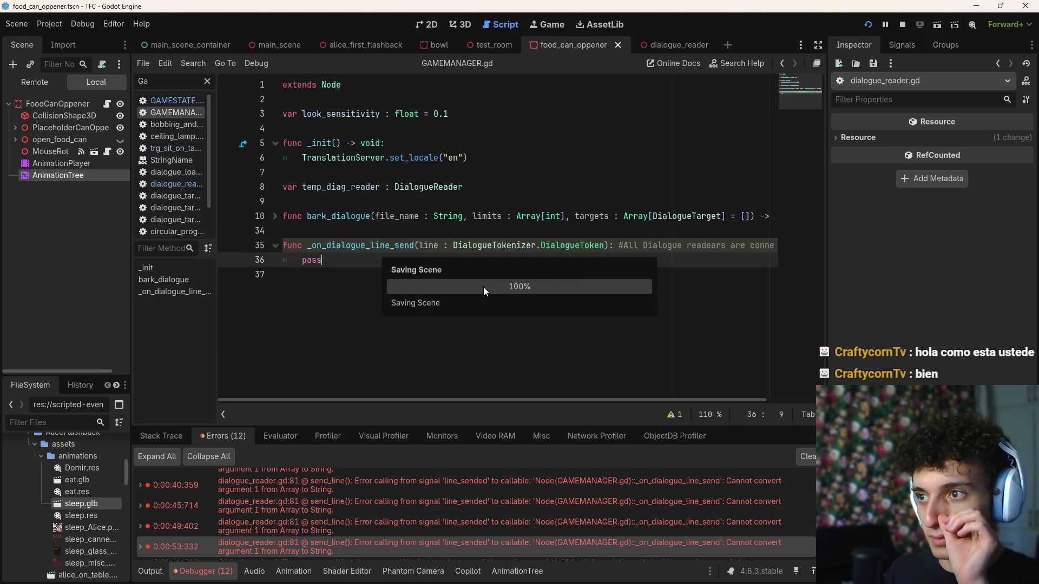
{"action": "key", "text": "ctrl+s"}
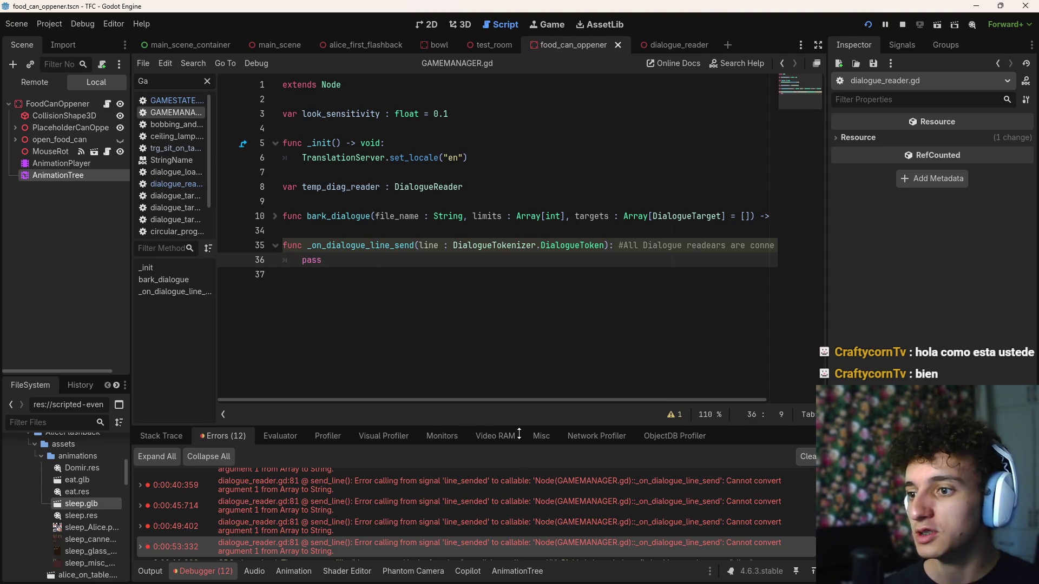
{"action": "double_click", "coordinate": [528, 543]}
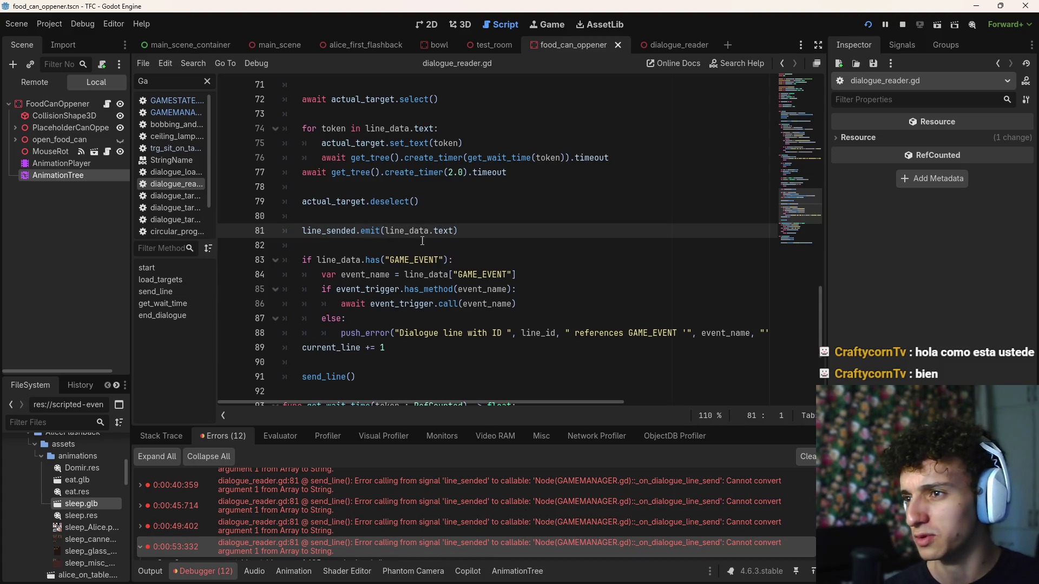
Add an 'as DialogueTokenizer.DialogueToken' cast at the end of line 74
{"action": "scroll", "coordinate": [427, 243], "scroll_direction": "up", "scroll_amount": 3}
{"action": "scroll", "coordinate": [368, 295], "scroll_direction": "up", "scroll_amount": 1}
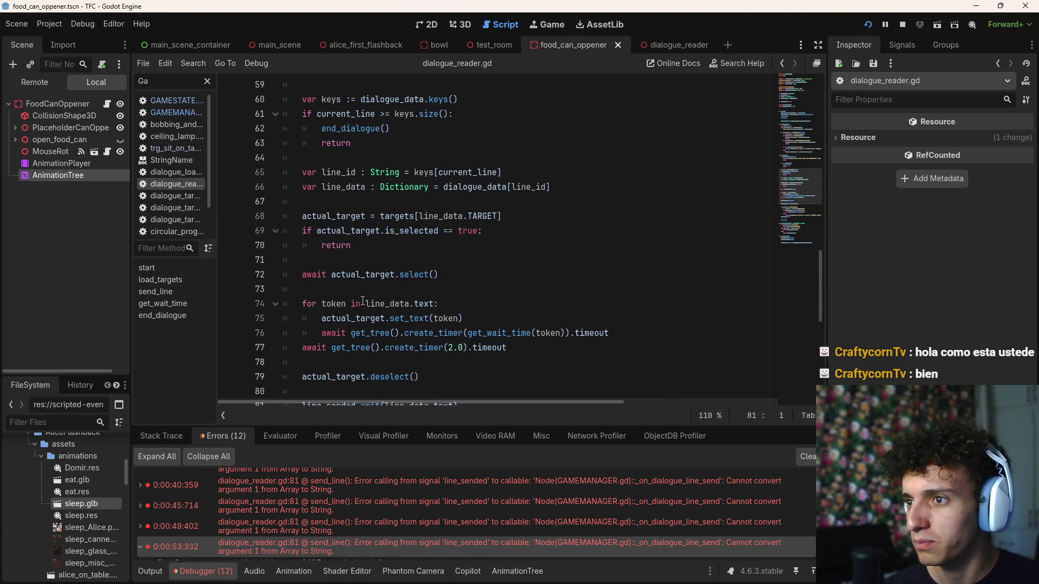
{"action": "left_click", "coordinate": [433, 304]}
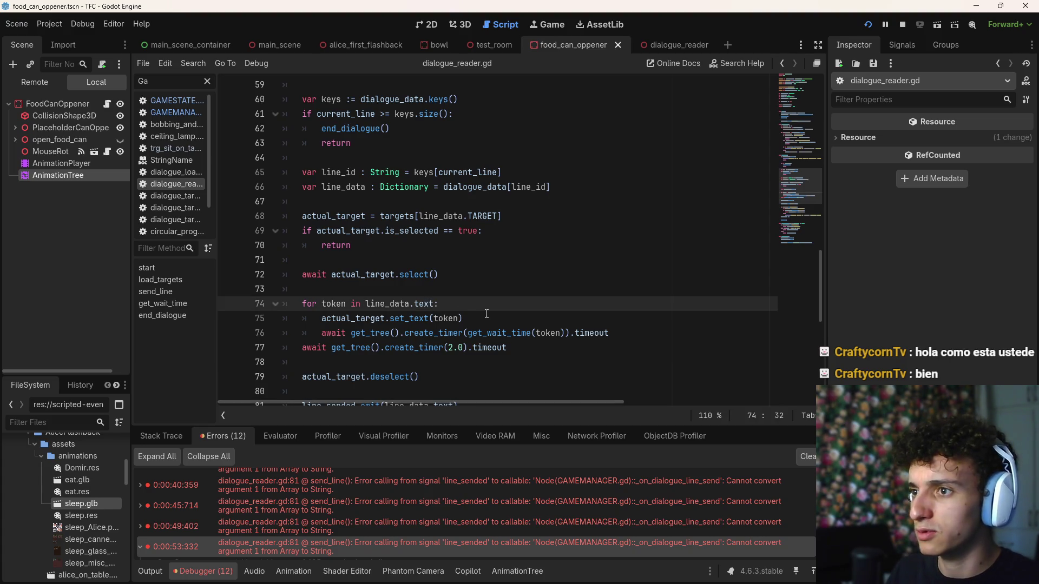
{"action": "scroll", "coordinate": [486, 314], "scroll_direction": "down", "scroll_amount": 2}
{"action": "type", "text": "as"}
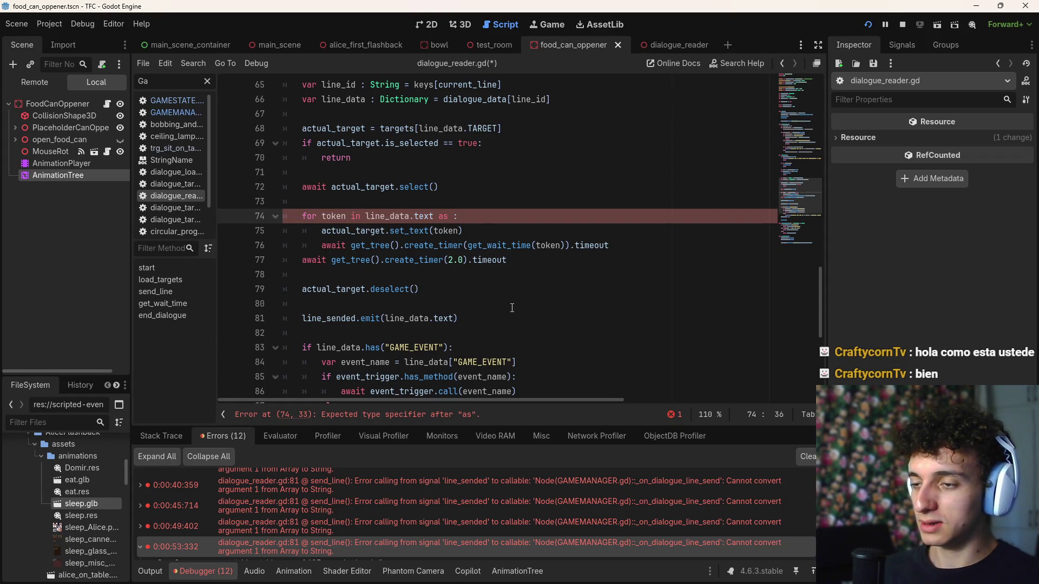
{"action": "type", "text": "Dialog"}
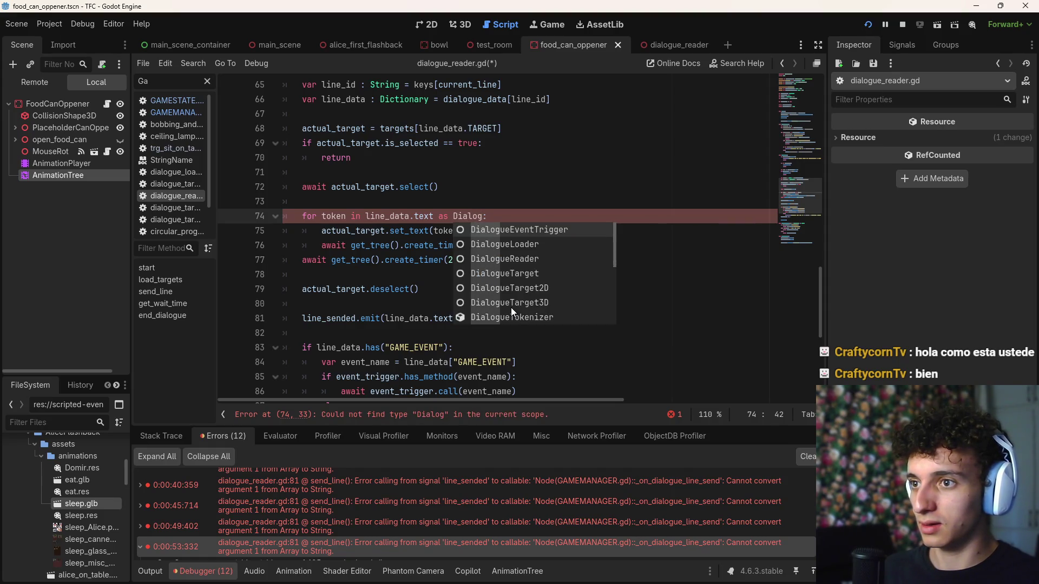
{"action": "key", "text": "BackSpace"}
{"action": "key", "text": "BackSpace"}
{"action": "key", "text": "BackSpace"}
{"action": "type", "text": "Token"}
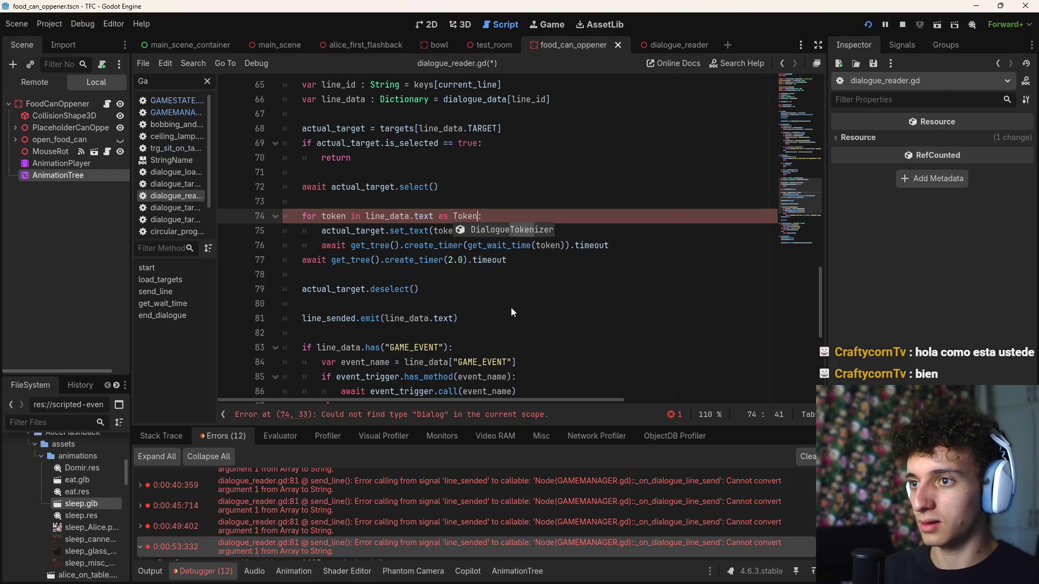
{"action": "key", "text": "BackSpace"}
{"action": "key", "text": "BackSpace"}
{"action": "key", "text": "BackSpace"}
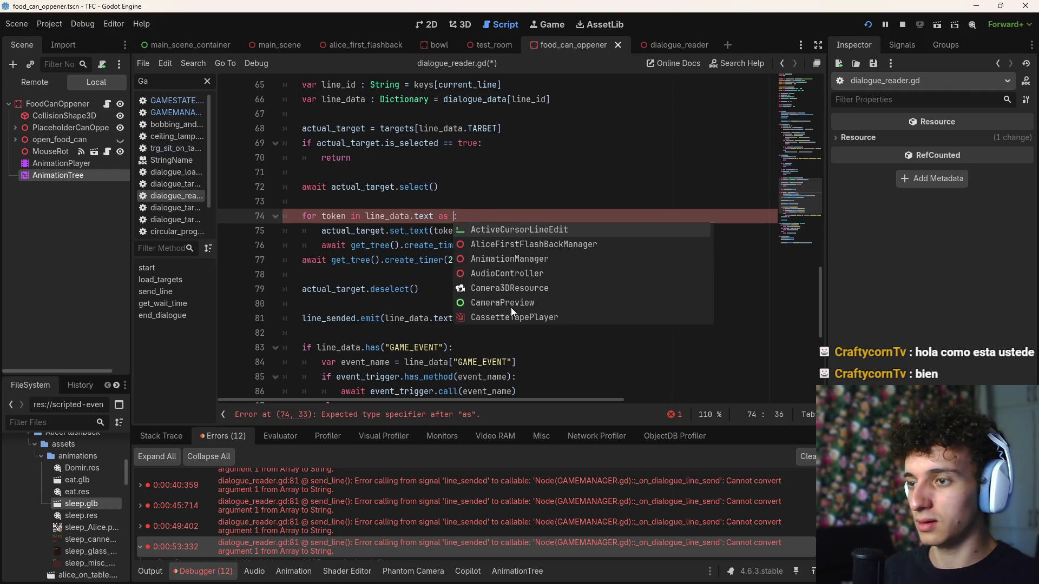
{"action": "scroll", "coordinate": [487, 281], "scroll_direction": "down", "scroll_amount": 2}
{"action": "scroll", "coordinate": [485, 277], "scroll_direction": "up", "scroll_amount": 1}
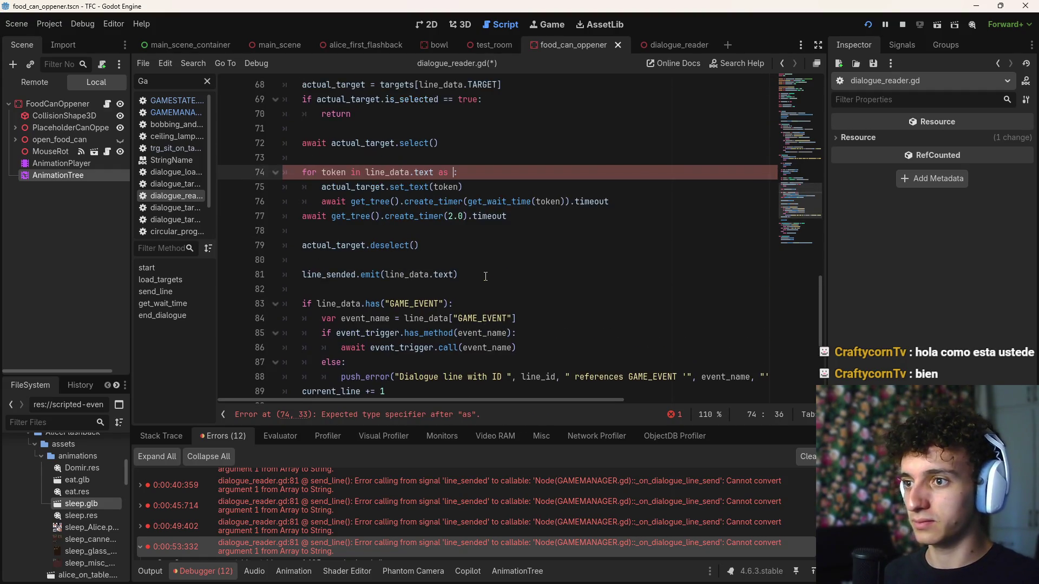
{"action": "scroll", "coordinate": [484, 277], "scroll_direction": "down", "scroll_amount": 2}
{"action": "scroll", "coordinate": [509, 274], "scroll_direction": "up", "scroll_amount": 2}
{"action": "type", "text": "DialogueTok"}
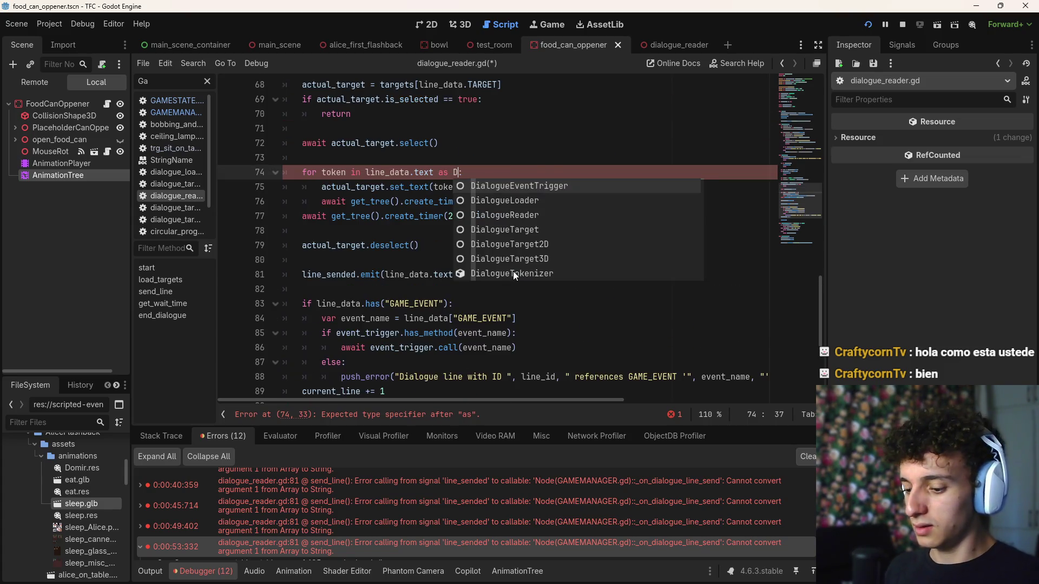
{"action": "key", "text": "Return"}
{"action": "type", "text": ".Dia"}
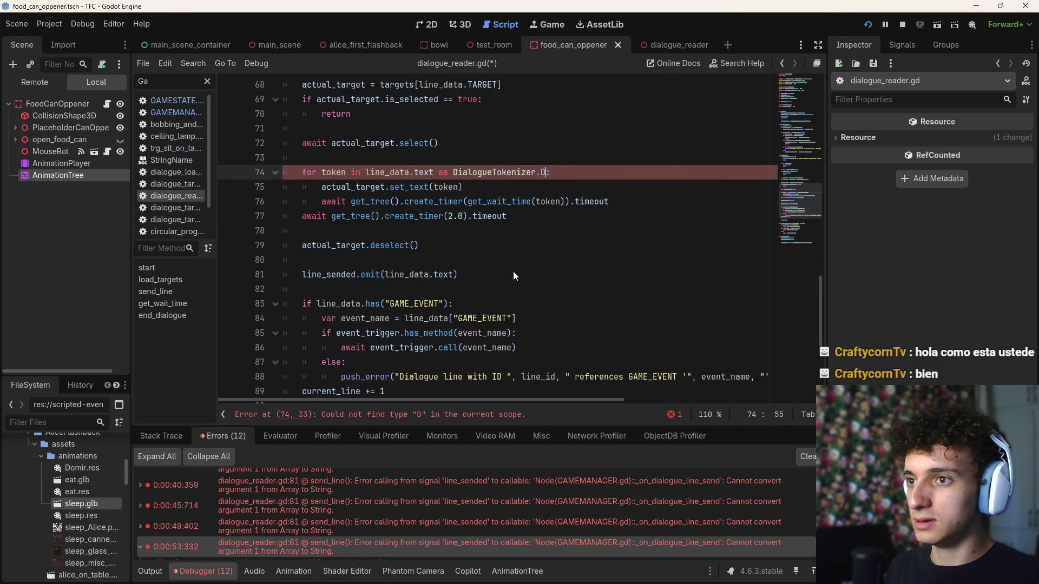
{"action": "key", "text": "Return"}
Save, then try adding and removing a dot after token on line 75
{"action": "key", "text": "End"}
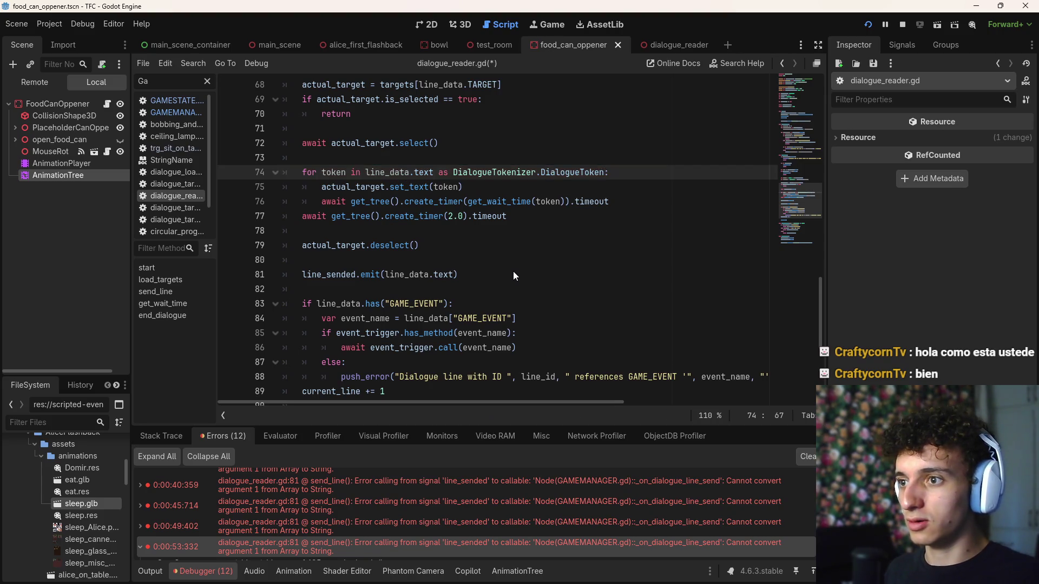
{"action": "key", "text": "ctrl+s"}
{"action": "key", "text": "Down"}
{"action": "key", "text": "Left"}
{"action": "type", "text": "."}
{"action": "key", "text": "BackSpace"}
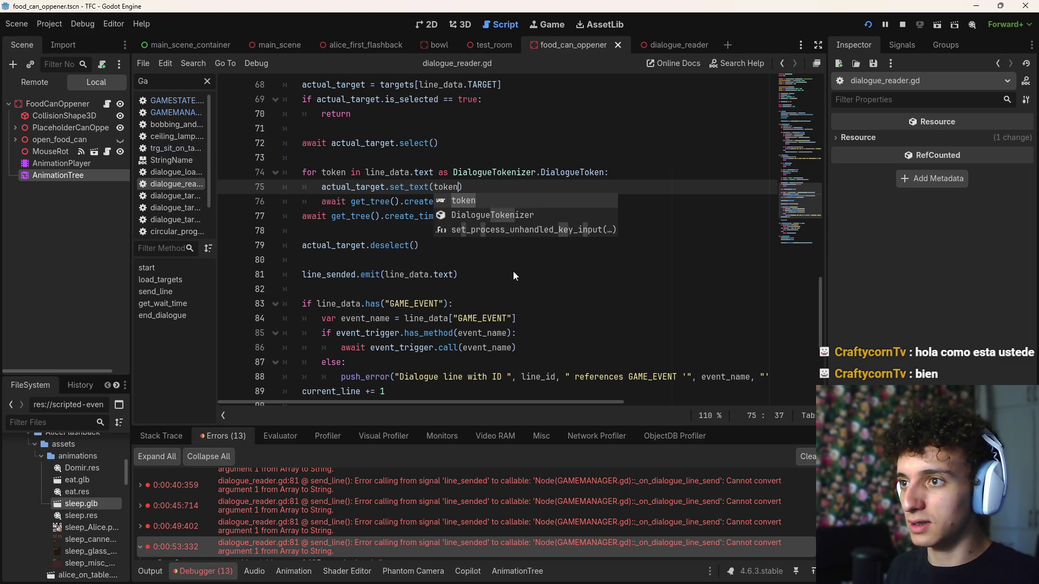
{"action": "type", "text": "."}
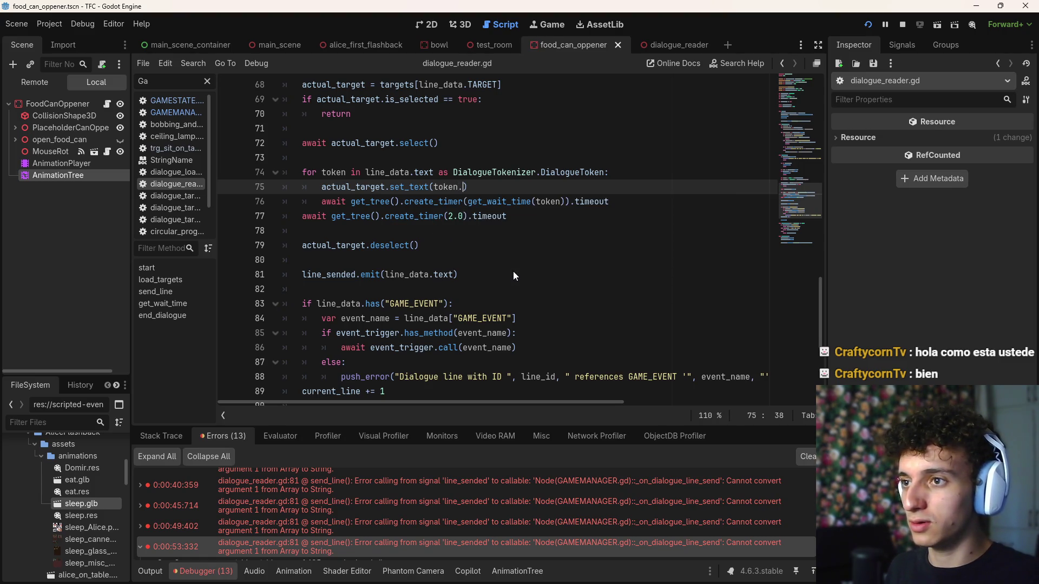
{"action": "key", "text": "BackSpace"}
{"action": "key", "text": "ctrl+s"}
Remove the type cast from line 74 and save the reverted script
{"action": "key", "text": "ctrl+z"}
{"action": "key", "text": "ctrl+z"}
{"action": "key", "text": "ctrl+z"}
{"action": "key", "text": "ctrl+BackSpace"}
{"action": "key", "text": "ctrl+BackSpace"}
{"action": "key", "text": "ctrl+BackSpace"}
{"action": "type", "text": "Token"}
{"action": "key", "text": "BackSpace"}
{"action": "key", "text": "BackSpace"}
{"action": "key", "text": "BackSpace"}
{"action": "key", "text": "ctrl+s"}
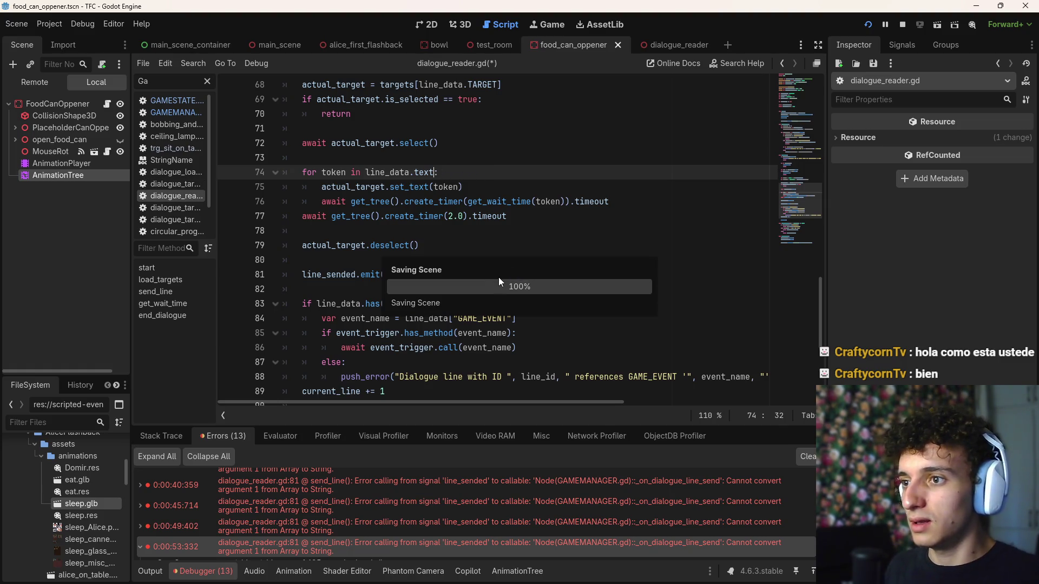
Cast line 81's emitted value as DialogueTokenizer.DialogueToken, save, and clear the old errors
{"action": "left_click", "coordinate": [456, 274]}
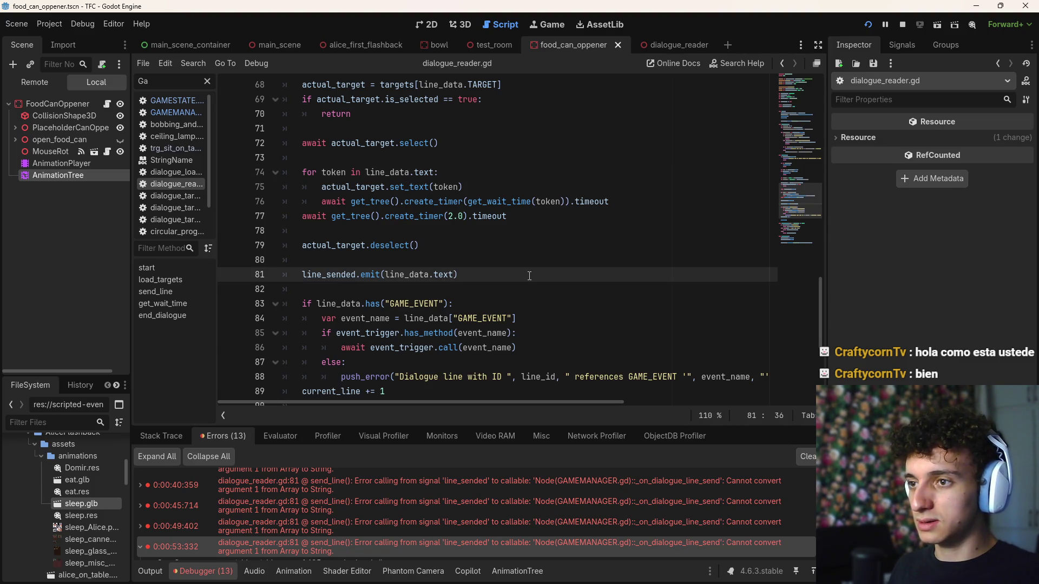
{"action": "type", "text": "as Dialogue"}
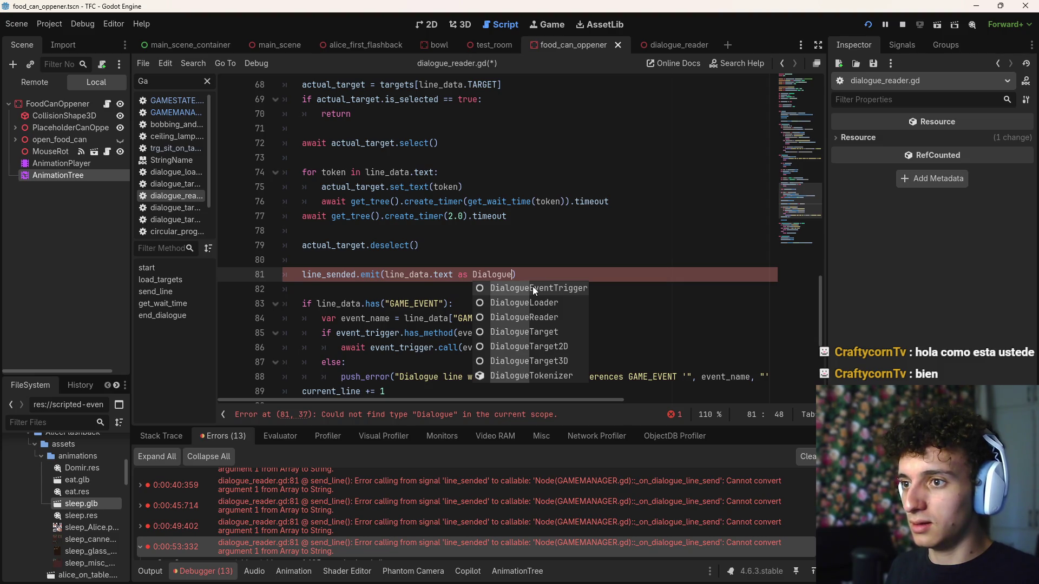
{"action": "key", "text": "Down"}
{"action": "key", "text": "Down"}
{"action": "key", "text": "Down"}
{"action": "key", "text": "Up"}
{"action": "key", "text": "Up"}
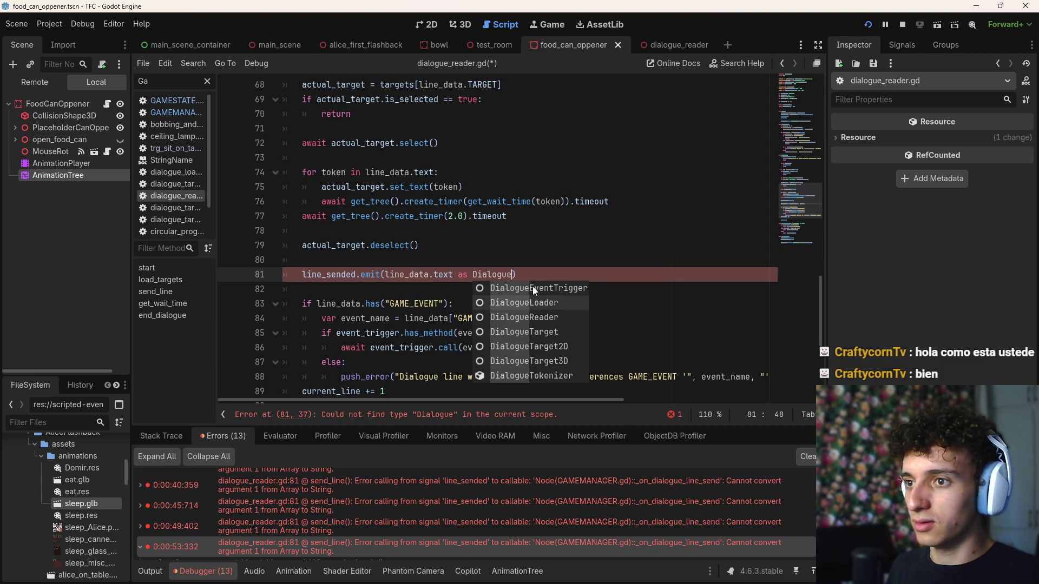
{"action": "type", "text": "Tokenizer.D"}
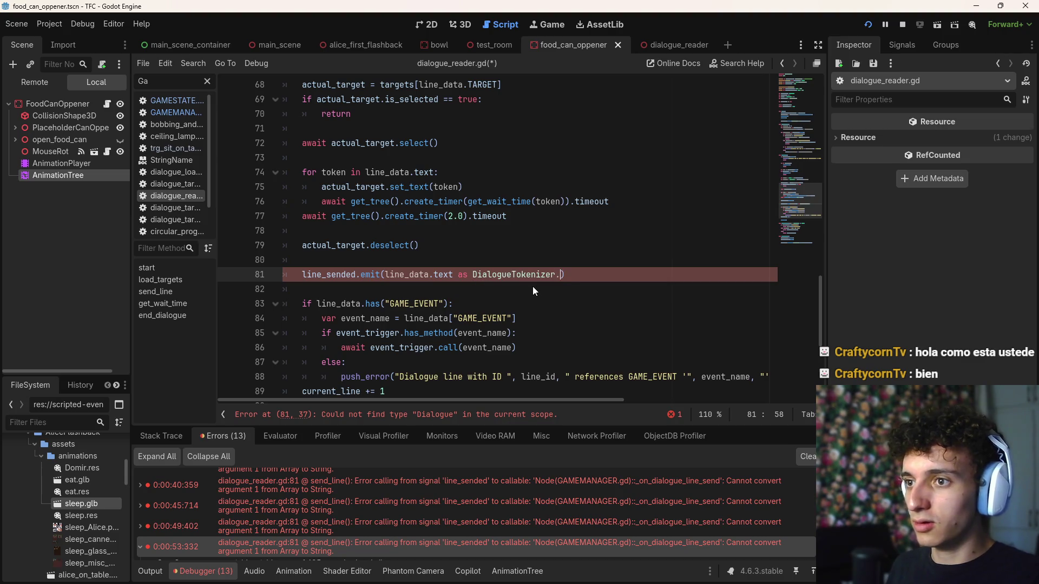
{"action": "key", "text": "Return"}
{"action": "key", "text": "End"}
{"action": "key", "text": "ctrl+s"}
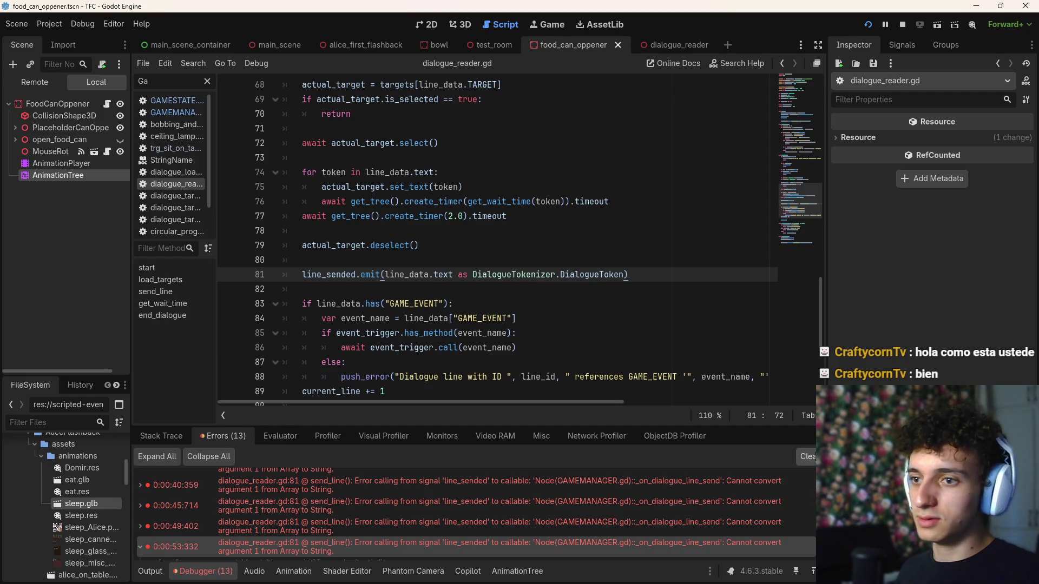
{"action": "left_click", "coordinate": [806, 456]}
{"action": "key", "text": "ctrl+s"}
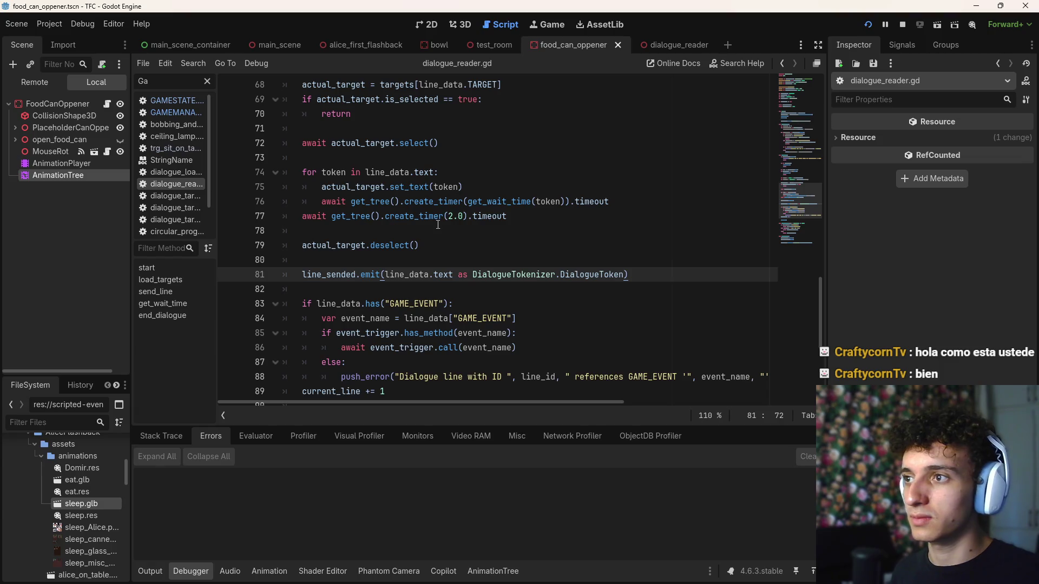
Restart the game to test the fix, then stop the debug session with F8
{"action": "left_click", "coordinate": [874, 27]}
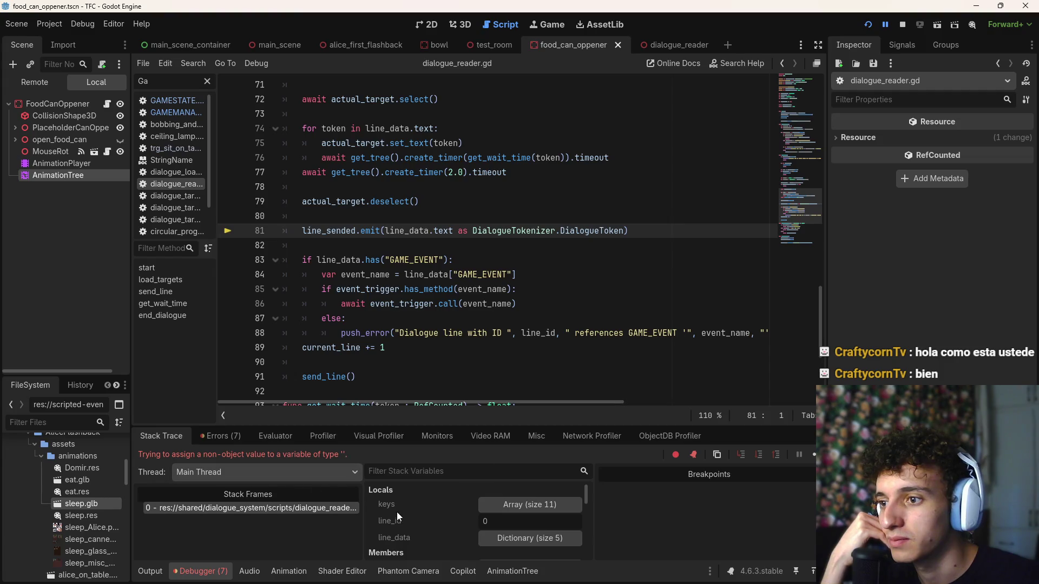
{"action": "scroll", "coordinate": [406, 543], "scroll_direction": "down", "scroll_amount": 2}
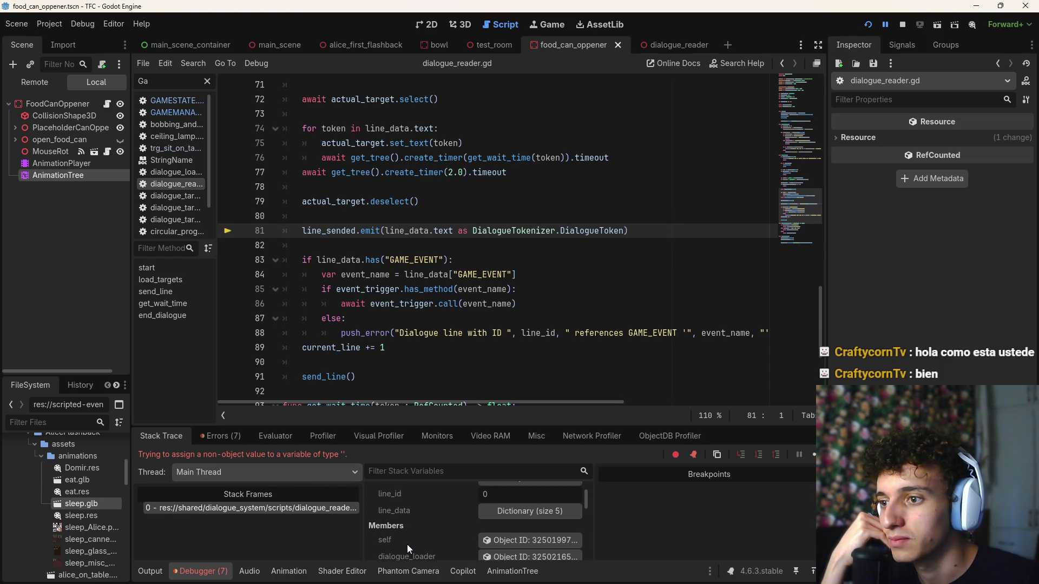
{"action": "key", "text": "F8"}
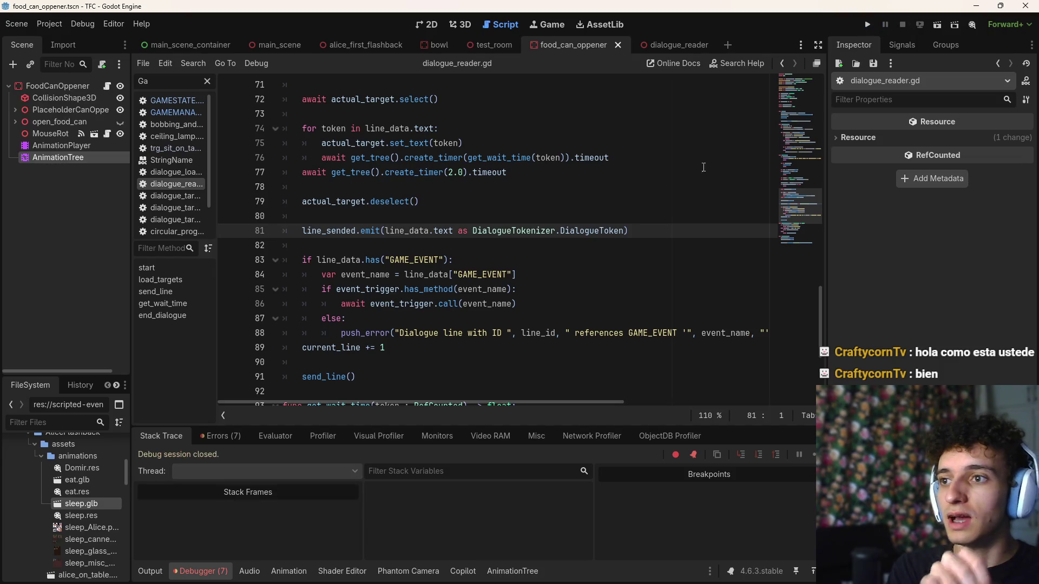
Delete the DialogueTokenizer.DialogueToken cast from line 81 and save
{"action": "left_click_drag", "start_coordinate": [626, 230], "coordinate": [469, 233]}
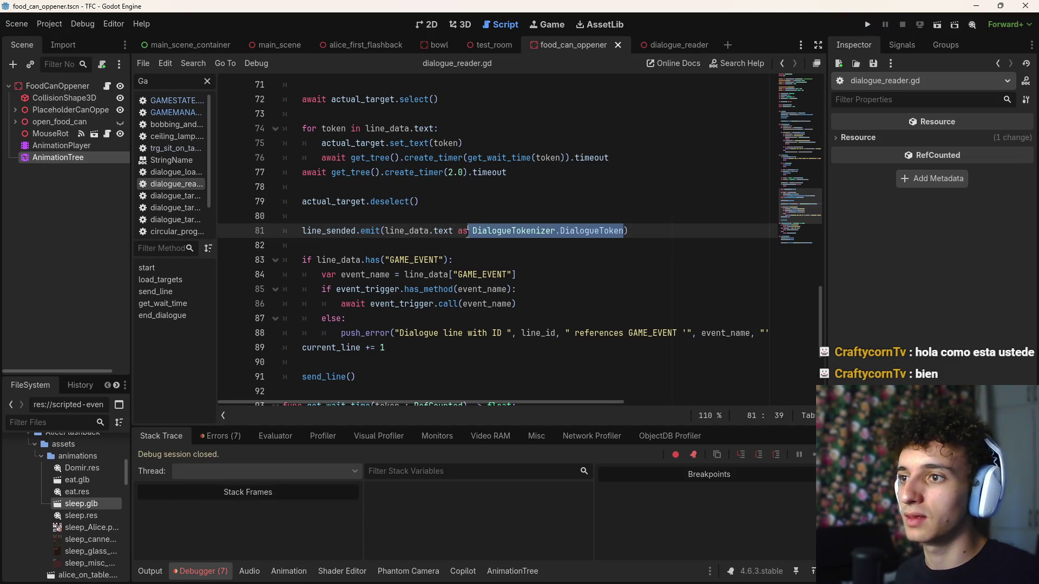
{"action": "key", "text": "BackSpace"}
{"action": "key", "text": "BackSpace"}
{"action": "key", "text": "ctrl+s"}
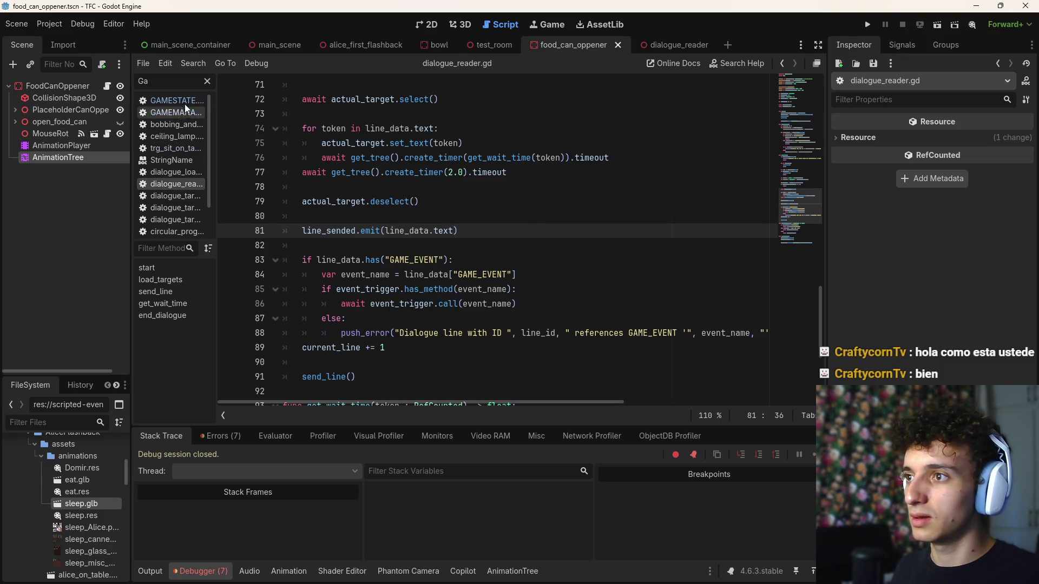
Remove the DialogueTokenizer.DialogueToken type hint from GAMEMANAGER.gd's line parameter and save
{"action": "left_click", "coordinate": [173, 101]}
{"action": "left_click", "coordinate": [182, 114]}
{"action": "left_click", "coordinate": [572, 233]}
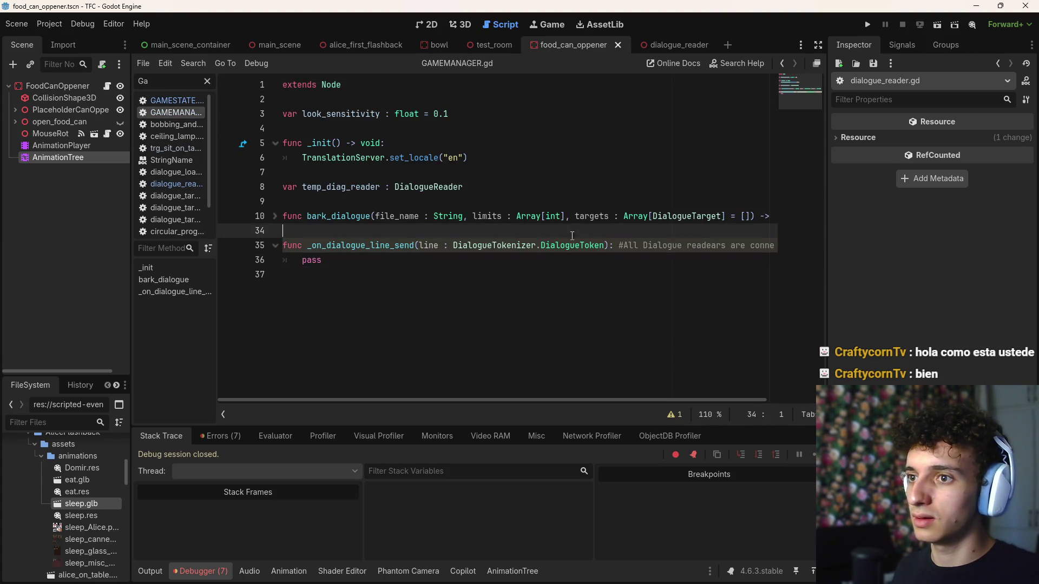
{"action": "left_click_drag", "start_coordinate": [603, 247], "coordinate": [455, 247]}
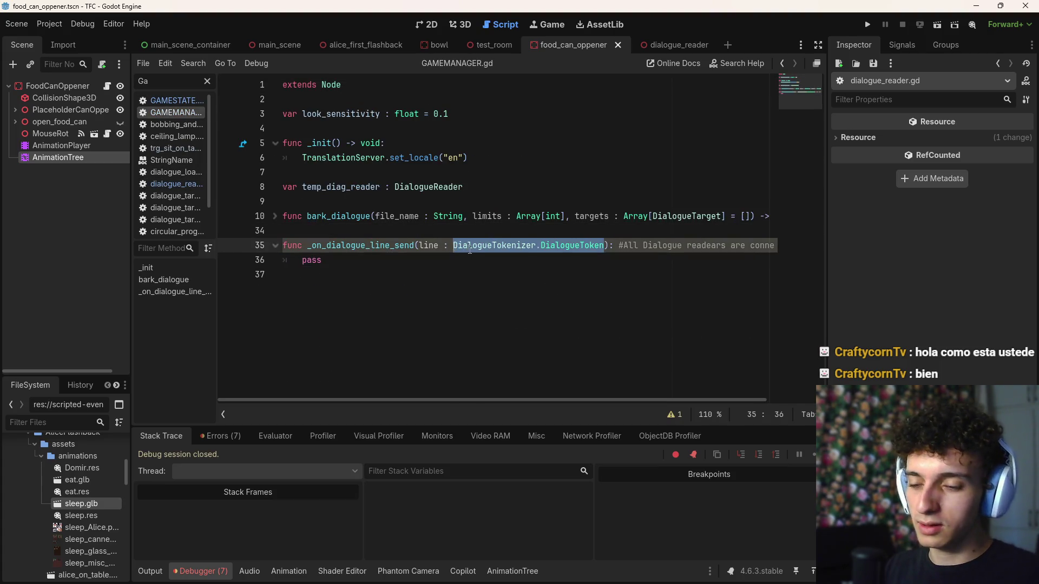
{"action": "key", "text": "BackSpace"}
{"action": "key", "text": "BackSpace"}
{"action": "key", "text": "BackSpace"}
{"action": "key", "text": "ctrl+s"}
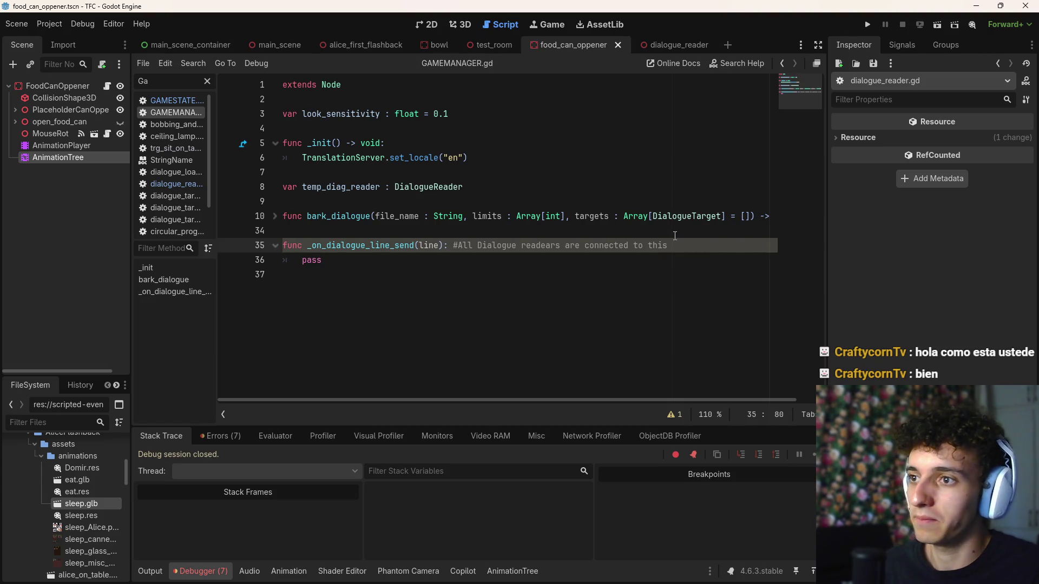
Try a '#Token' comment in the parameters, remove it, and save with pass as the body
{"action": "type", "text": "#Token"}
{"action": "key", "text": "ctrl+s"}
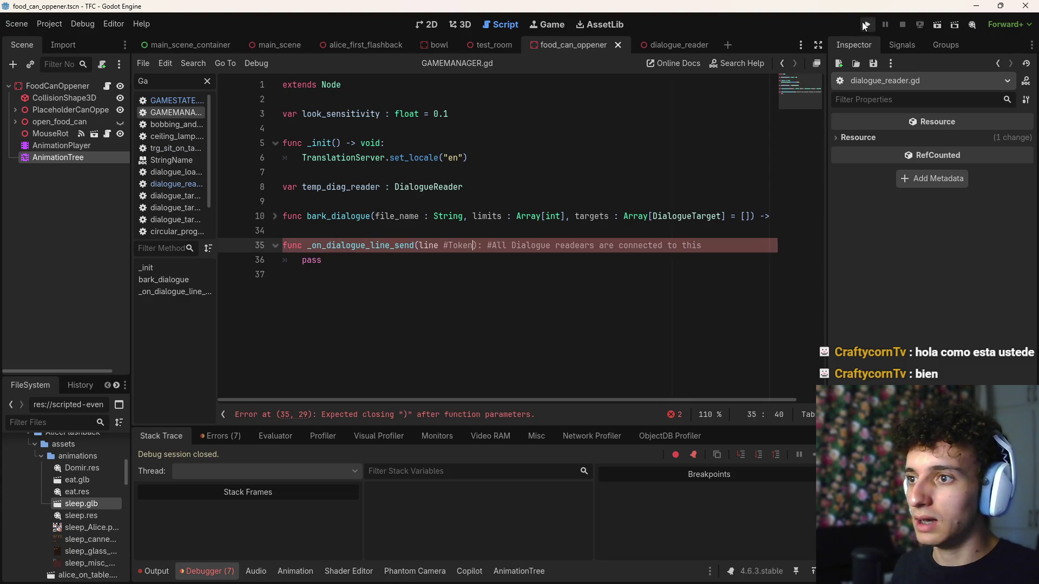
{"action": "key", "text": "BackSpace"}
{"action": "key", "text": "BackSpace"}
{"action": "key", "text": "BackSpace"}
{"action": "key", "text": "ctrl+s"}
{"action": "left_click", "coordinate": [353, 260]}
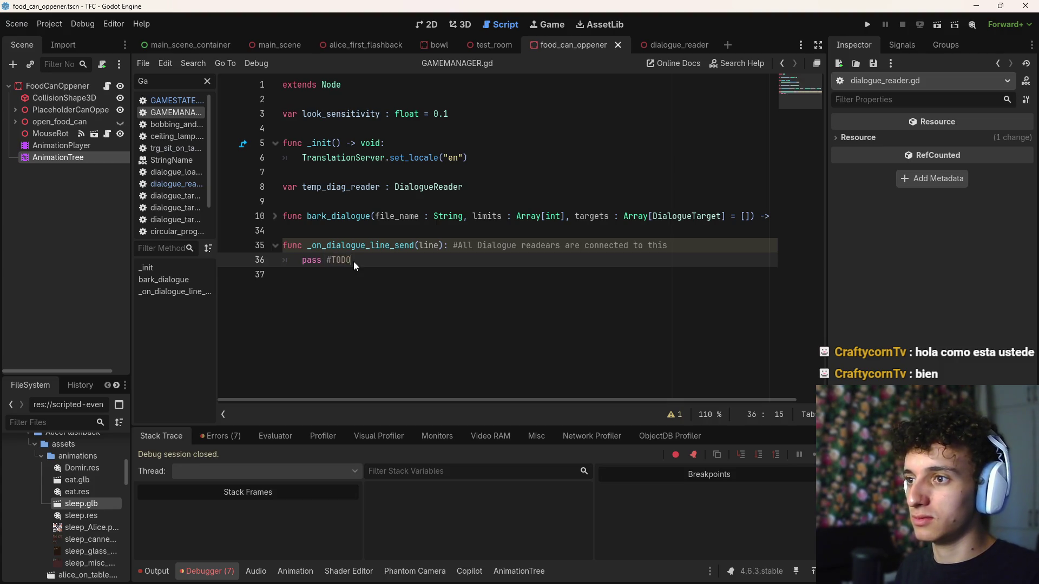
{"action": "key", "text": "ctrl+s"}
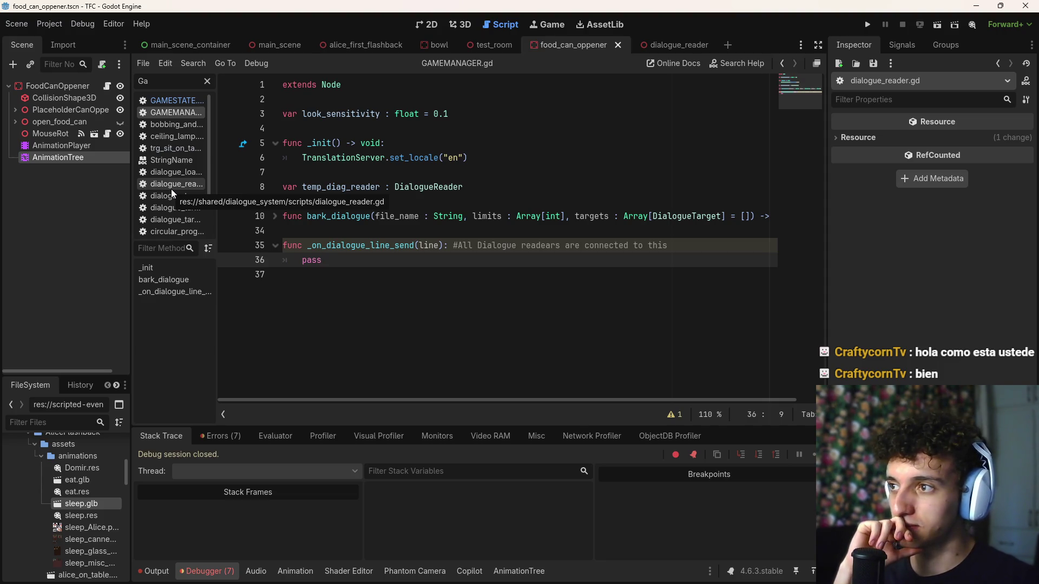
{"action": "left_click", "coordinate": [190, 44]}
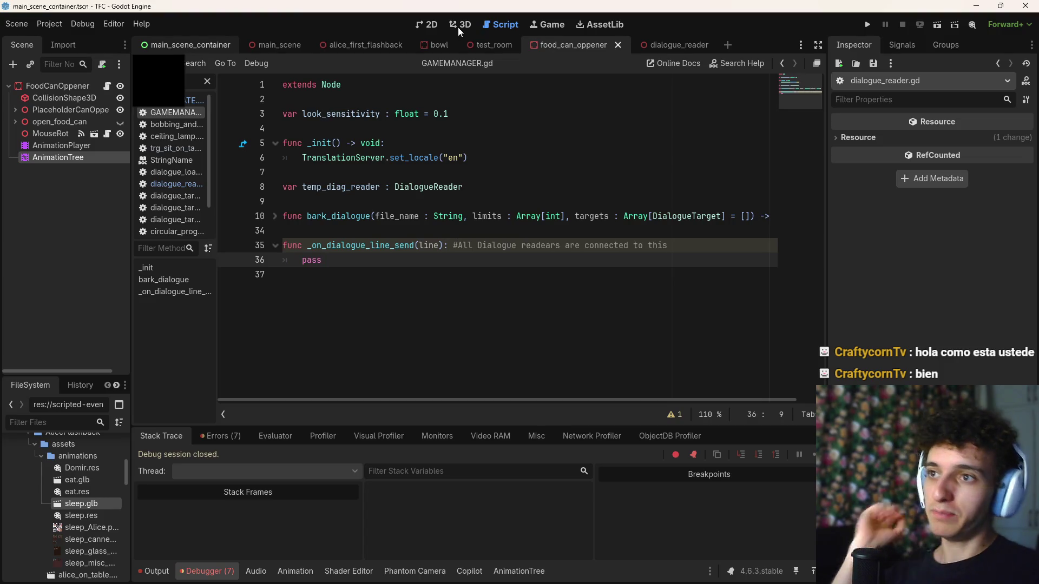
In 2D view, give the FlashbackVoice Dialogue label test text 'asdasdasdasdasdasdasdas' and save
{"action": "left_click", "coordinate": [461, 25]}
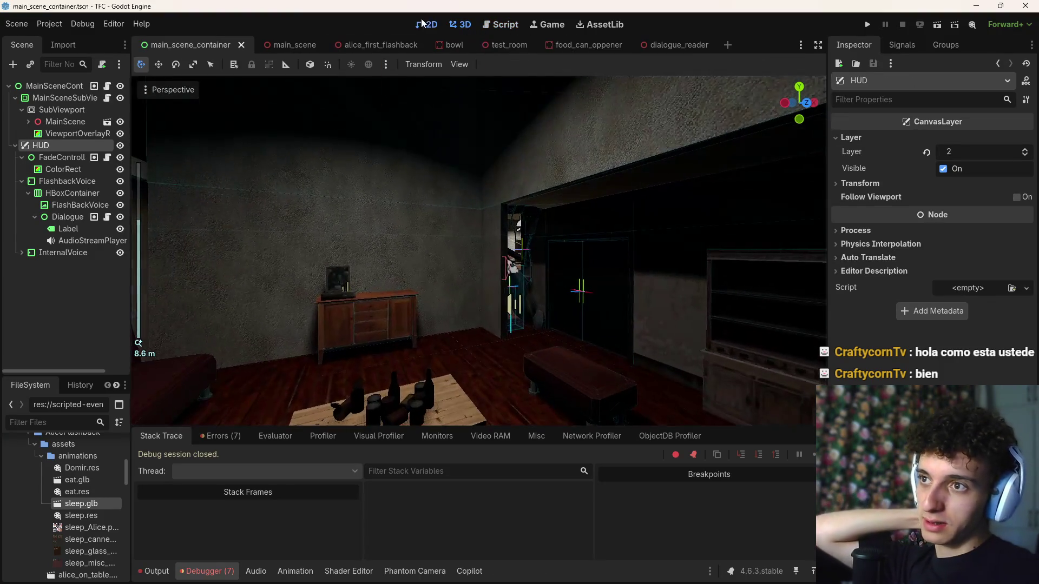
{"action": "left_click", "coordinate": [428, 24]}
{"action": "left_click", "coordinate": [92, 241]}
{"action": "left_click", "coordinate": [68, 229]}
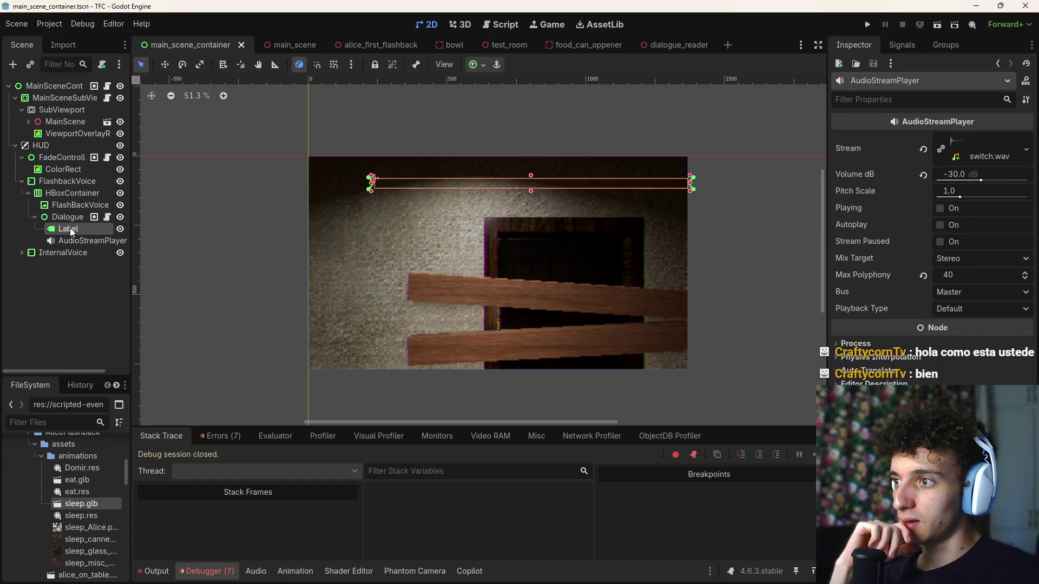
{"action": "left_click", "coordinate": [901, 185]}
{"action": "type", "text": "asdasdasdasdasdasdasdasdasdas"}
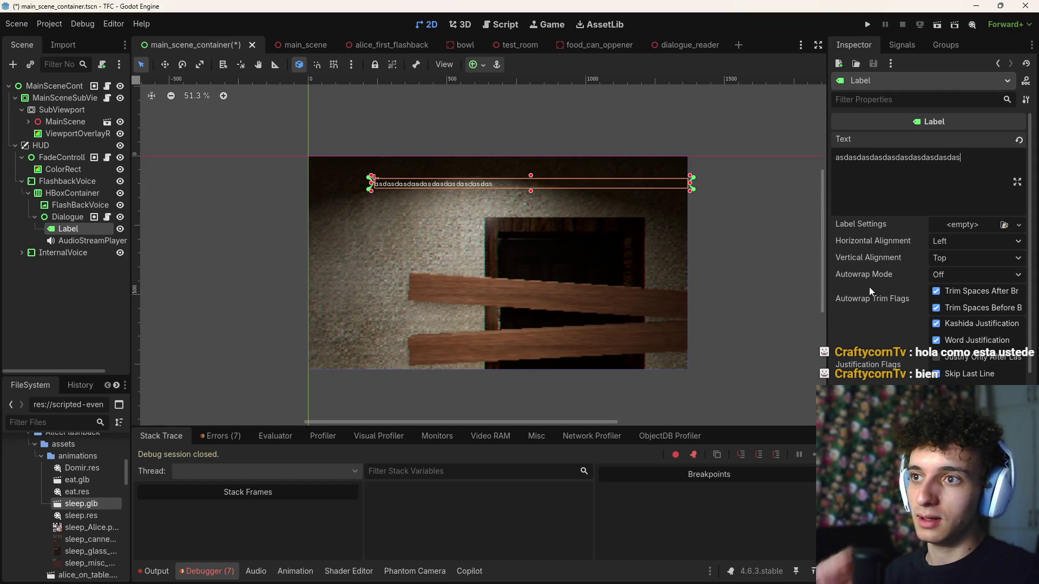
{"action": "scroll", "coordinate": [864, 323], "scroll_direction": "down", "scroll_amount": 5}
{"action": "scroll", "coordinate": [862, 337], "scroll_direction": "down", "scroll_amount": 5}
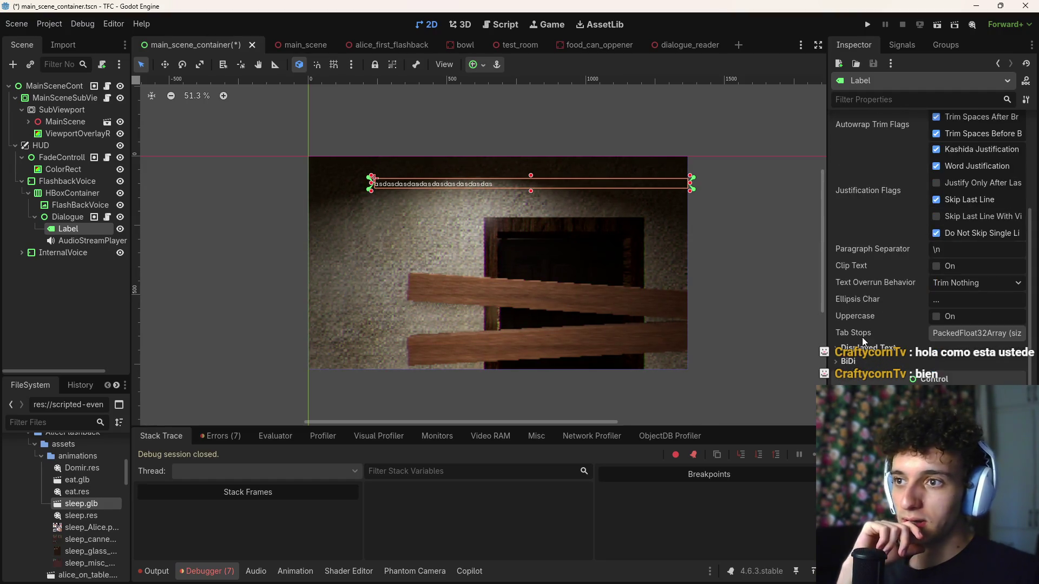
{"action": "scroll", "coordinate": [860, 344], "scroll_direction": "down", "scroll_amount": 3}
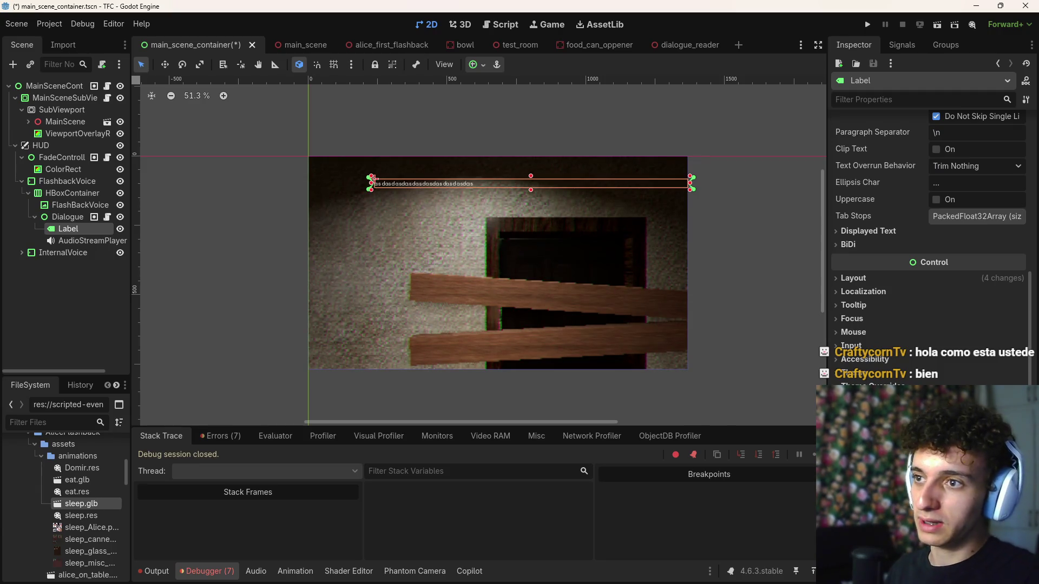
{"action": "key", "text": "ctrl+s"}
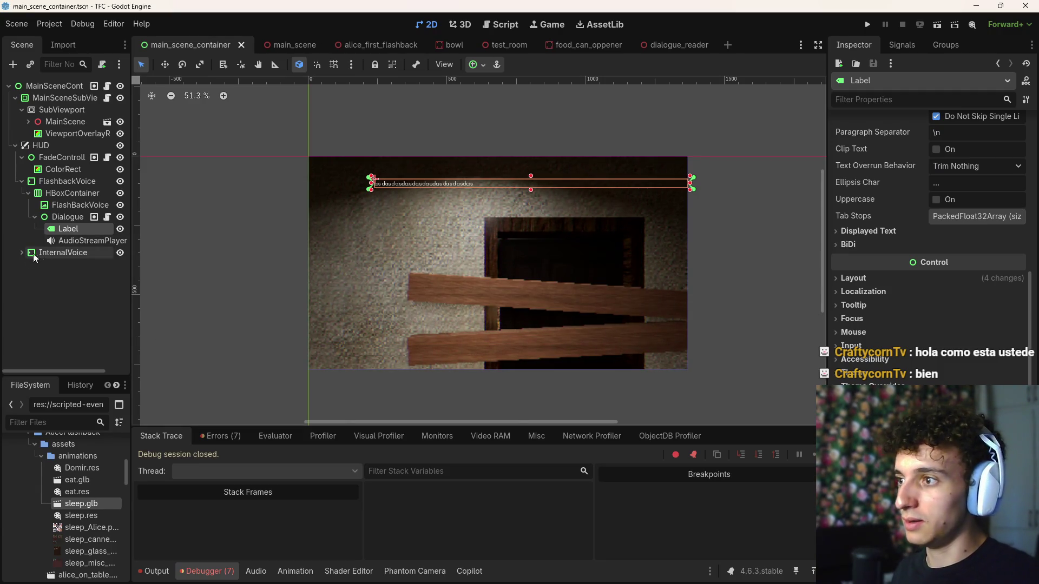
Expand InternalVoice and inspect its dialogue label, then save
{"action": "left_click", "coordinate": [22, 252]}
{"action": "left_click", "coordinate": [60, 277]}
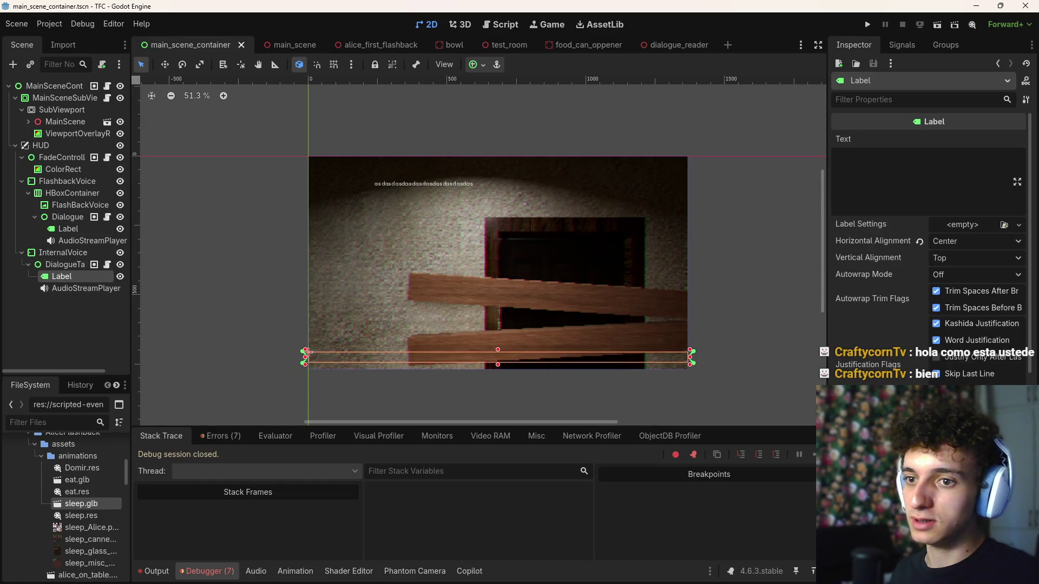
{"action": "scroll", "coordinate": [929, 243], "scroll_direction": "down", "scroll_amount": 5}
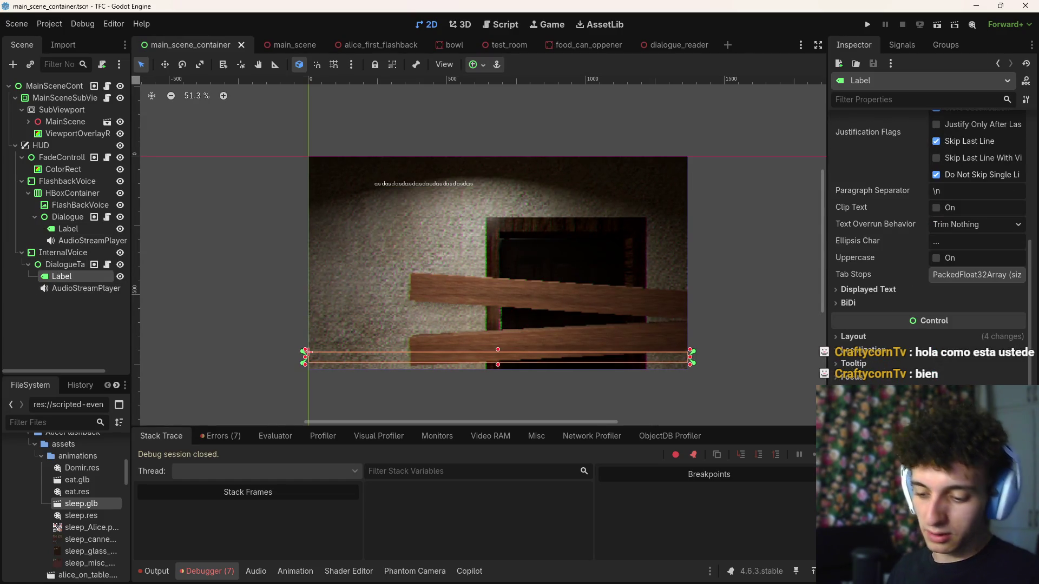
{"action": "key", "text": "ctrl+s"}
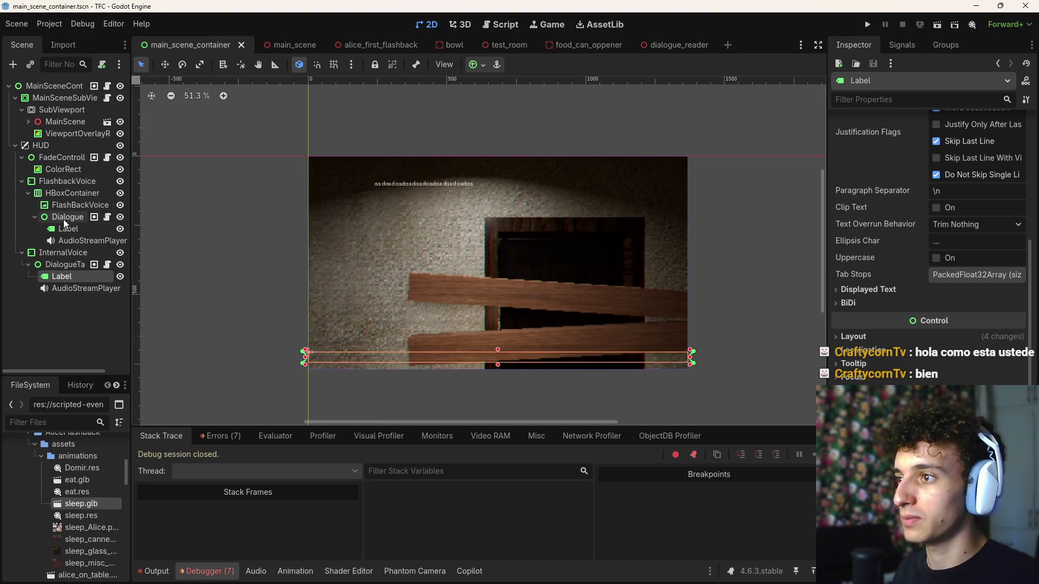
Empty the Dialogue label's text, collapse the FlashbackVoice tree, and save
{"action": "left_click", "coordinate": [67, 228]}
{"action": "key", "text": "BackSpace"}
{"action": "left_click", "coordinate": [38, 348]}
{"action": "left_click", "coordinate": [35, 217]}
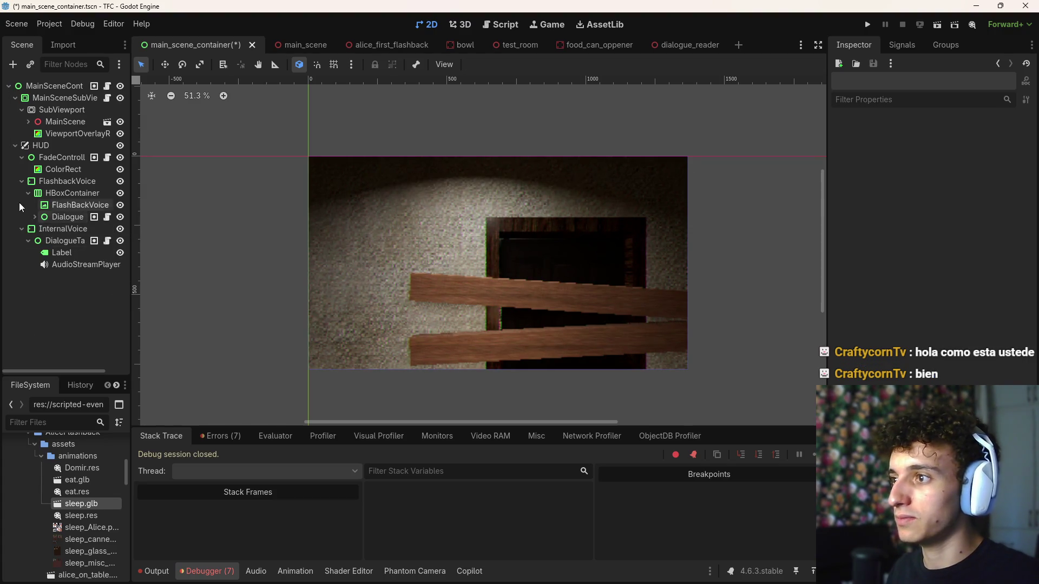
{"action": "left_click", "coordinate": [28, 193]}
{"action": "left_click", "coordinate": [22, 205]}
{"action": "left_click", "coordinate": [21, 182]}
{"action": "key", "text": "ctrl+s"}
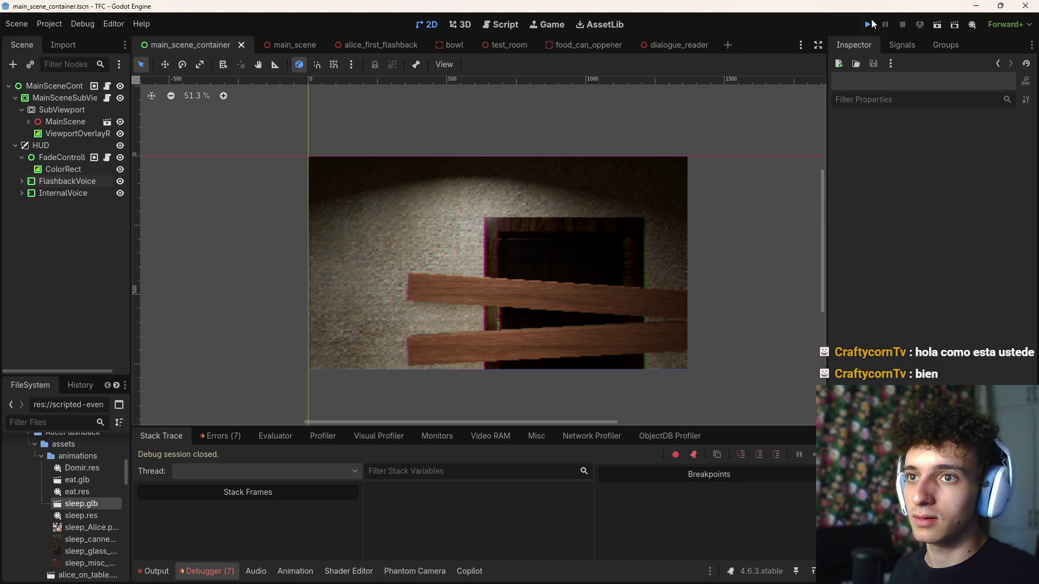
{"action": "left_click", "coordinate": [869, 24]}
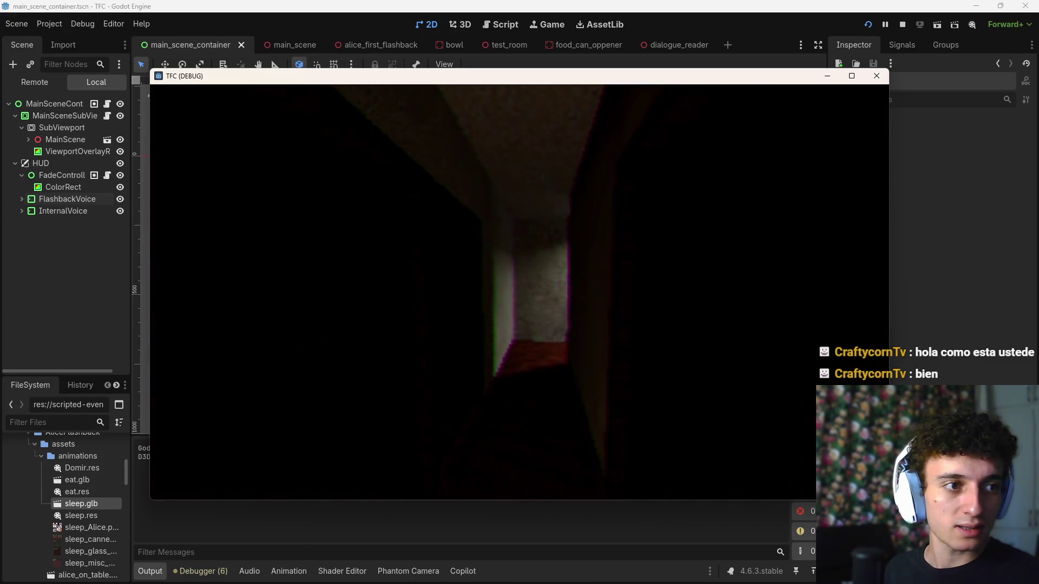
{"action": "key", "text": "F8"}
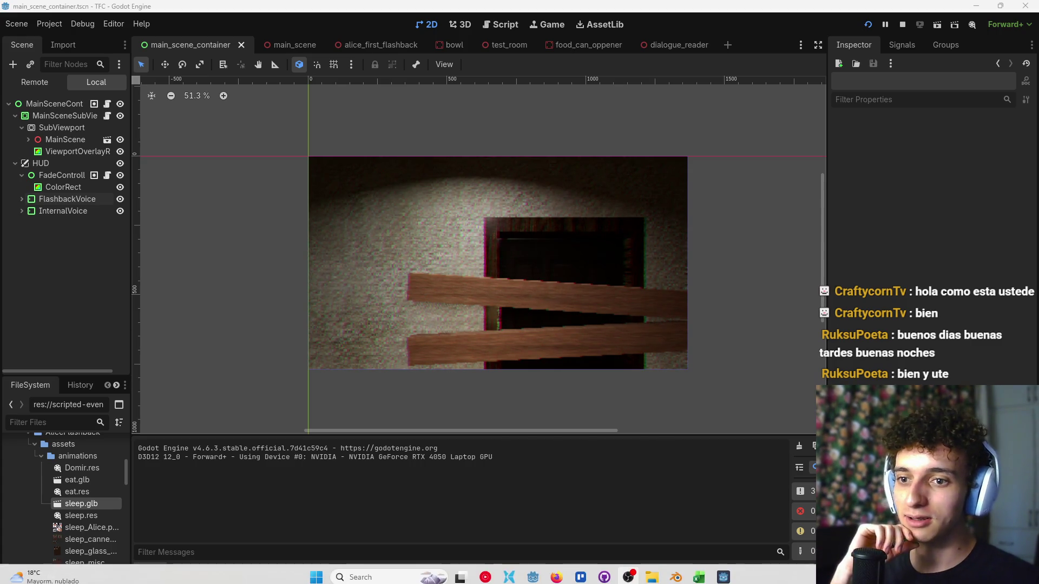
{"action": "left_click", "coordinate": [651, 572]}
{"action": "key", "text": "super+d"}
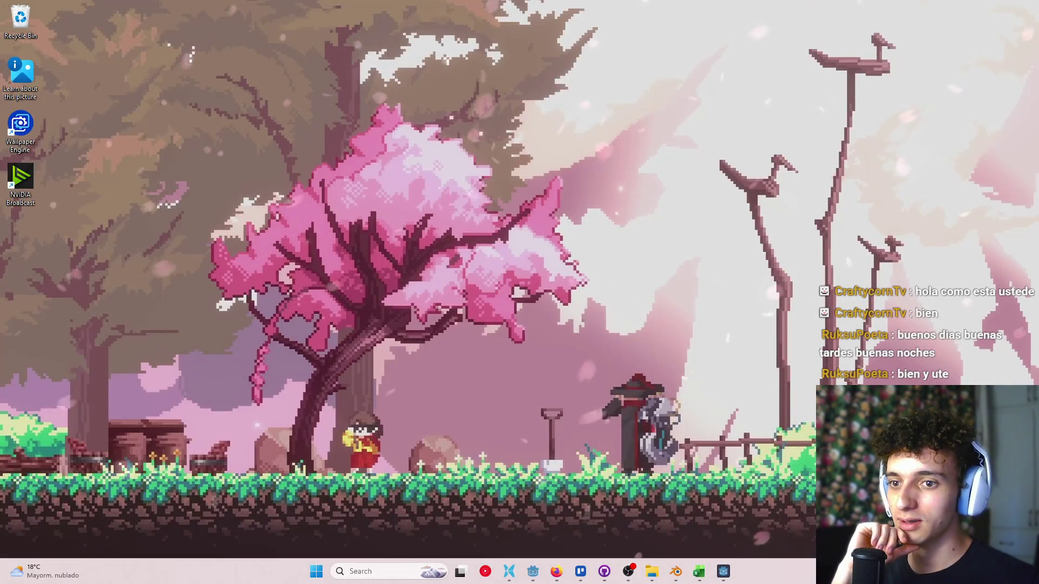
{"action": "left_click", "coordinate": [532, 571]}
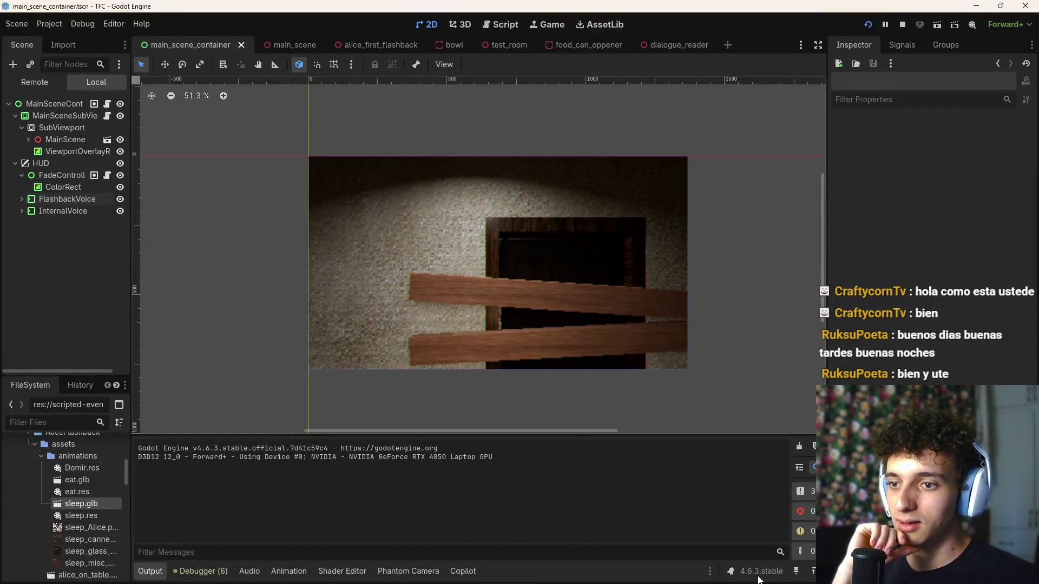
{"action": "key", "text": "super+n"}
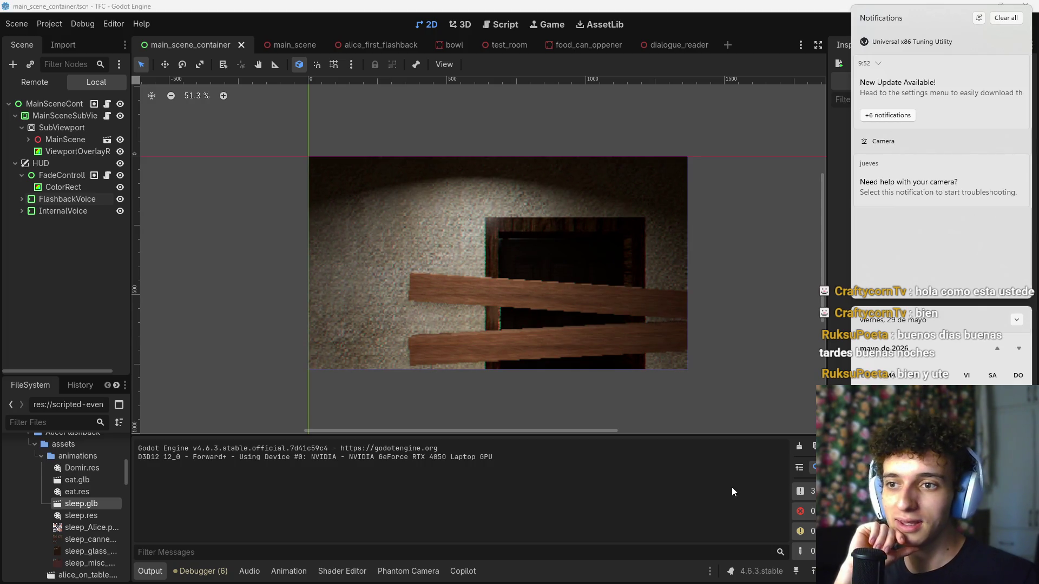
{"action": "left_click", "coordinate": [674, 479]}
{"action": "left_click", "coordinate": [156, 574]}
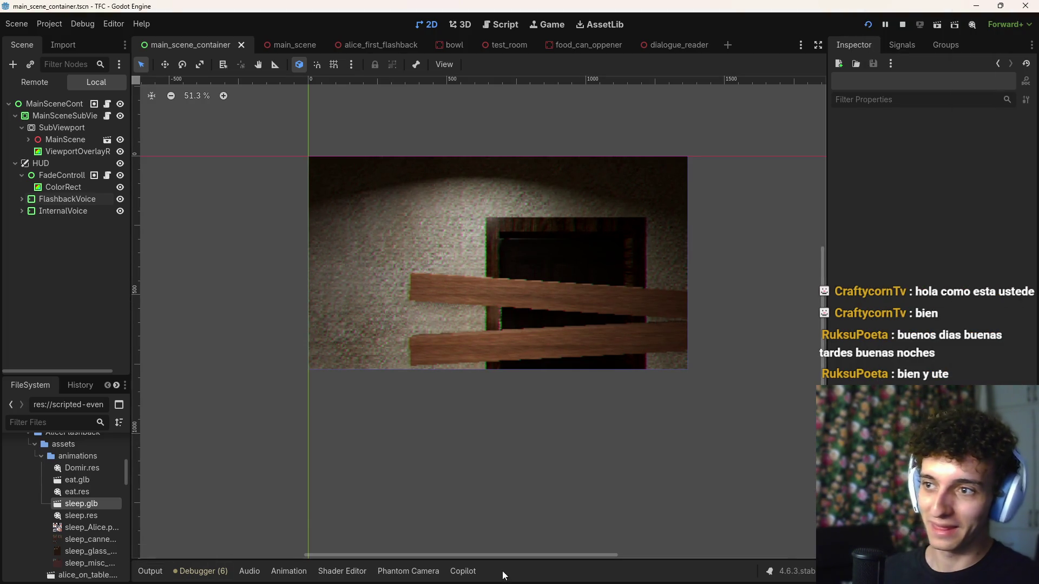
{"action": "key", "text": "F5"}
{"action": "left_click", "coordinate": [717, 572]}
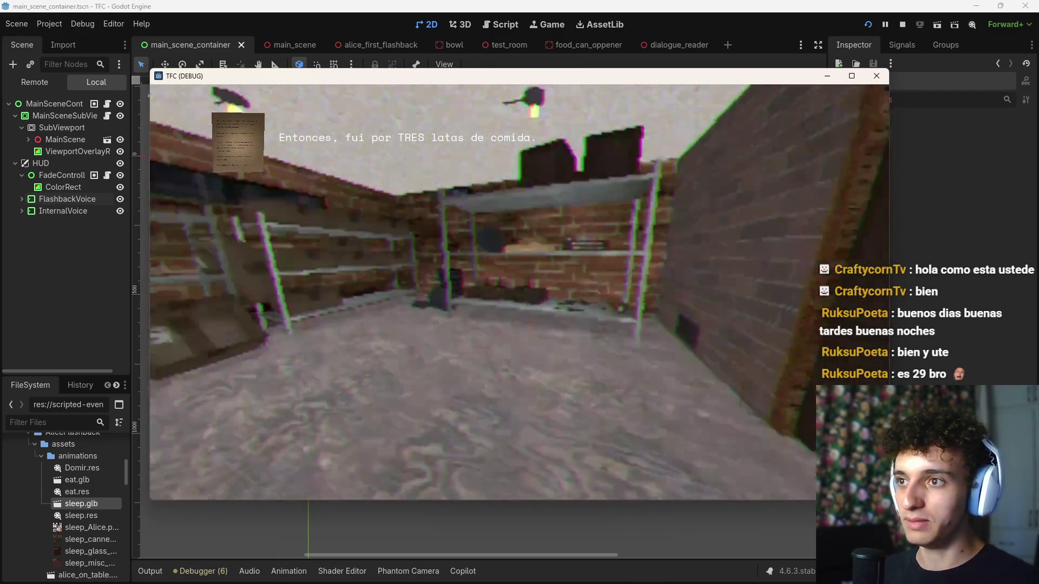
{"action": "key", "text": "F8"}
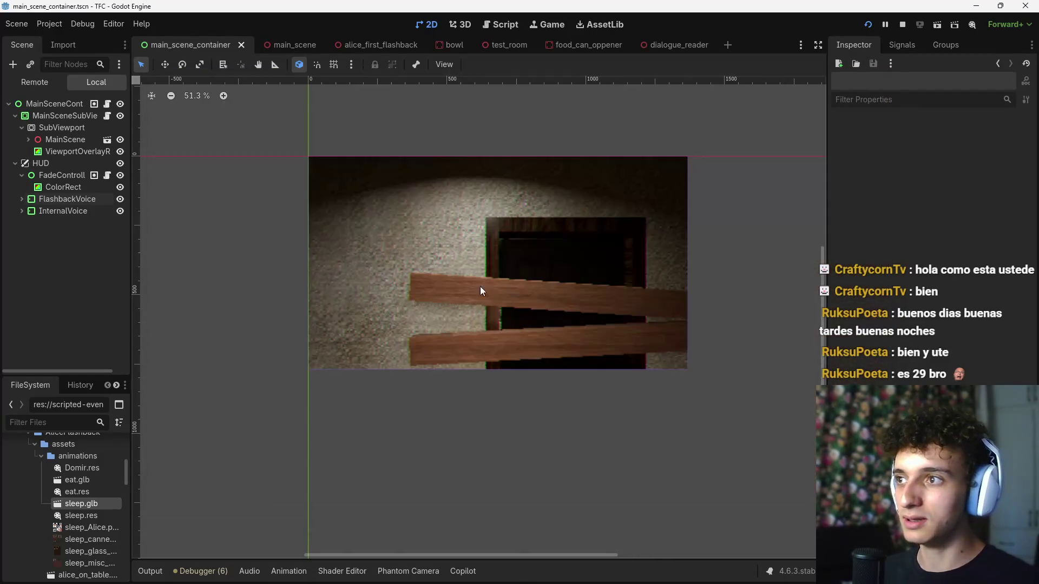
In alice_first_flashback, set WorldEnvironment's Environment to house_demo.tres via Quick Load
{"action": "left_click", "coordinate": [363, 43]}
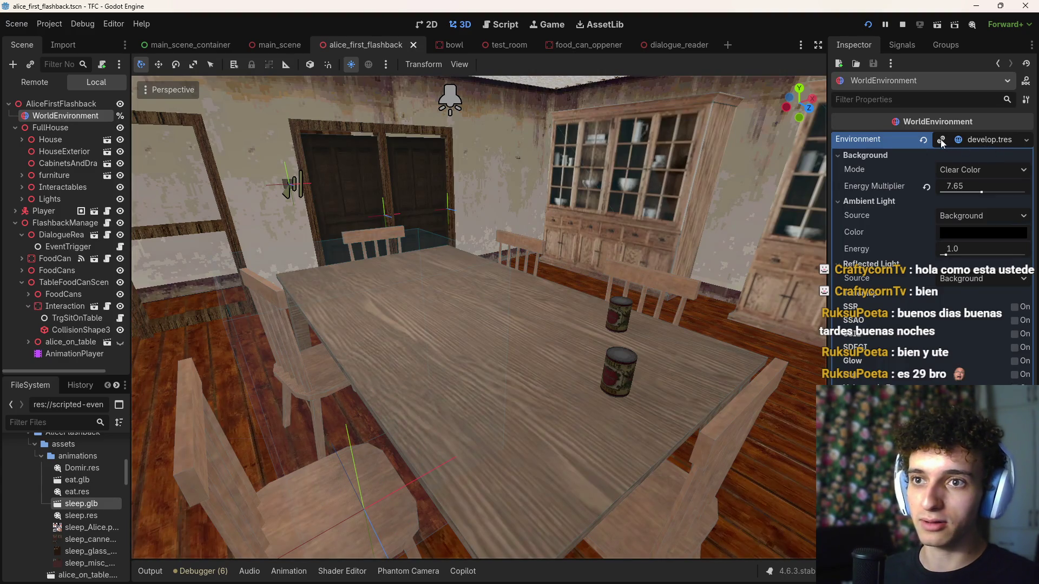
{"action": "left_click", "coordinate": [943, 139]}
{"action": "left_click", "coordinate": [1026, 140]}
{"action": "left_click", "coordinate": [980, 190]}
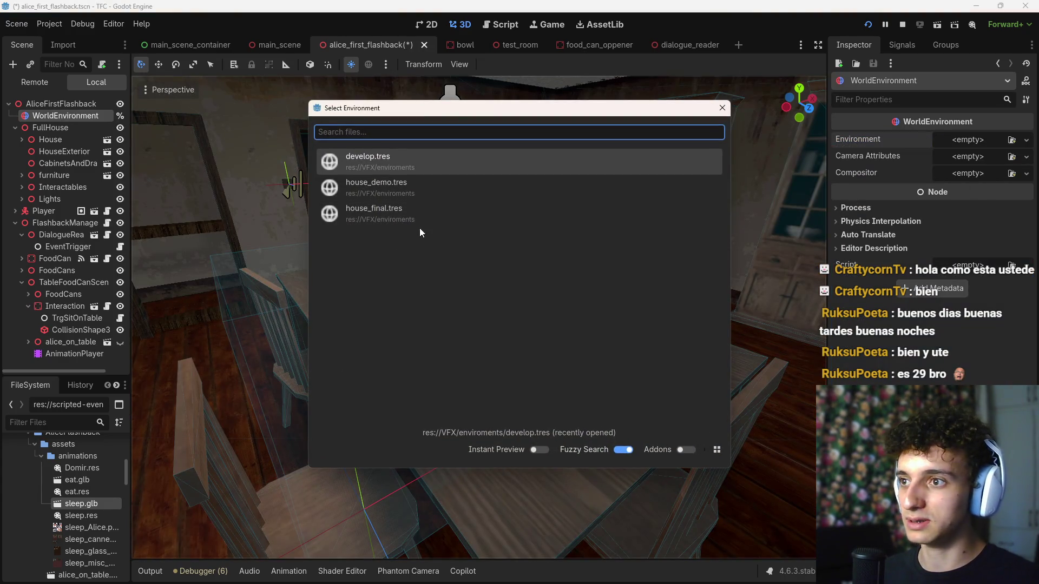
{"action": "left_click", "coordinate": [420, 190]}
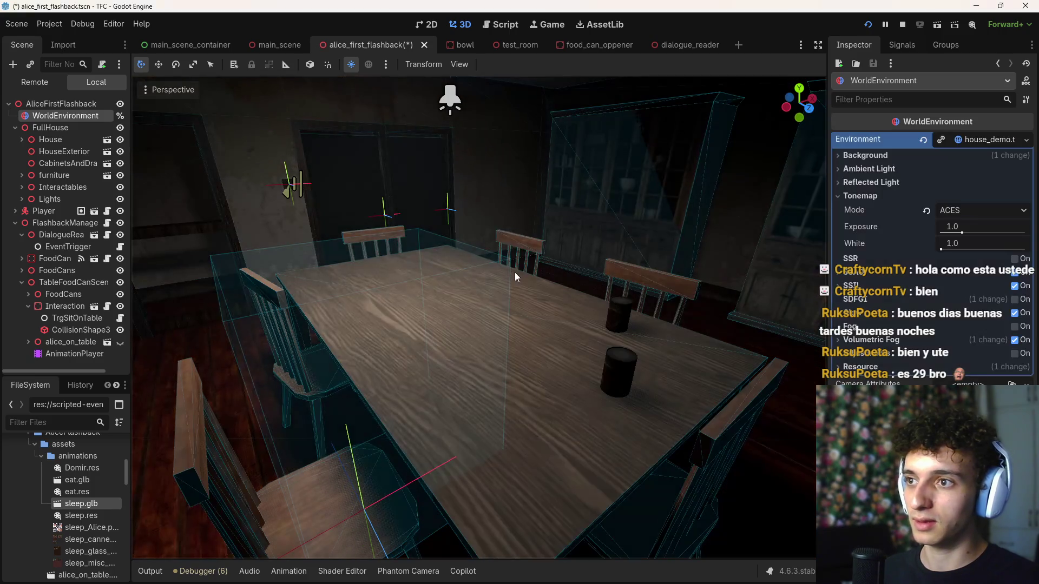
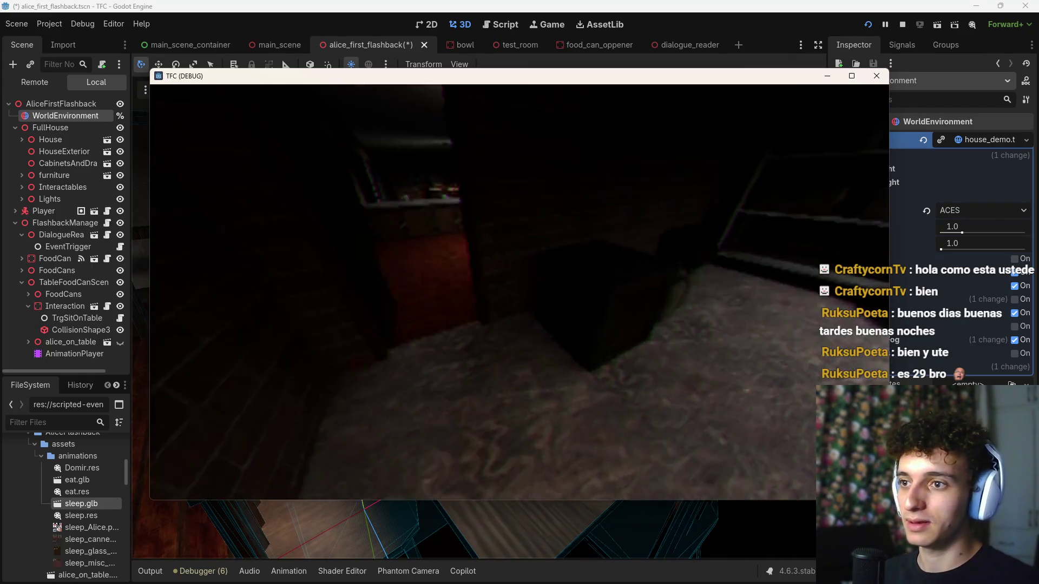
Stop the running game preview and save the alice_first_flashback scene
{"action": "key", "text": "F8"}
{"action": "key", "text": "ctrl+s"}
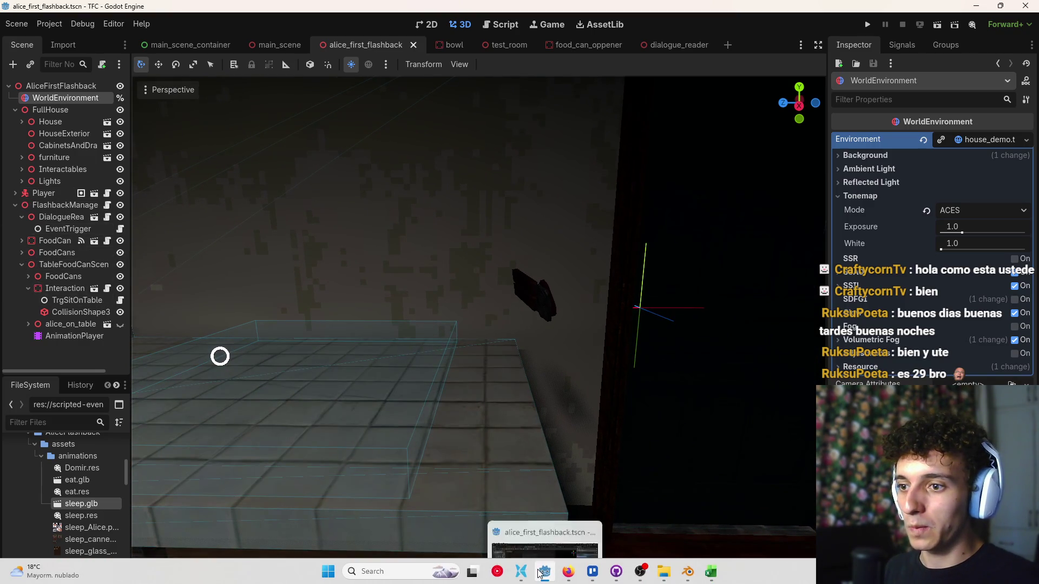
{"action": "left_click", "coordinate": [521, 571]}
Show the editables folder in the lower pane and bring up File Pilot's Options
{"action": "left_click", "coordinate": [703, 399]}
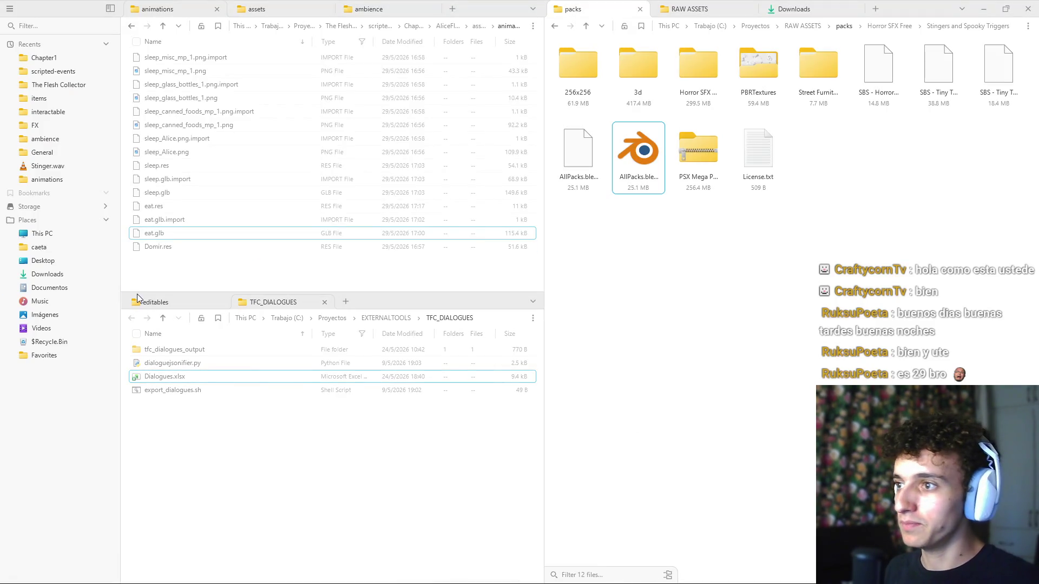
{"action": "left_click", "coordinate": [173, 302]}
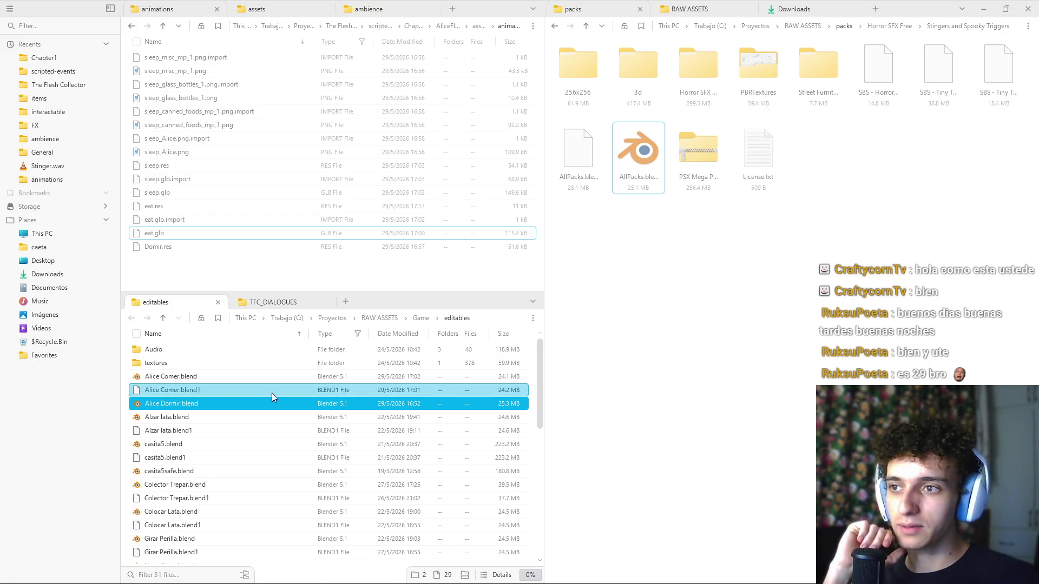
{"action": "left_click", "coordinate": [10, 9]}
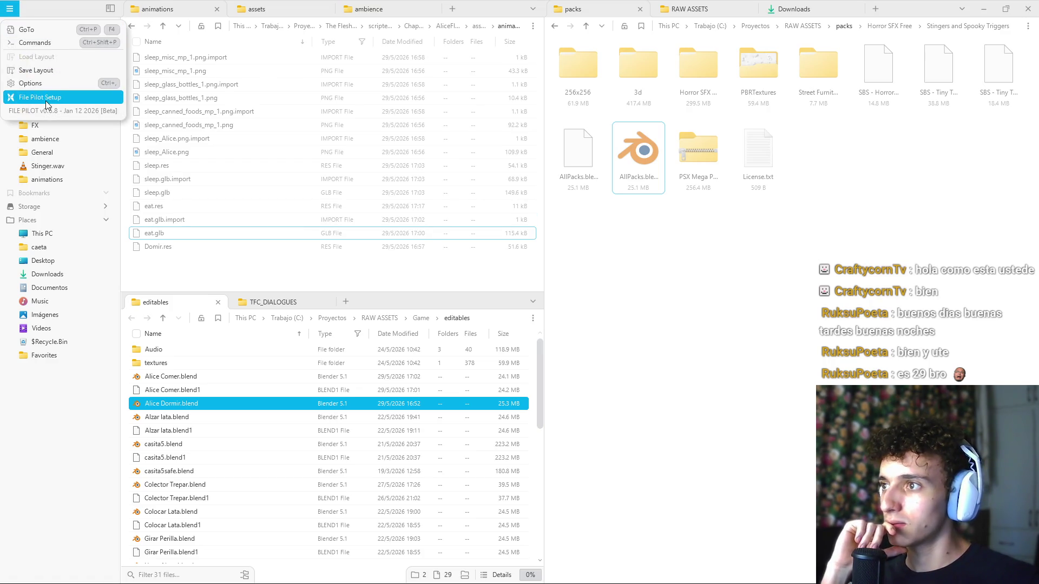
{"action": "left_click", "coordinate": [51, 84]}
{"action": "scroll", "coordinate": [413, 389], "scroll_direction": "down", "scroll_amount": 2}
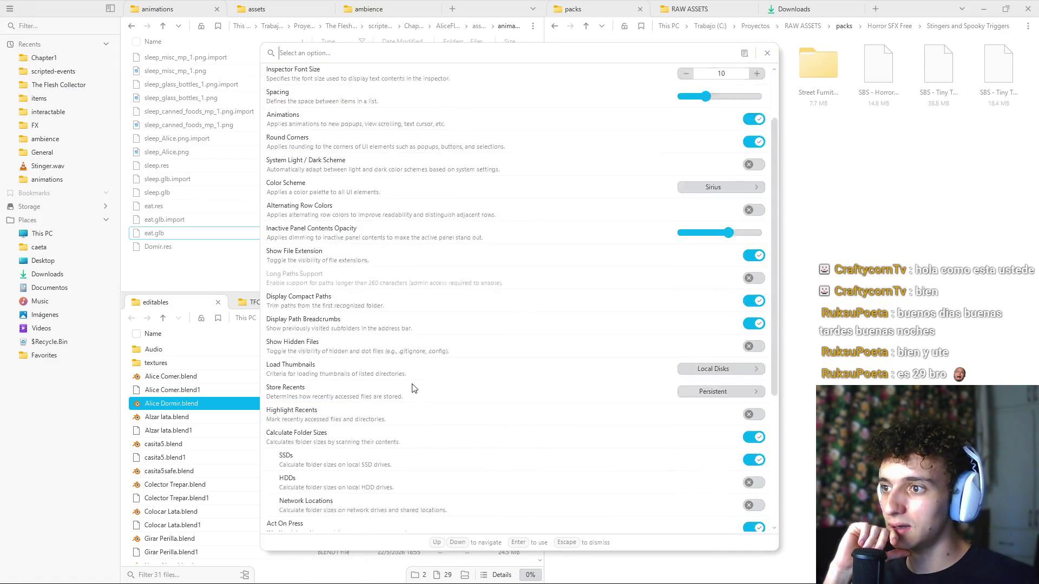
{"action": "scroll", "coordinate": [414, 388], "scroll_direction": "down", "scroll_amount": 5}
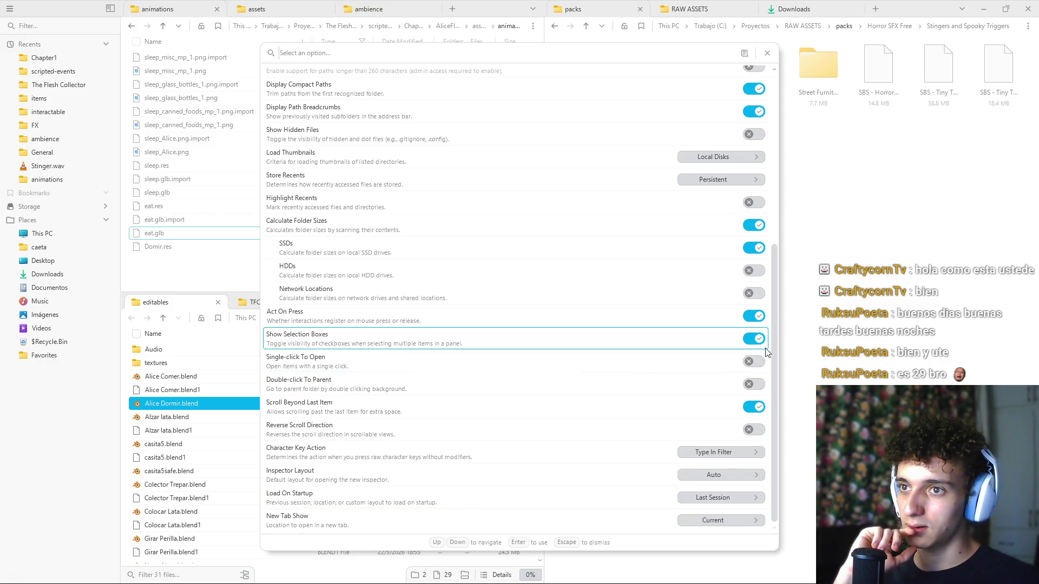
{"action": "scroll", "coordinate": [713, 508], "scroll_direction": "up", "scroll_amount": 5}
{"action": "scroll", "coordinate": [712, 507], "scroll_direction": "up", "scroll_amount": 2}
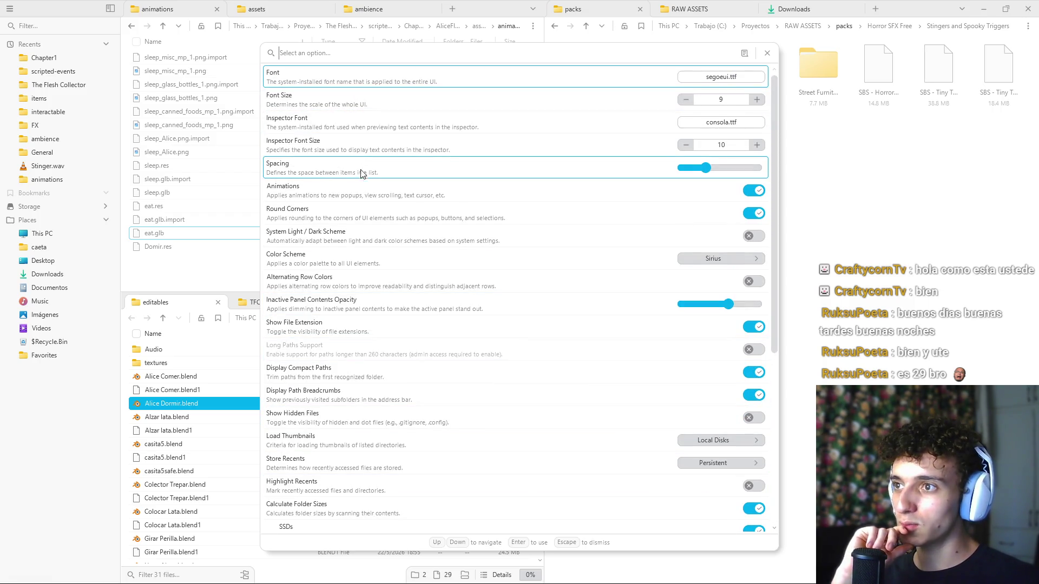
{"action": "scroll", "coordinate": [361, 184], "scroll_direction": "down", "scroll_amount": 3}
{"action": "scroll", "coordinate": [361, 199], "scroll_direction": "up", "scroll_amount": 2}
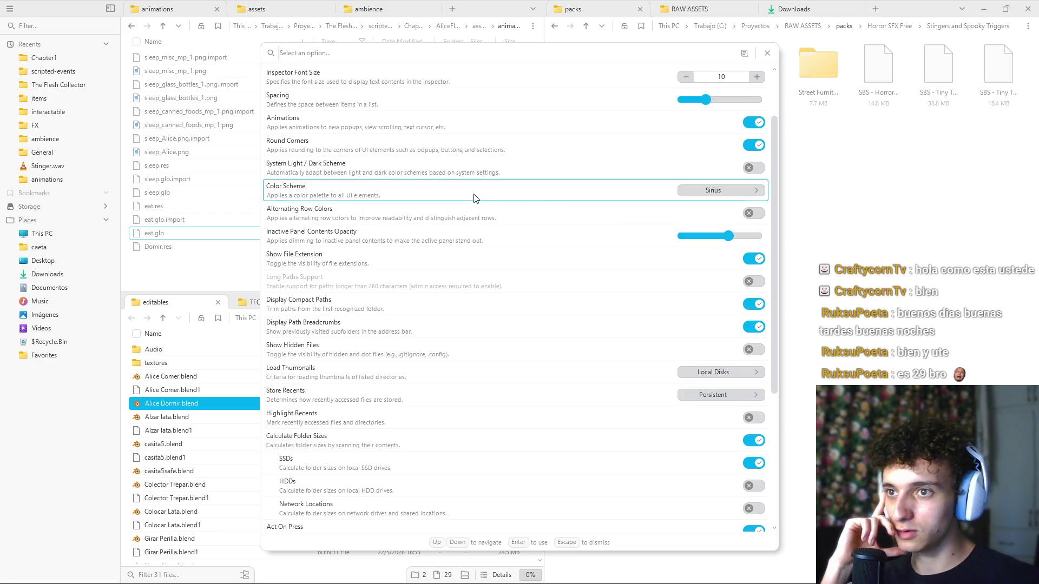
Preview several colour schemes, settle on the dark Eridanus palette, and close Options
{"action": "left_click", "coordinate": [716, 191]}
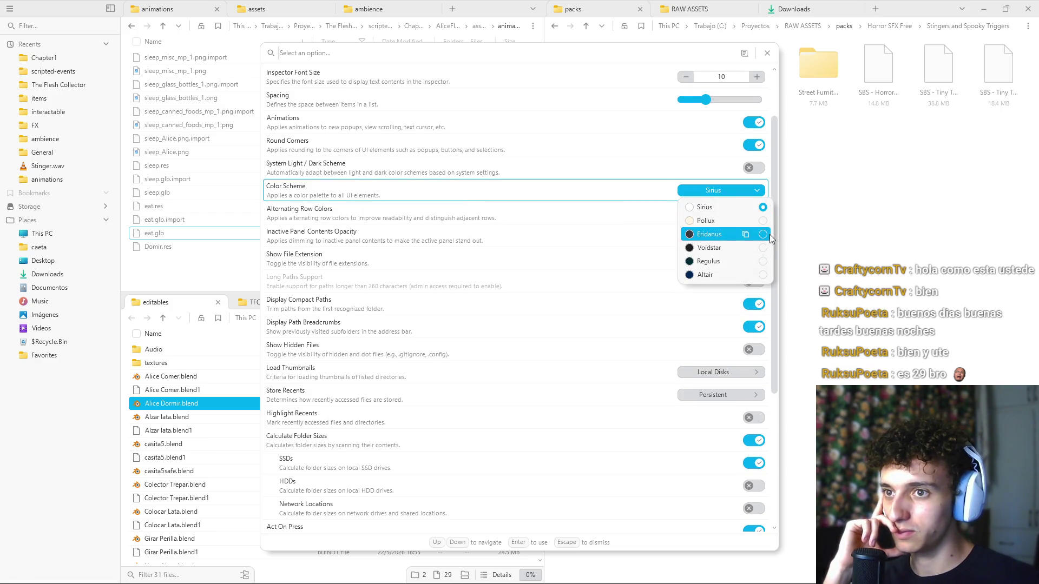
{"action": "left_click", "coordinate": [763, 235]}
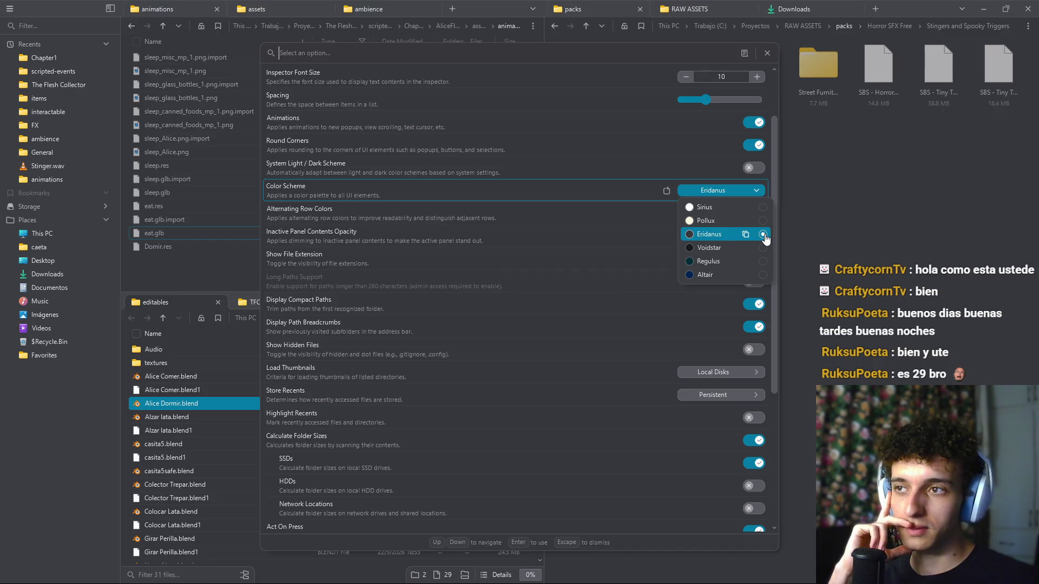
{"action": "left_click", "coordinate": [763, 248]}
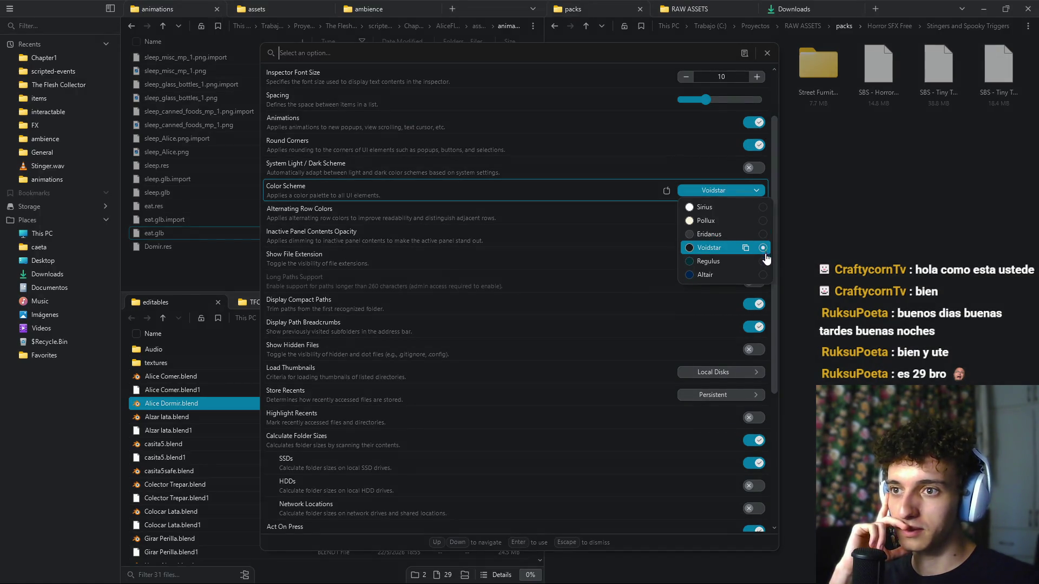
{"action": "left_click", "coordinate": [762, 261]}
{"action": "left_click", "coordinate": [762, 275]}
{"action": "left_click", "coordinate": [763, 261]}
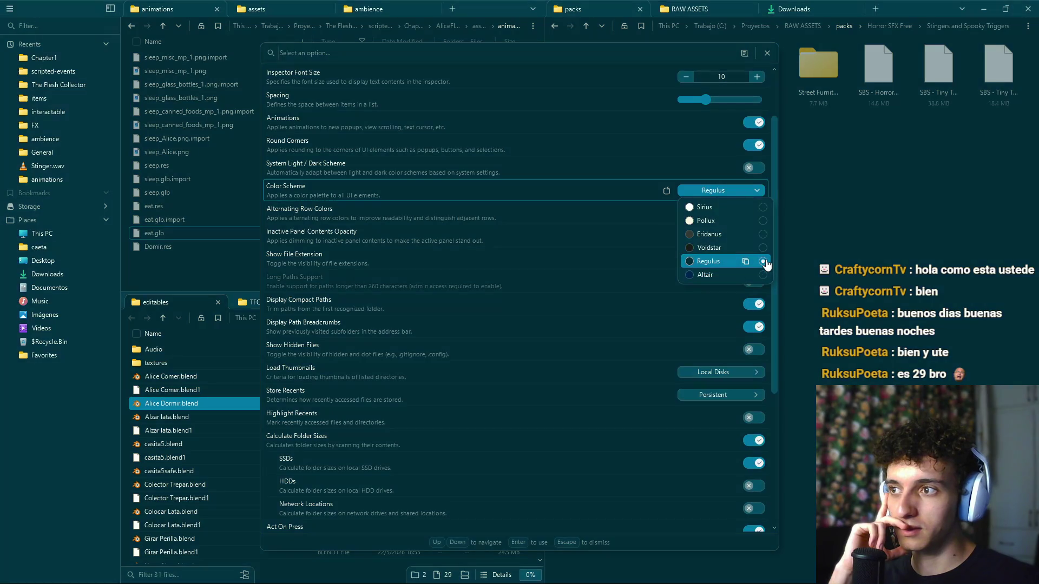
{"action": "left_click", "coordinate": [763, 221]}
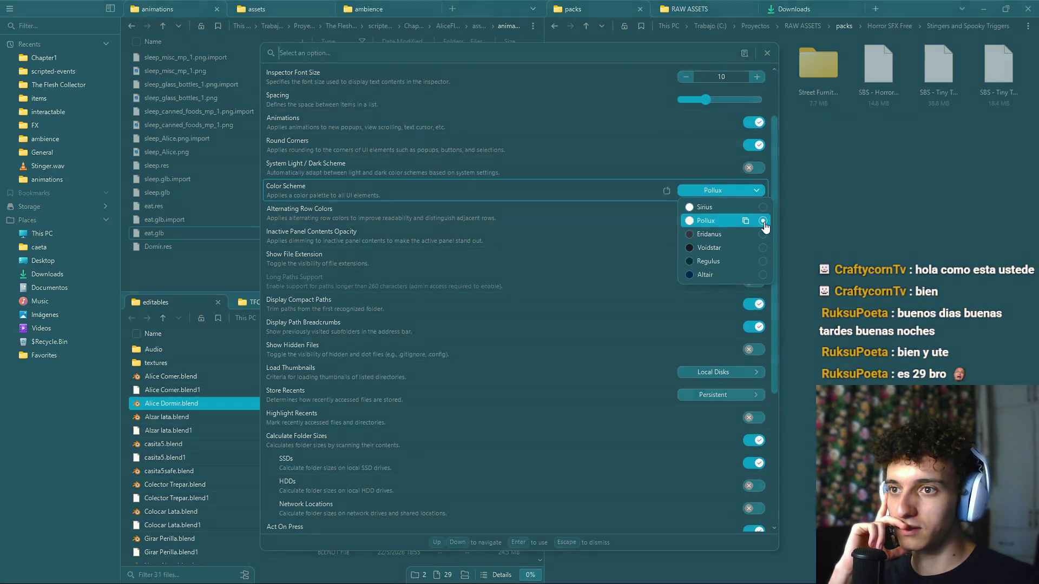
{"action": "left_click", "coordinate": [763, 234]}
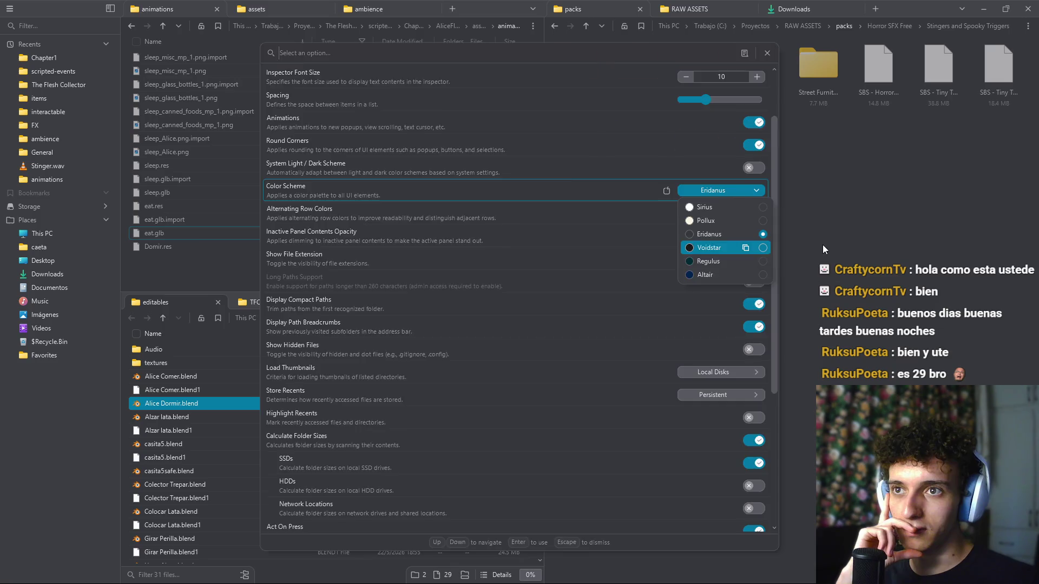
{"action": "left_click", "coordinate": [806, 252]}
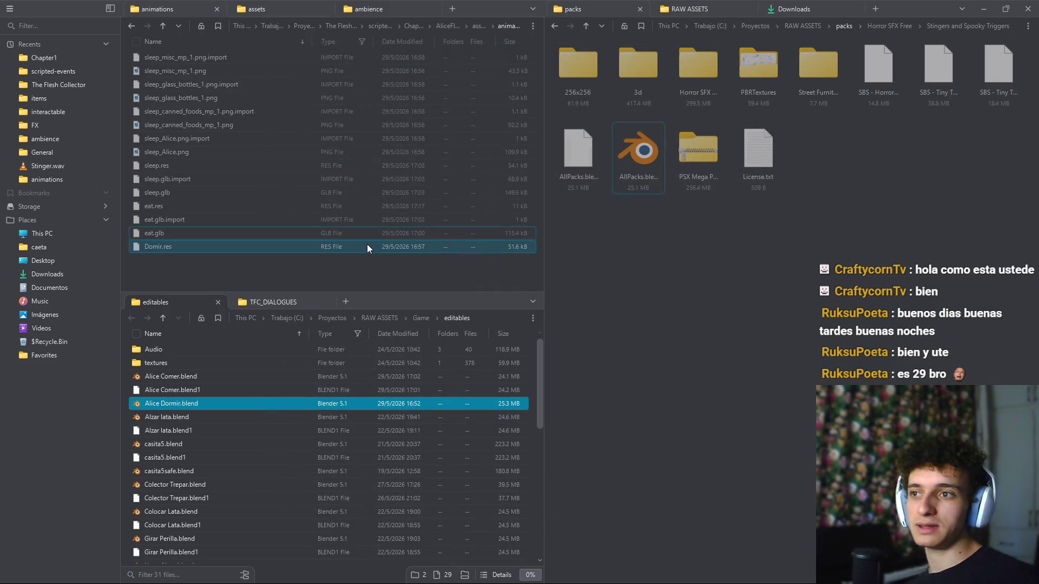
{"action": "left_click", "coordinate": [269, 269]}
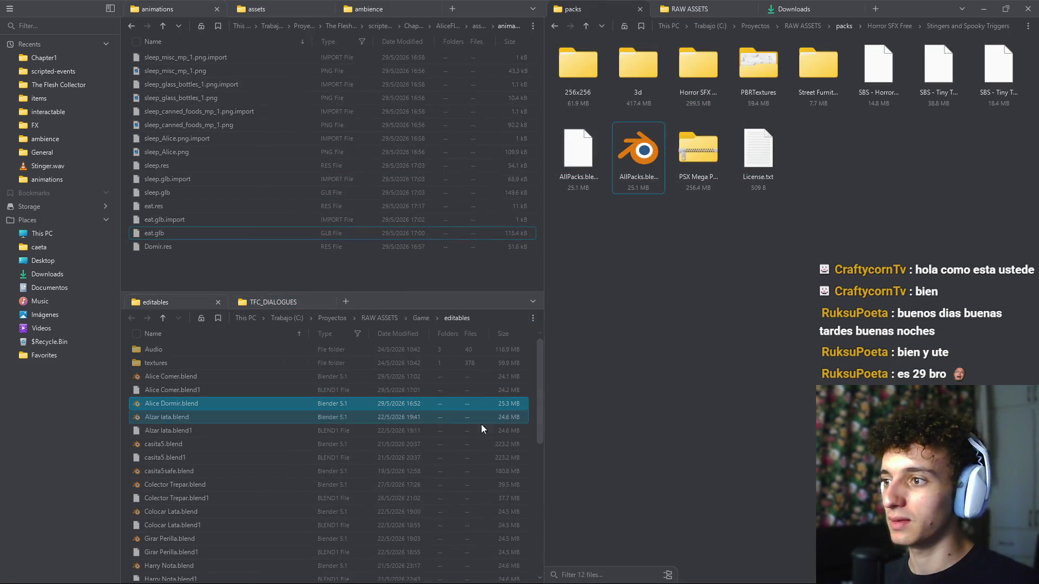
Open Girar Perilla.blend from the editables file list in Blender
{"action": "left_click", "coordinate": [210, 405]}
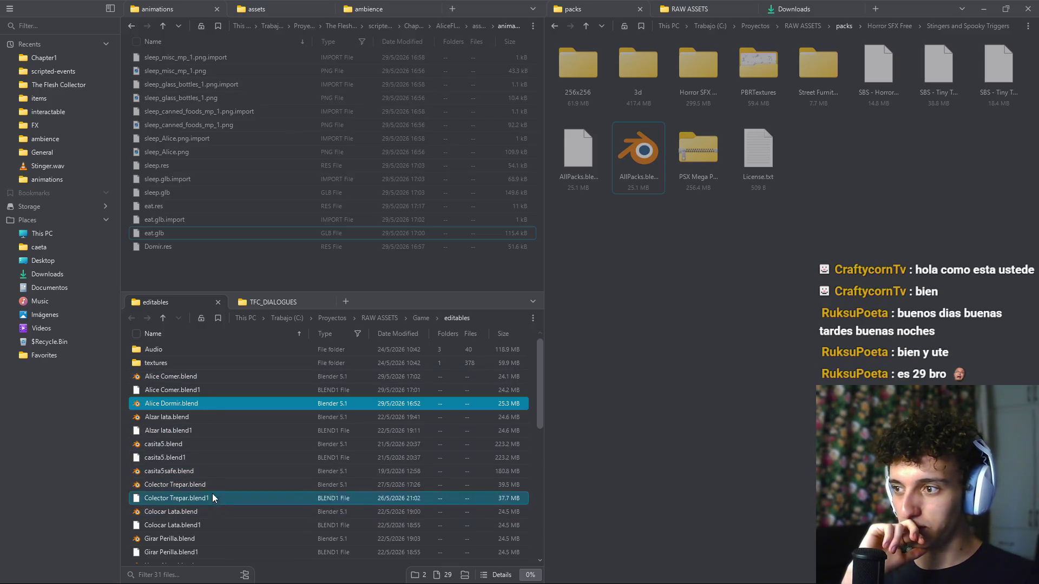
{"action": "scroll", "coordinate": [214, 489], "scroll_direction": "down", "scroll_amount": 2}
{"action": "double_click", "coordinate": [209, 461]}
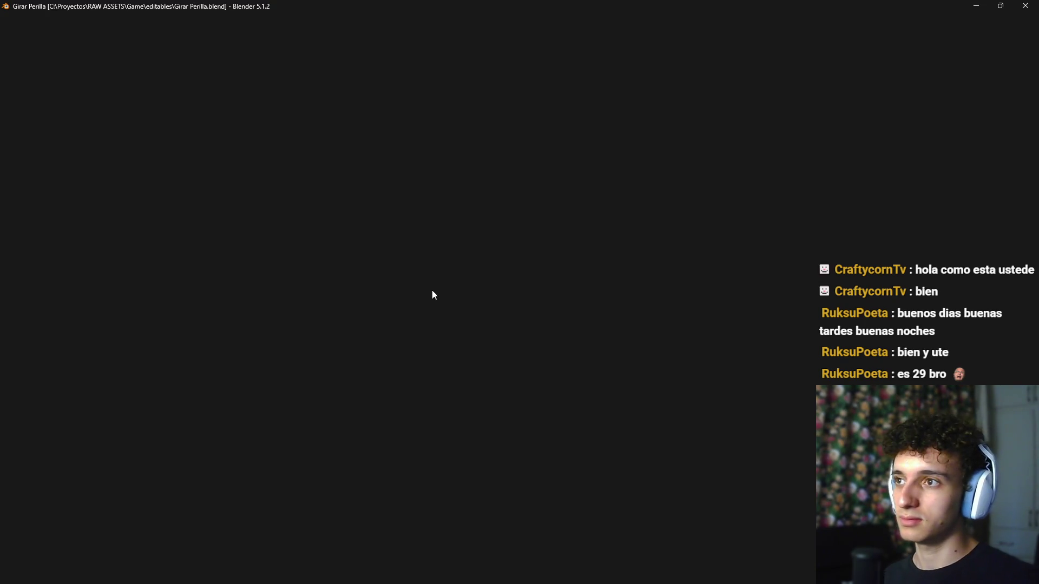
Switch between the Alice Dormir and Alice Comer Blender windows via the taskbar previews
{"action": "mouse_move", "coordinate": [433, 583]}
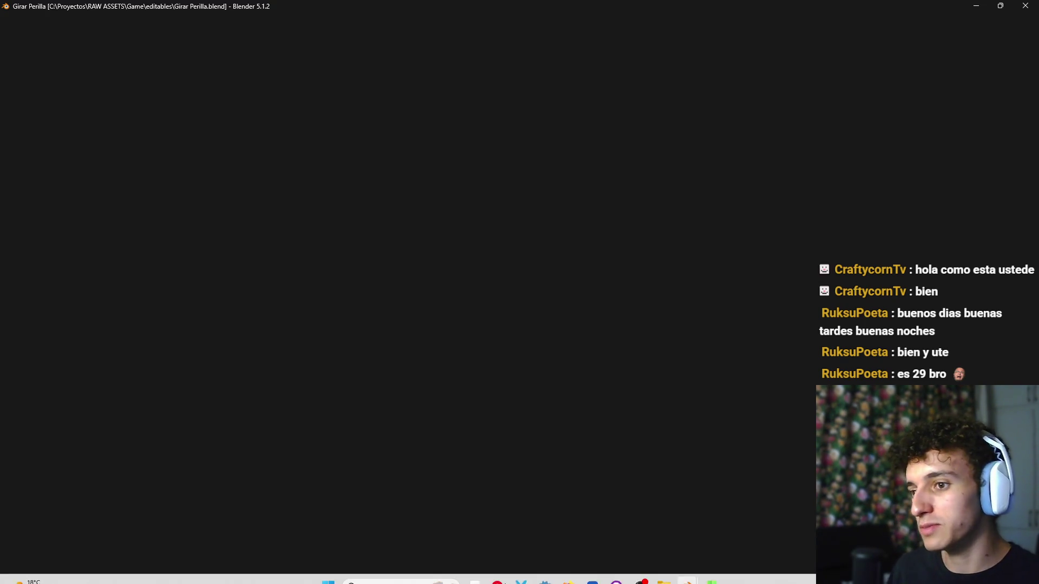
{"action": "mouse_move", "coordinate": [687, 572]}
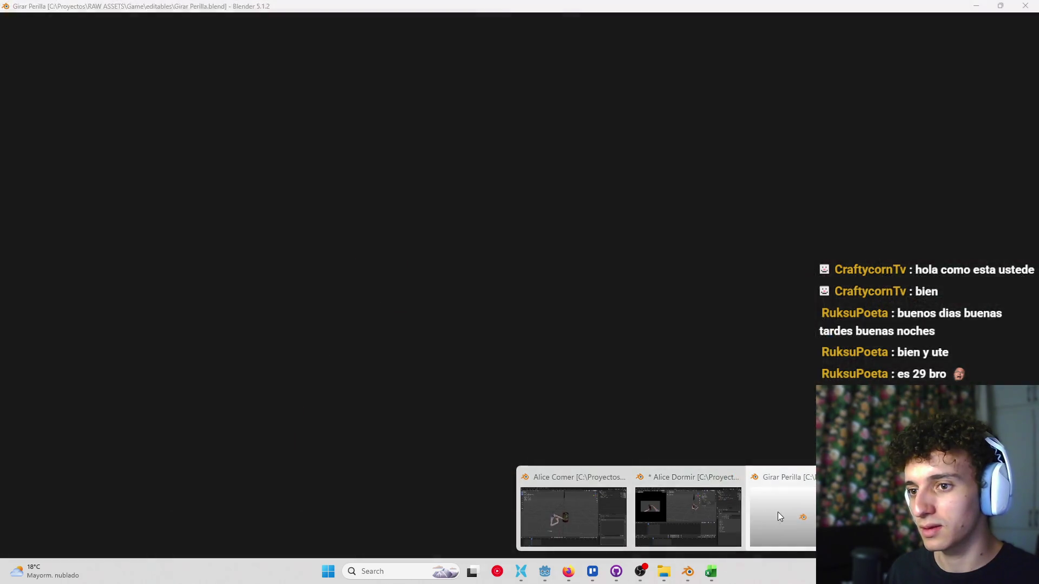
{"action": "left_click", "coordinate": [687, 516]}
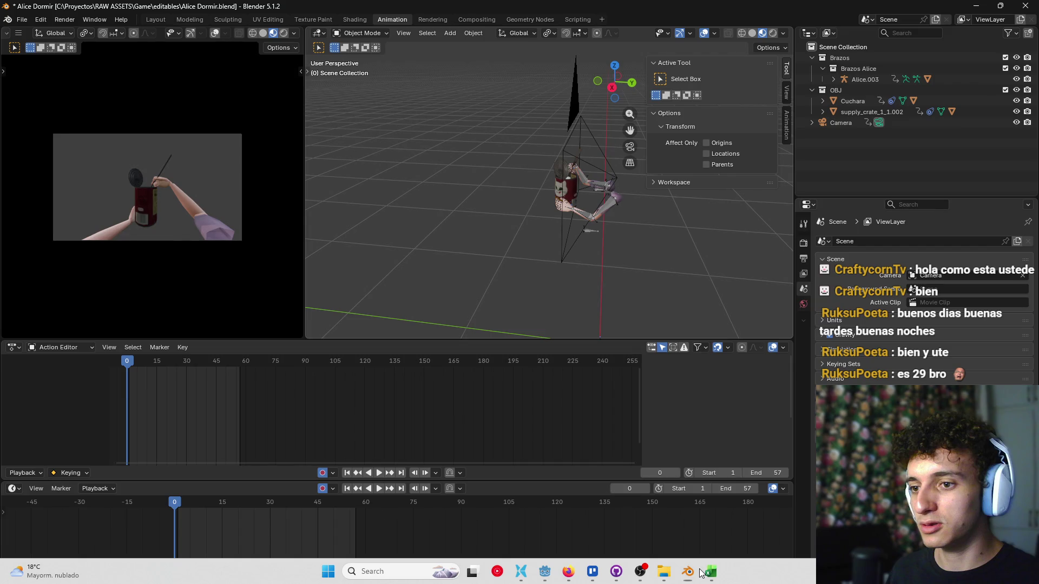
{"action": "left_click", "coordinate": [686, 574]}
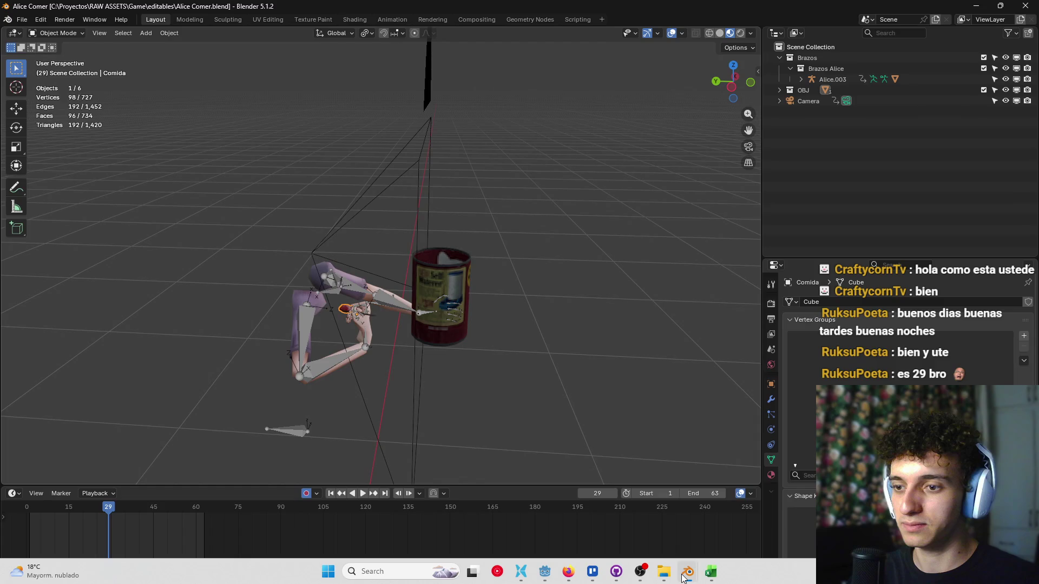
{"action": "mouse_move", "coordinate": [684, 575]}
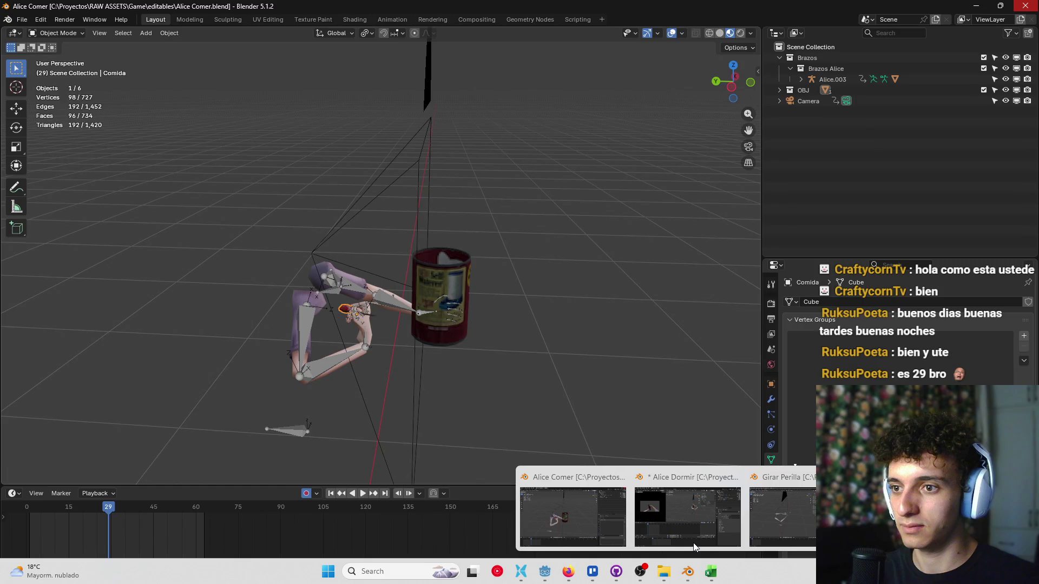
{"action": "left_click", "coordinate": [693, 543]}
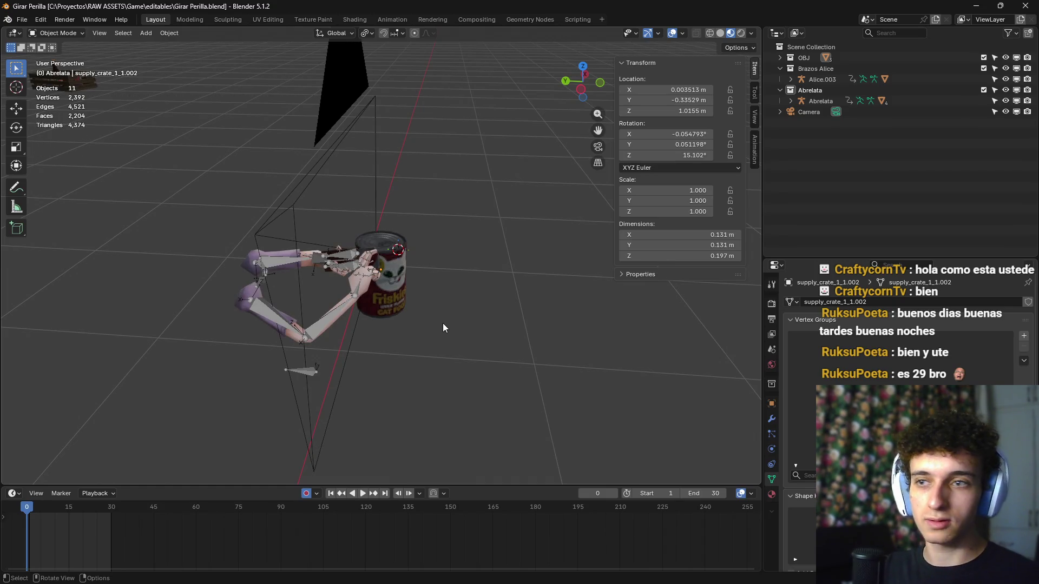
Delete the supply crate and zoom in around the can
{"action": "mouse_move", "coordinate": [442, 323]}
{"action": "left_mouse_down"}
{"action": "mouse_move", "coordinate": [453, 291]}
{"action": "mouse_move", "coordinate": [418, 313]}
{"action": "mouse_move", "coordinate": [451, 300]}
{"action": "mouse_move", "coordinate": [194, 117]}
{"action": "mouse_move", "coordinate": [309, 225]}
{"action": "left_mouse_up"}
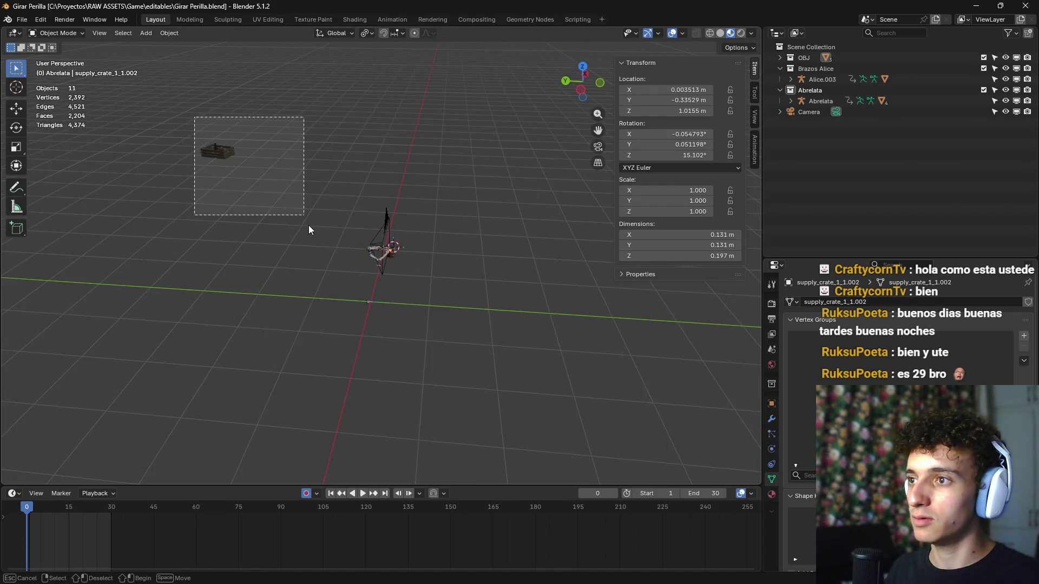
{"action": "left_click_drag", "start_coordinate": [310, 267], "coordinate": [309, 265]}
{"action": "key", "text": "Delete"}
{"action": "scroll", "coordinate": [376, 300], "scroll_direction": "up", "scroll_amount": 5}
{"action": "mouse_move", "coordinate": [459, 296]}
{"action": "left_mouse_down"}
{"action": "mouse_move", "coordinate": [469, 244]}
{"action": "mouse_move", "coordinate": [411, 258]}
{"action": "left_mouse_up"}
{"action": "scroll", "coordinate": [411, 258], "scroll_direction": "up", "scroll_amount": 5}
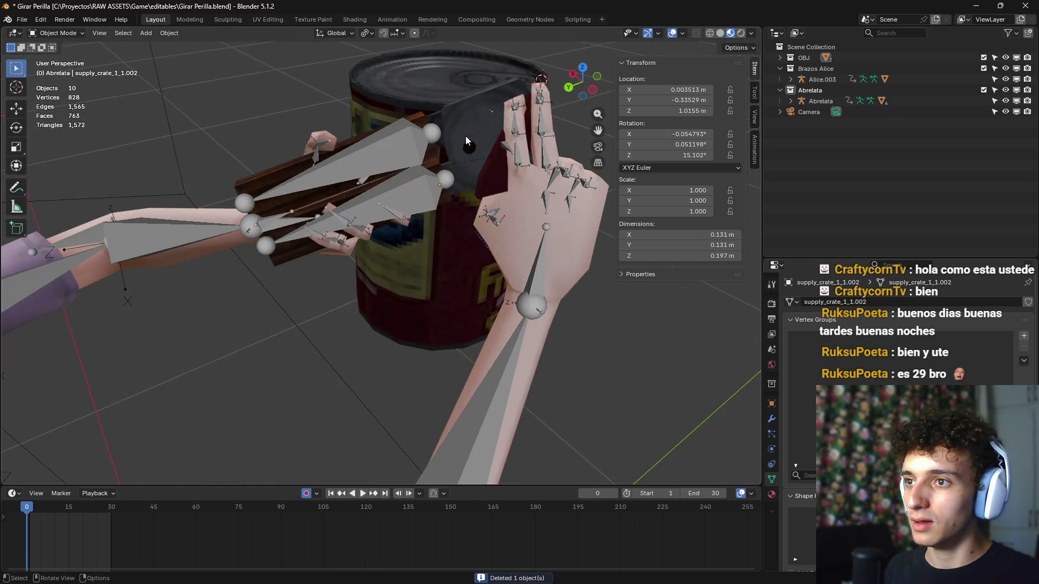
Unparent Mango 1, Mango 2, Perilla and Cortadora while keeping their transforms
{"action": "left_click", "coordinate": [464, 140]}
{"action": "left_click", "coordinate": [432, 115], "text": "shift"}
{"action": "mouse_move", "coordinate": [465, 151]}
{"action": "left_mouse_down"}
{"action": "mouse_move", "coordinate": [476, 165]}
{"action": "mouse_move", "coordinate": [461, 132]}
{"action": "mouse_move", "coordinate": [572, 145]}
{"action": "mouse_move", "coordinate": [229, 129]}
{"action": "mouse_move", "coordinate": [386, 150]}
{"action": "left_mouse_up"}
{"action": "left_click", "coordinate": [461, 132], "text": "shift"}
{"action": "left_click", "coordinate": [229, 128], "text": "shift"}
{"action": "right_click", "coordinate": [415, 144]}
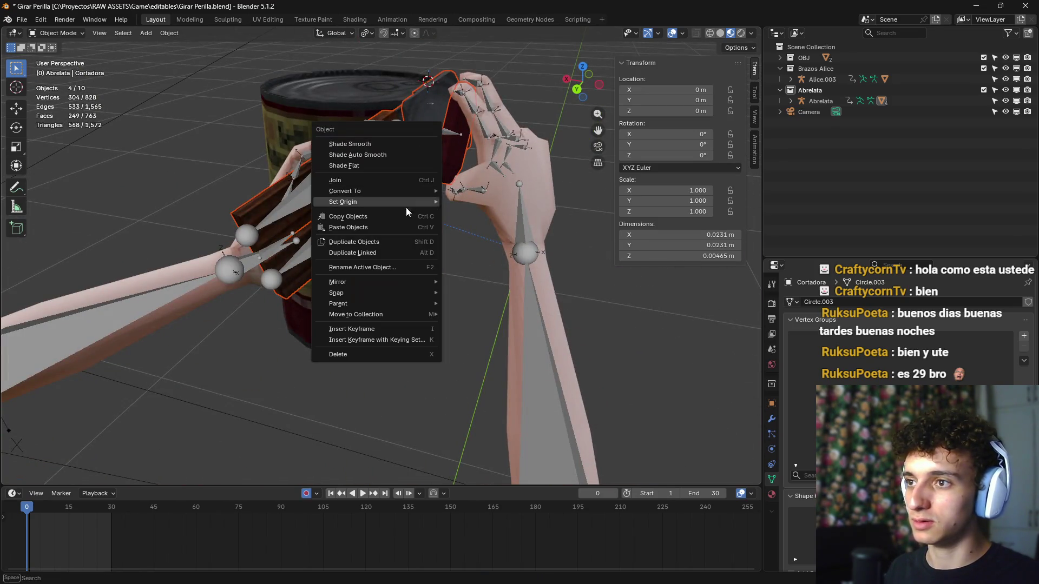
{"action": "mouse_move", "coordinate": [374, 302]}
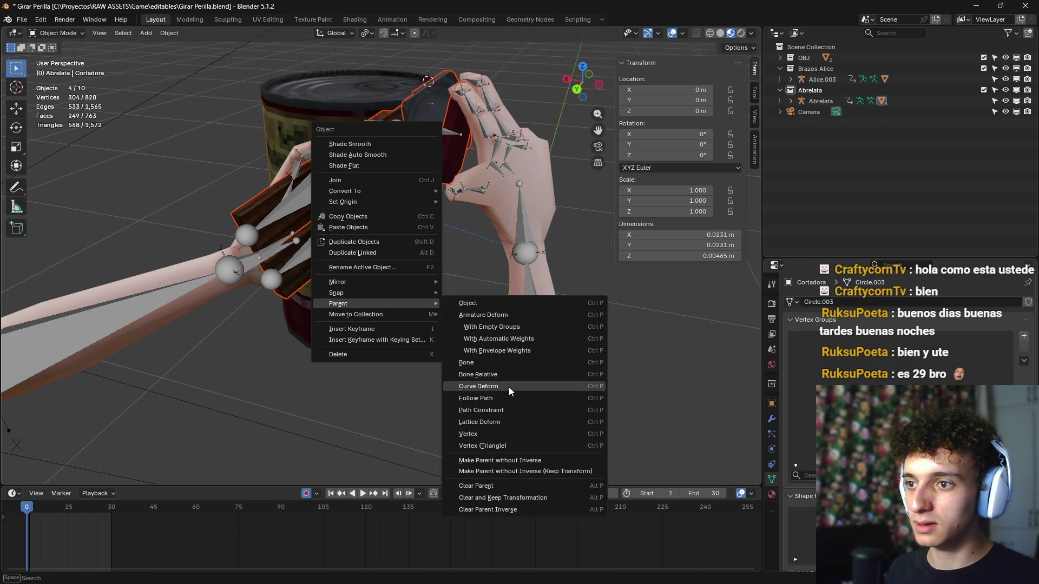
{"action": "left_click", "coordinate": [502, 497]}
{"action": "left_click", "coordinate": [458, 407]}
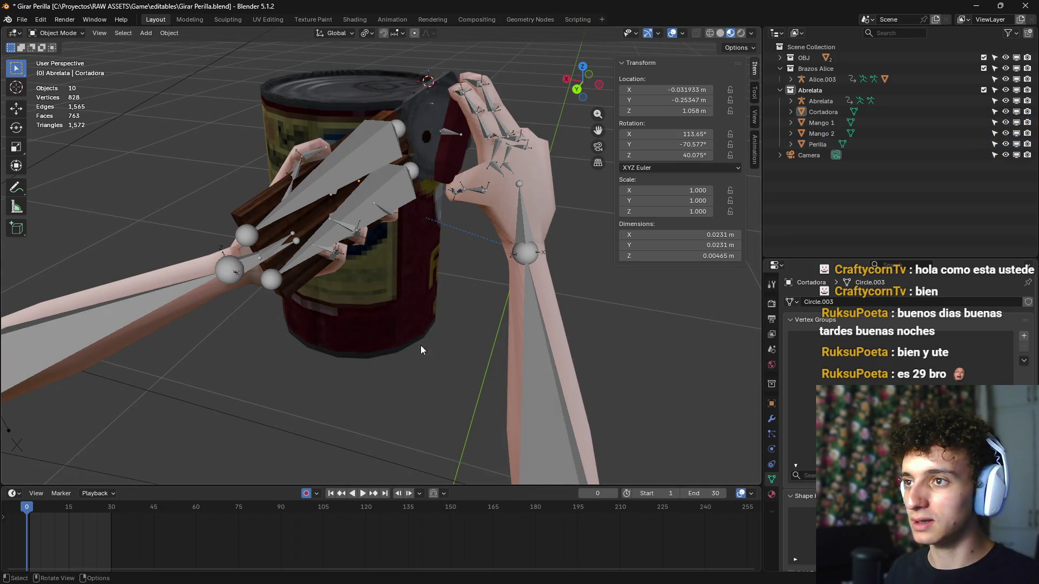
Delete the Abrelata armature, the arms armature and the can
{"action": "left_click", "coordinate": [360, 164]}
{"action": "key", "text": "Delete"}
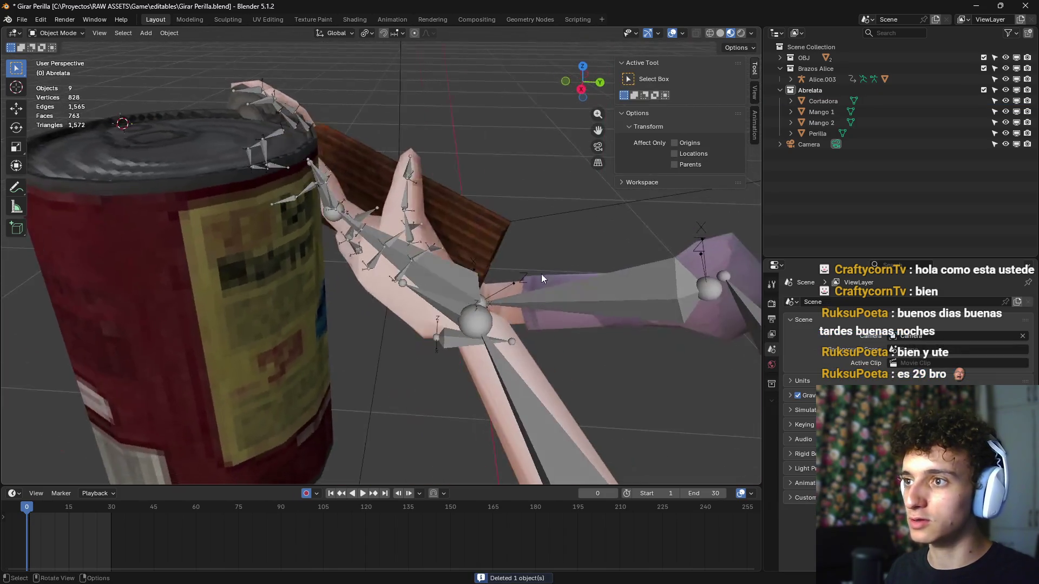
{"action": "left_click", "coordinate": [512, 281]}
{"action": "key", "text": "Delete"}
{"action": "left_click", "coordinate": [249, 171]}
{"action": "key", "text": "x"}
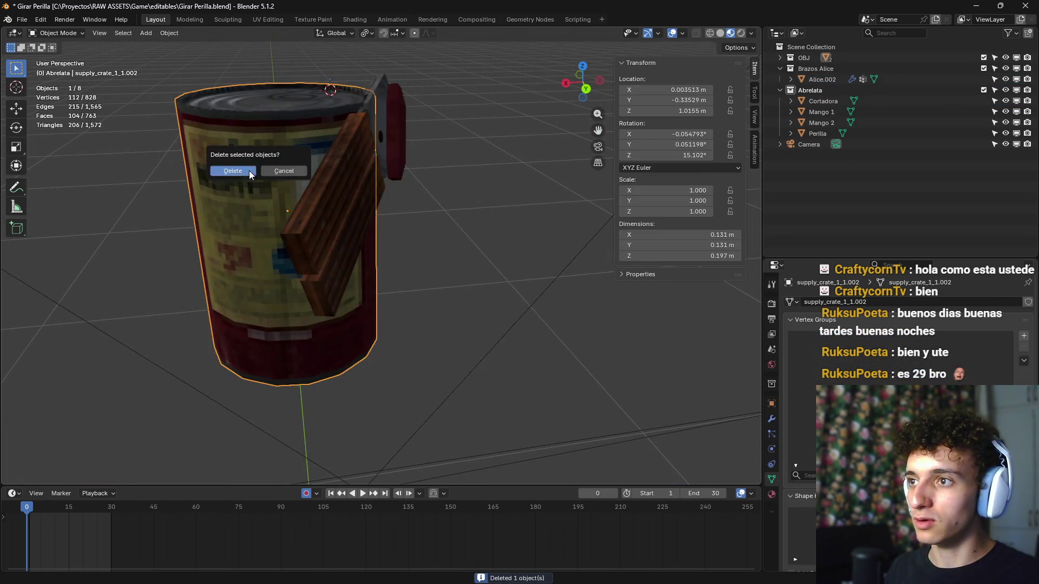
{"action": "left_click", "coordinate": [249, 168]}
Delete the camera and the arms mesh object
{"action": "scroll", "coordinate": [323, 254], "scroll_direction": "down", "scroll_amount": 3}
{"action": "key", "text": "x"}
{"action": "left_click", "coordinate": [294, 214]}
{"action": "key", "text": "x"}
{"action": "left_click", "coordinate": [294, 212]}
{"action": "left_click", "coordinate": [311, 341]}
{"action": "key", "text": "Delete"}
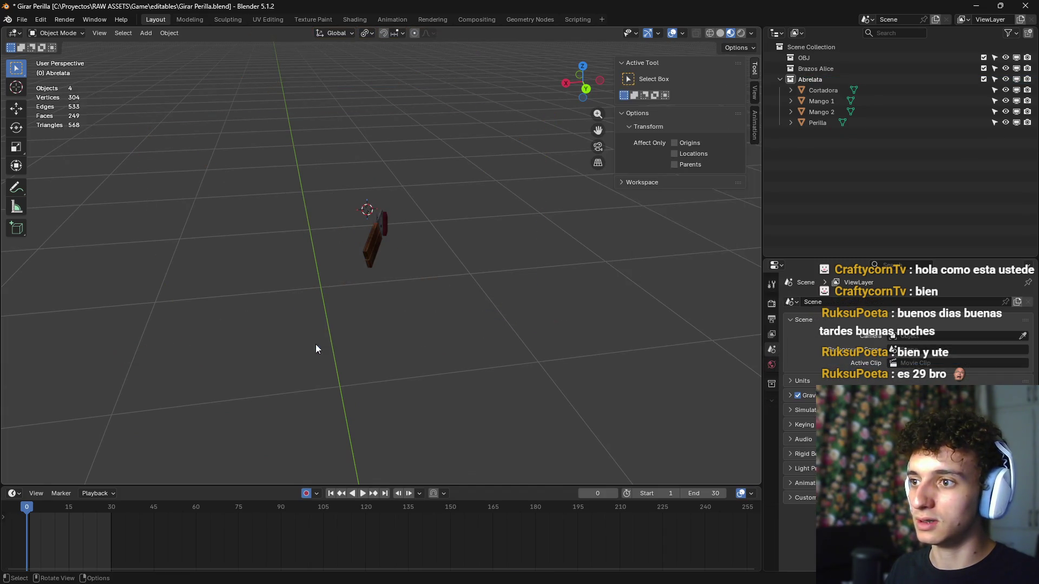
Switch the viewport to wireframe shading and clear the selection
{"action": "left_click", "coordinate": [391, 245]}
{"action": "left_click", "coordinate": [381, 244], "text": "shift"}
{"action": "scroll", "coordinate": [349, 238], "scroll_direction": "up", "scroll_amount": 2}
{"action": "scroll", "coordinate": [348, 237], "scroll_direction": "down", "scroll_amount": 4}
{"action": "key", "text": "z"}
{"action": "left_click", "coordinate": [287, 259]}
{"action": "left_click", "coordinate": [464, 341]}
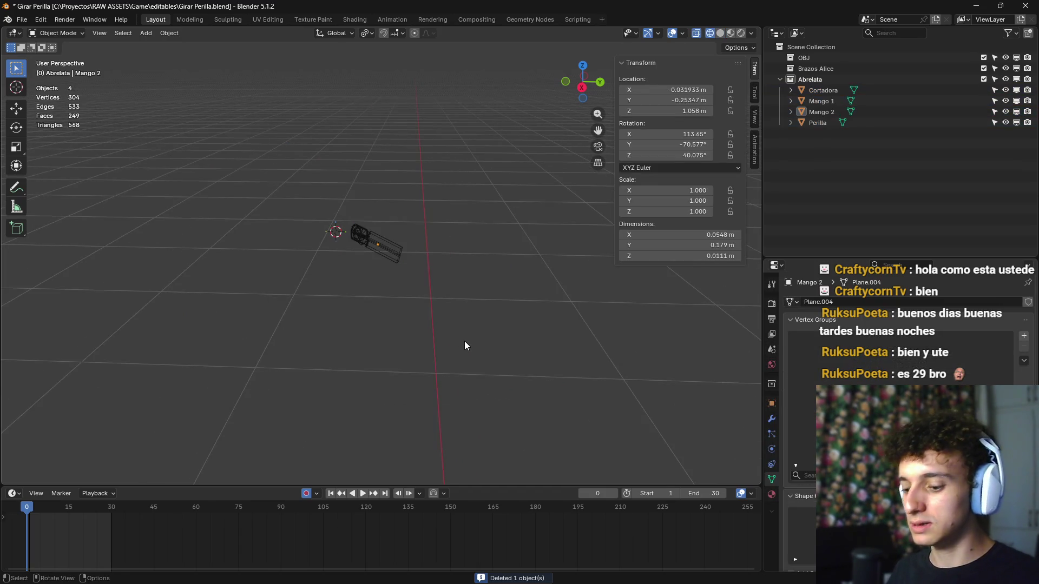
Join the four remaining can-opener parts into a single object
{"action": "key", "text": "a"}
{"action": "key", "text": "ctrl+j"}
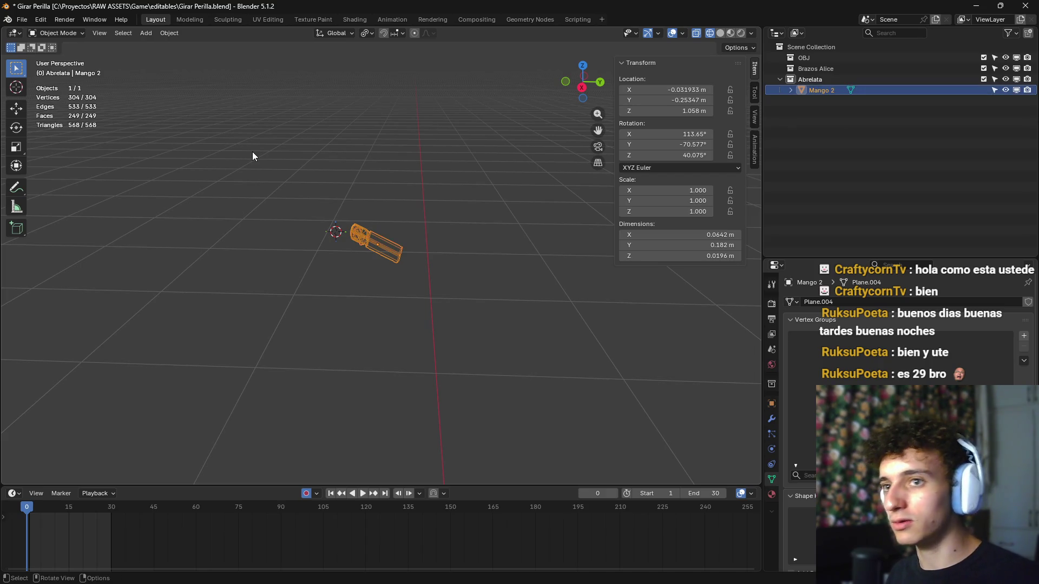
{"action": "left_click", "coordinate": [252, 156]}
{"action": "mouse_move", "coordinate": [813, 90]}
{"action": "left_mouse_down"}
{"action": "mouse_move", "coordinate": [806, 53]}
{"action": "mouse_move", "coordinate": [816, 95]}
{"action": "left_mouse_up"}
Rename the object Abrelata, move it to Scene Collection, and delete leftover collections
{"action": "double_click", "coordinate": [824, 90]}
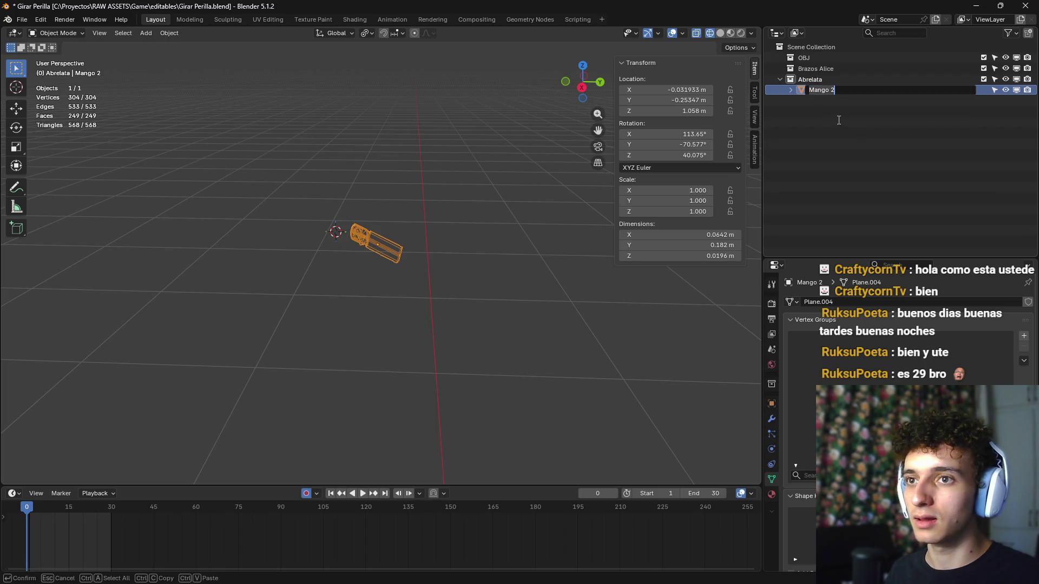
{"action": "key", "text": "BackSpace"}
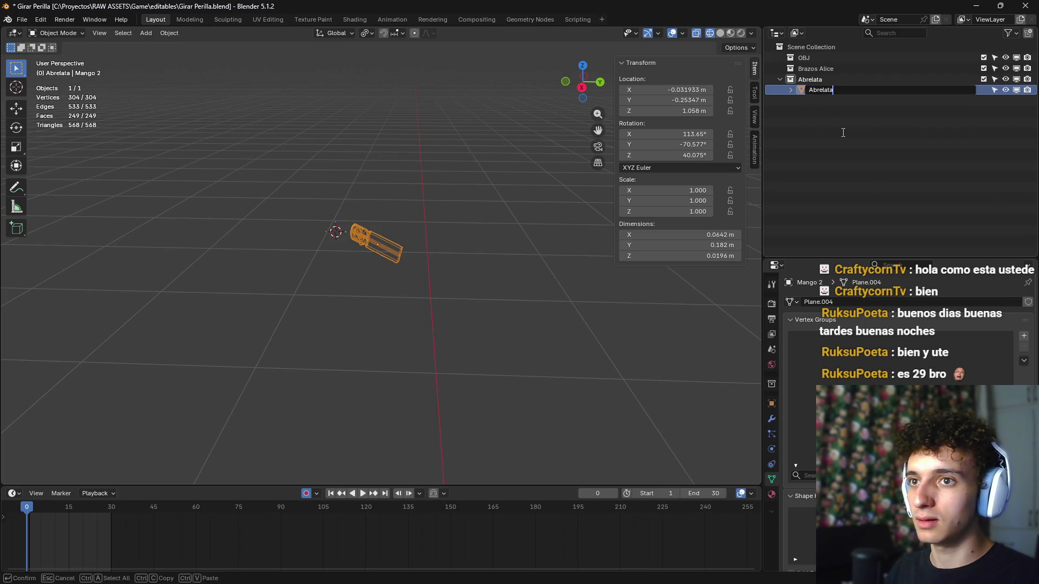
{"action": "key", "text": "Return"}
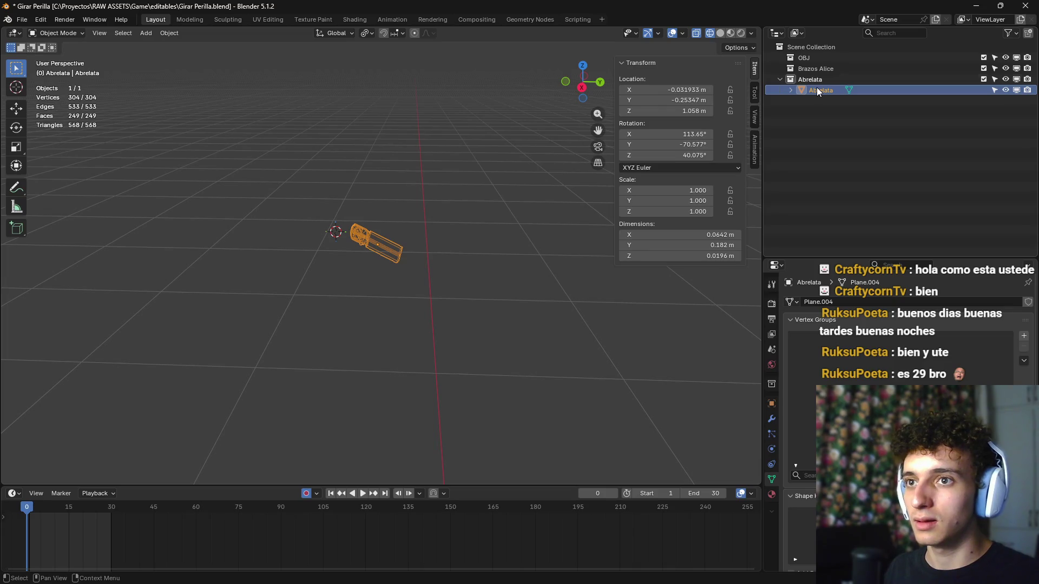
{"action": "left_click_drag", "start_coordinate": [812, 92], "coordinate": [806, 45]}
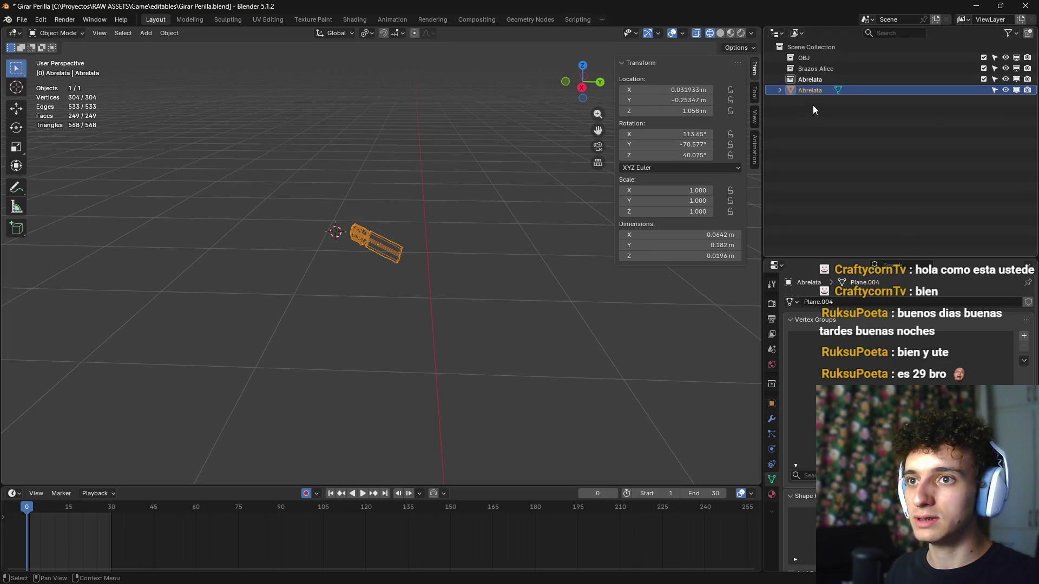
{"action": "left_click", "coordinate": [816, 79]}
{"action": "left_click", "coordinate": [819, 58], "text": "shift"}
{"action": "key", "text": "x"}
Switch to material preview and set Abrelata's location to 0, 0, 0
{"action": "left_click_drag", "start_coordinate": [503, 208], "coordinate": [408, 275]}
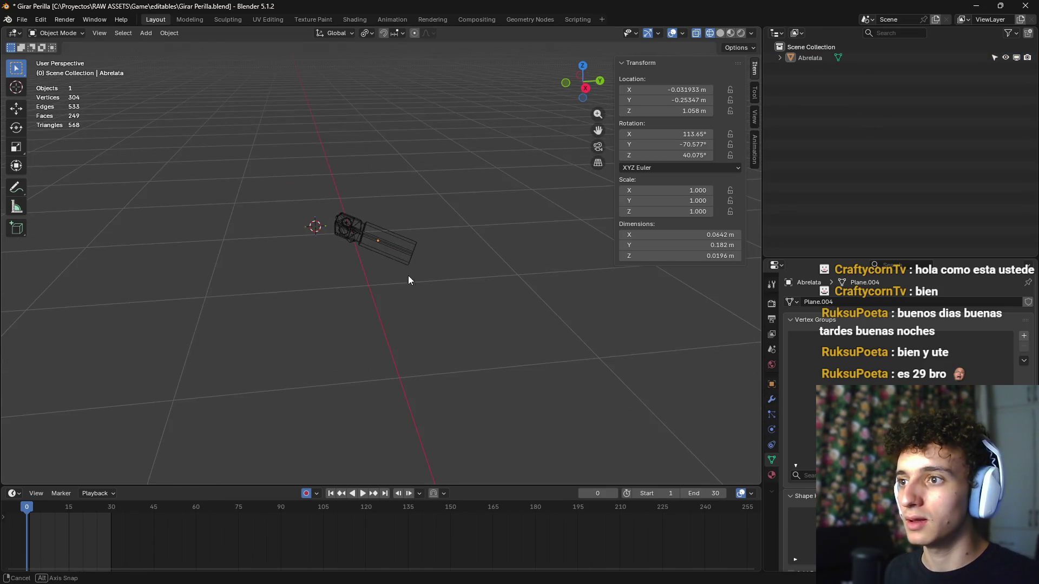
{"action": "key", "text": "z"}
{"action": "key", "text": "a"}
{"action": "mouse_move", "coordinate": [385, 237]}
{"action": "left_mouse_down"}
{"action": "mouse_move", "coordinate": [474, 240]}
{"action": "mouse_move", "coordinate": [450, 231]}
{"action": "mouse_move", "coordinate": [563, 222]}
{"action": "left_mouse_up"}
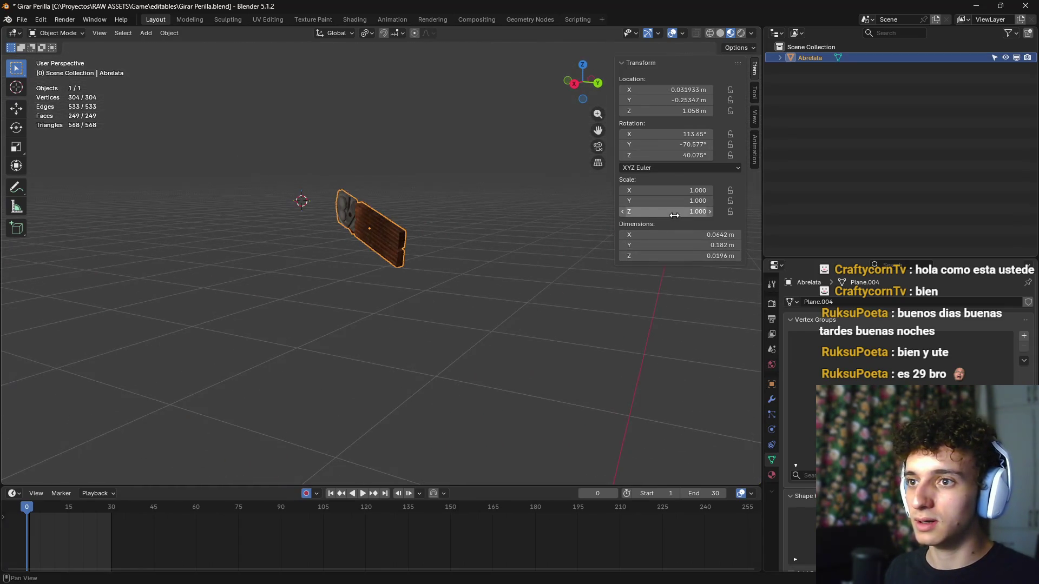
{"action": "left_click", "coordinate": [678, 89]}
{"action": "type", "text": "0"}
{"action": "key", "text": "Tab"}
{"action": "type", "text": "0"}
{"action": "key", "text": "Tab"}
{"action": "type", "text": "0"}
{"action": "key", "text": "Return"}
Set Abrelata's rotation to 0°, 0°, 0°
{"action": "left_click", "coordinate": [671, 134]}
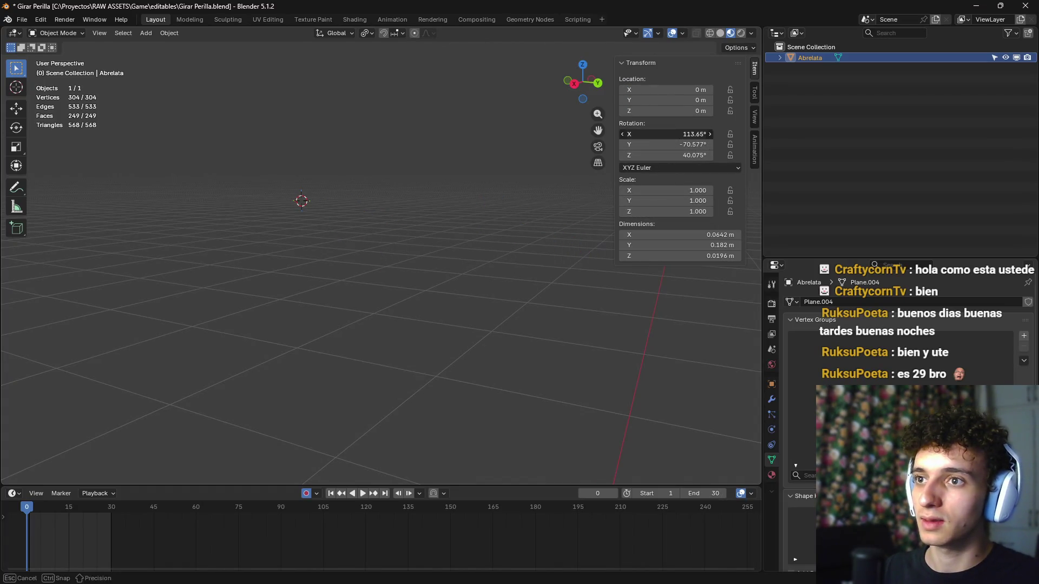
{"action": "type", "text": "0"}
{"action": "key", "text": "Tab"}
{"action": "type", "text": "0"}
{"action": "key", "text": "Tab"}
{"action": "type", "text": "0"}
{"action": "key", "text": "Return"}
{"action": "mouse_move", "coordinate": [473, 174]}
{"action": "left_mouse_down"}
{"action": "mouse_move", "coordinate": [556, 378]}
{"action": "mouse_move", "coordinate": [472, 399]}
{"action": "mouse_move", "coordinate": [401, 236]}
{"action": "mouse_move", "coordinate": [459, 285]}
{"action": "mouse_move", "coordinate": [494, 282]}
{"action": "mouse_move", "coordinate": [486, 270]}
{"action": "left_mouse_up"}
Start a glTF 2.0 export with Animation unchecked and Data > Mesh options expanded
{"action": "scroll", "coordinate": [401, 236], "scroll_direction": "up", "scroll_amount": 5}
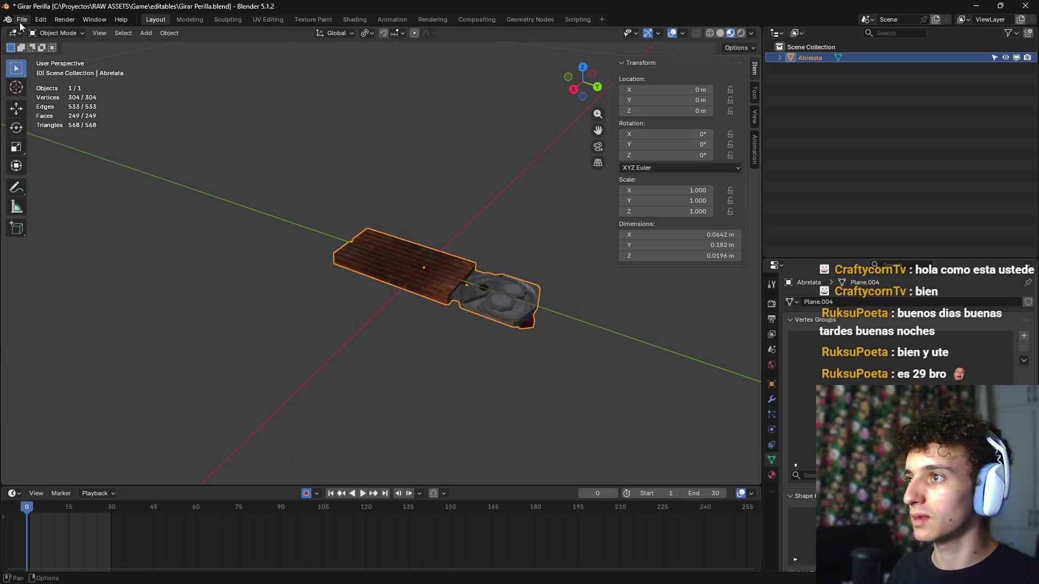
{"action": "left_click", "coordinate": [21, 20]}
{"action": "mouse_move", "coordinate": [54, 184]}
{"action": "left_click", "coordinate": [212, 281]}
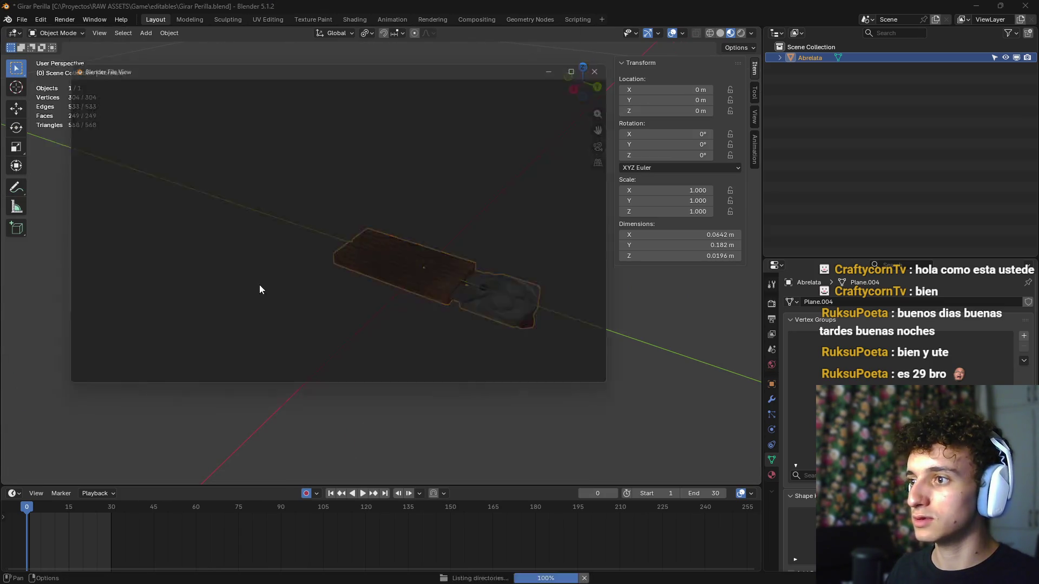
{"action": "left_click", "coordinate": [512, 189]}
{"action": "left_click", "coordinate": [521, 189]}
{"action": "left_click", "coordinate": [518, 157], "text": "ctrl"}
{"action": "left_click", "coordinate": [512, 157]}
{"action": "left_click", "coordinate": [521, 169]}
{"action": "left_click", "coordinate": [518, 177], "text": "ctrl"}
{"action": "left_click", "coordinate": [521, 205]}
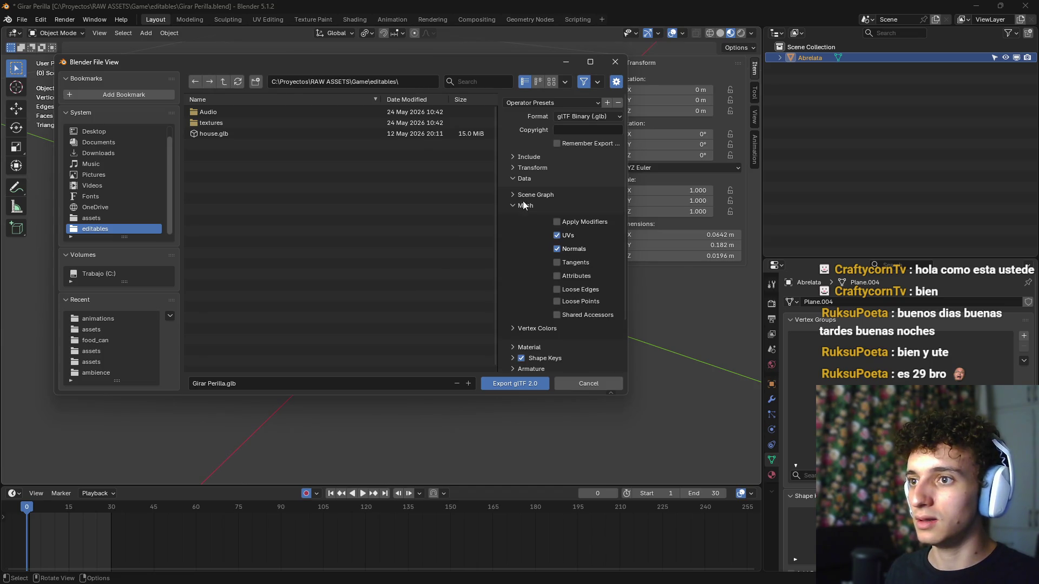
{"action": "key", "text": "alt+Tab"}
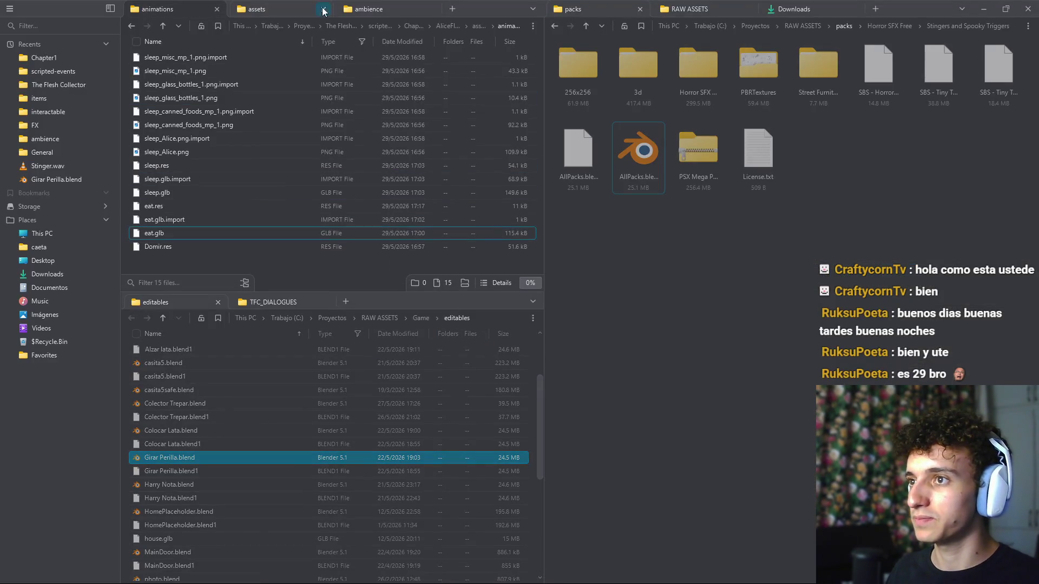
Browse the assets, ambience and animations folder tabs, ending on animations
{"action": "left_click", "coordinate": [274, 7]}
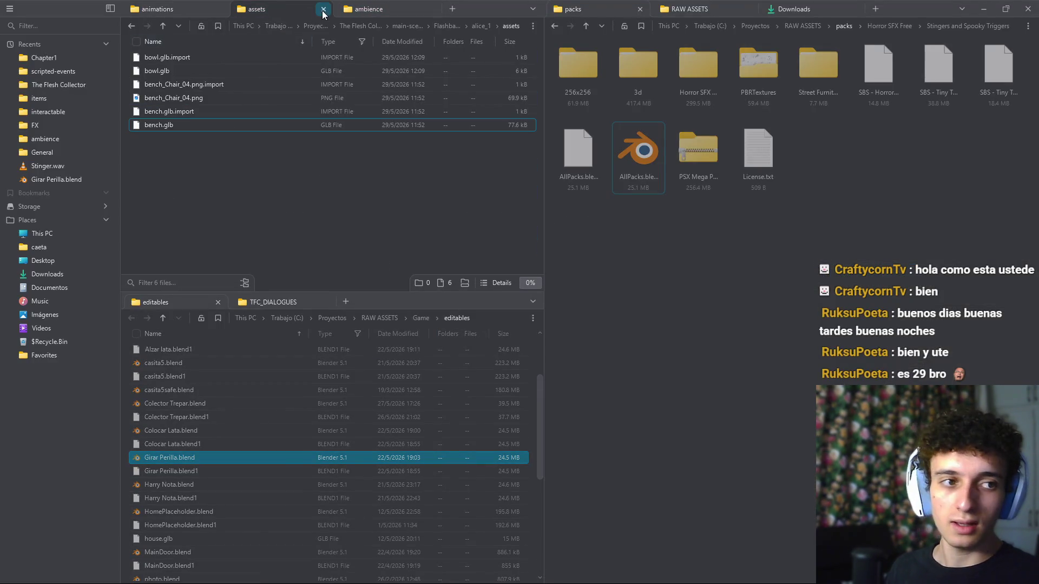
{"action": "left_click", "coordinate": [377, 6]}
{"action": "left_click", "coordinate": [157, 7]}
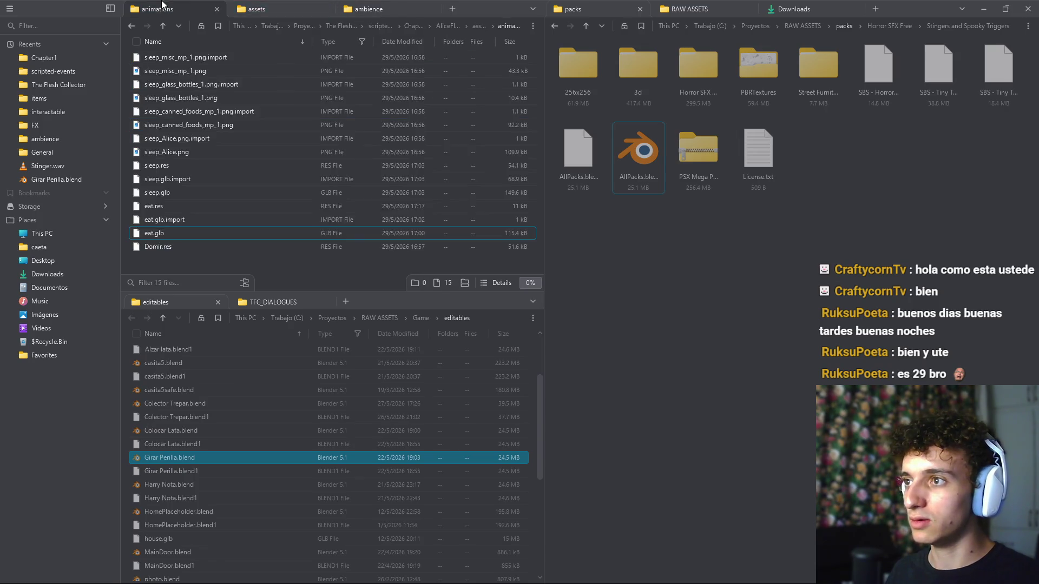
{"action": "left_click", "coordinate": [259, 6]}
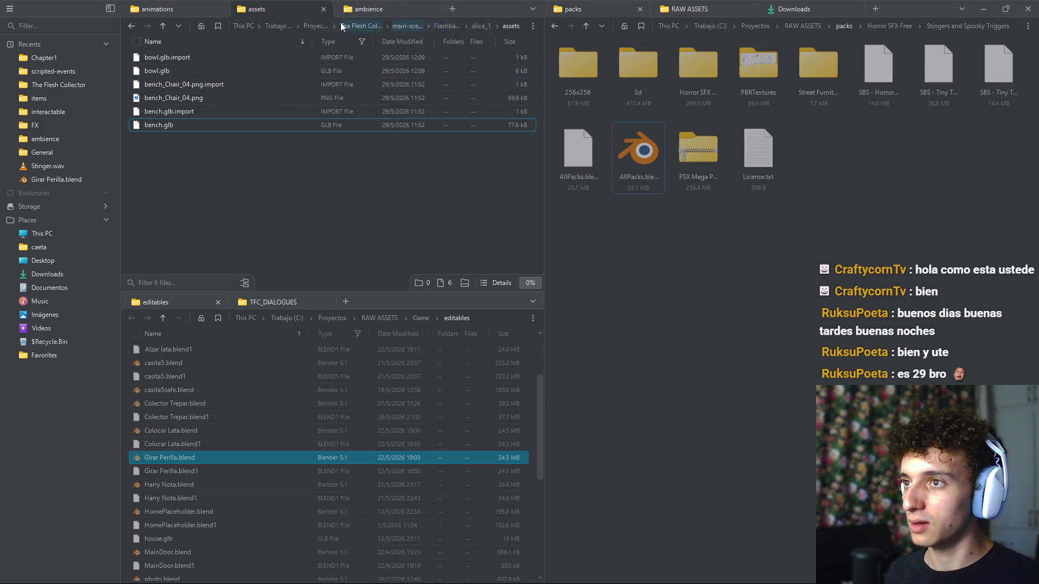
{"action": "key", "text": "ctrl+shift+Tab"}
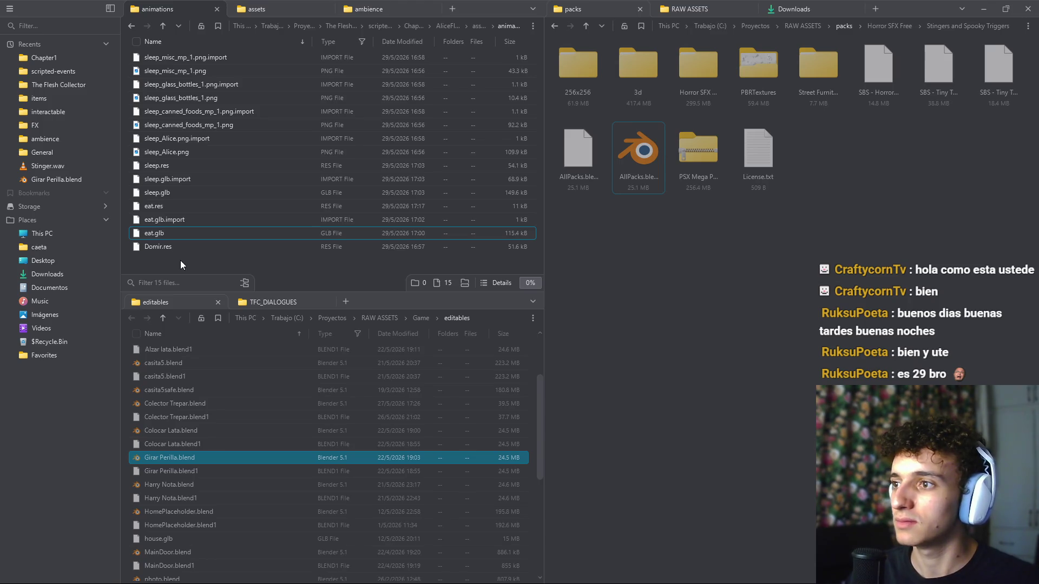
Select and deselect the animations folder files and check the view layout options
{"action": "left_click_drag", "start_coordinate": [155, 259], "coordinate": [157, 49]}
{"action": "left_click", "coordinate": [202, 256]}
{"action": "left_click", "coordinate": [282, 179]}
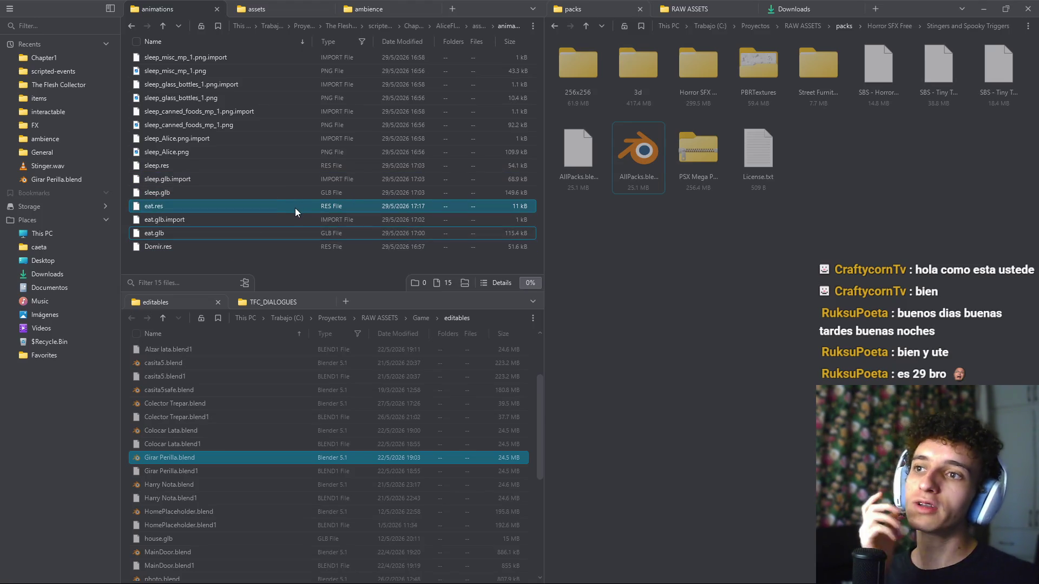
{"action": "key", "text": "ctrl+a"}
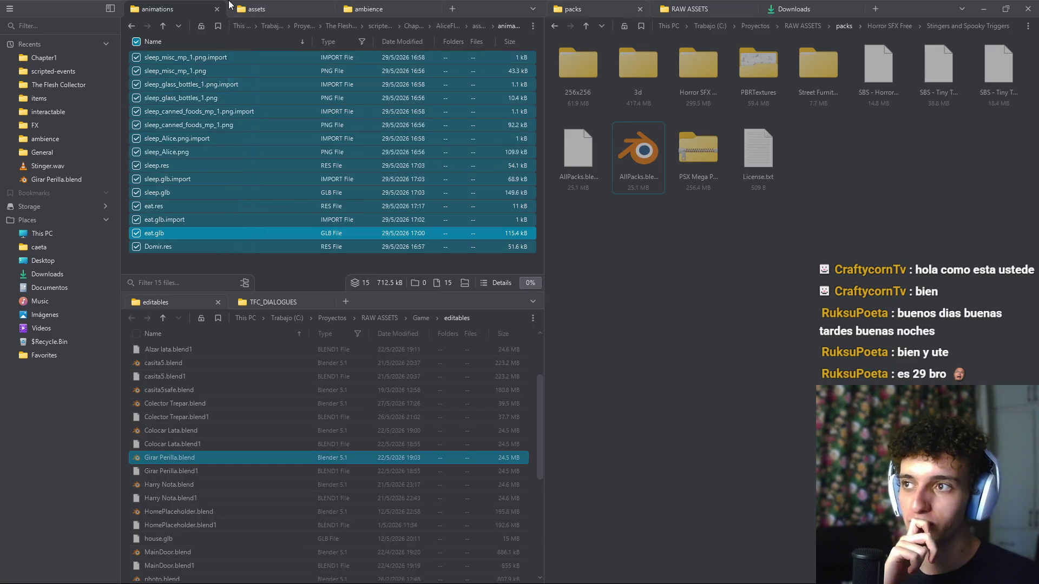
{"action": "left_click", "coordinate": [175, 256]}
{"action": "key", "text": "ctrl+a"}
{"action": "left_click", "coordinate": [205, 264]}
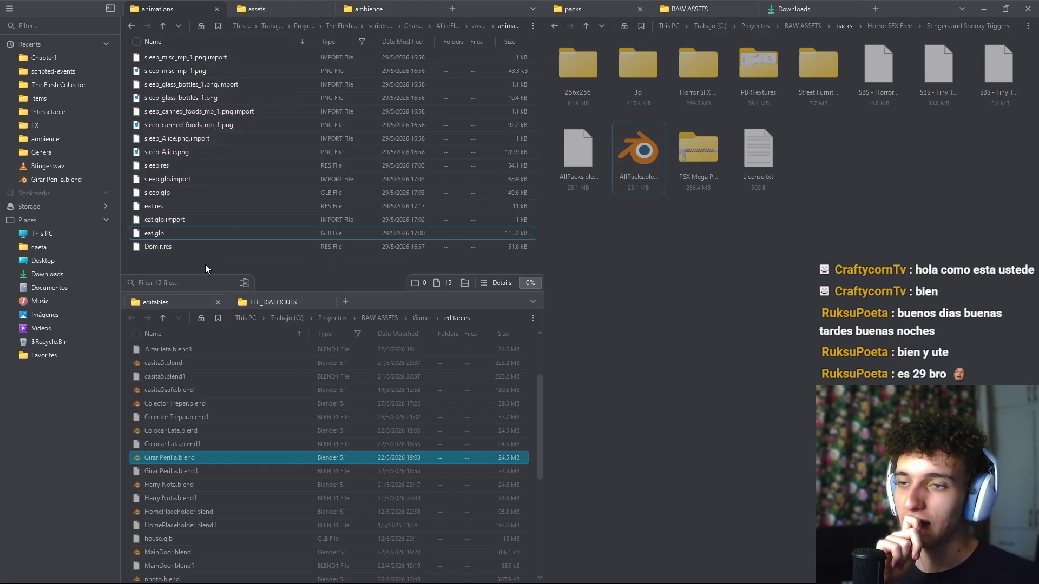
{"action": "left_click", "coordinate": [498, 282]}
{"action": "left_click", "coordinate": [504, 260]}
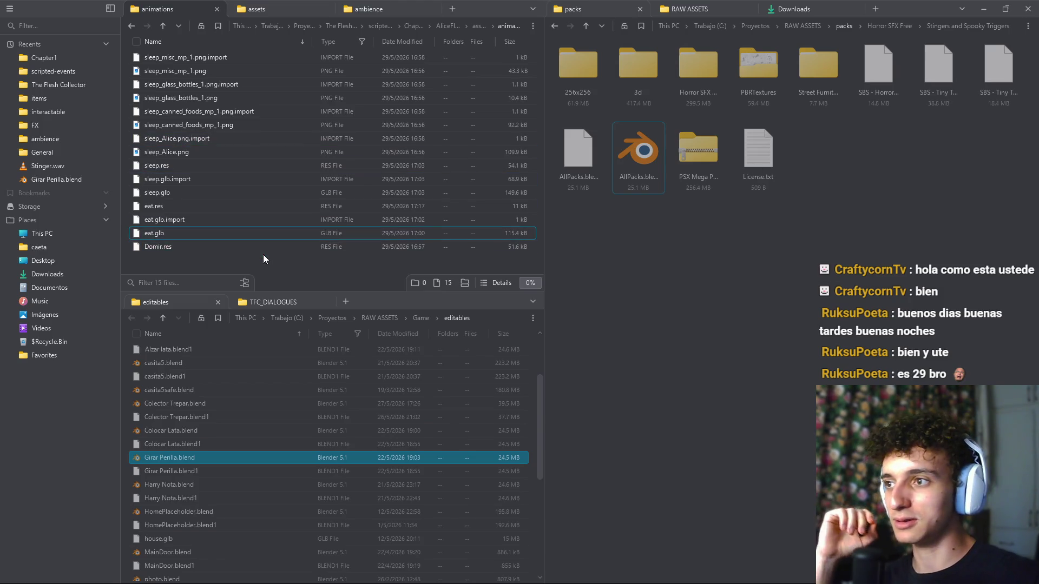
{"action": "mouse_move", "coordinate": [265, 255]}
{"action": "left_mouse_down"}
{"action": "mouse_move", "coordinate": [303, 51]}
{"action": "mouse_move", "coordinate": [326, 257]}
{"action": "left_mouse_up"}
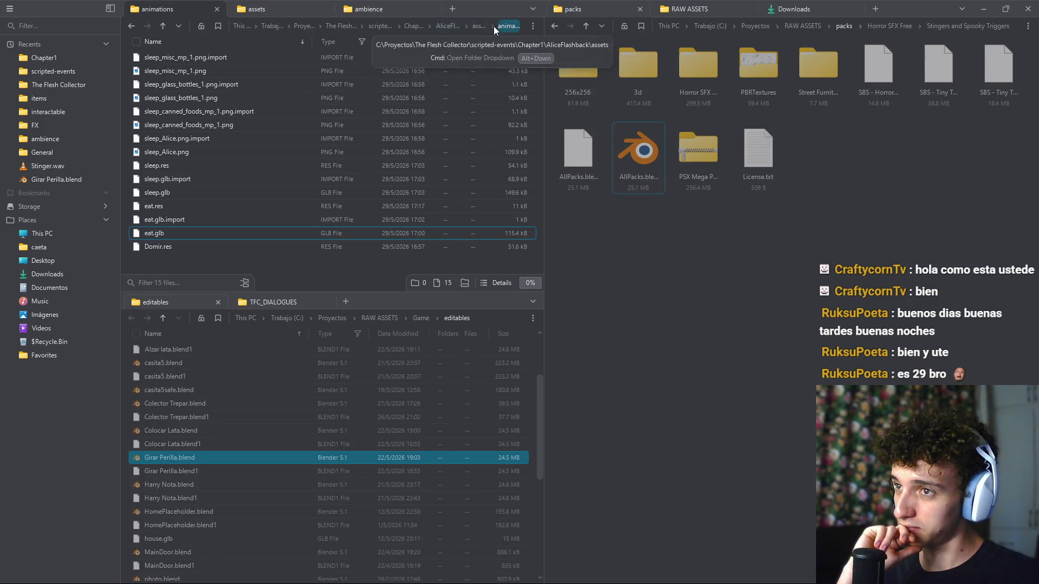
Navigate to The Flesh Collector > interactable > furniture > can_oppener > assets
{"action": "key", "text": "ctrl+Tab"}
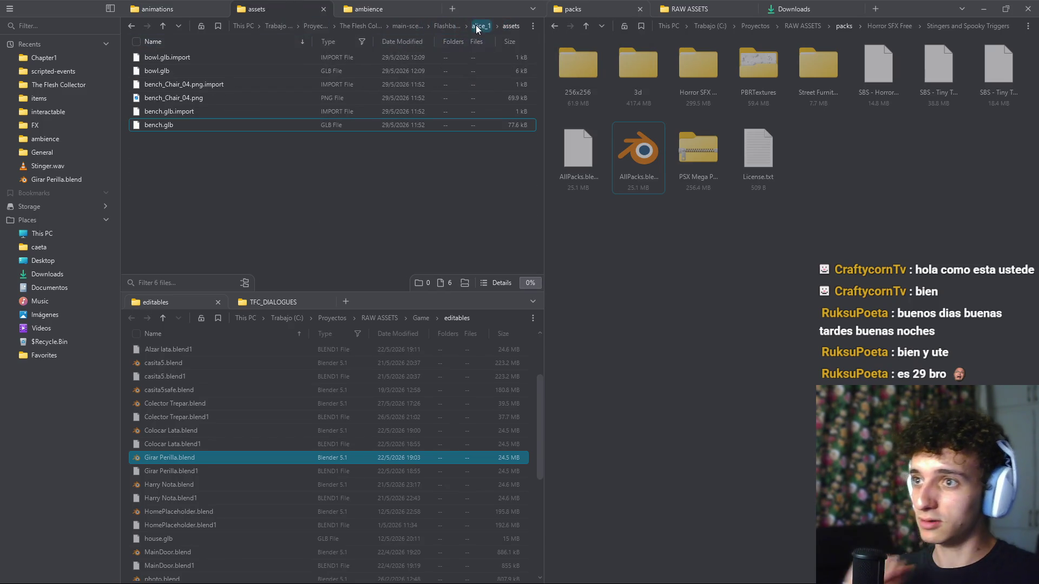
{"action": "left_click", "coordinate": [400, 26]}
{"action": "left_click", "coordinate": [360, 26]}
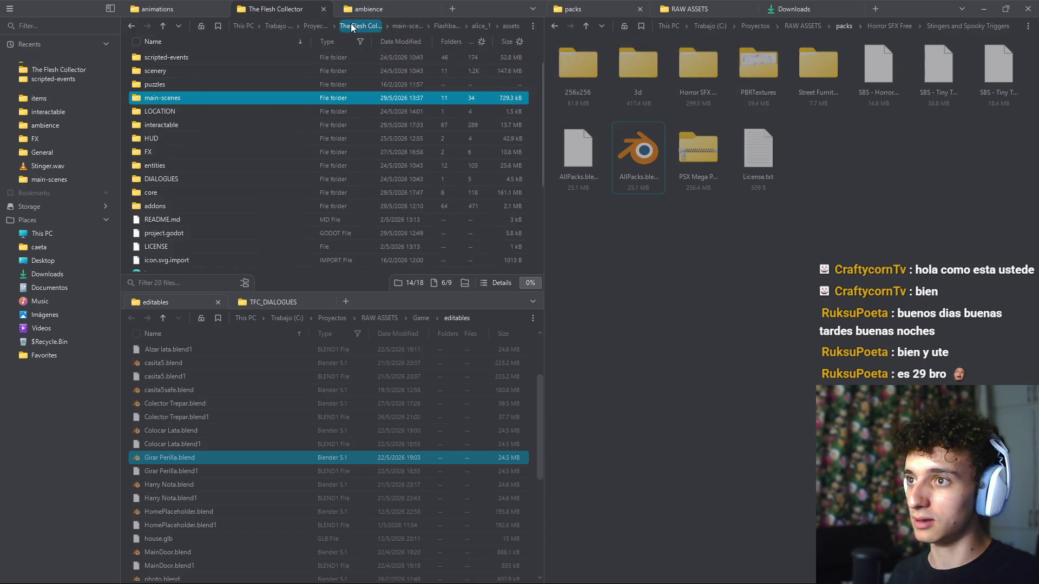
{"action": "double_click", "coordinate": [187, 129]}
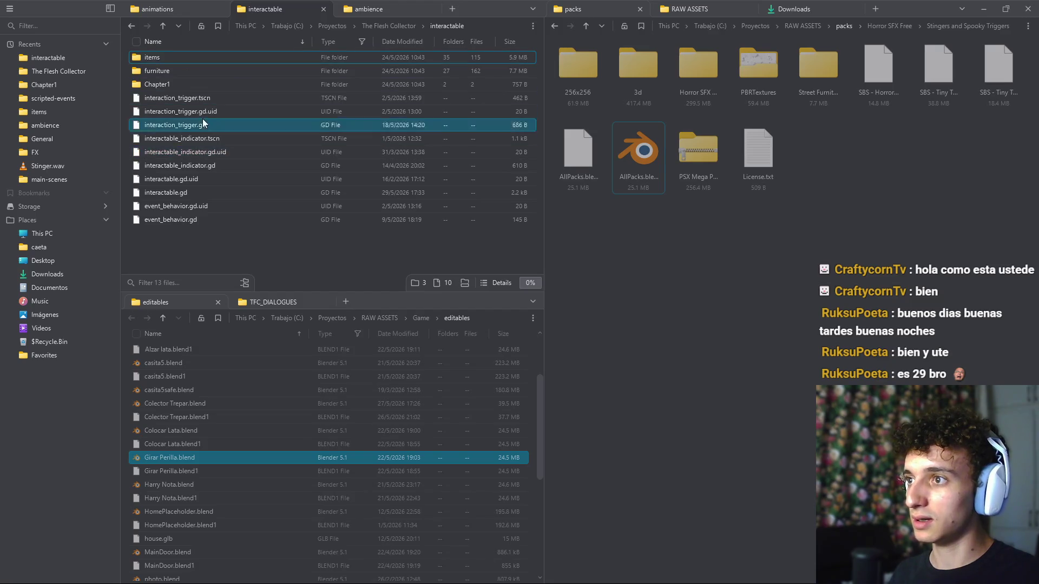
{"action": "double_click", "coordinate": [164, 69]}
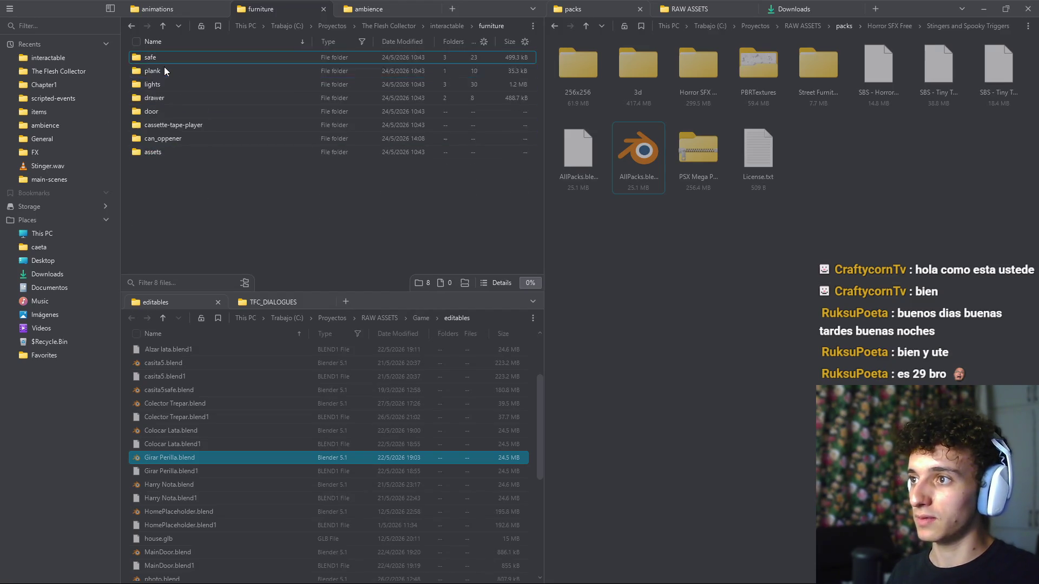
{"action": "double_click", "coordinate": [179, 138]}
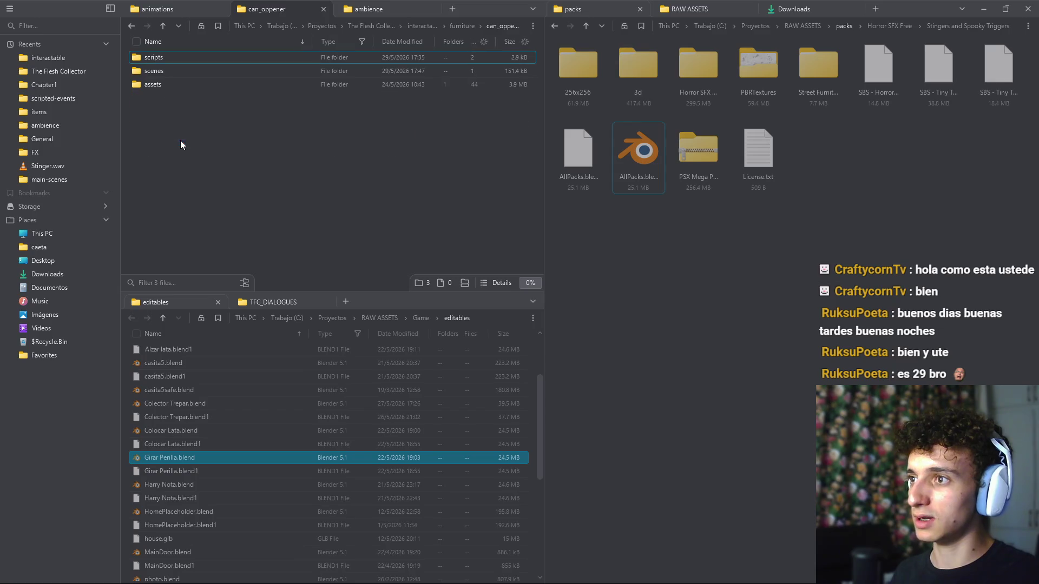
{"action": "double_click", "coordinate": [160, 85]}
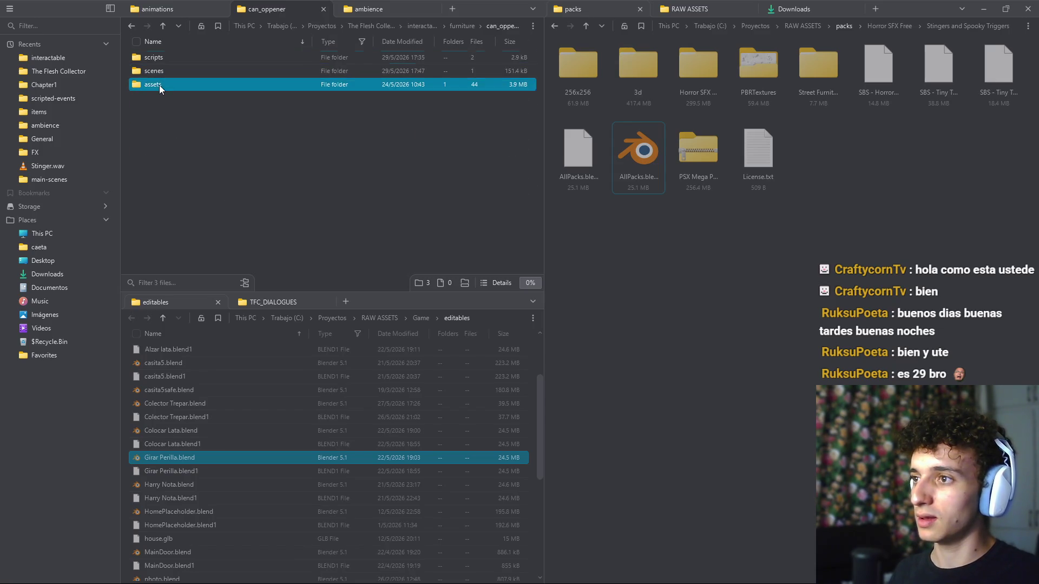
Copy the assets folder path and paste it as Blender's export destination
{"action": "left_click", "coordinate": [510, 27]}
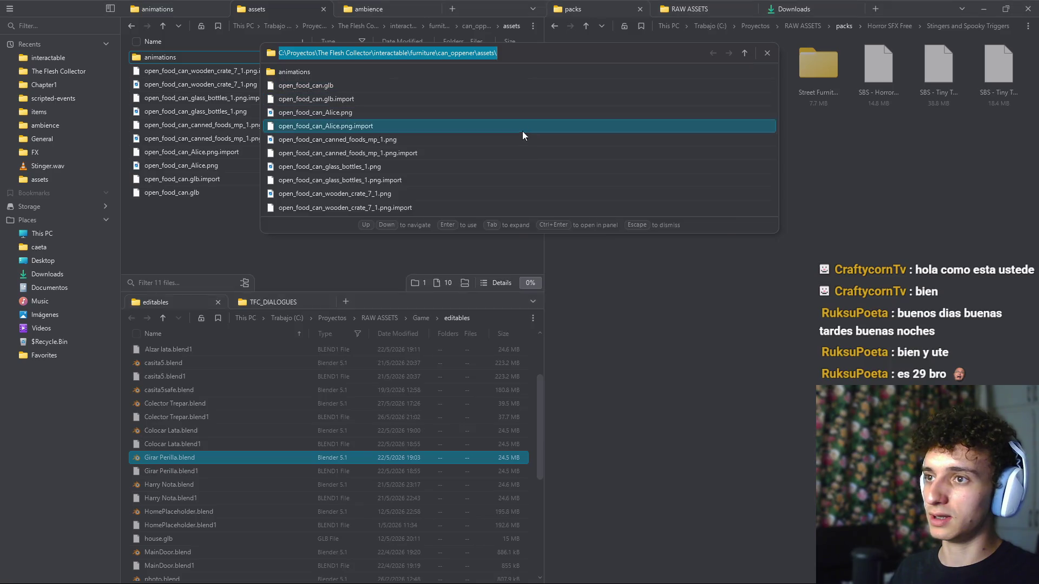
{"action": "key", "text": "alt+Tab"}
{"action": "left_click", "coordinate": [385, 80]}
{"action": "type", "text": "C:\\Proyectos\\The Flesh Collector\\interactable\\furniture\\can_oppener\\assets\\"}
Export the glTF into can_opener\assets as placeholder.glb, beside open_food_can.glb
{"action": "key", "text": "Return"}
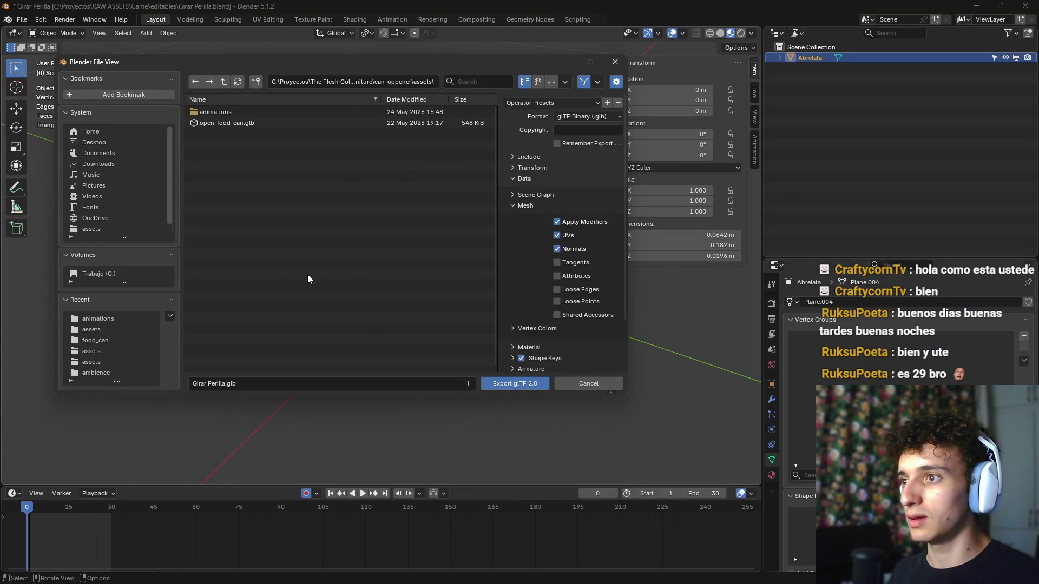
{"action": "left_click", "coordinate": [265, 385]}
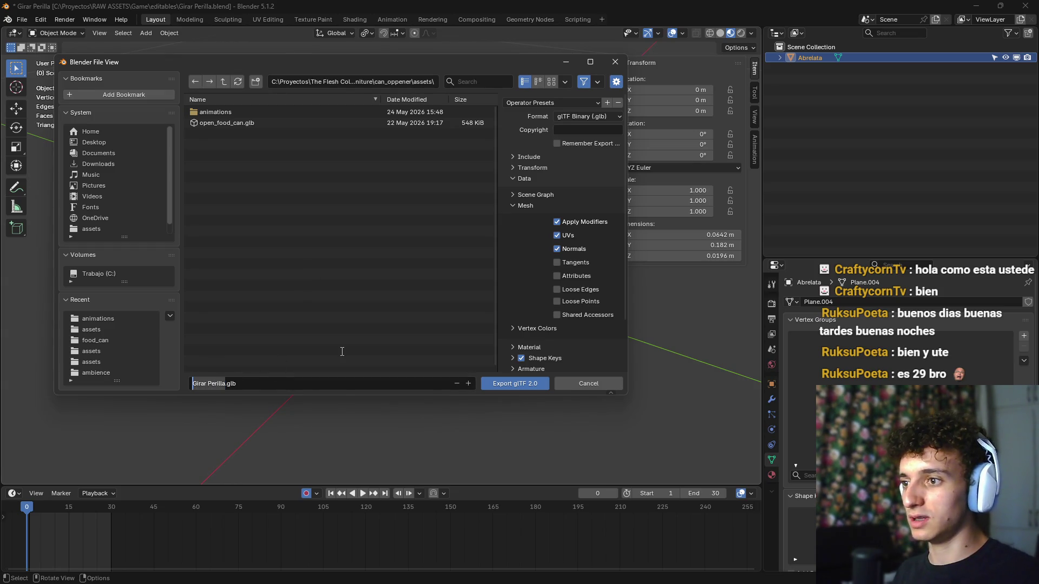
{"action": "key", "text": "BackSpace"}
{"action": "type", "text": "placeholder"}
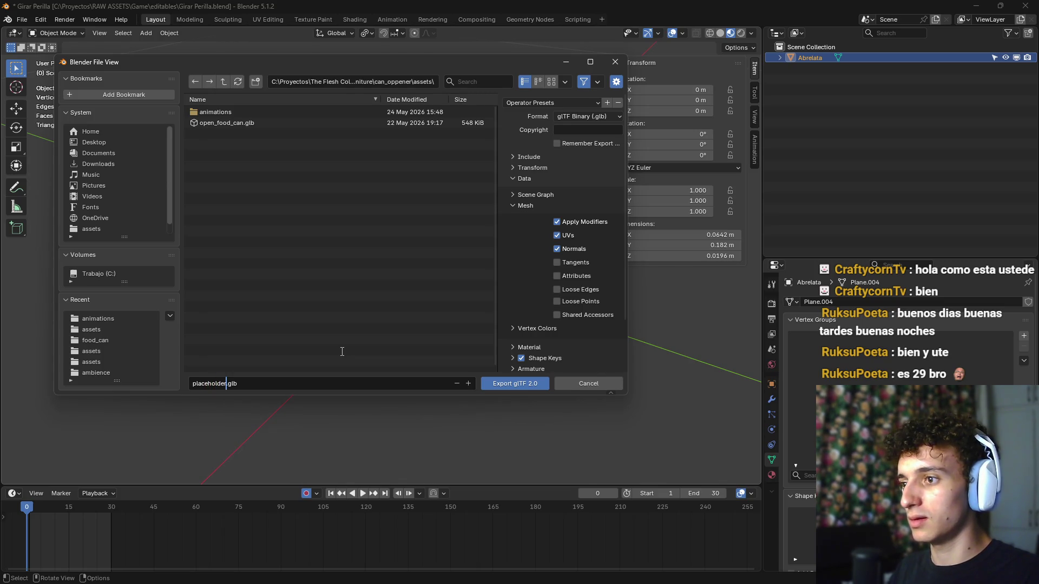
{"action": "key", "text": "Escape"}
{"action": "key", "text": "alt+Tab"}
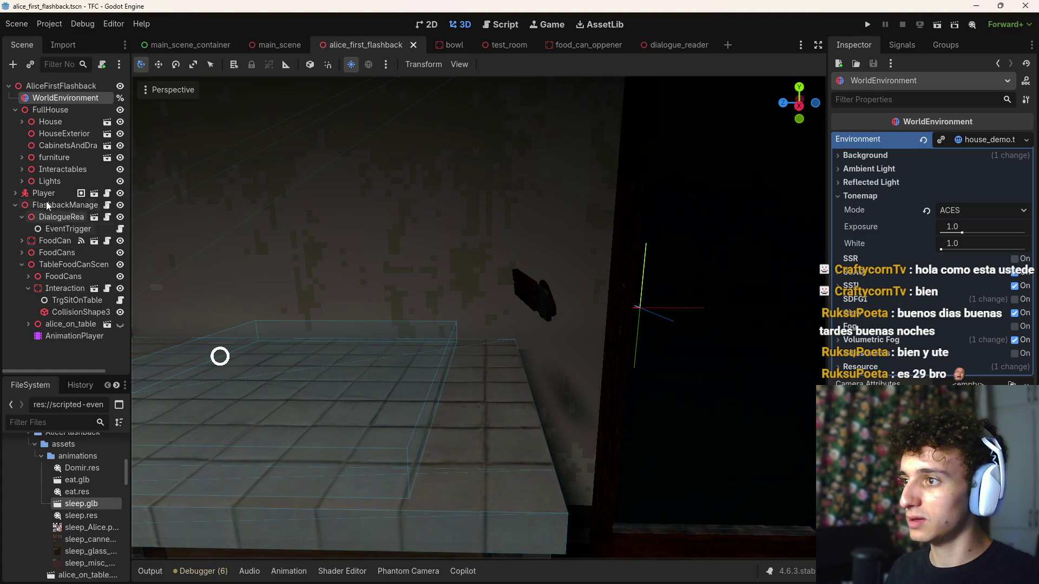
Collapse the Interaction node and select the table mesh Cube_013 and MouseRotator3D
{"action": "left_click", "coordinate": [28, 288]}
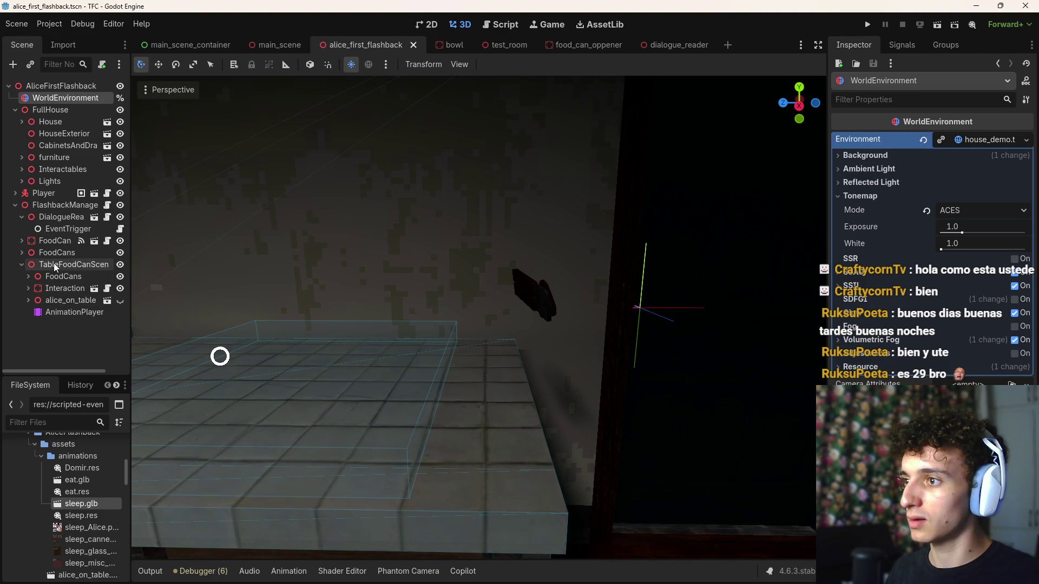
{"action": "left_click_drag", "start_coordinate": [162, 219], "coordinate": [238, 223]}
{"action": "left_click", "coordinate": [299, 292]}
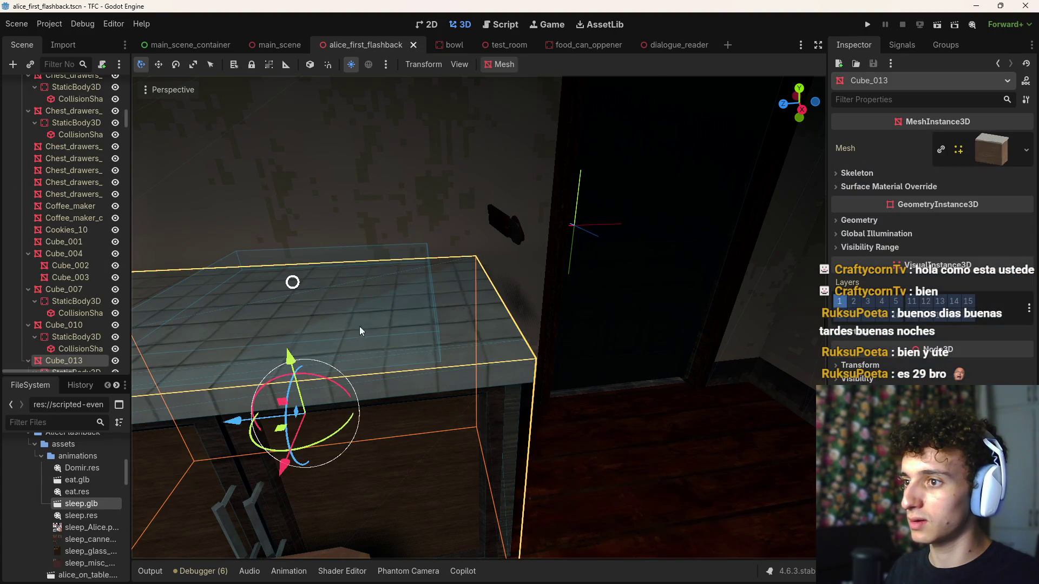
{"action": "left_click", "coordinate": [355, 245]}
{"action": "left_click", "coordinate": [293, 290]}
{"action": "left_click", "coordinate": [292, 285]}
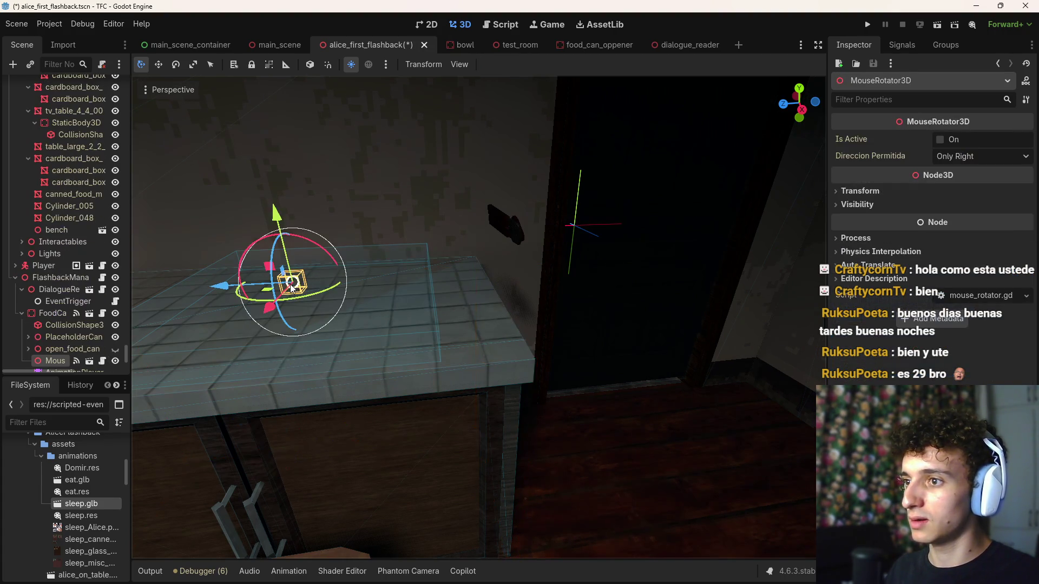
{"action": "left_click_drag", "start_coordinate": [126, 352], "coordinate": [121, 68]}
Collapse furniture and FoodCan, select FoodCan, and open its food_can_oppener.tscn scene
{"action": "left_click", "coordinate": [21, 158]}
{"action": "left_click_drag", "start_coordinate": [130, 120], "coordinate": [130, 136]}
{"action": "left_click", "coordinate": [21, 241]}
{"action": "left_click", "coordinate": [56, 241]}
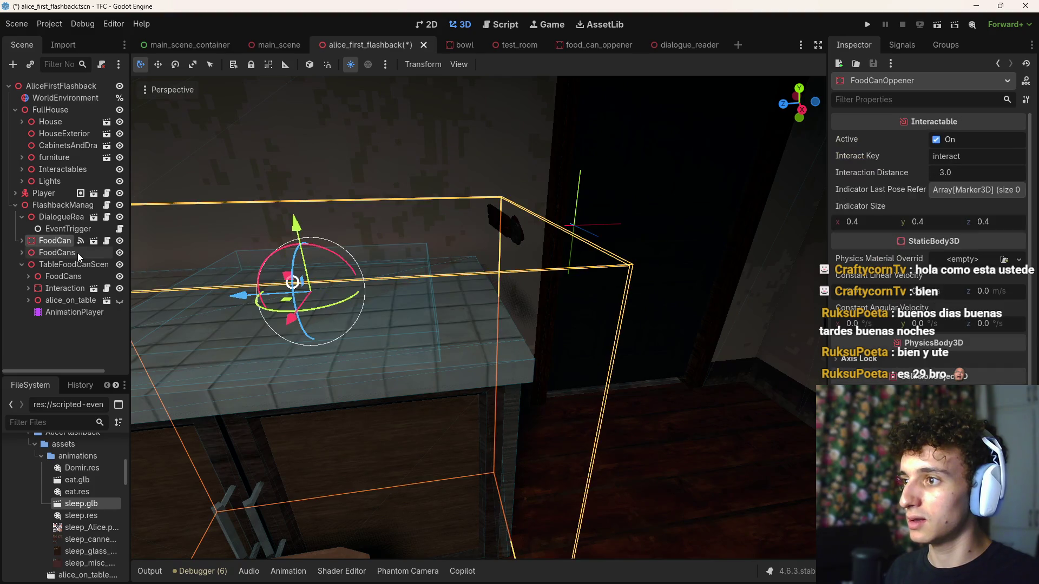
{"action": "left_click", "coordinate": [94, 241]}
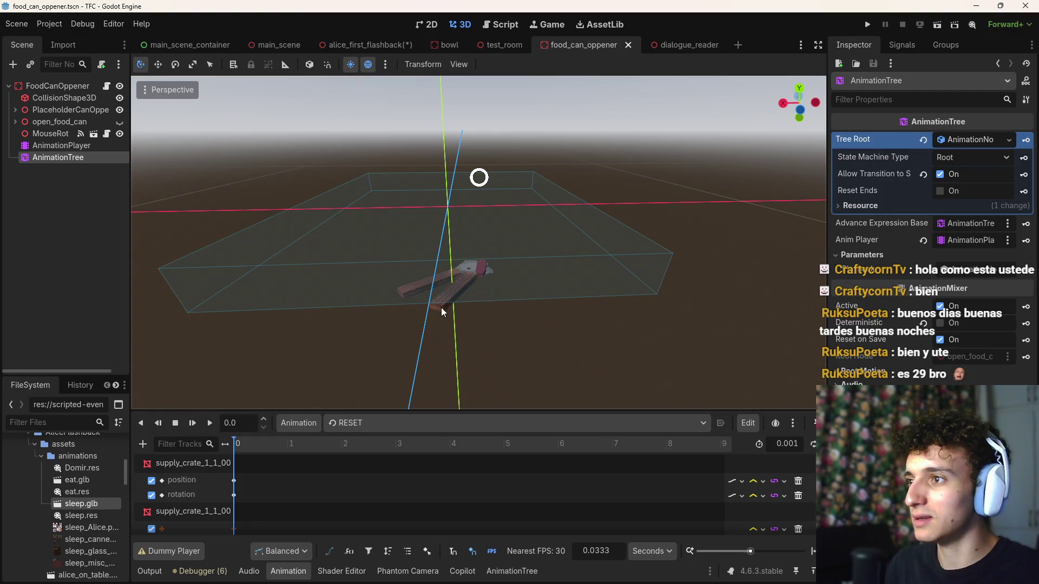
Delete the old PlaceholderCanOppener node from the scene
{"action": "left_click", "coordinate": [440, 307]}
{"action": "left_click", "coordinate": [70, 109]}
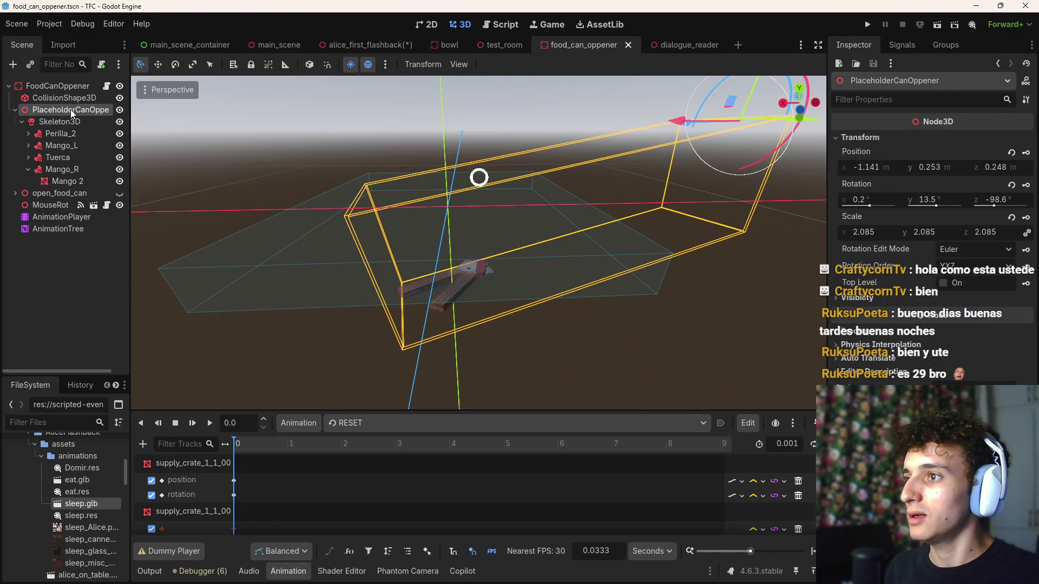
{"action": "key", "text": "Delete"}
{"action": "key", "text": "Return"}
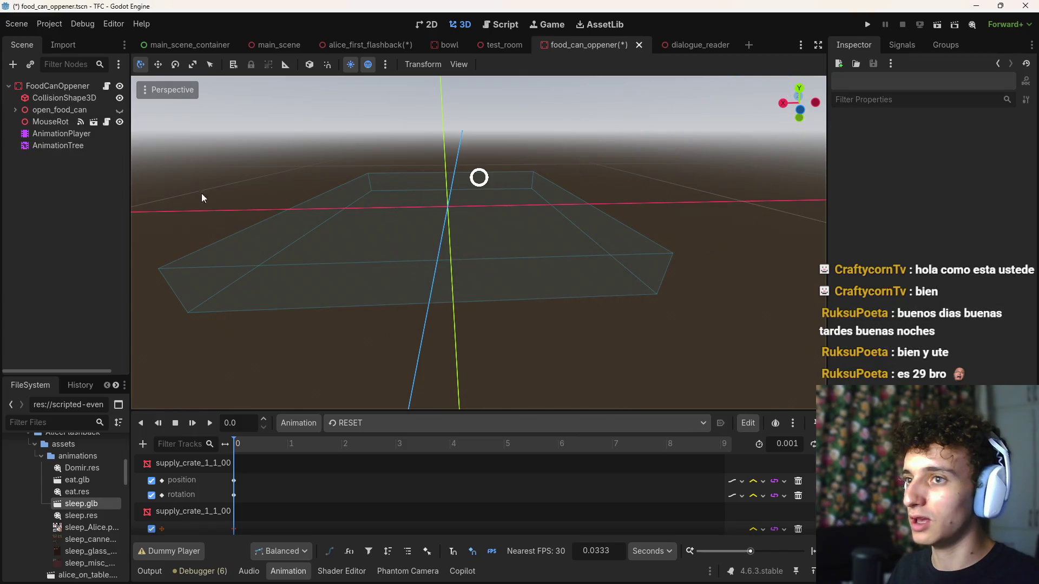
Instance placeholder.glb as a child of the FoodCanOppener root node
{"action": "left_click", "coordinate": [66, 89]}
{"action": "key", "text": "ctrl+shift+a"}
{"action": "type", "text": "placehol"}
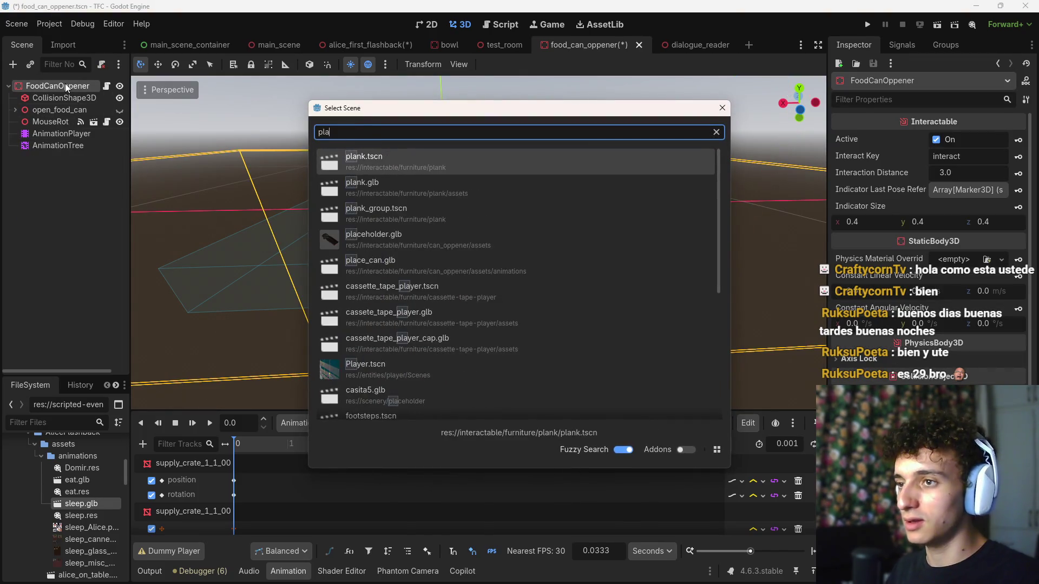
{"action": "key", "text": "Return"}
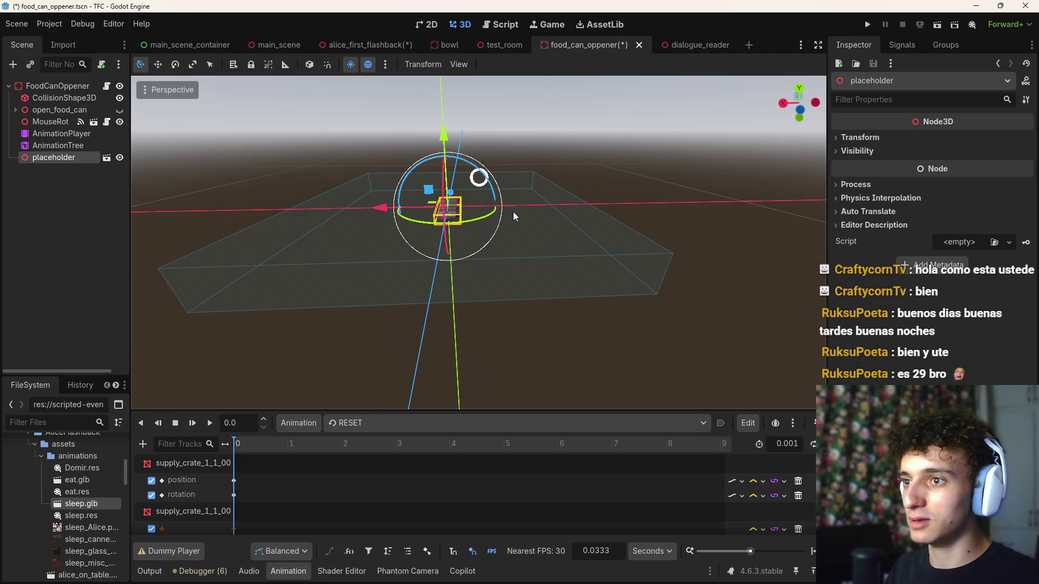
Rotate the placeholder -150° around Y, scale it to 1.42, and save the scene
{"action": "scroll", "coordinate": [503, 316], "scroll_direction": "up", "scroll_amount": 4}
{"action": "mouse_move", "coordinate": [500, 214]}
{"action": "left_mouse_down"}
{"action": "mouse_move", "coordinate": [336, 197]}
{"action": "mouse_move", "coordinate": [418, 162]}
{"action": "mouse_move", "coordinate": [358, 183]}
{"action": "mouse_move", "coordinate": [503, 243]}
{"action": "mouse_move", "coordinate": [514, 217]}
{"action": "mouse_move", "coordinate": [540, 205]}
{"action": "mouse_move", "coordinate": [490, 232]}
{"action": "mouse_move", "coordinate": [489, 266]}
{"action": "left_mouse_up"}
{"action": "left_click", "coordinate": [860, 137]}
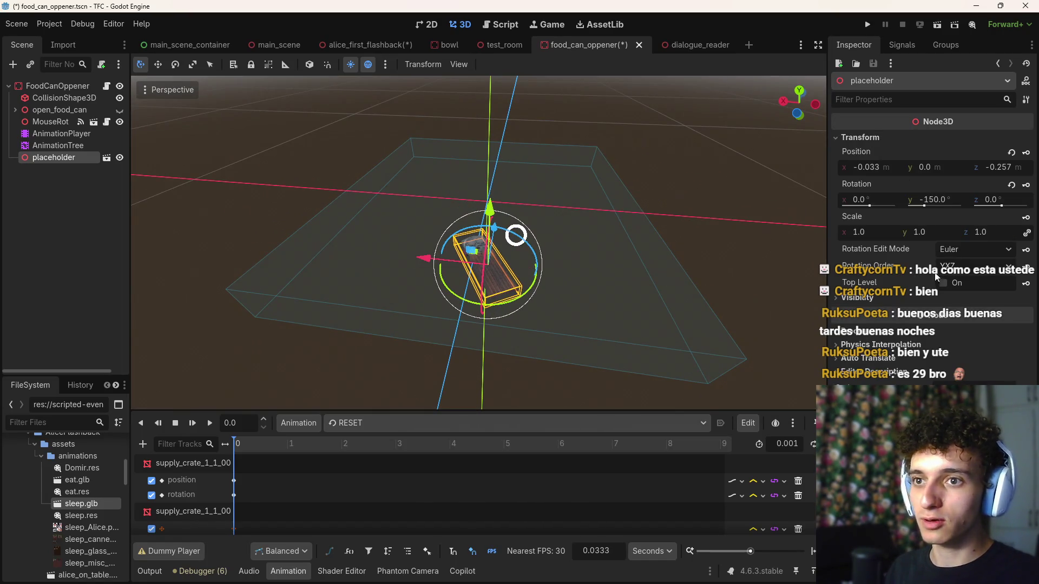
{"action": "left_click_drag", "start_coordinate": [866, 232], "coordinate": [895, 232]}
{"action": "mouse_move", "coordinate": [495, 225]}
{"action": "left_mouse_down"}
{"action": "mouse_move", "coordinate": [524, 253]}
{"action": "mouse_move", "coordinate": [455, 177]}
{"action": "mouse_move", "coordinate": [482, 89]}
{"action": "mouse_move", "coordinate": [483, 196]}
{"action": "left_mouse_up"}
{"action": "key", "text": "ctrl+s"}
{"action": "key", "text": "ctrl+shift+Tab"}
{"action": "key", "text": "ctrl+shift+Tab"}
{"action": "key", "text": "ctrl+shift+Tab"}
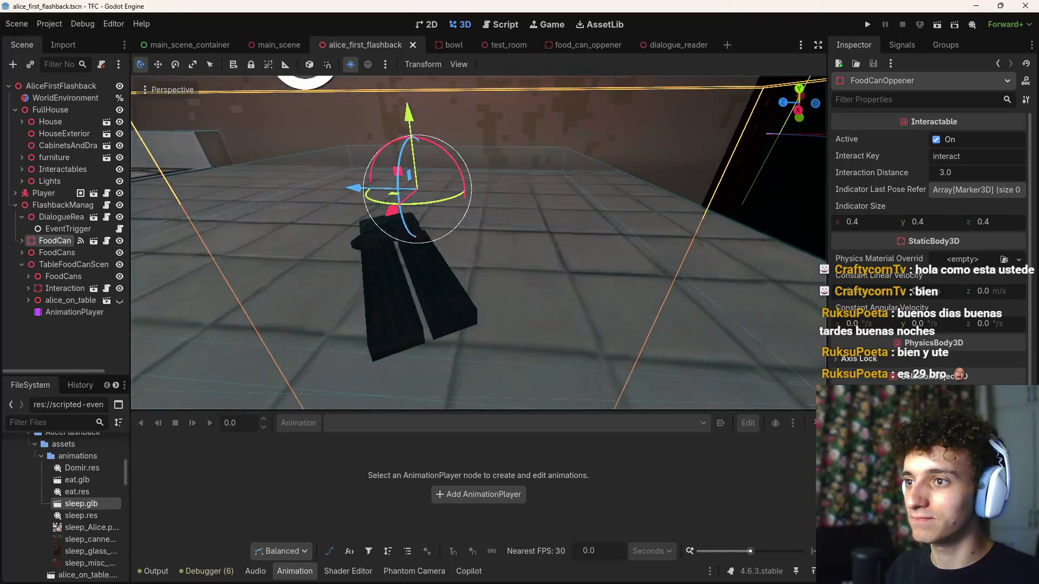
Select the placeholder under FoodCan and drag its Y arrow slightly down onto the table
{"action": "left_click_drag", "start_coordinate": [359, 204], "coordinate": [359, 204]}
{"action": "left_click", "coordinate": [490, 259]}
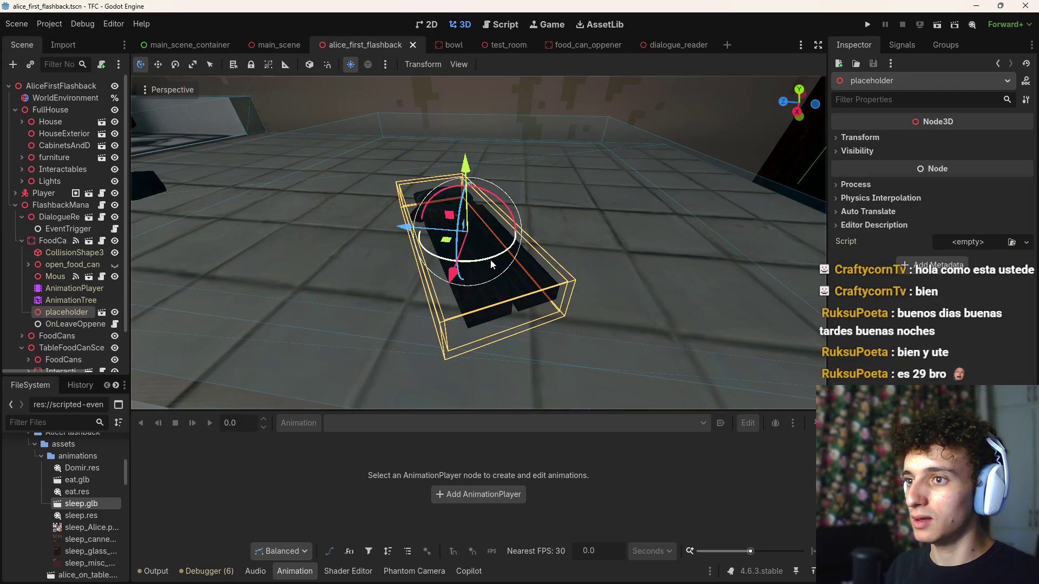
{"action": "left_click_drag", "start_coordinate": [456, 181], "coordinate": [458, 119]}
{"action": "left_click_drag", "start_coordinate": [456, 163], "coordinate": [460, 174]}
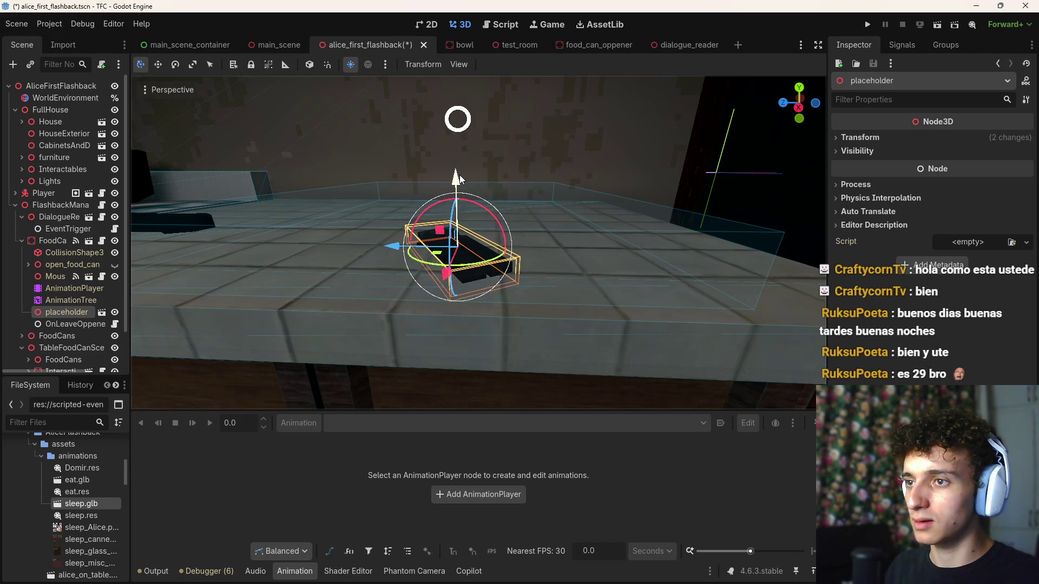
{"action": "scroll", "coordinate": [478, 242], "scroll_direction": "down", "scroll_amount": 8}
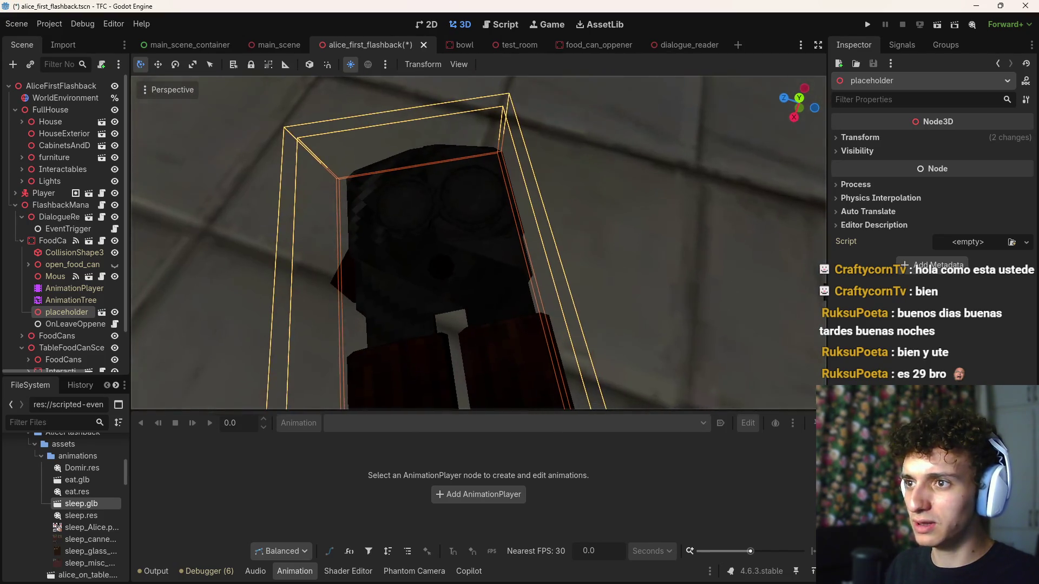
{"action": "scroll", "coordinate": [479, 242], "scroll_direction": "up", "scroll_amount": 4}
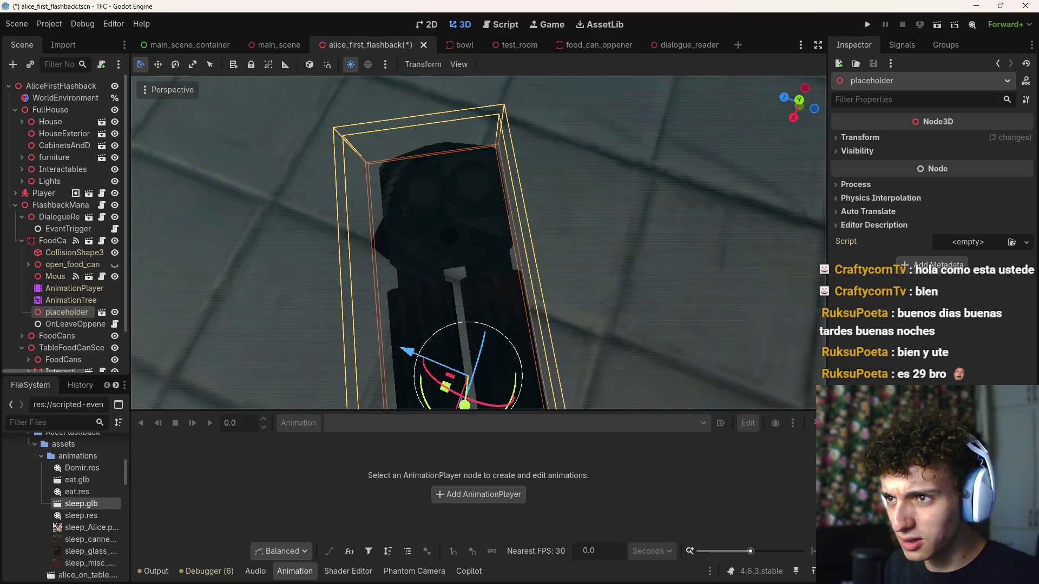
{"action": "scroll", "coordinate": [478, 242], "scroll_direction": "up", "scroll_amount": 4}
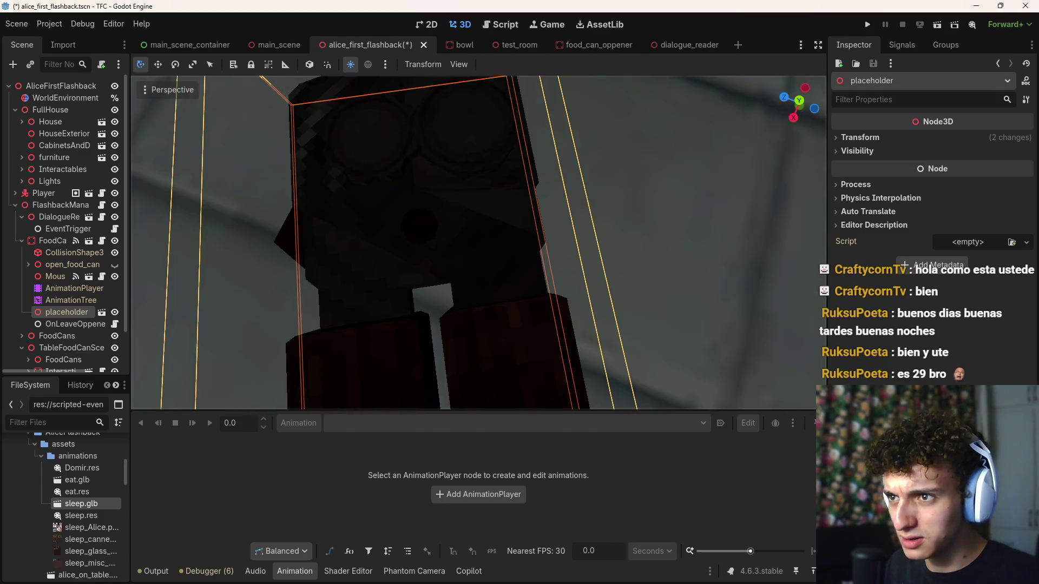
{"action": "scroll", "coordinate": [479, 242], "scroll_direction": "down", "scroll_amount": 4}
{"action": "scroll", "coordinate": [478, 242], "scroll_direction": "up", "scroll_amount": 4}
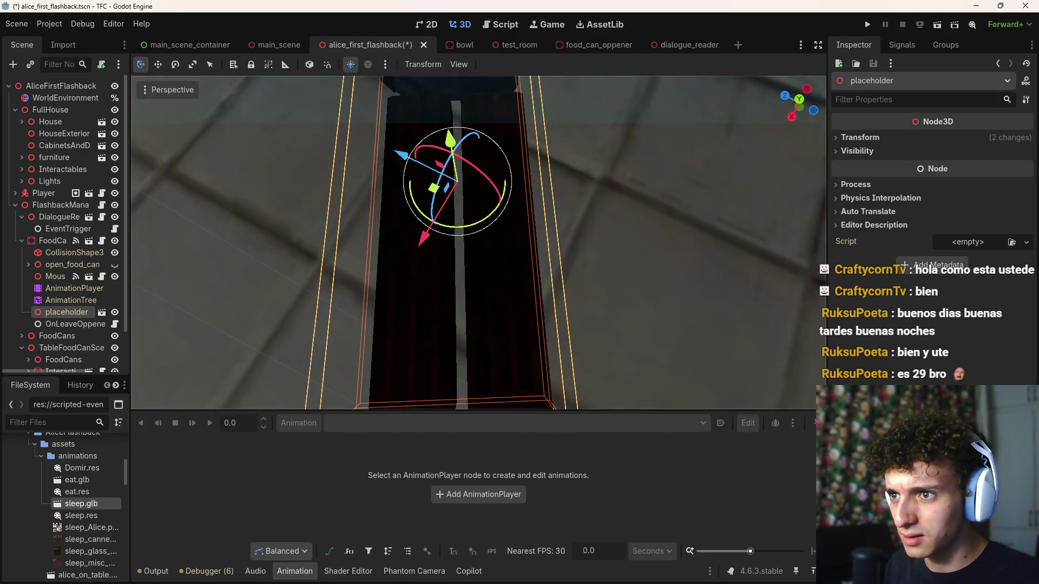
{"action": "scroll", "coordinate": [479, 242], "scroll_direction": "down", "scroll_amount": 3}
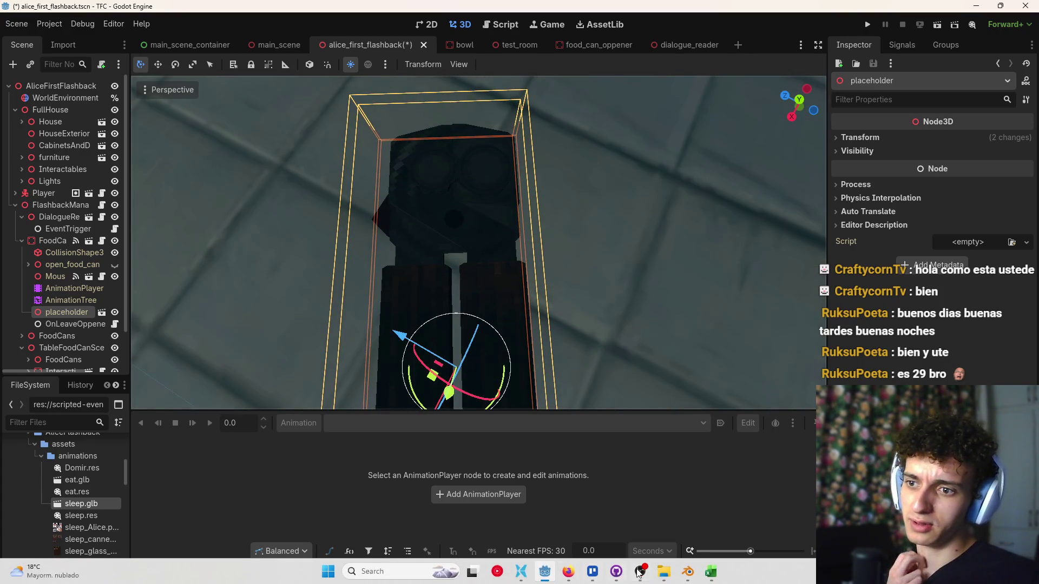
{"action": "left_click", "coordinate": [687, 572]}
In Blender's Shading workspace, inspect the canned_foods_mp_1.png.002 texture node and the material list
{"action": "scroll", "coordinate": [583, 362], "scroll_direction": "up", "scroll_amount": 4}
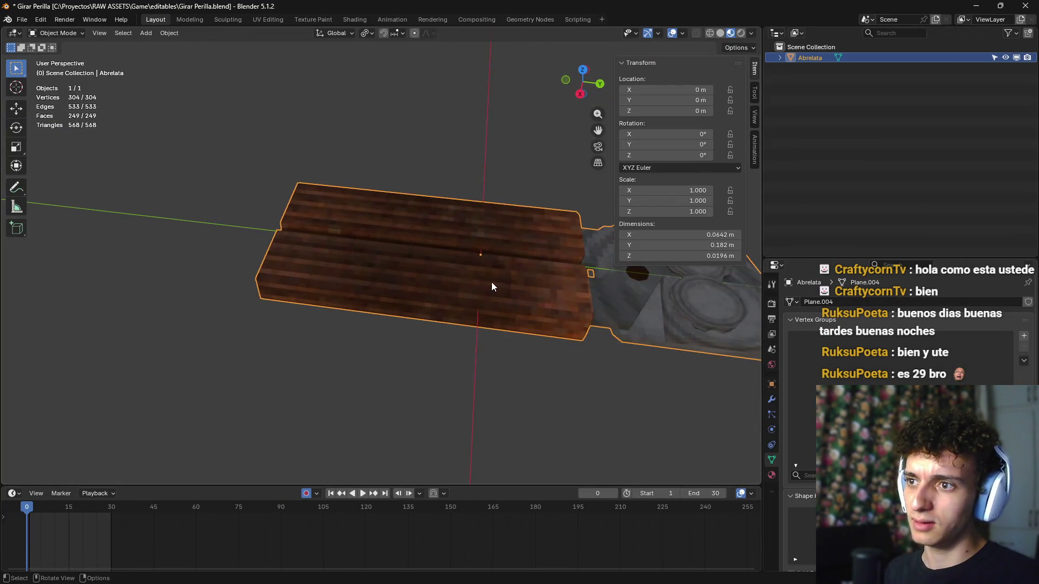
{"action": "scroll", "coordinate": [307, 254], "scroll_direction": "down", "scroll_amount": 4}
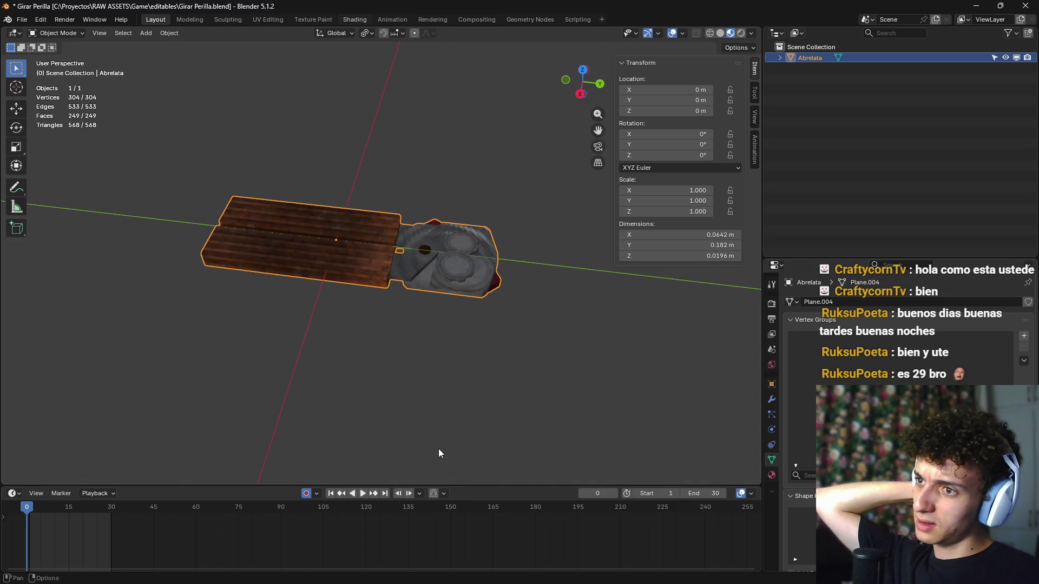
{"action": "key", "text": "ctrl+Page_Down"}
{"action": "key", "text": "ctrl+Page_Down"}
{"action": "key", "text": "ctrl+Page_Down"}
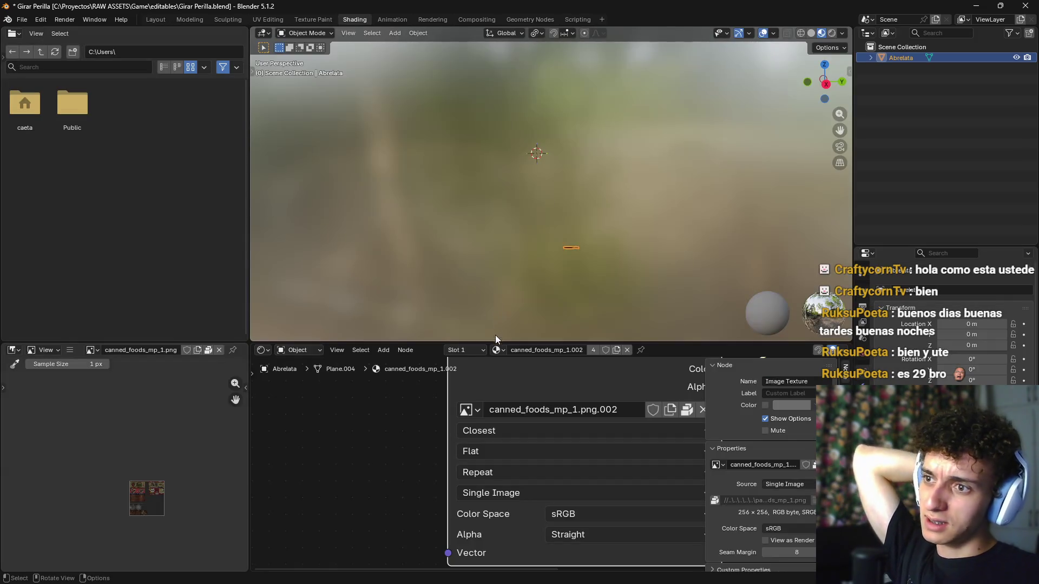
{"action": "scroll", "coordinate": [407, 454], "scroll_direction": "down", "scroll_amount": 1}
{"action": "scroll", "coordinate": [427, 454], "scroll_direction": "up", "scroll_amount": 3}
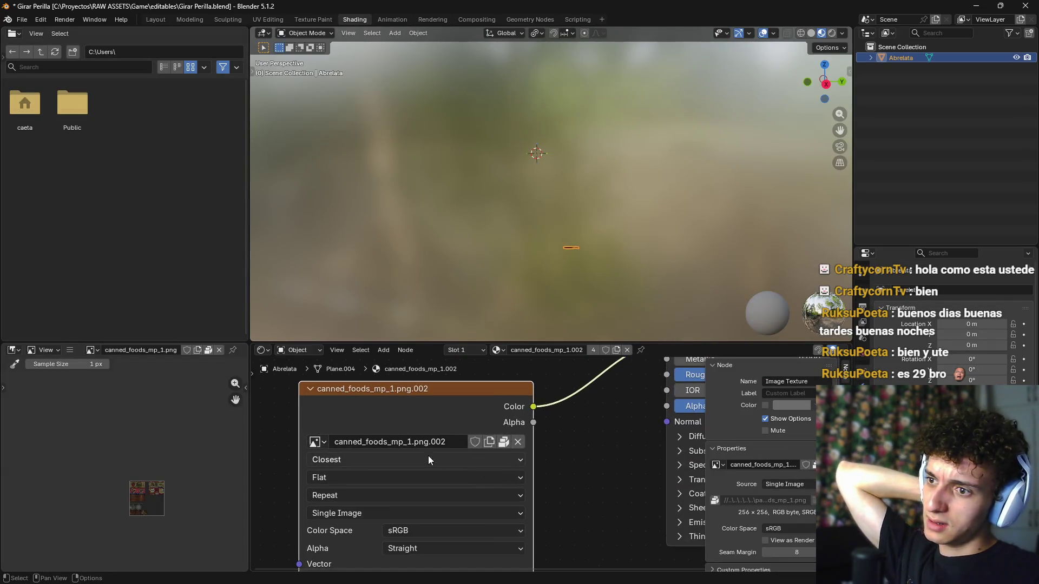
{"action": "left_click", "coordinate": [498, 350]}
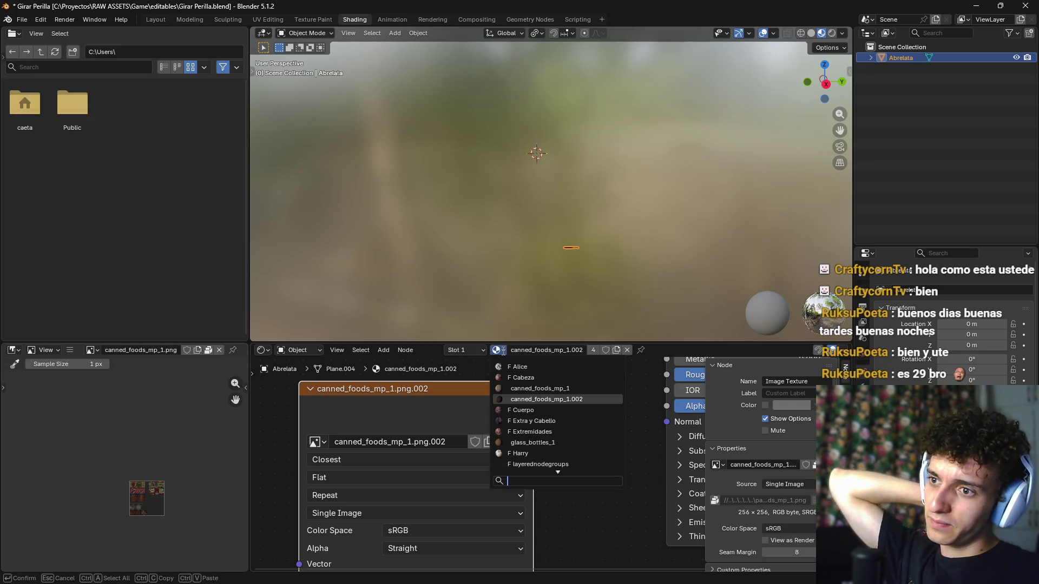
{"action": "key", "text": "Escape"}
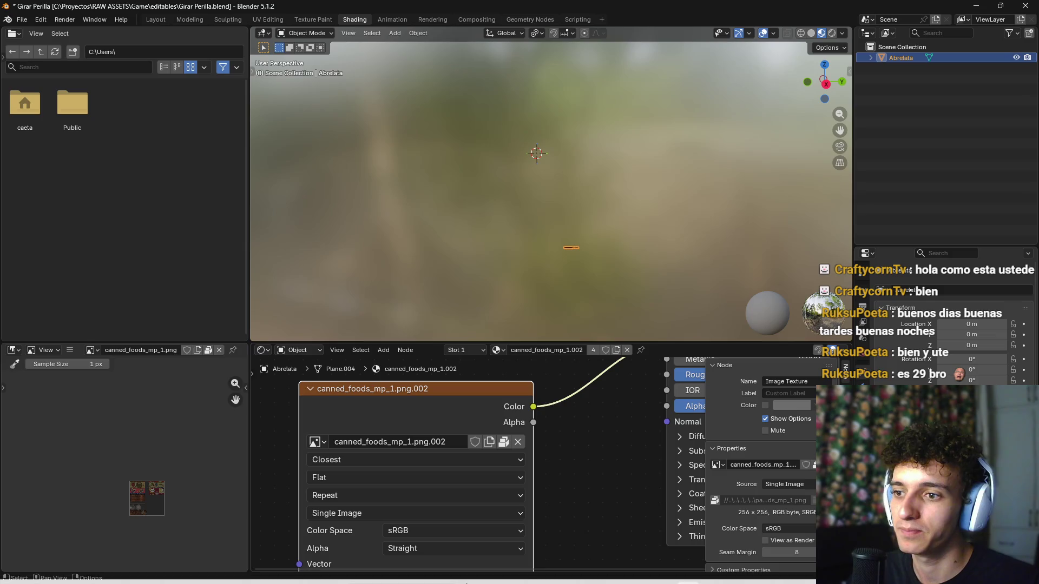
{"action": "mouse_move", "coordinate": [572, 566]}
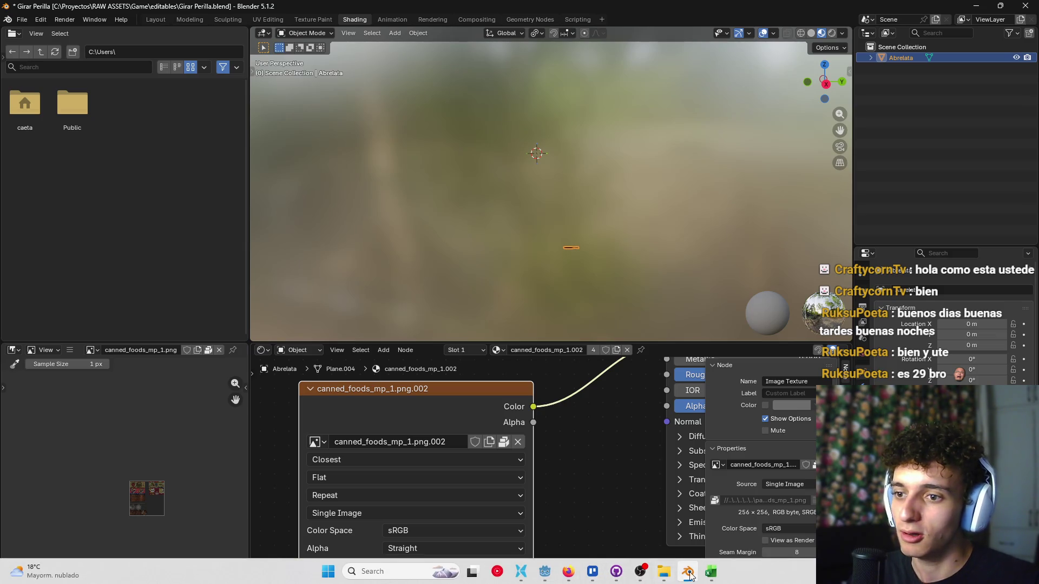
{"action": "mouse_move", "coordinate": [608, 578]}
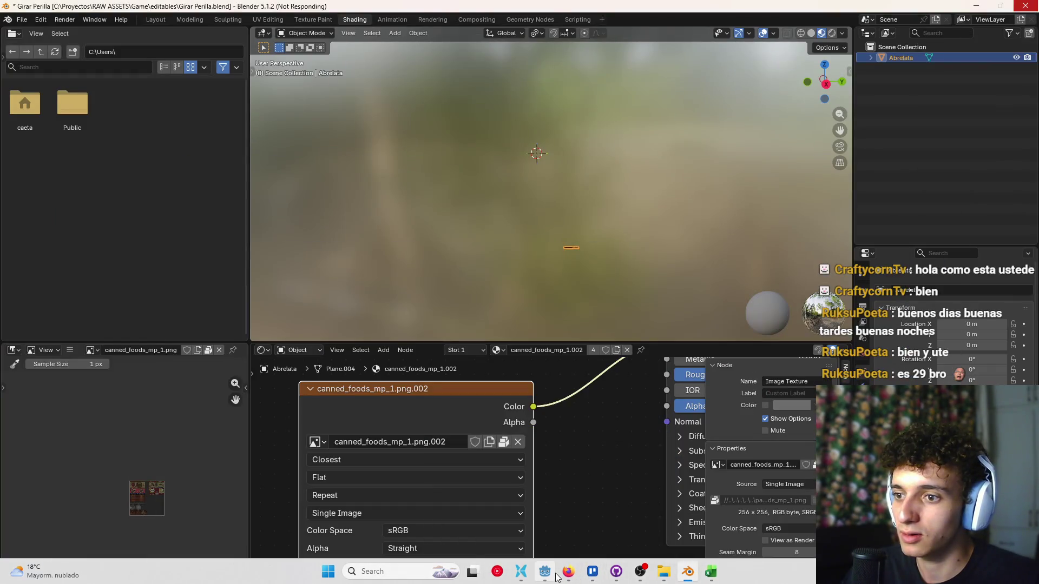
{"action": "left_click", "coordinate": [557, 577]}
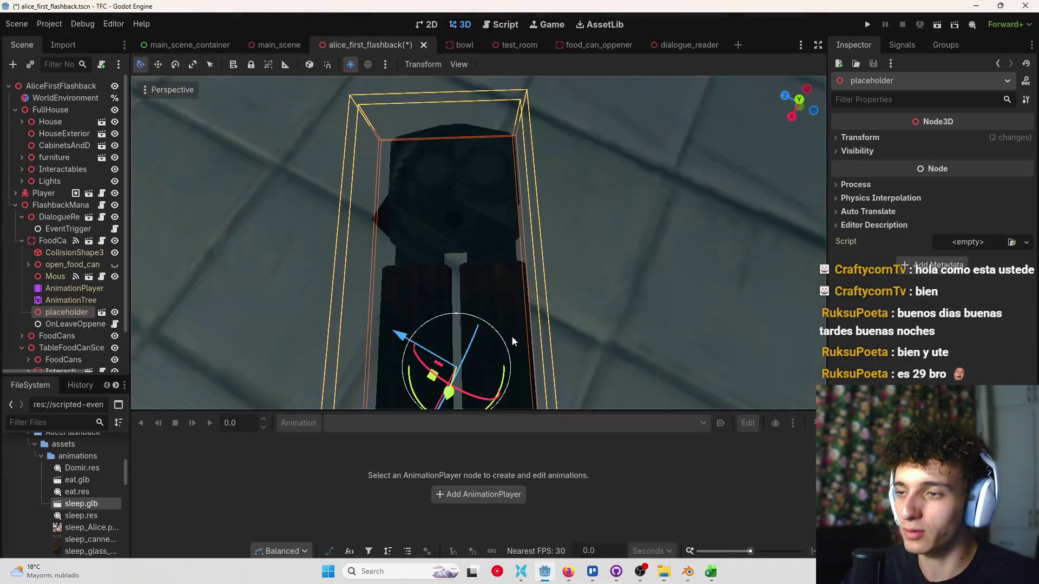
Frame the placeholder in alice_first_flashback and save that scene
{"action": "left_click", "coordinate": [599, 47]}
{"action": "mouse_move", "coordinate": [481, 171]}
{"action": "left_mouse_down"}
{"action": "mouse_move", "coordinate": [487, 303]}
{"action": "mouse_move", "coordinate": [487, 238]}
{"action": "left_mouse_up"}
{"action": "left_click", "coordinate": [368, 43]}
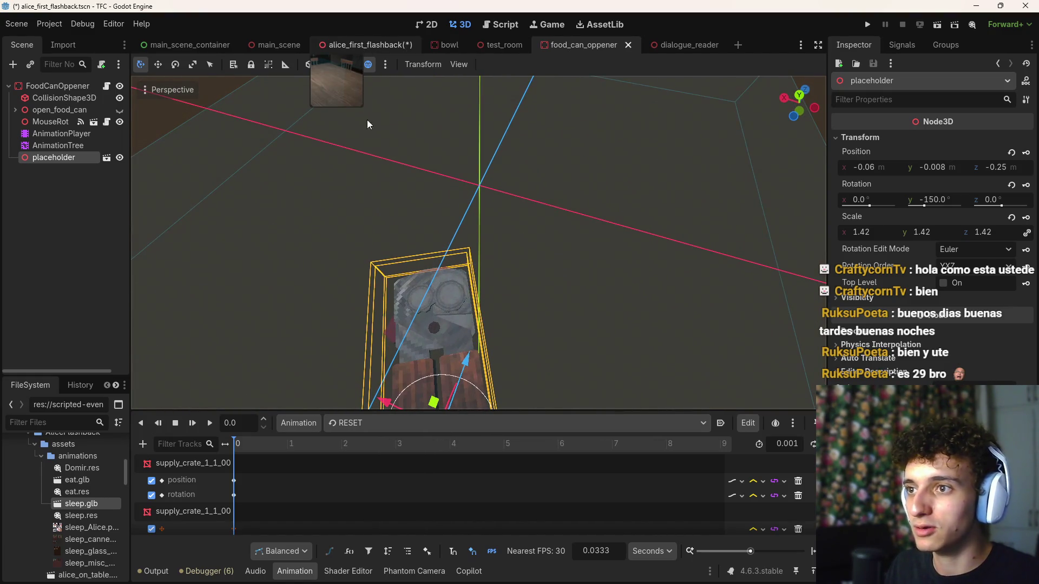
{"action": "key", "text": "f"}
{"action": "left_click_drag", "start_coordinate": [487, 217], "coordinate": [539, 50]}
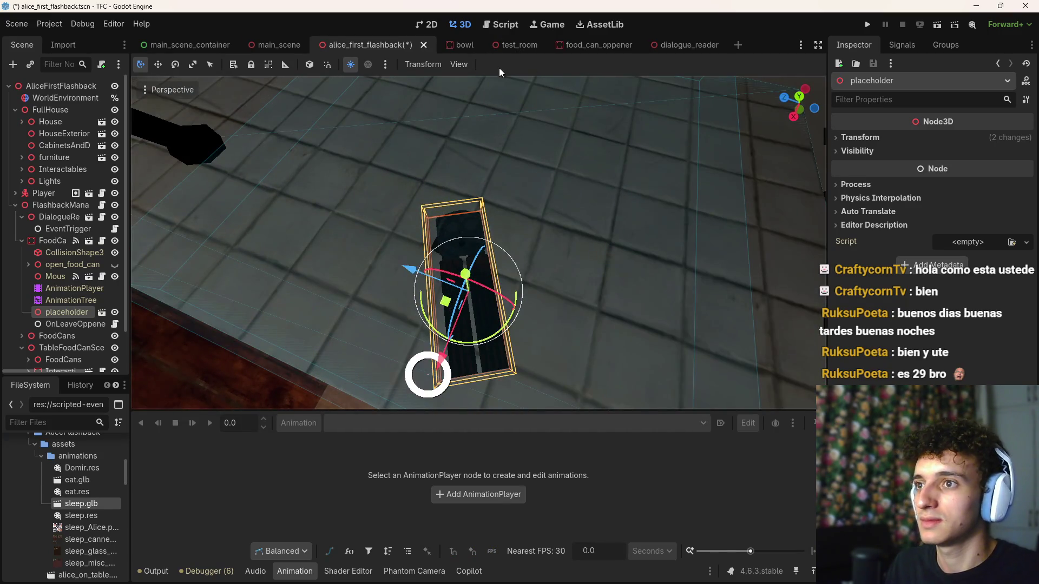
{"action": "key", "text": "ctrl+s"}
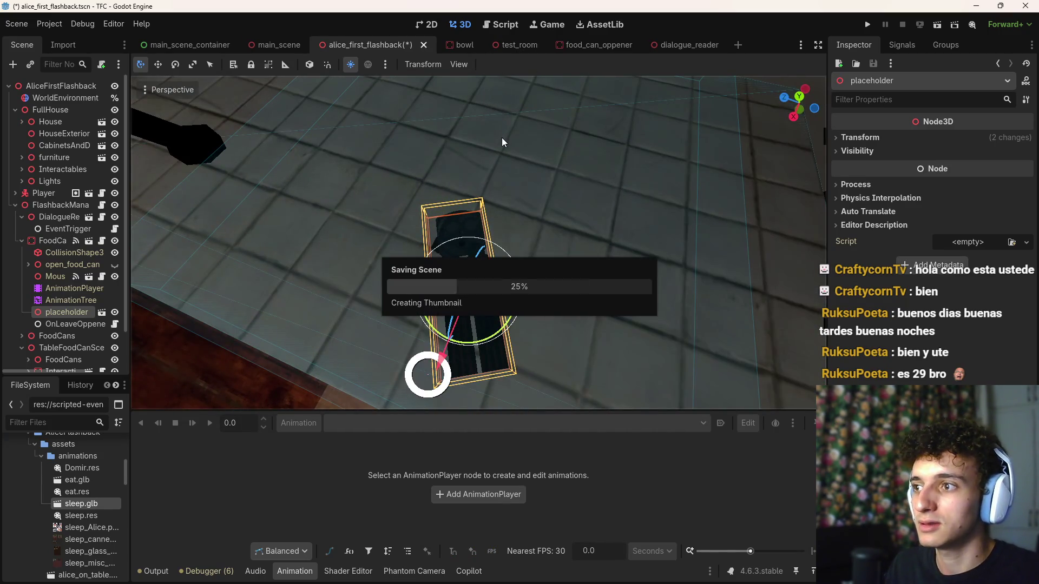
Enable Editable Children on the placeholder in food_can_oppener and select its Abrelata mesh
{"action": "left_click", "coordinate": [495, 45]}
{"action": "left_click", "coordinate": [569, 43]}
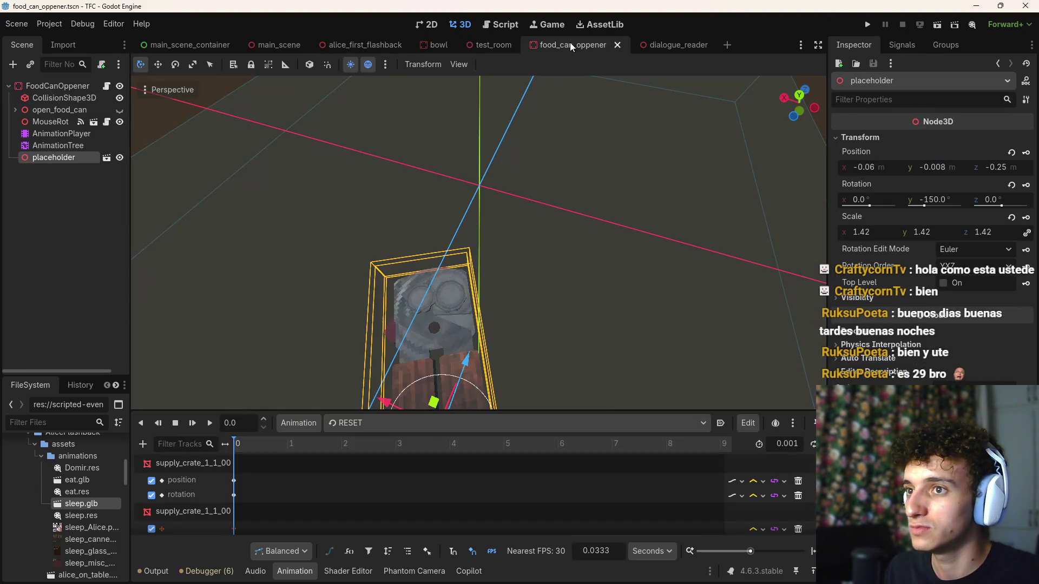
{"action": "left_click", "coordinate": [56, 184]}
{"action": "right_click", "coordinate": [70, 157]}
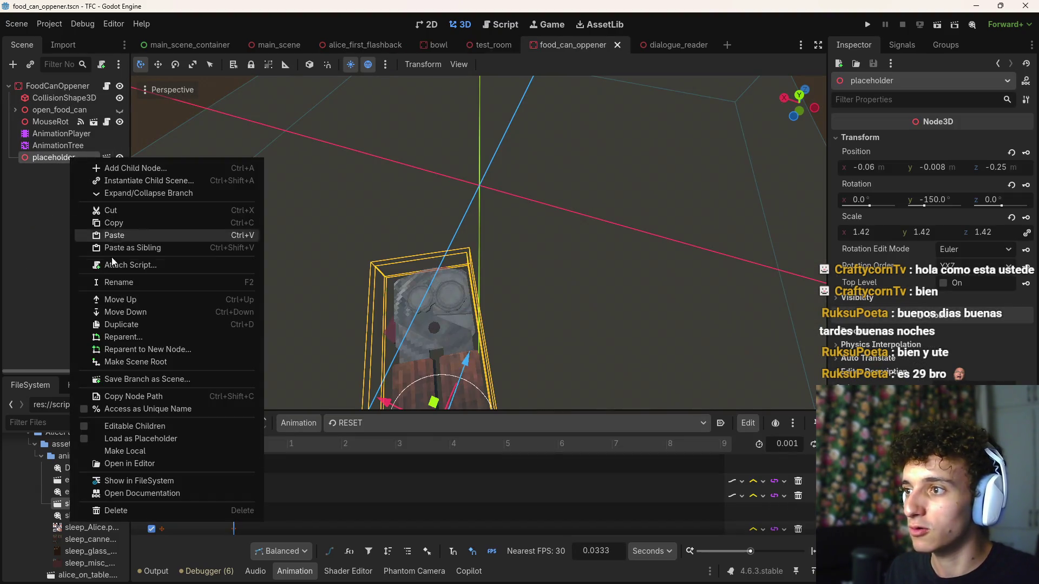
{"action": "left_click", "coordinate": [137, 429]}
{"action": "left_click", "coordinate": [70, 171]}
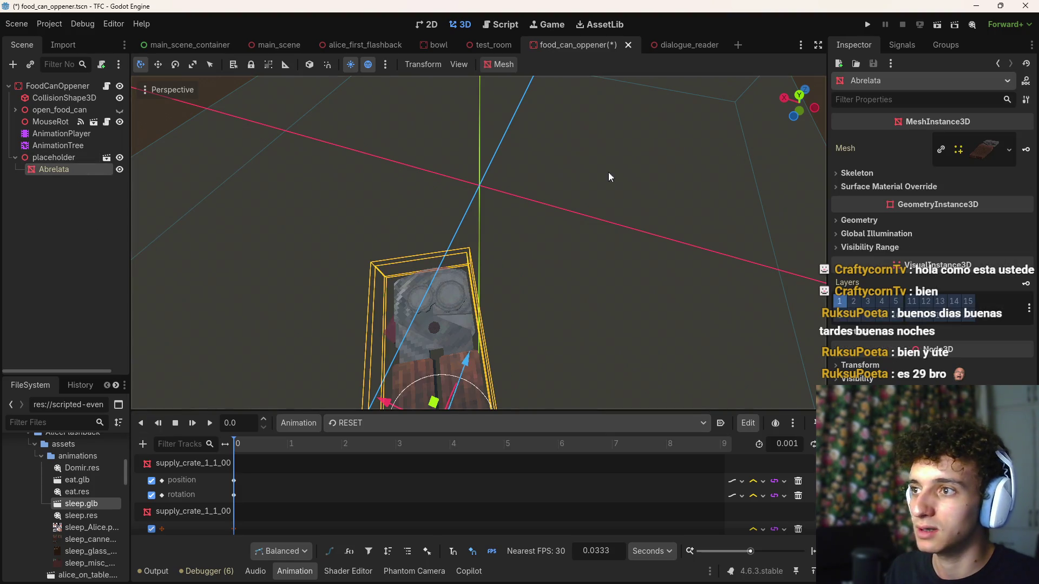
Expand the Abrelata mesh and its surface material, then make the mesh unique
{"action": "left_click", "coordinate": [1000, 148]}
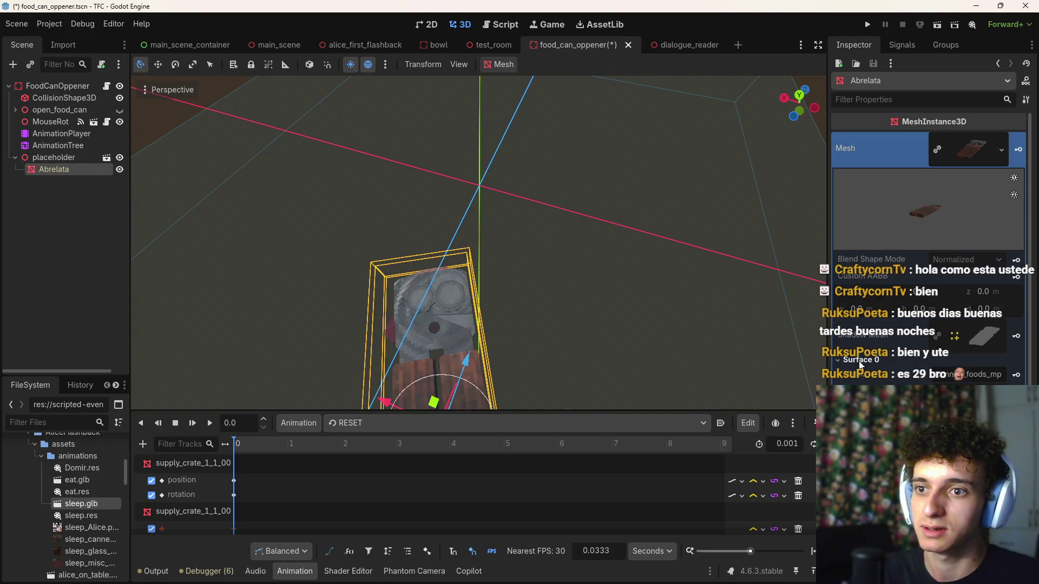
{"action": "left_click", "coordinate": [933, 386]}
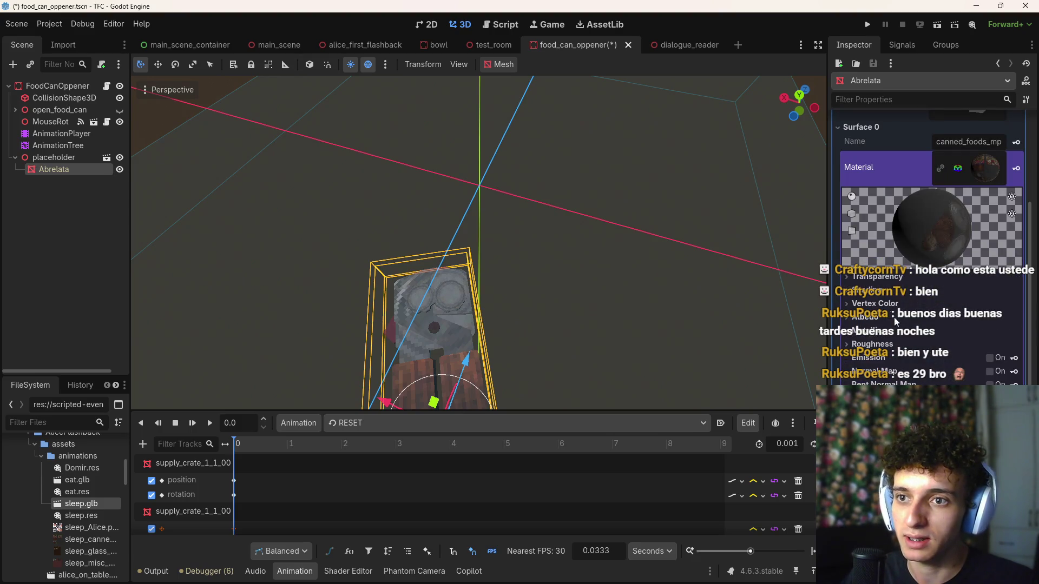
{"action": "left_click", "coordinate": [875, 320]}
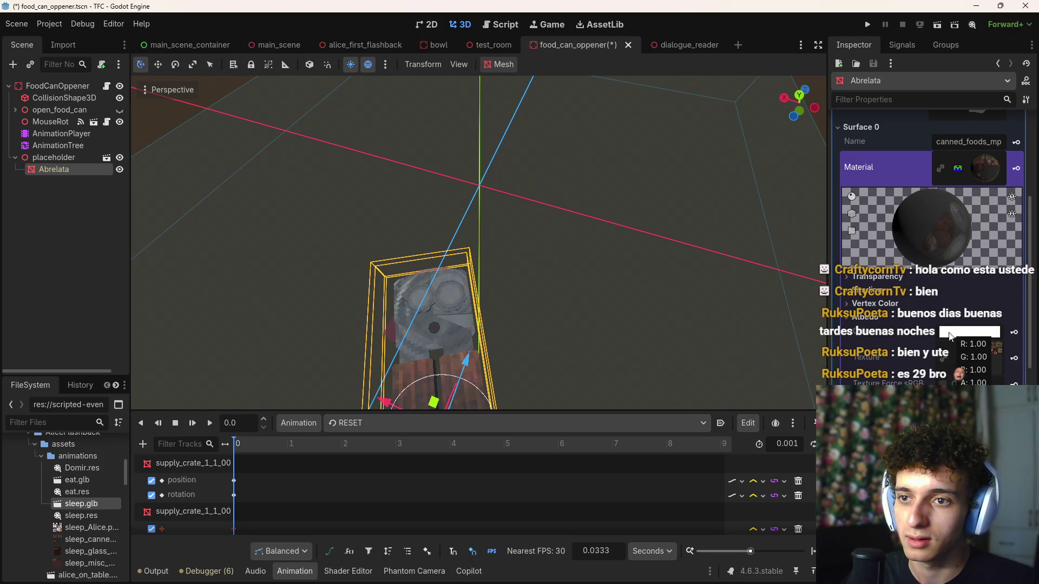
{"action": "scroll", "coordinate": [941, 347], "scroll_direction": "down", "scroll_amount": 10}
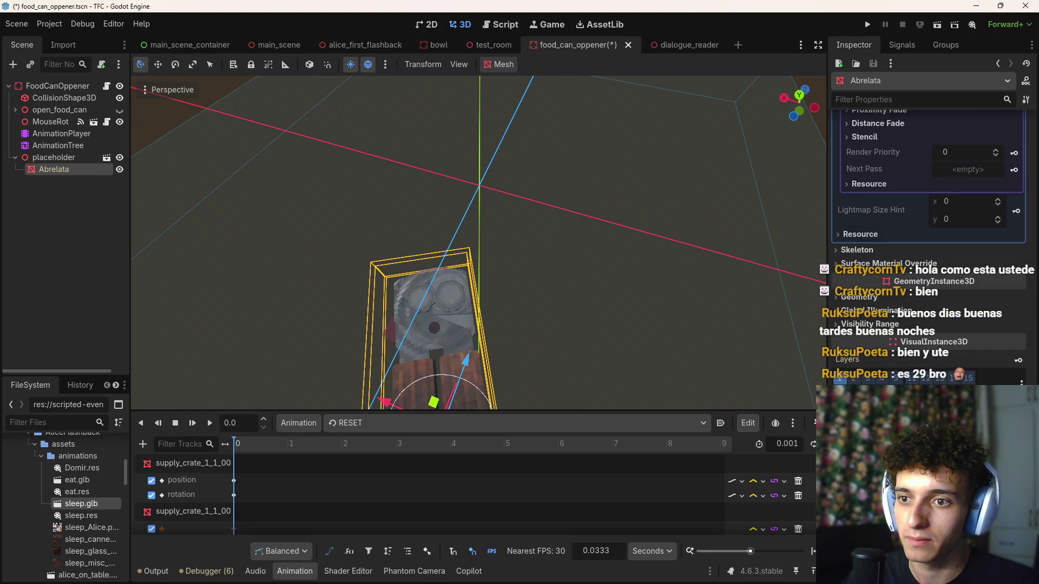
{"action": "scroll", "coordinate": [943, 250], "scroll_direction": "up", "scroll_amount": 10}
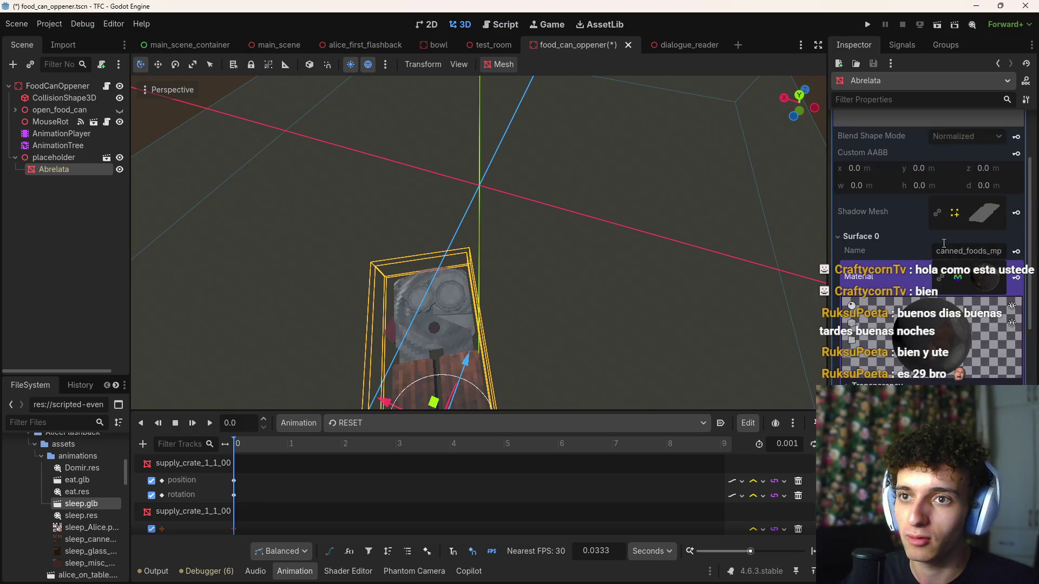
{"action": "scroll", "coordinate": [941, 279], "scroll_direction": "up", "scroll_amount": 3}
{"action": "left_click", "coordinate": [938, 155]}
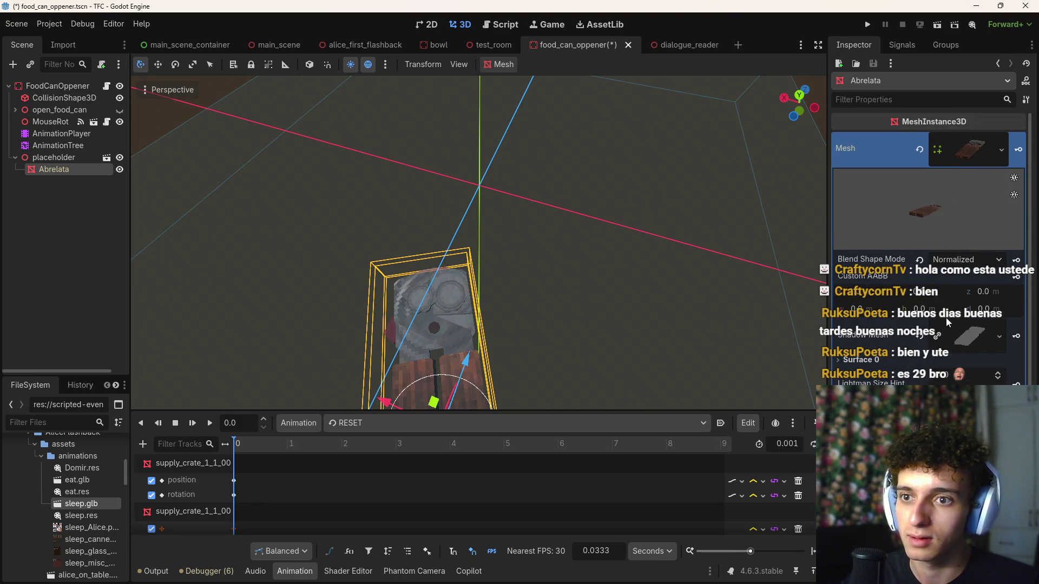
Expand the material's Albedo, try a darker colour, then restore it to white
{"action": "left_click", "coordinate": [959, 339]}
{"action": "scroll", "coordinate": [950, 343], "scroll_direction": "down", "scroll_amount": 3}
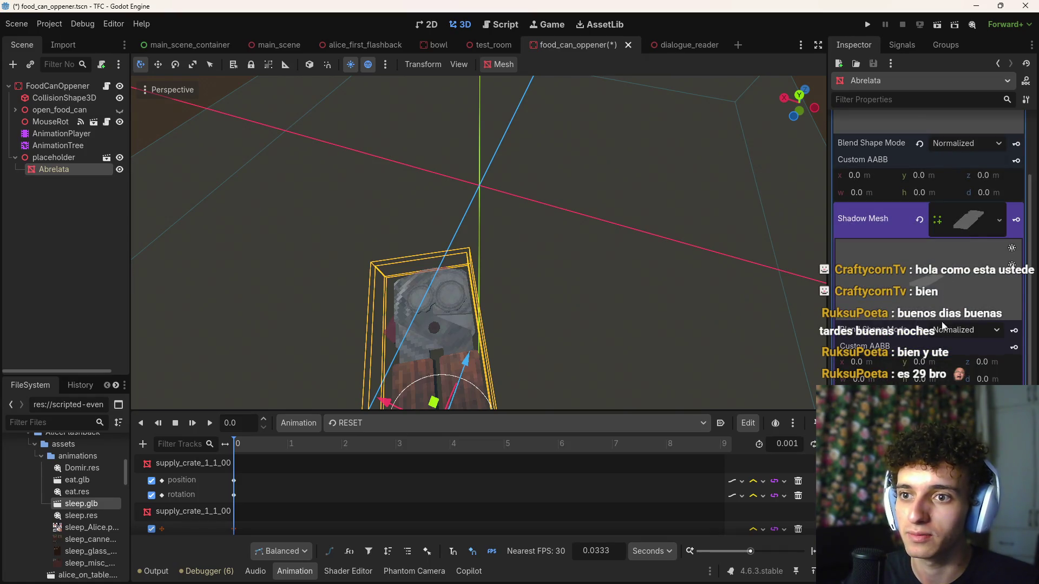
{"action": "scroll", "coordinate": [940, 330], "scroll_direction": "up", "scroll_amount": 3}
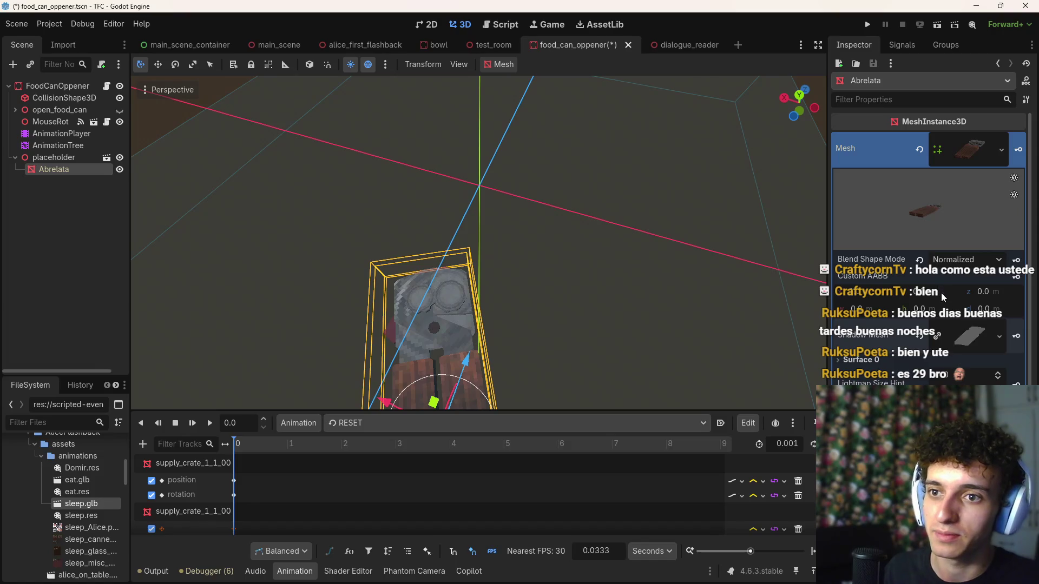
{"action": "scroll", "coordinate": [860, 377], "scroll_direction": "down", "scroll_amount": 10}
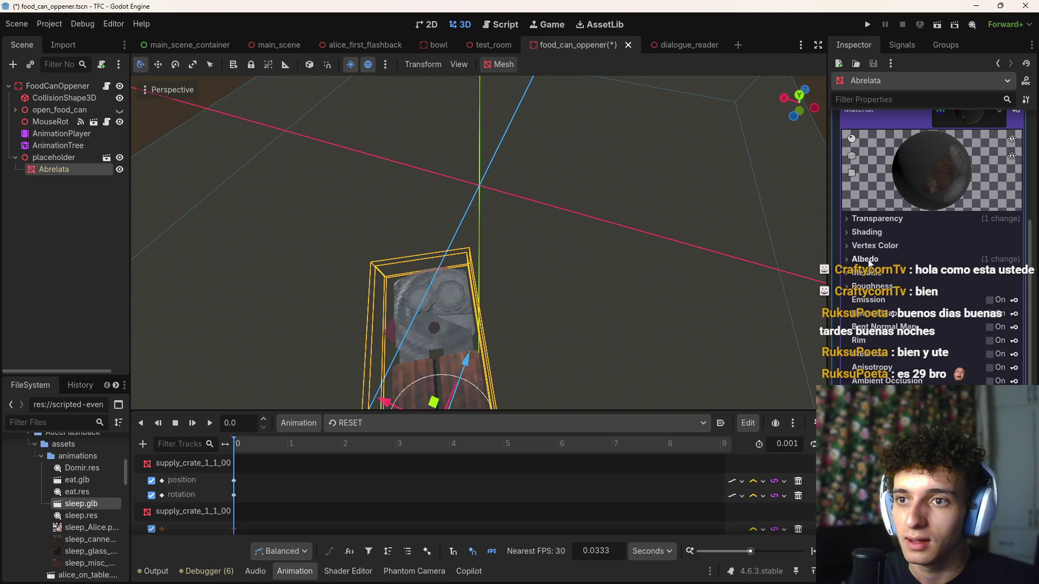
{"action": "left_click", "coordinate": [867, 264]}
{"action": "left_click", "coordinate": [954, 277]}
{"action": "mouse_move", "coordinate": [1020, 280]}
{"action": "left_mouse_down"}
{"action": "mouse_move", "coordinate": [1021, 319]}
{"action": "mouse_move", "coordinate": [1021, 254]}
{"action": "left_mouse_up"}
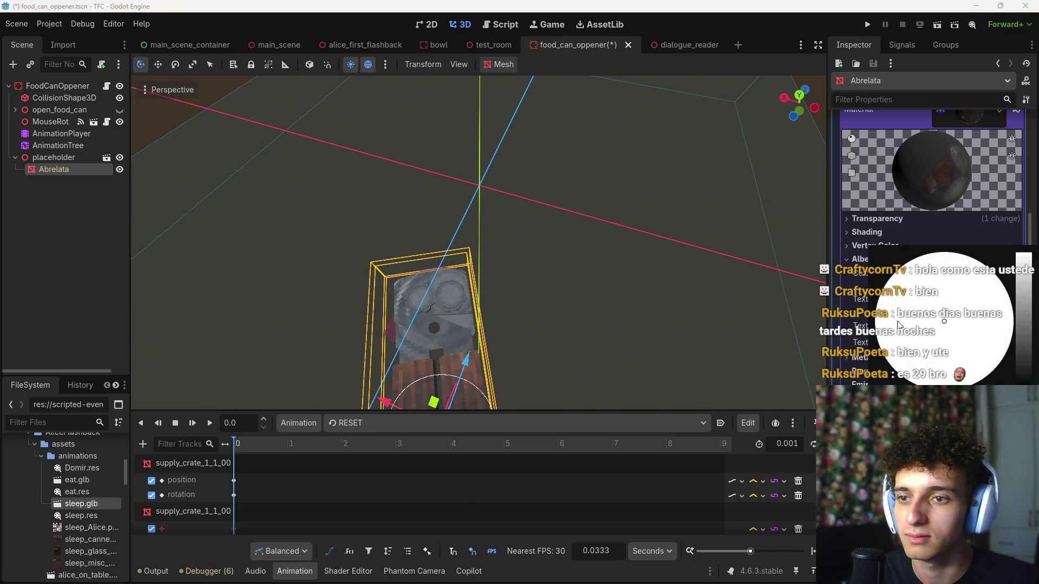
{"action": "left_click", "coordinate": [844, 334]}
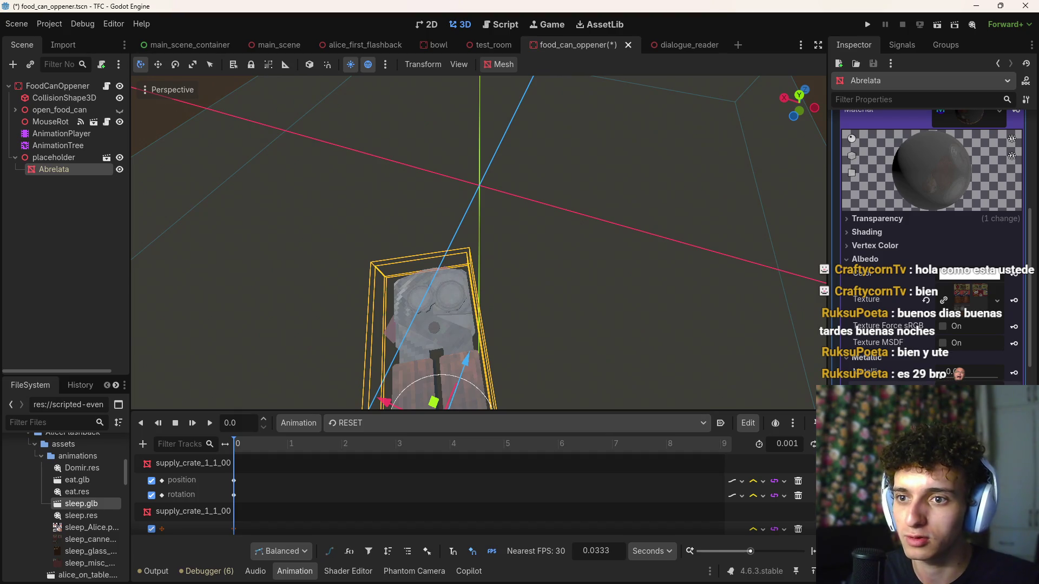
{"action": "scroll", "coordinate": [930, 244], "scroll_direction": "down", "scroll_amount": 4}
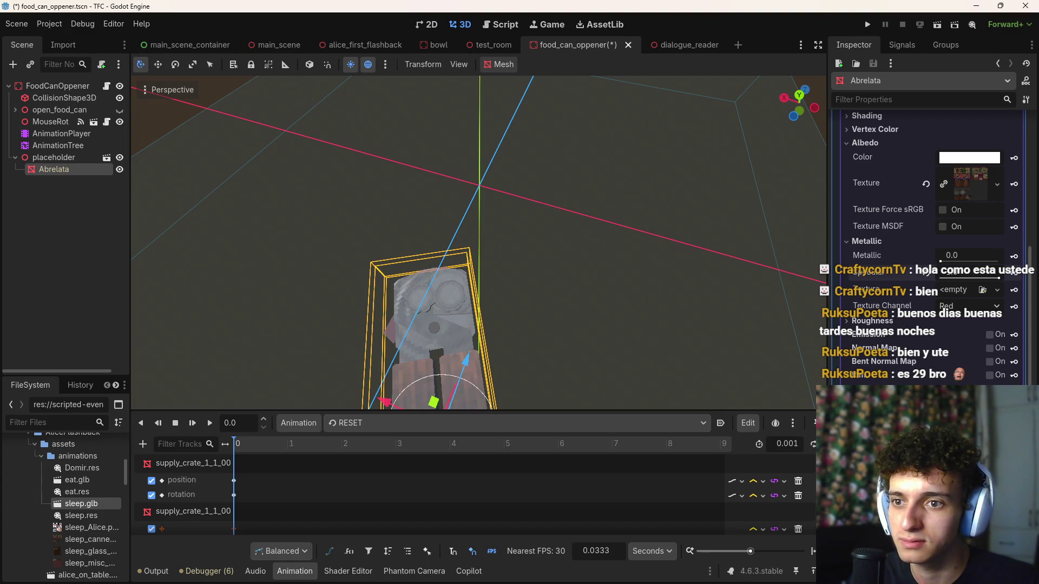
{"action": "scroll", "coordinate": [931, 243], "scroll_direction": "down", "scroll_amount": 2}
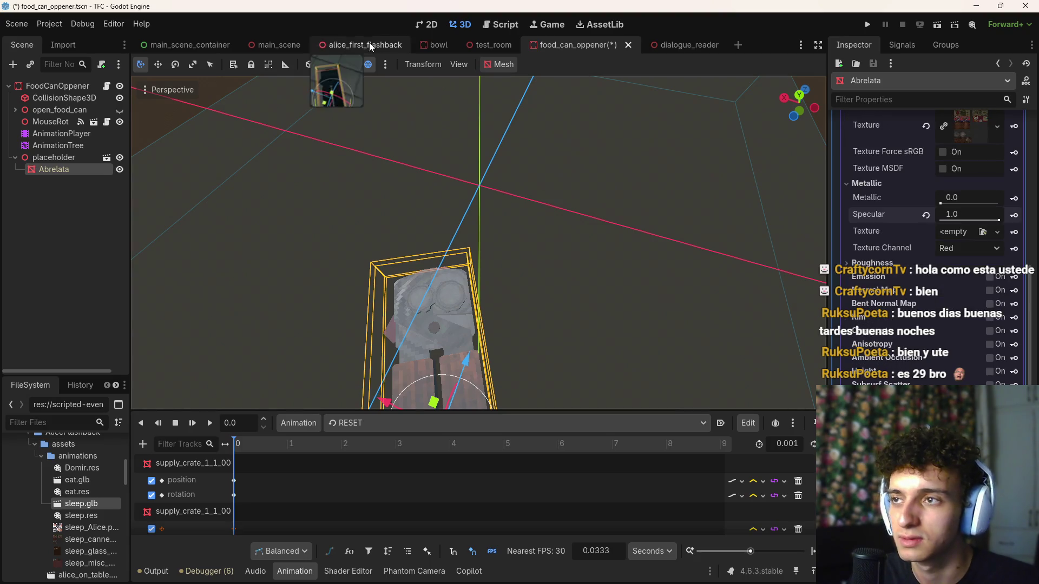
Save the food_can_oppener scene with Ctrl+S
{"action": "left_click", "coordinate": [339, 44]}
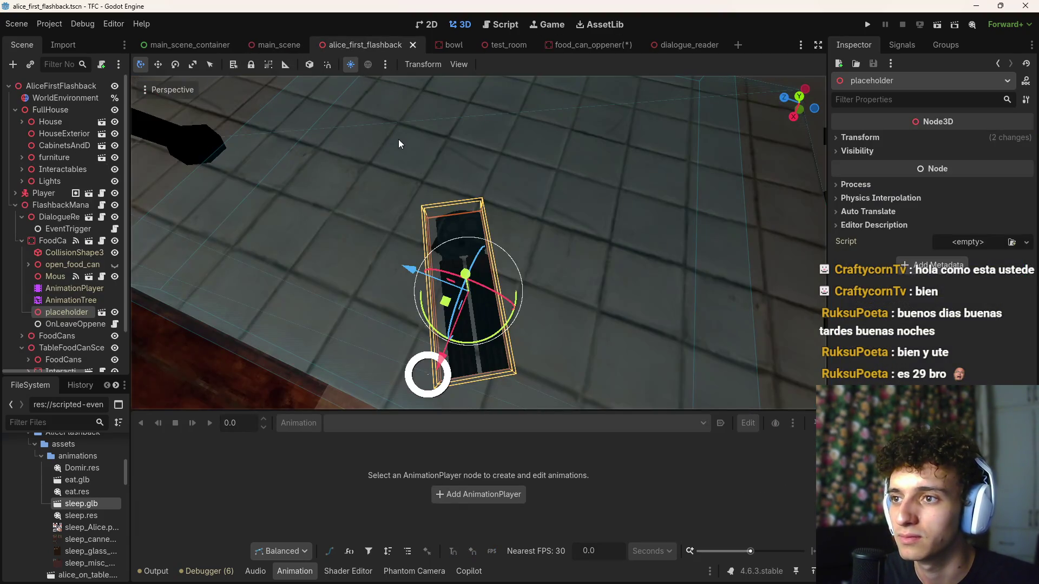
{"action": "left_click", "coordinate": [570, 45]}
{"action": "key", "text": "ctrl+s"}
{"action": "left_click", "coordinate": [360, 44]}
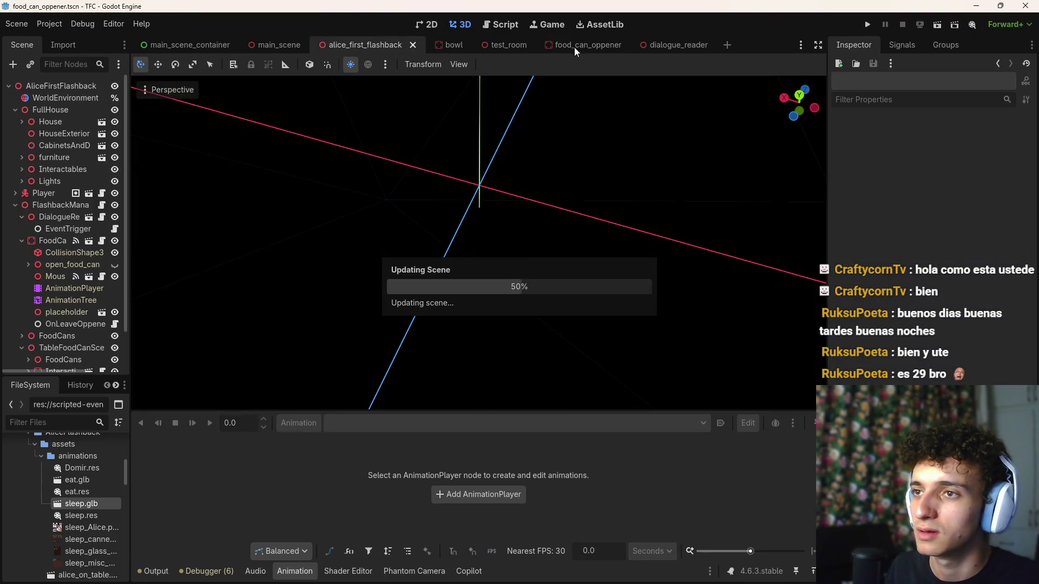
{"action": "left_click", "coordinate": [575, 47]}
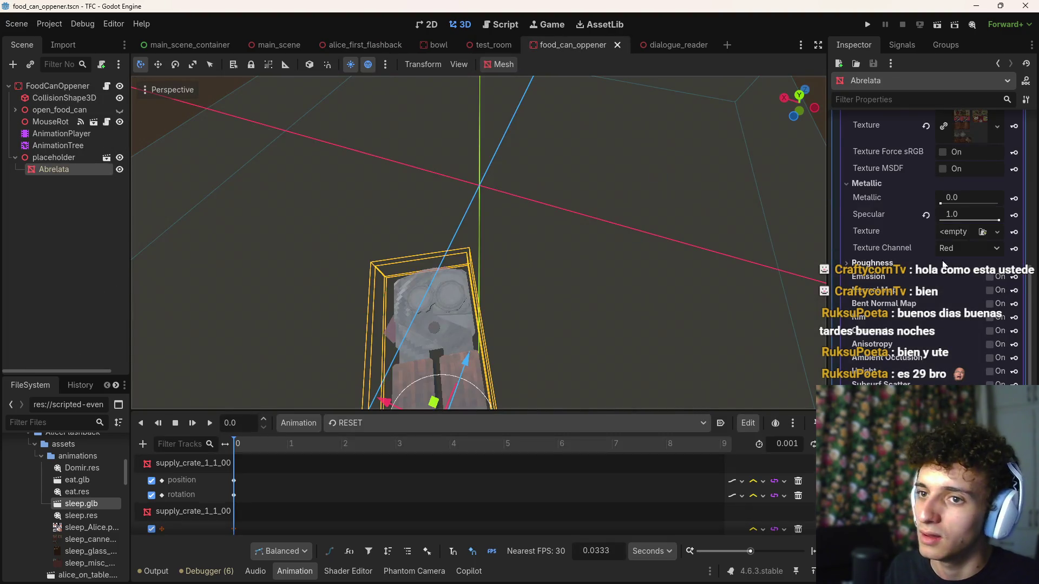
Return the Abrelata material's Specular to 0.5, leaving Metallic at 0.0
{"action": "scroll", "coordinate": [943, 264], "scroll_direction": "down", "scroll_amount": 2}
{"action": "scroll", "coordinate": [945, 260], "scroll_direction": "up", "scroll_amount": 6}
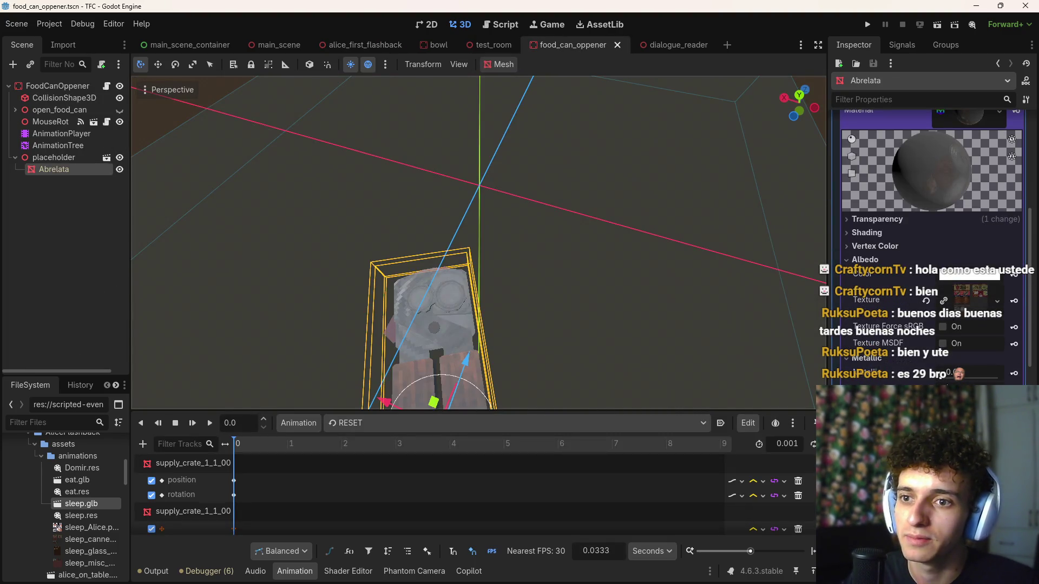
{"action": "scroll", "coordinate": [923, 382], "scroll_direction": "down", "scroll_amount": 5}
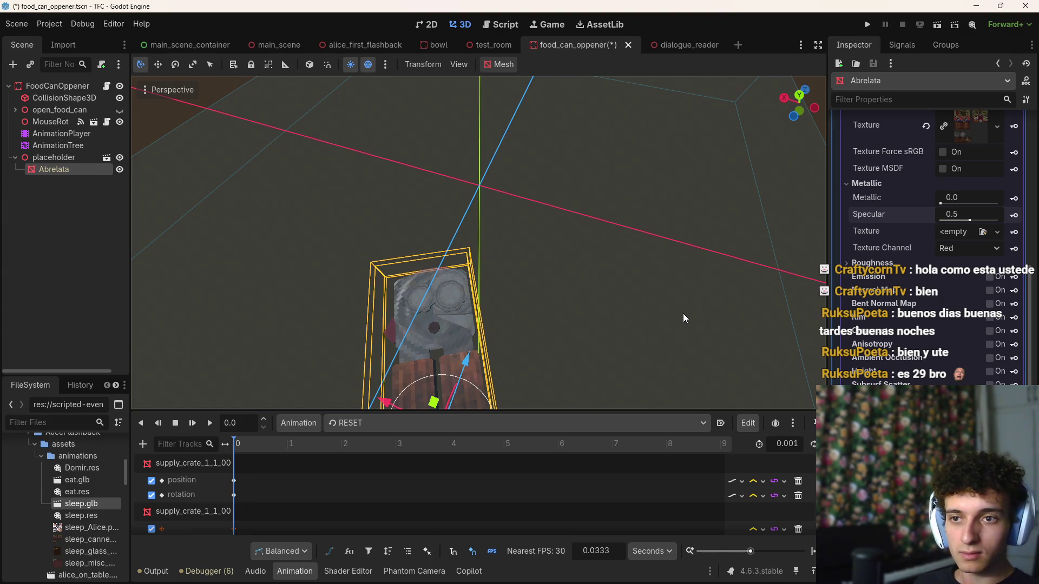
{"action": "left_click_drag", "start_coordinate": [676, 264], "coordinate": [537, 267]}
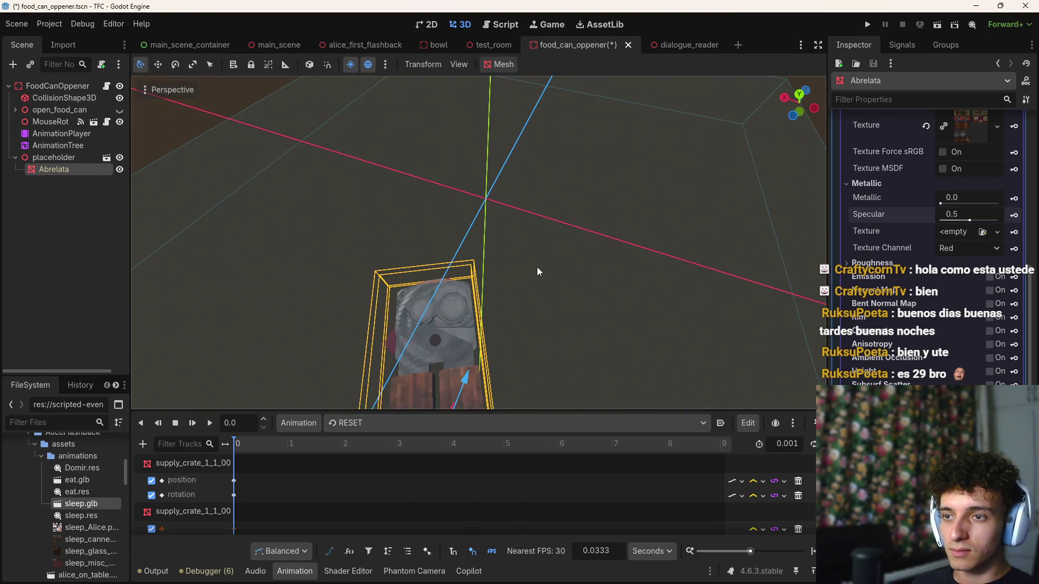
{"action": "scroll", "coordinate": [917, 295], "scroll_direction": "down", "scroll_amount": 2}
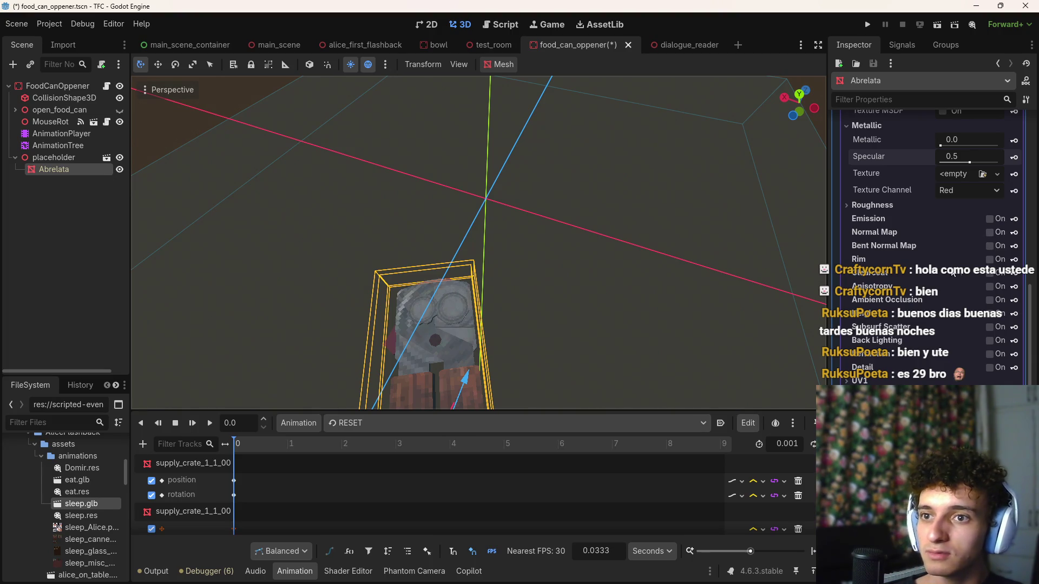
{"action": "left_click", "coordinate": [853, 380]}
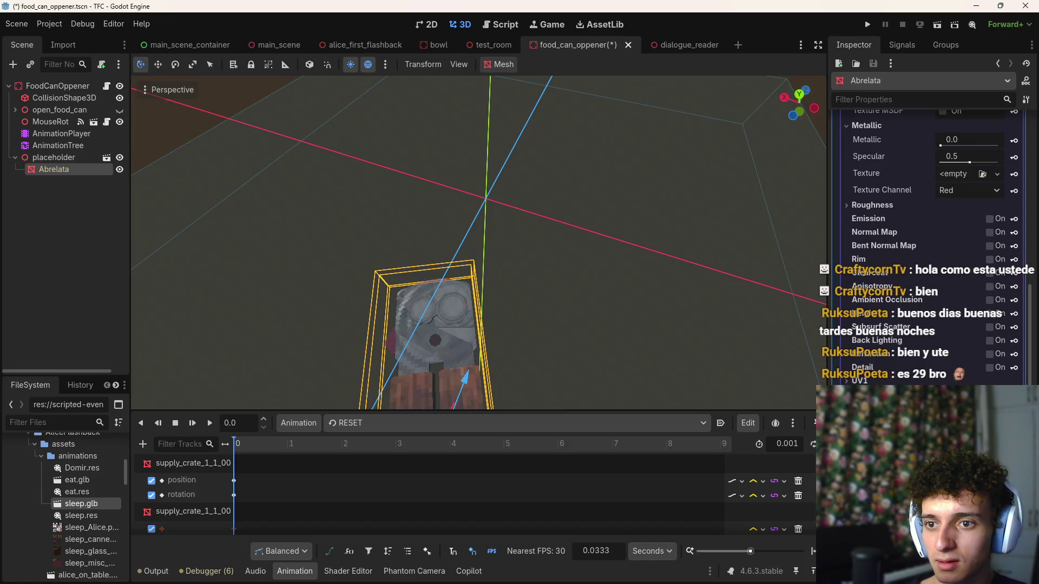
{"action": "mouse_move", "coordinate": [593, 582]}
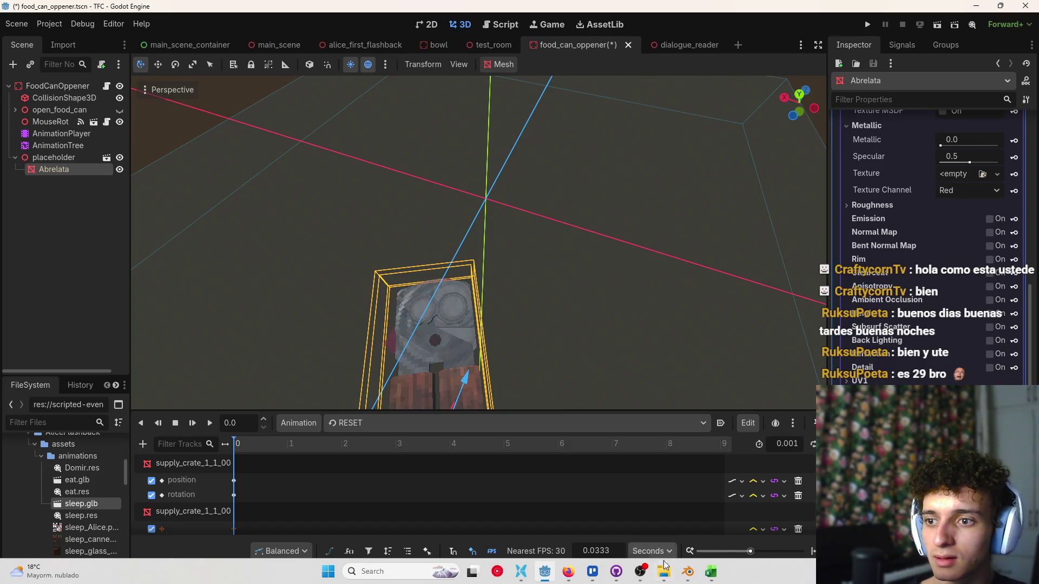
Search Google in a new Firefox tab for 'some models appear darker on godot'
{"action": "left_click", "coordinate": [568, 572]}
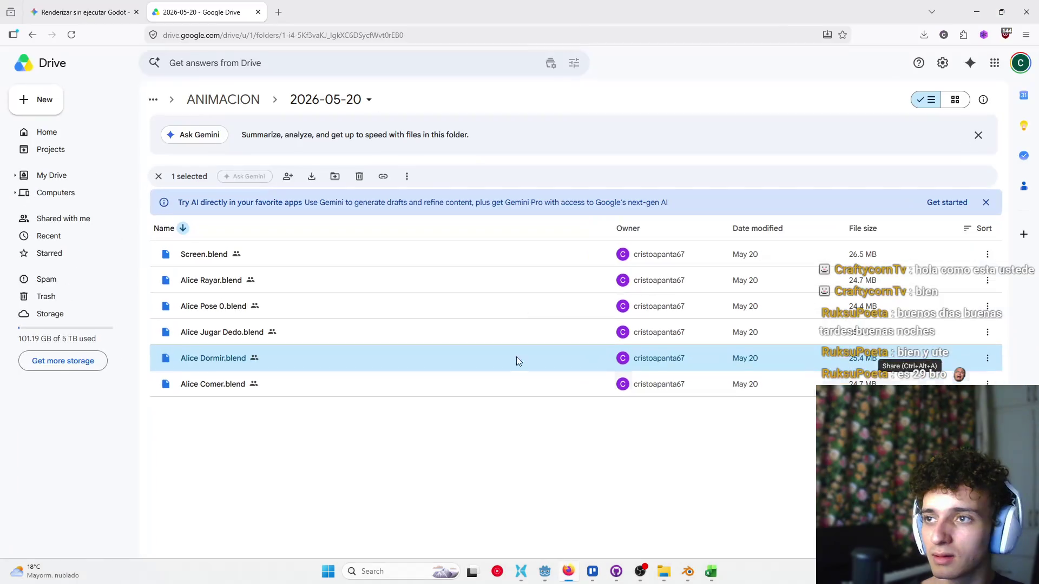
{"action": "key", "text": "ctrl+t"}
{"action": "left_click", "coordinate": [302, 36]}
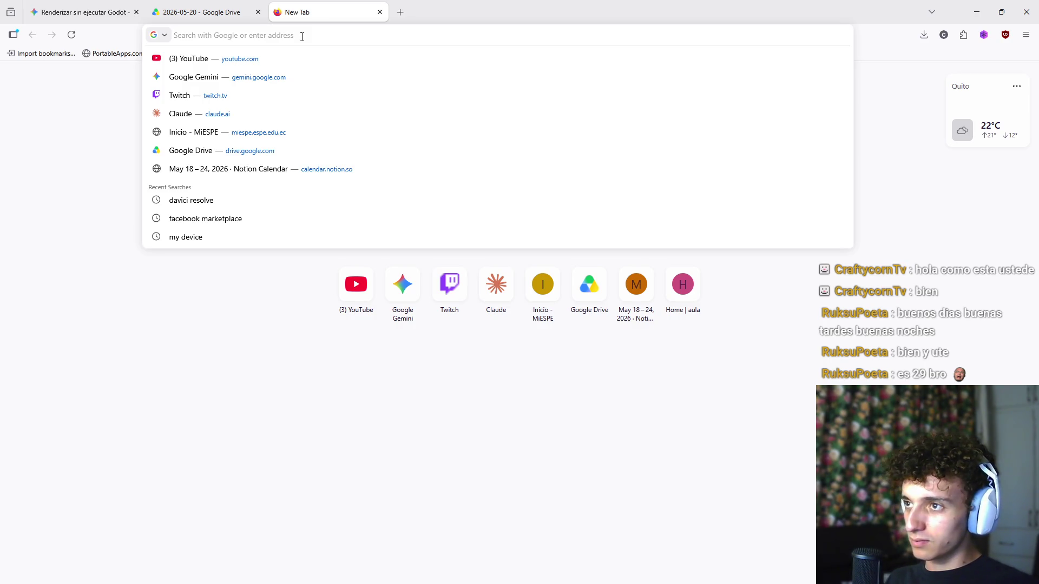
{"action": "type", "text": "some models "}
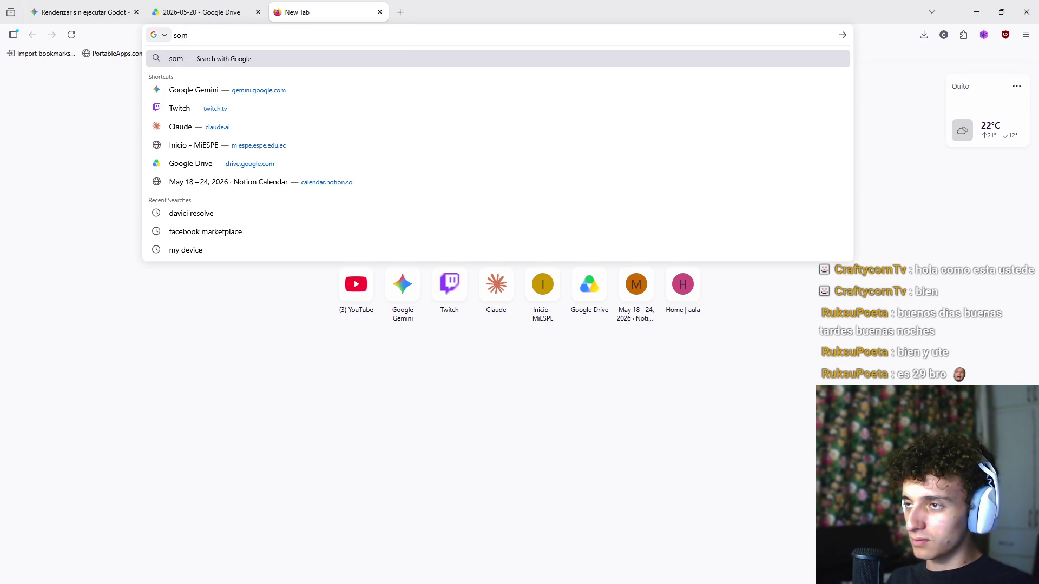
{"action": "type", "text": "appear dar"}
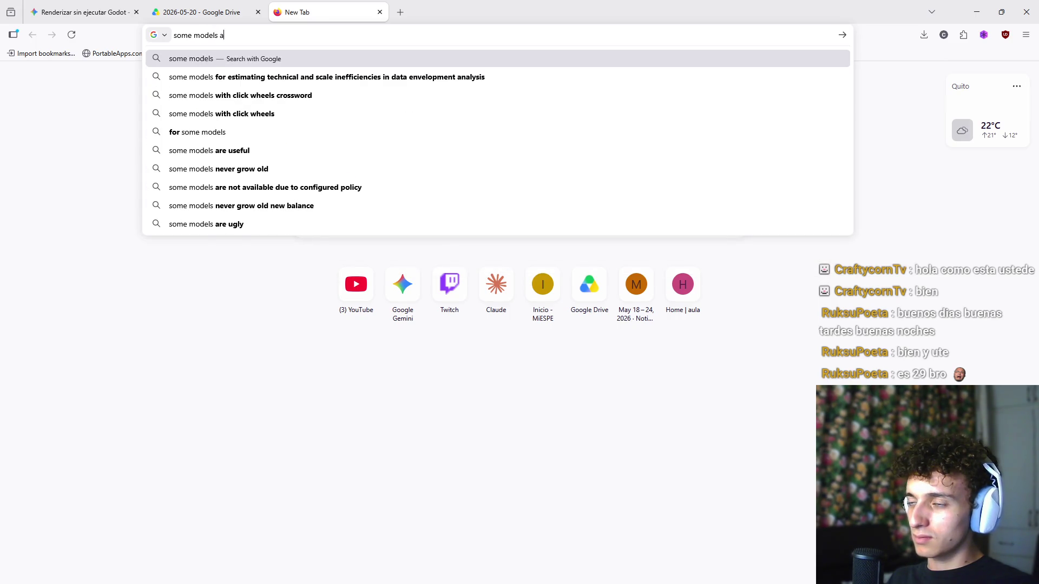
{"action": "type", "text": "ker on godot"}
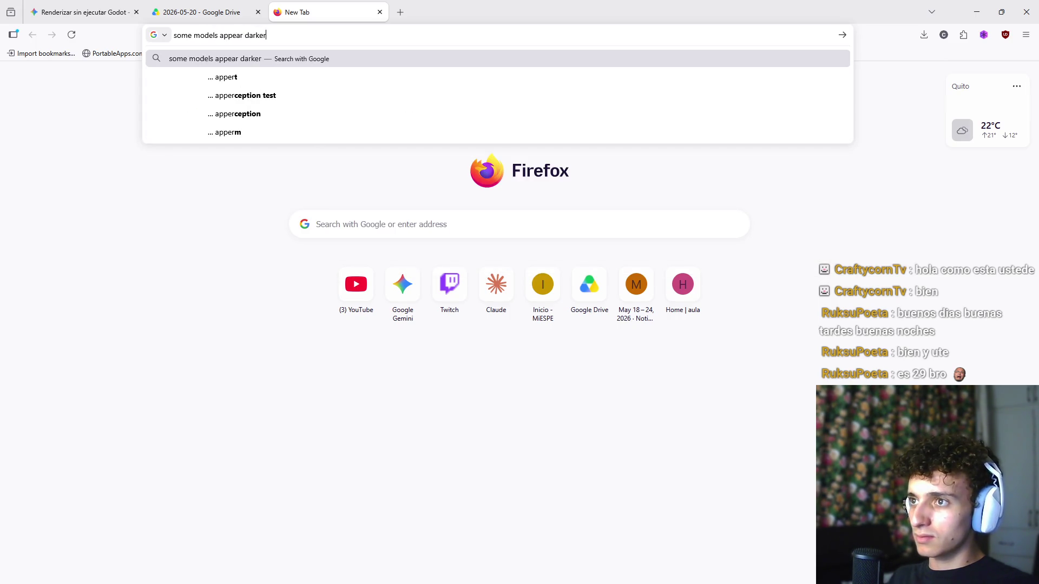
{"action": "key", "text": "Return"}
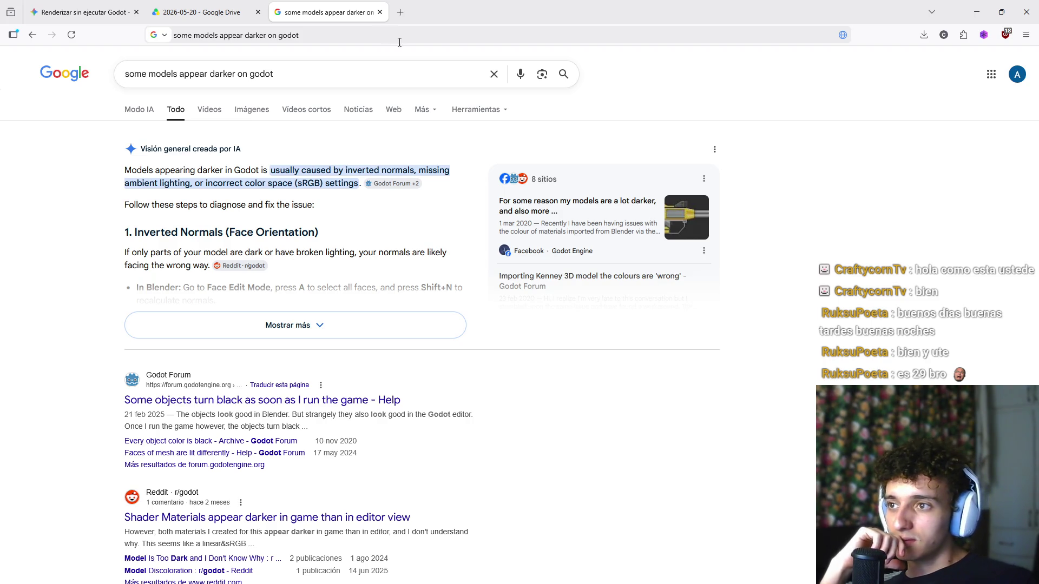
Expand the AI overview and read its sRGB vs. Linear explanation
{"action": "left_click", "coordinate": [279, 324]}
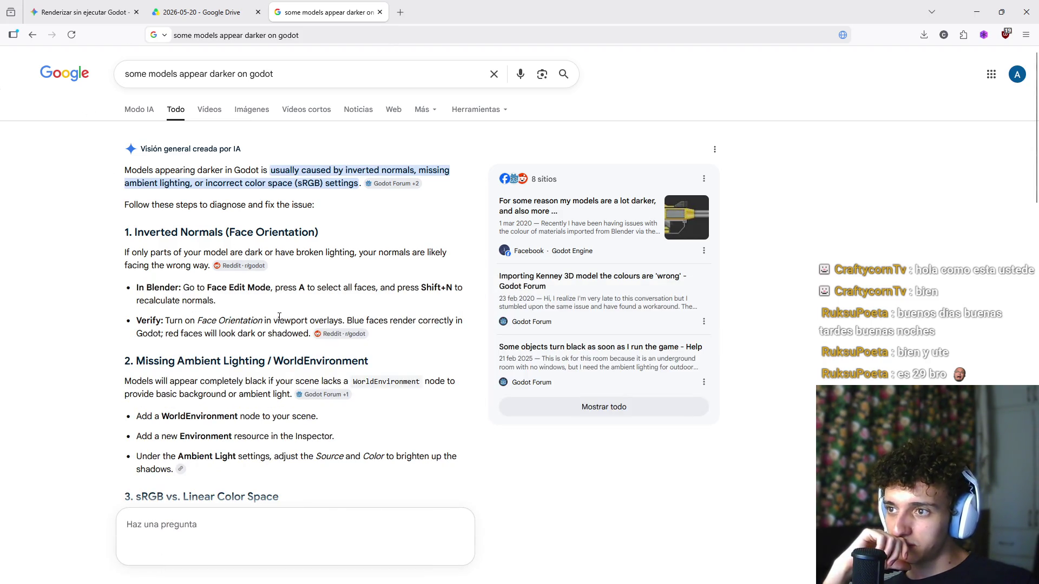
{"action": "scroll", "coordinate": [278, 319], "scroll_direction": "down", "scroll_amount": 3}
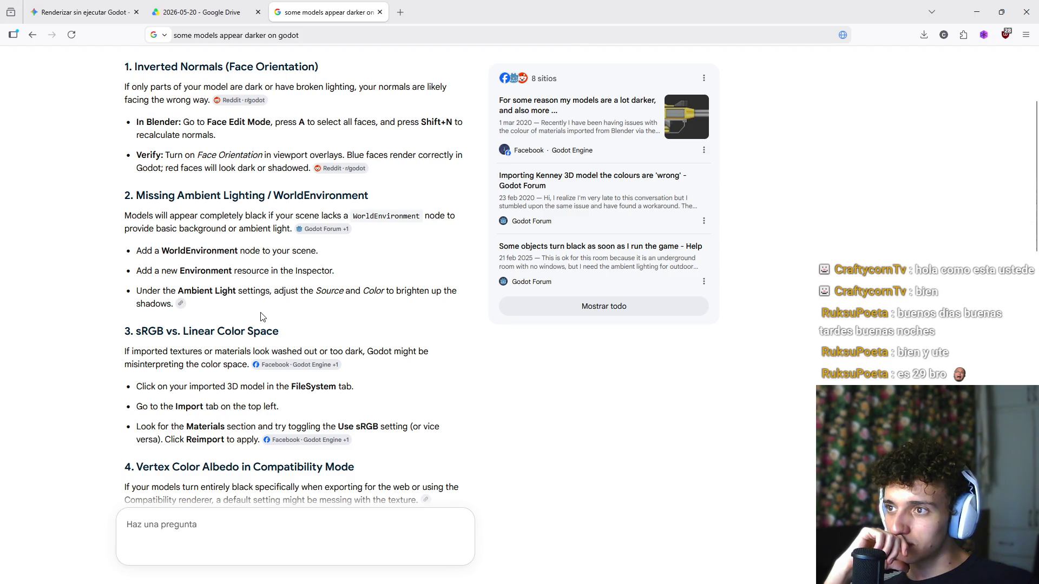
{"action": "scroll", "coordinate": [261, 316], "scroll_direction": "down", "scroll_amount": 4}
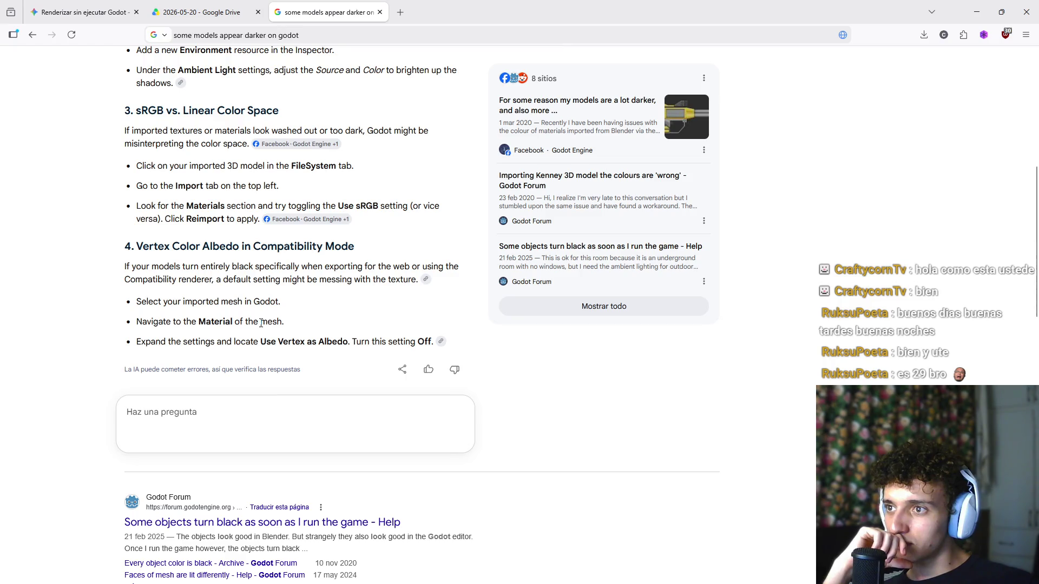
{"action": "key", "text": "alt+Tab"}
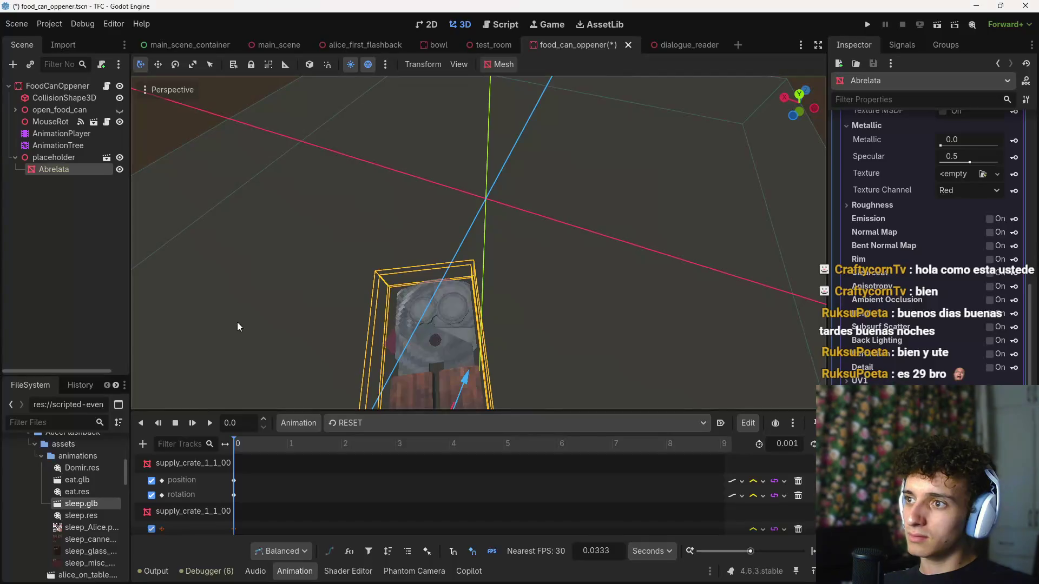
Filter the FileSystem for placeholder and show placeholder.glb's Import settings
{"action": "left_click", "coordinate": [54, 156]}
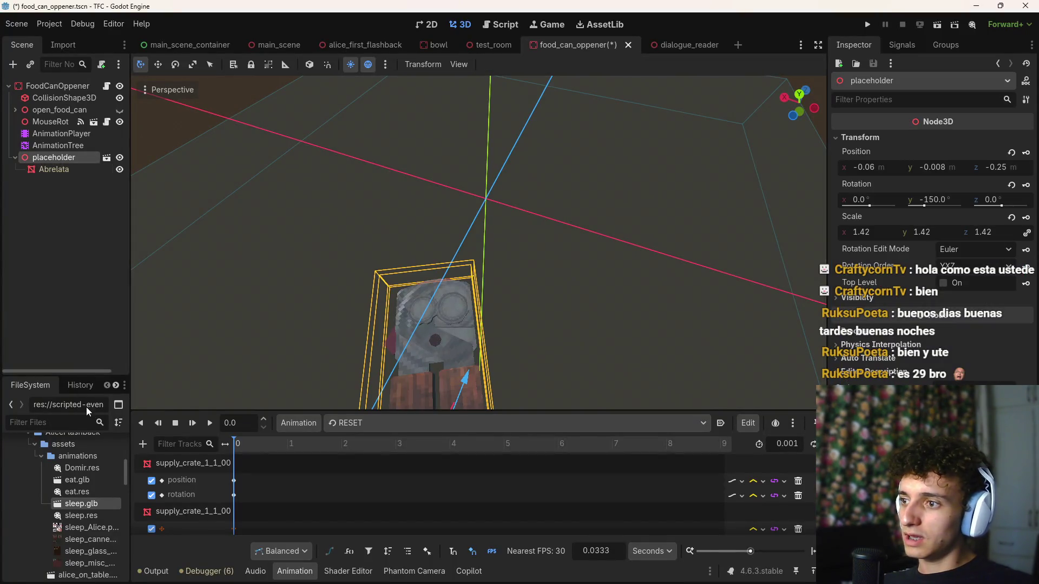
{"action": "left_click", "coordinate": [56, 427]}
{"action": "type", "text": "abrelata"}
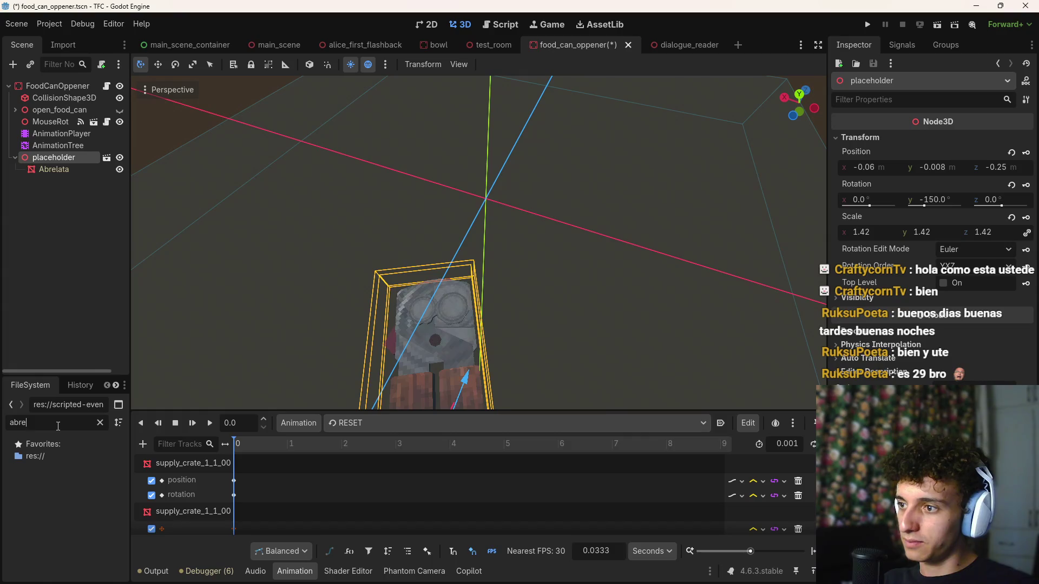
{"action": "double_click", "coordinate": [63, 428]}
{"action": "type", "text": "ca"}
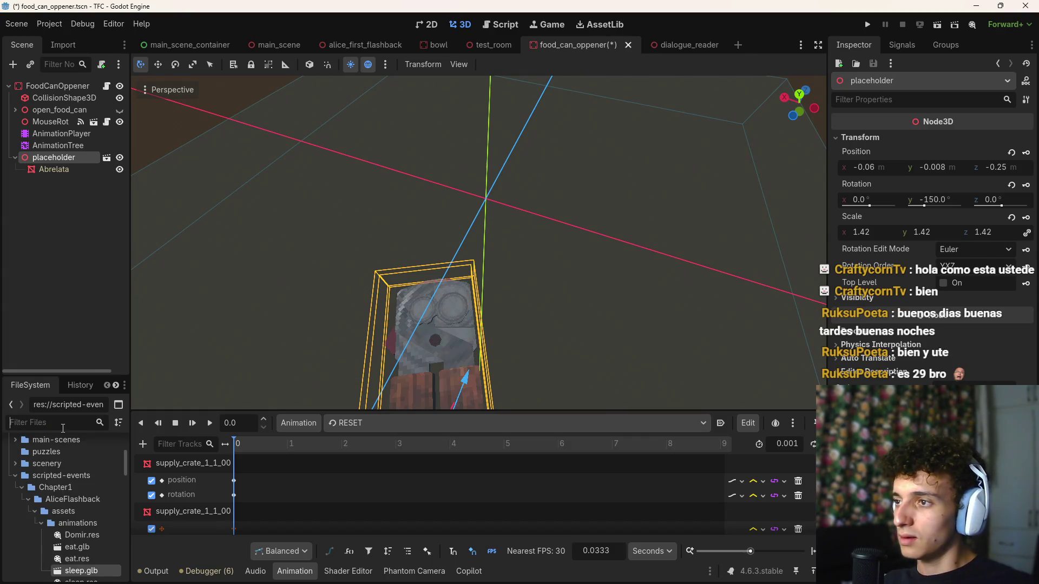
{"action": "key", "text": "BackSpace"}
{"action": "key", "text": "BackSpace"}
{"action": "type", "text": "placeh"}
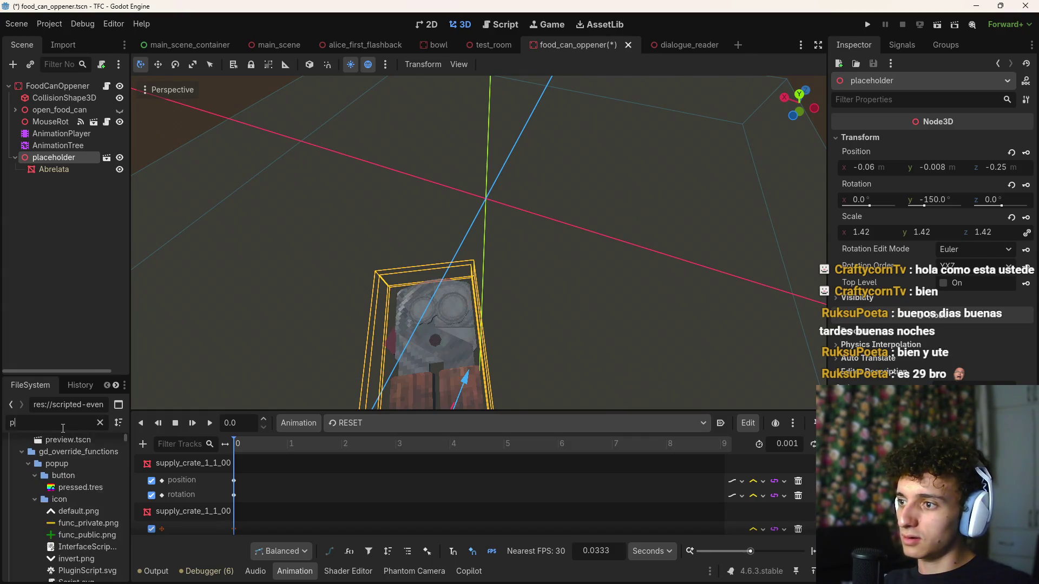
{"action": "type", "text": "ol"}
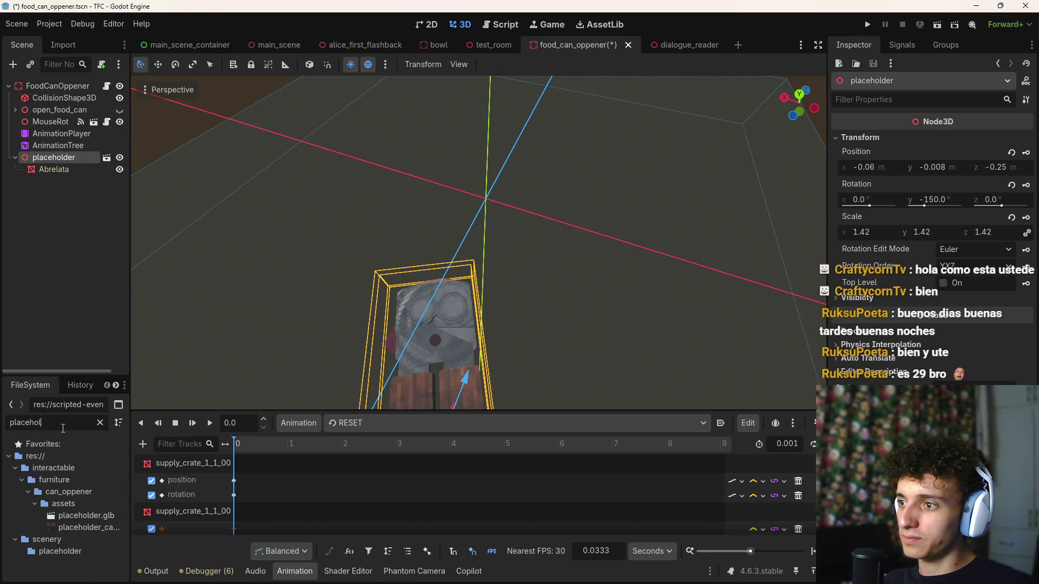
{"action": "left_click", "coordinate": [94, 514]}
{"action": "left_click", "coordinate": [62, 44]}
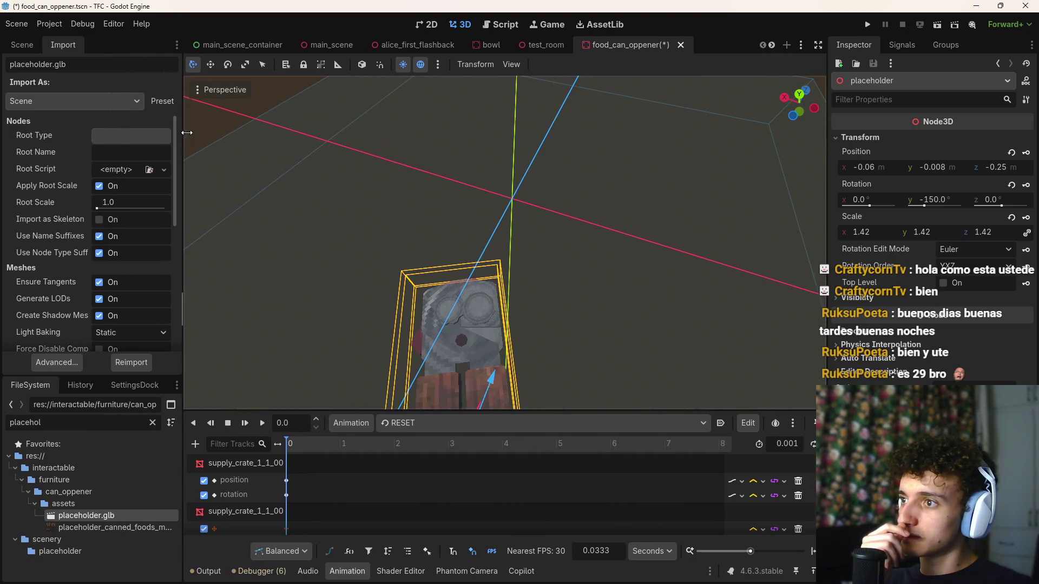
Review the Materials import options, keeping embedded images on Extract Textures
{"action": "scroll", "coordinate": [44, 188], "scroll_direction": "down", "scroll_amount": 5}
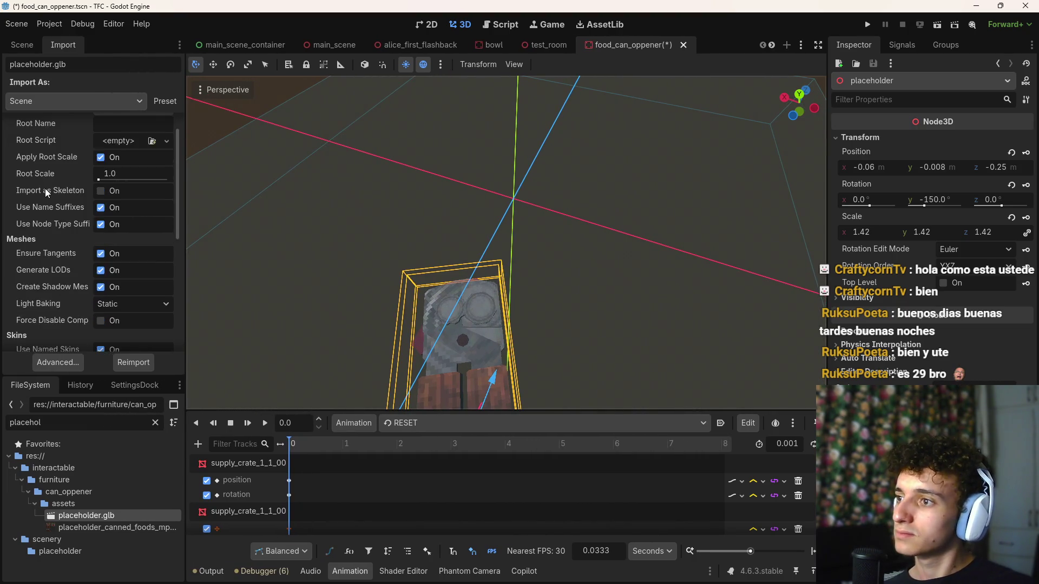
{"action": "scroll", "coordinate": [50, 222], "scroll_direction": "down", "scroll_amount": 3}
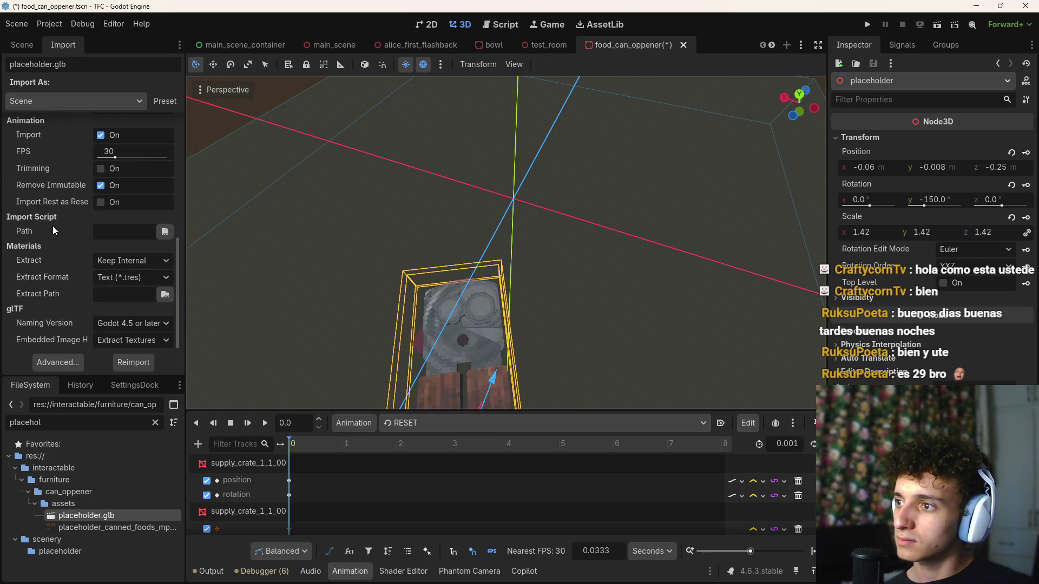
{"action": "left_click", "coordinate": [133, 261]}
{"action": "left_click", "coordinate": [133, 262]}
{"action": "left_click", "coordinate": [128, 279]}
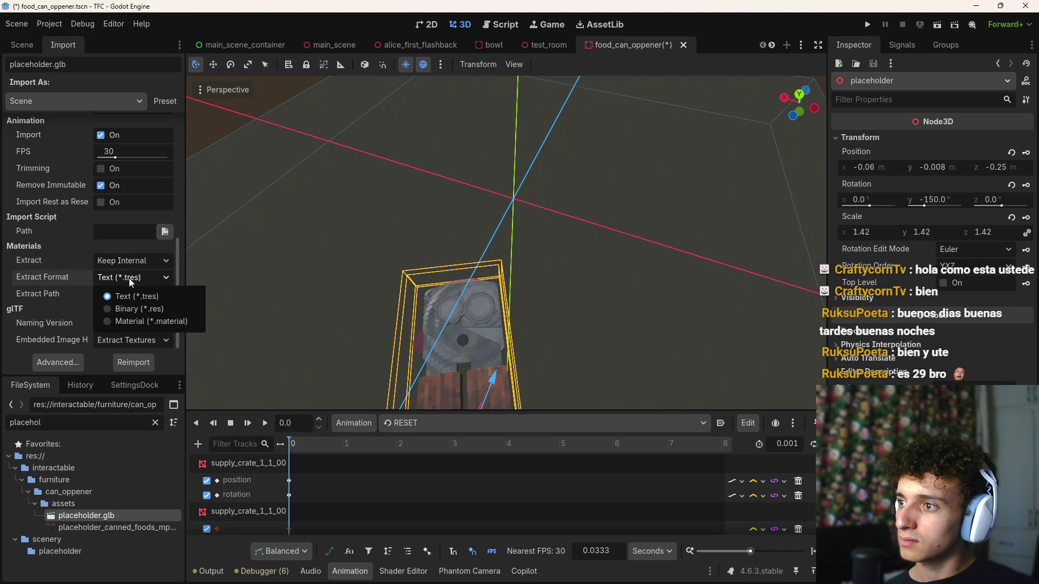
{"action": "left_click", "coordinate": [129, 279]}
{"action": "left_click", "coordinate": [145, 262]}
{"action": "left_click", "coordinate": [145, 262]}
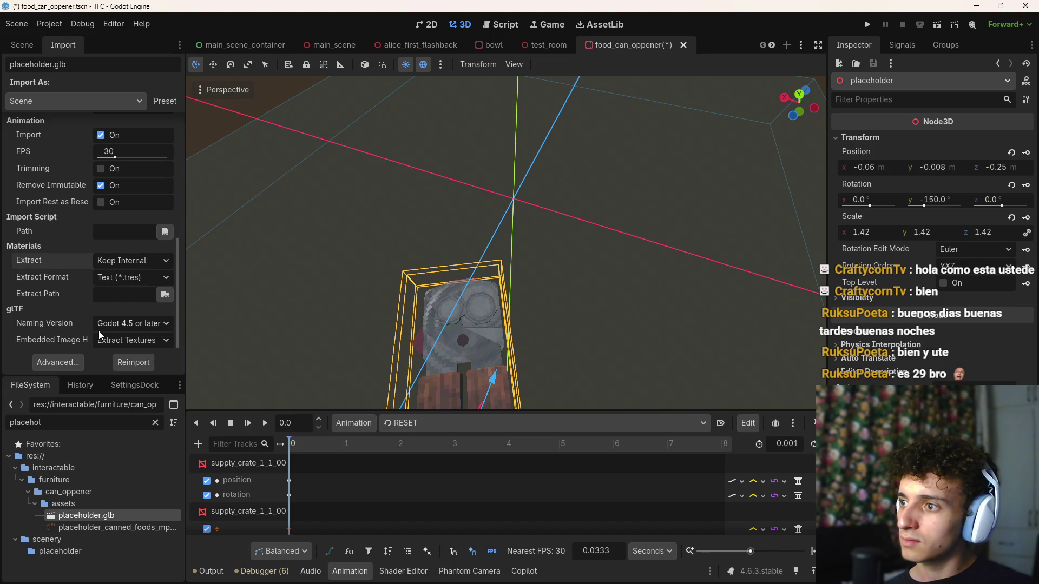
{"action": "left_click", "coordinate": [128, 324]}
{"action": "left_click", "coordinate": [134, 323]}
{"action": "left_click", "coordinate": [133, 338]}
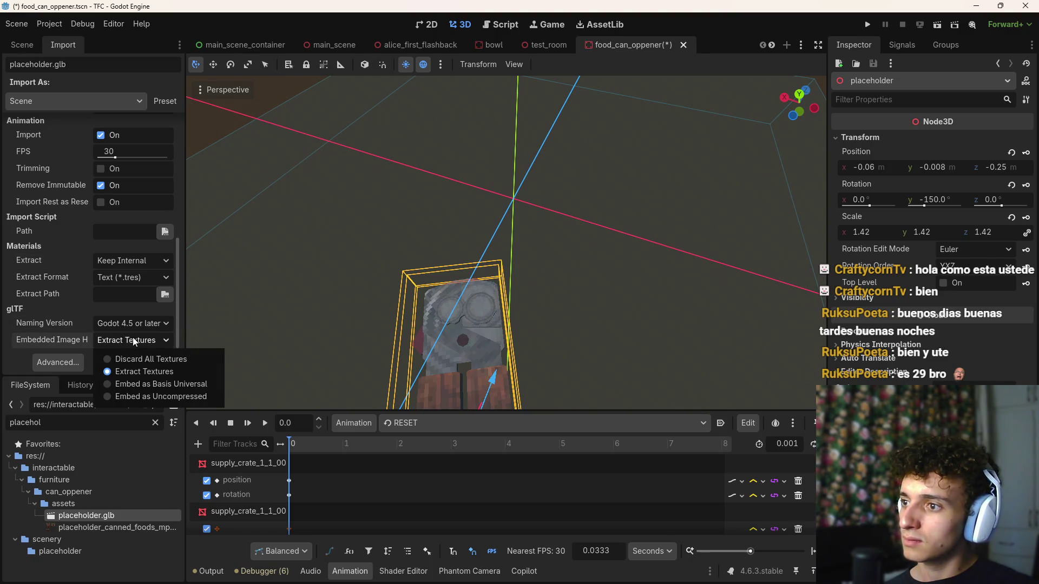
{"action": "left_click", "coordinate": [132, 337]}
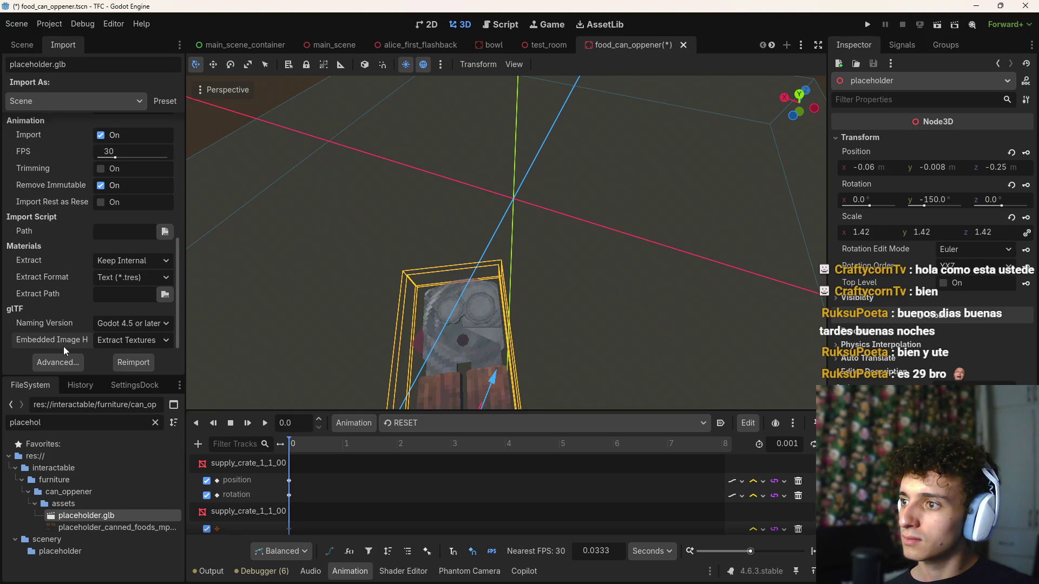
Inspect the meshes and canned_foods_mp_1.002 material in Advanced import settings, then close it
{"action": "left_click", "coordinate": [57, 362]}
{"action": "left_click", "coordinate": [178, 92]}
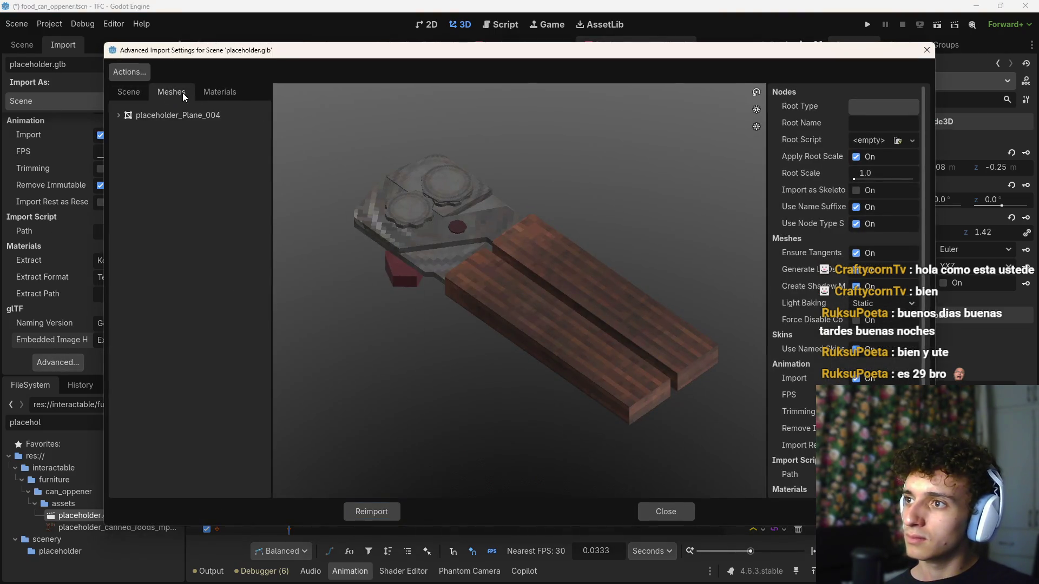
{"action": "left_click", "coordinate": [218, 91]}
{"action": "left_click", "coordinate": [195, 117]}
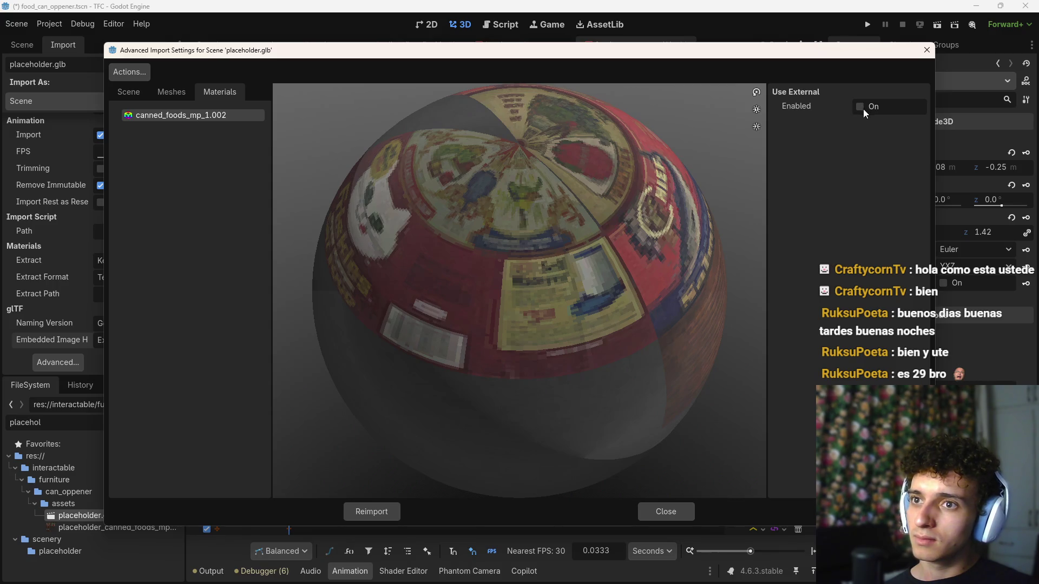
{"action": "left_click", "coordinate": [166, 92]}
{"action": "left_click", "coordinate": [135, 93]}
{"action": "left_click", "coordinate": [130, 73]}
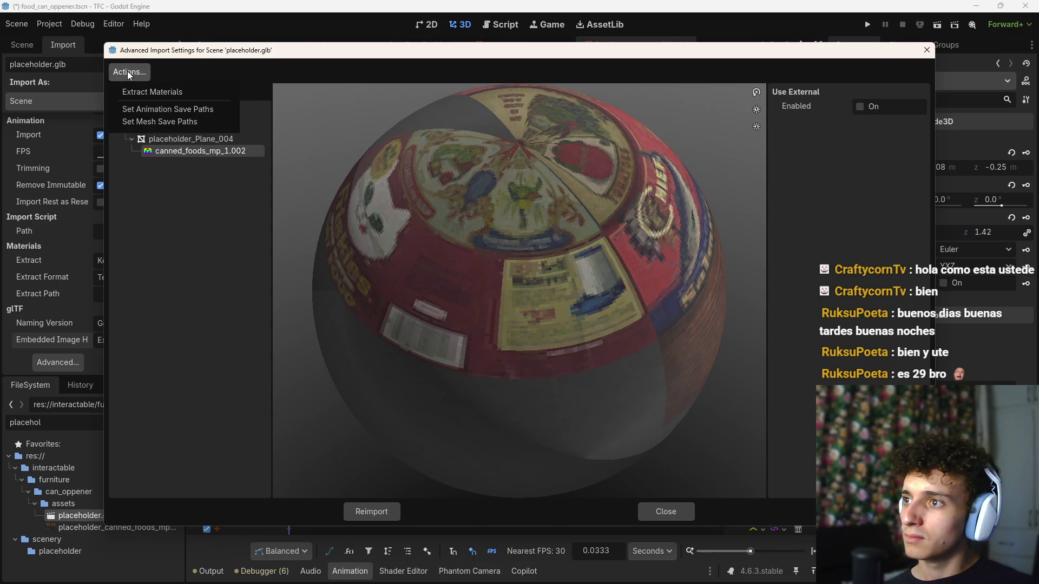
{"action": "left_click", "coordinate": [666, 511]}
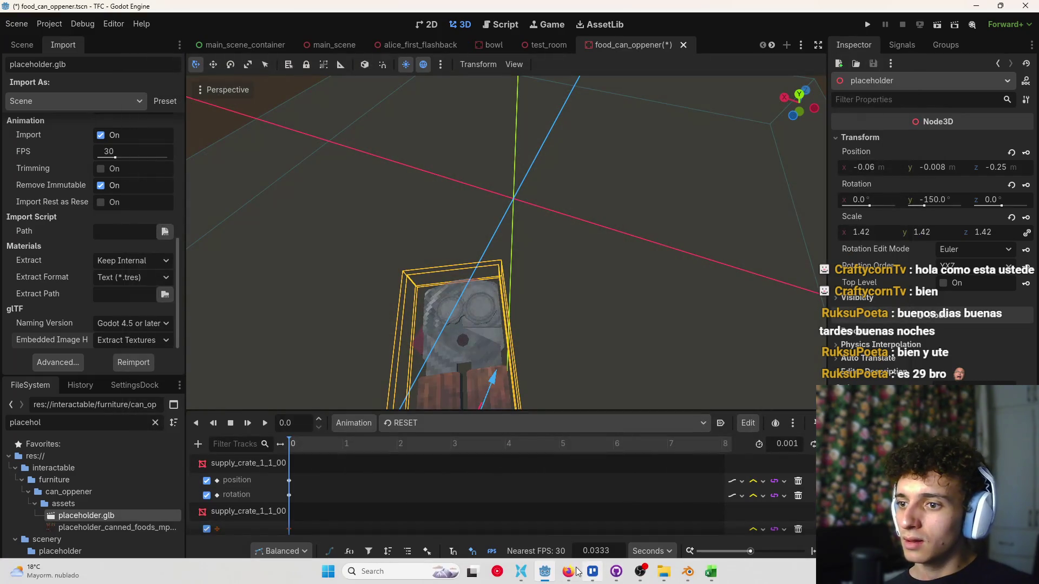
{"action": "left_click", "coordinate": [567, 573]}
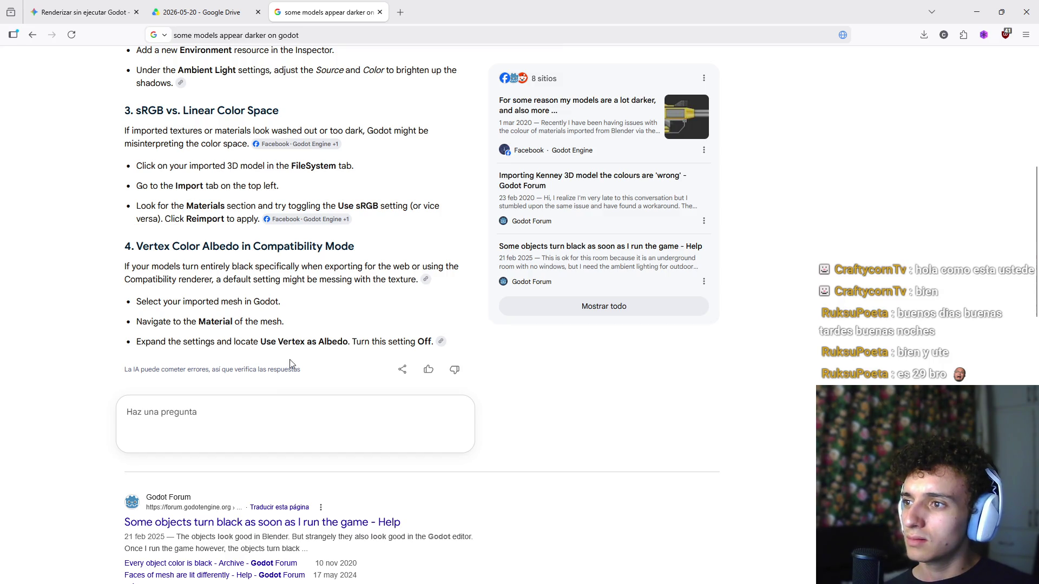
Leave the AI overview's sRGB advice and switch back to the Godot editor
{"action": "mouse_move", "coordinate": [459, 582]}
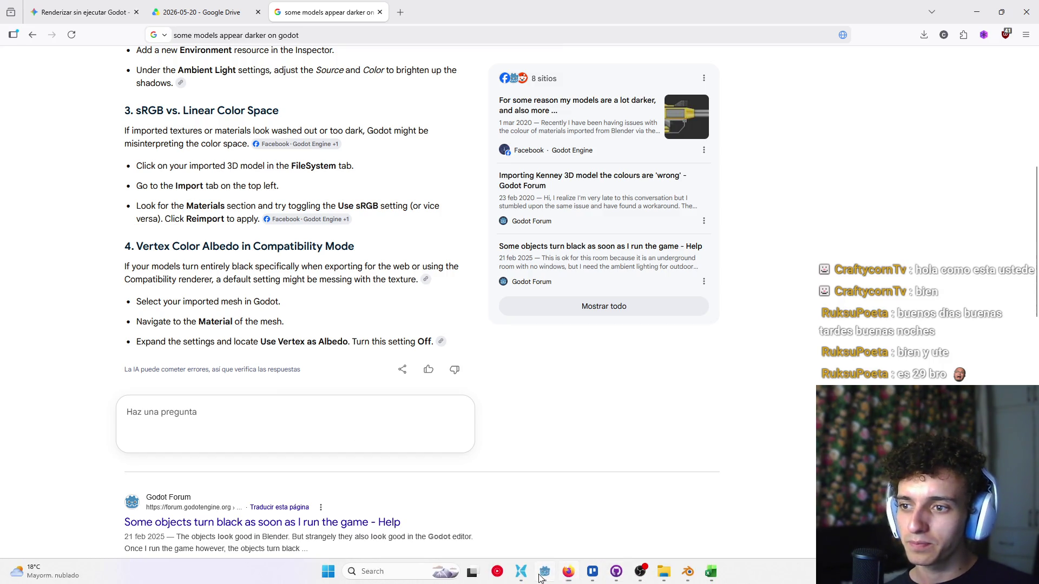
{"action": "left_click", "coordinate": [545, 572]}
Select the Abrelata mesh in the scene tree and scroll to its material settings
{"action": "left_click", "coordinate": [32, 42]}
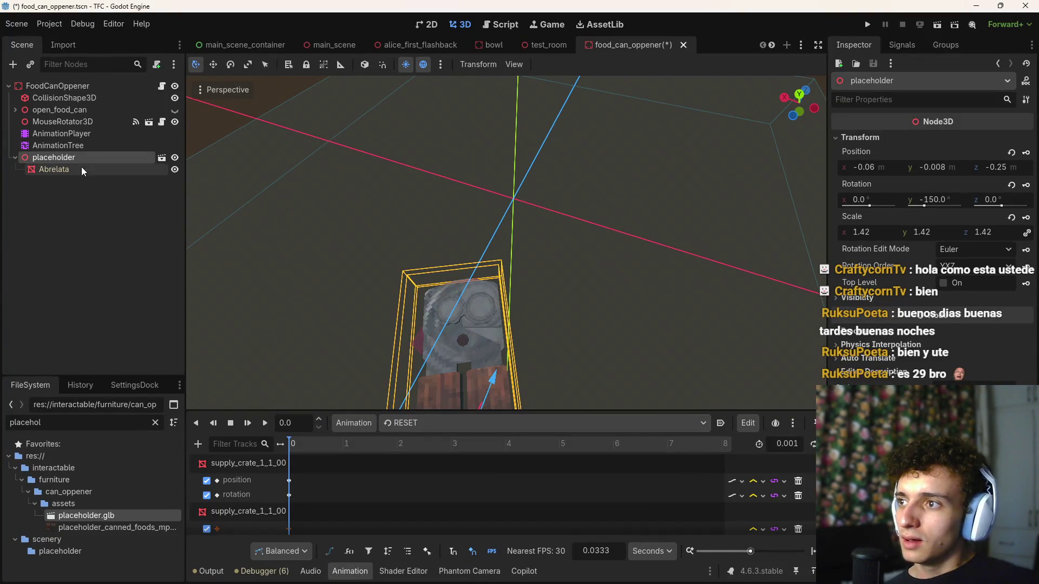
{"action": "left_click", "coordinate": [94, 171]}
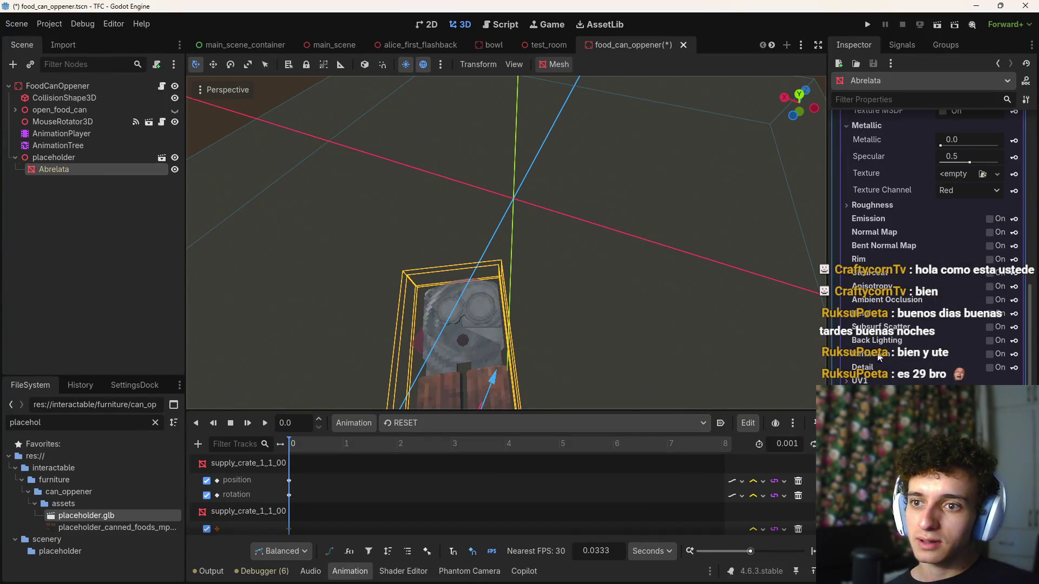
{"action": "scroll", "coordinate": [920, 270], "scroll_direction": "down", "scroll_amount": 3}
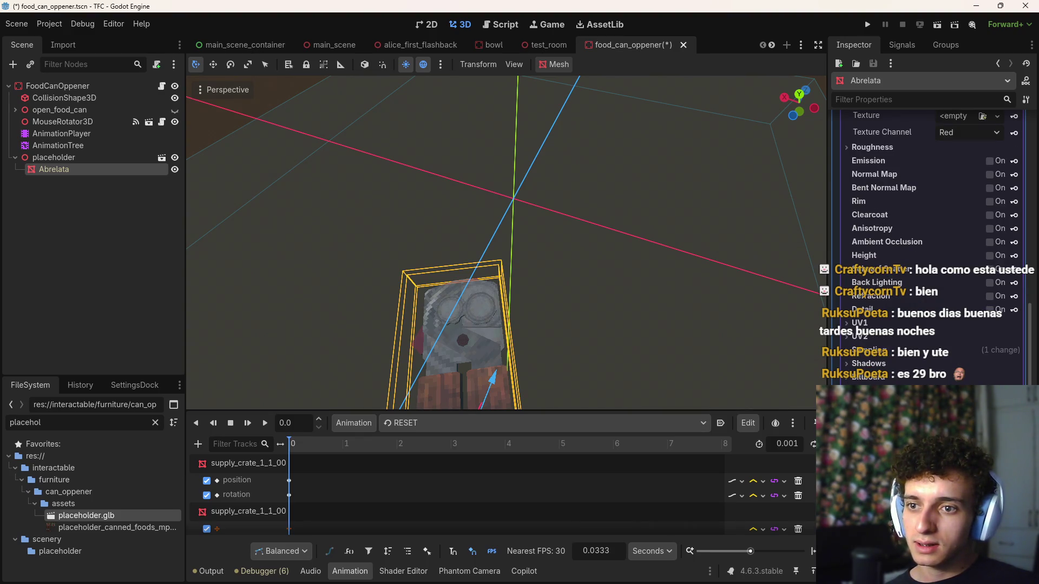
{"action": "scroll", "coordinate": [872, 378], "scroll_direction": "up", "scroll_amount": 3}
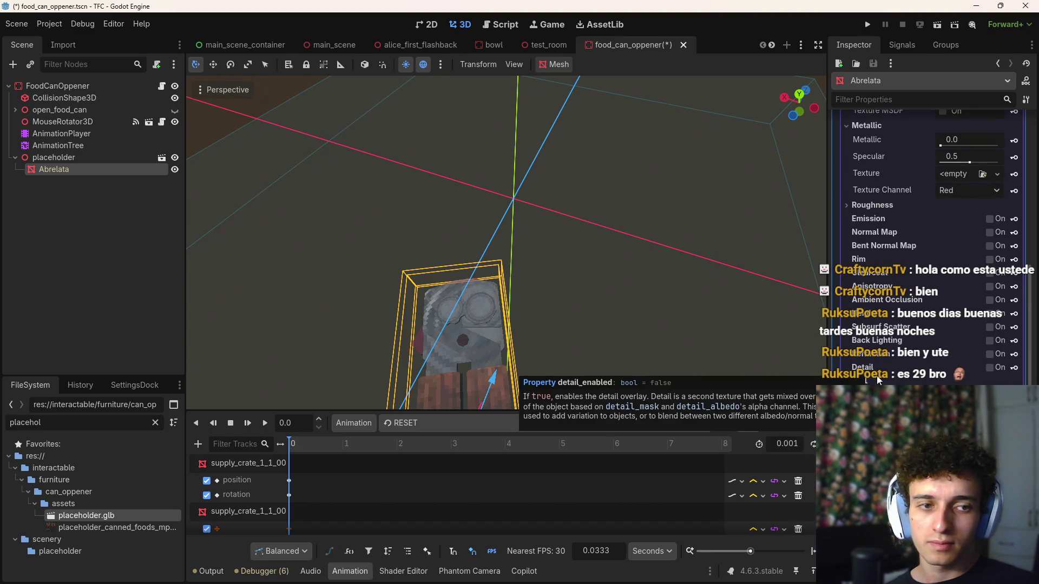
{"action": "scroll", "coordinate": [876, 380], "scroll_direction": "up", "scroll_amount": 3}
{"action": "scroll", "coordinate": [873, 379], "scroll_direction": "up", "scroll_amount": 6}
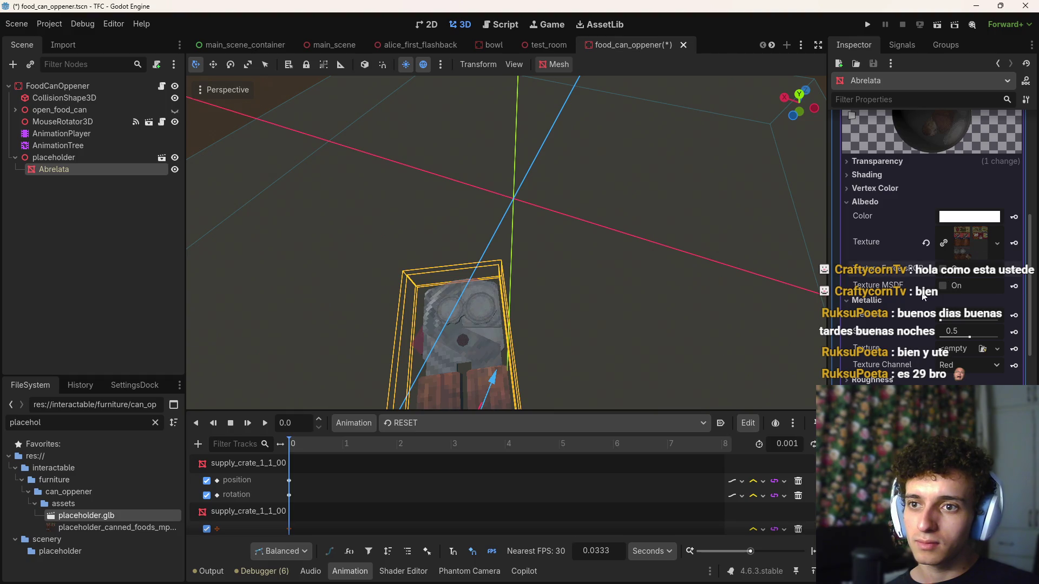
Try Force sRGB and MSDF on the albedo texture, leave both off, and set albedo colour to white
{"action": "left_click", "coordinate": [943, 269]}
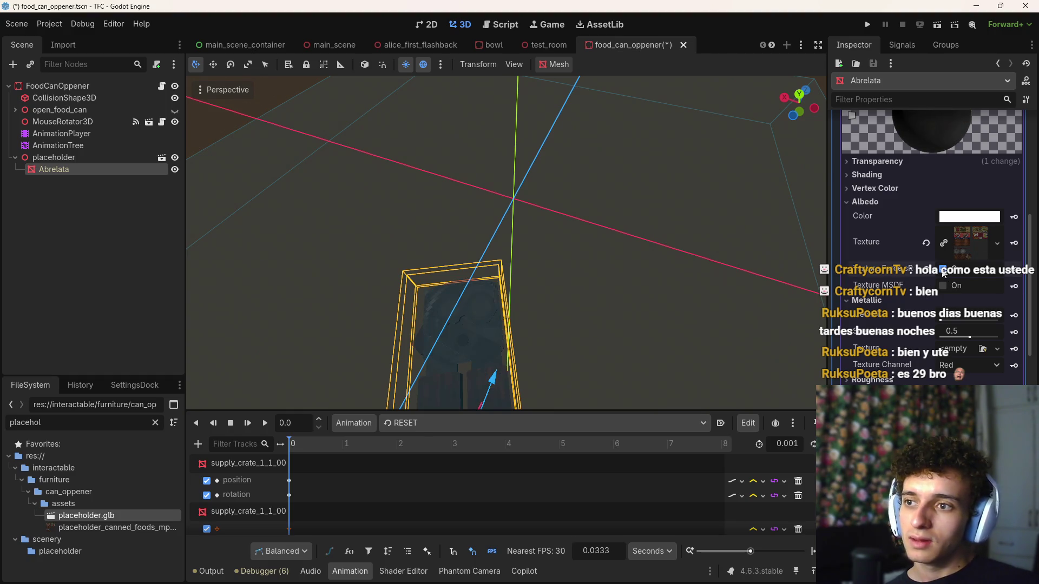
{"action": "mouse_move", "coordinate": [905, 272]}
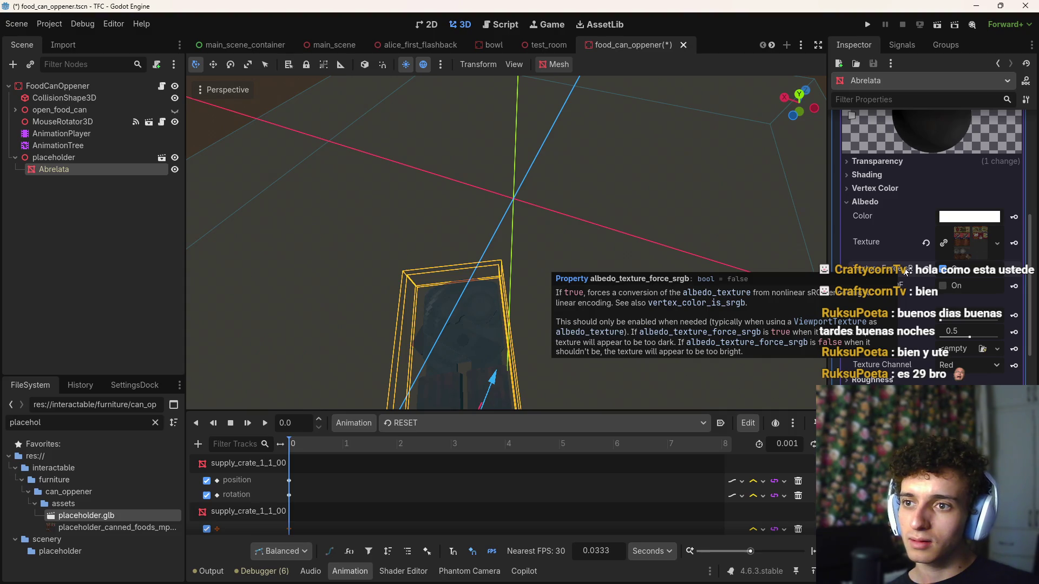
{"action": "left_click", "coordinate": [945, 286]}
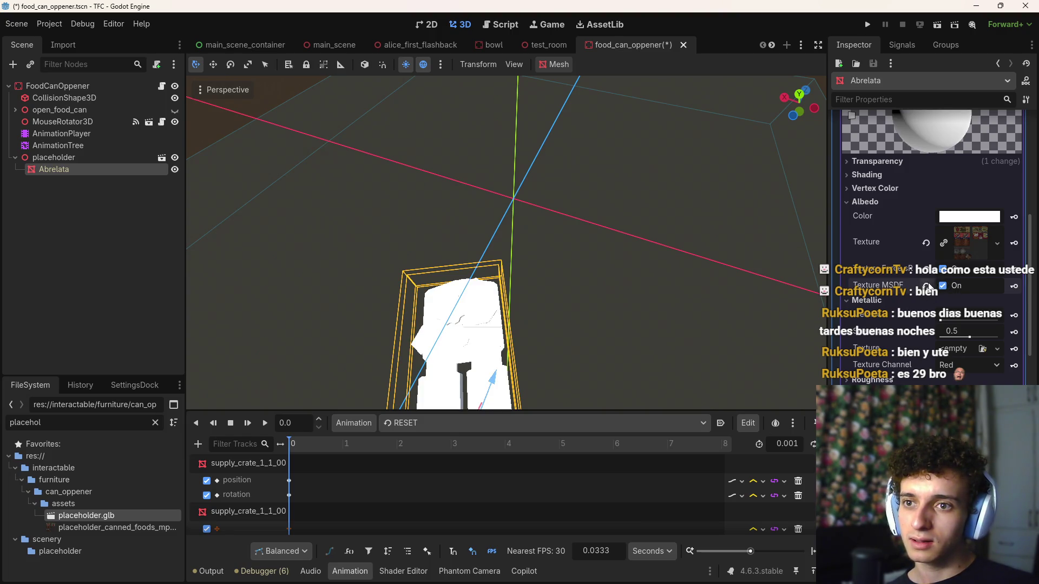
{"action": "left_click", "coordinate": [948, 288]}
{"action": "left_click", "coordinate": [944, 270]}
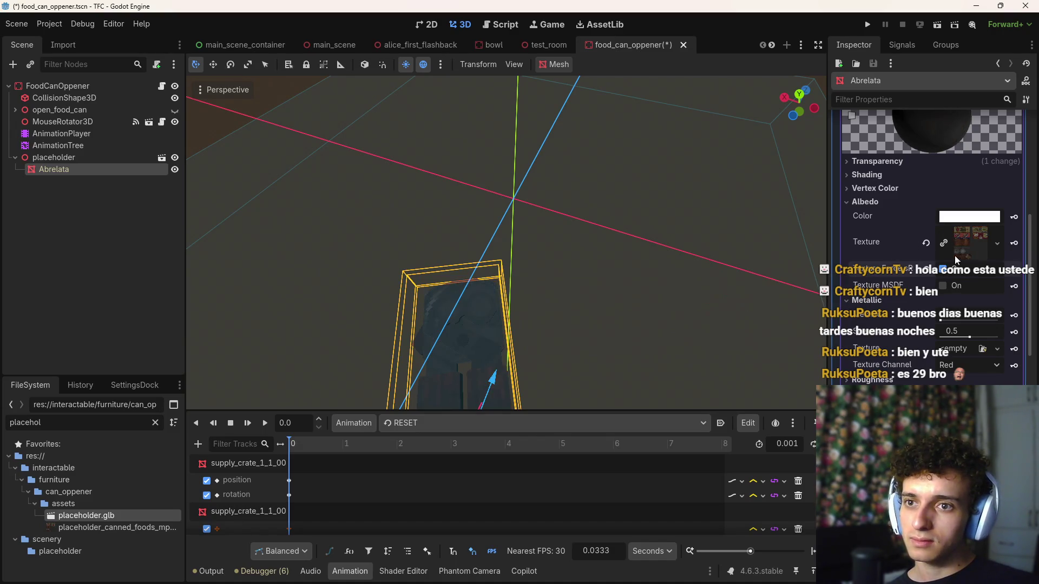
{"action": "left_click", "coordinate": [968, 217]}
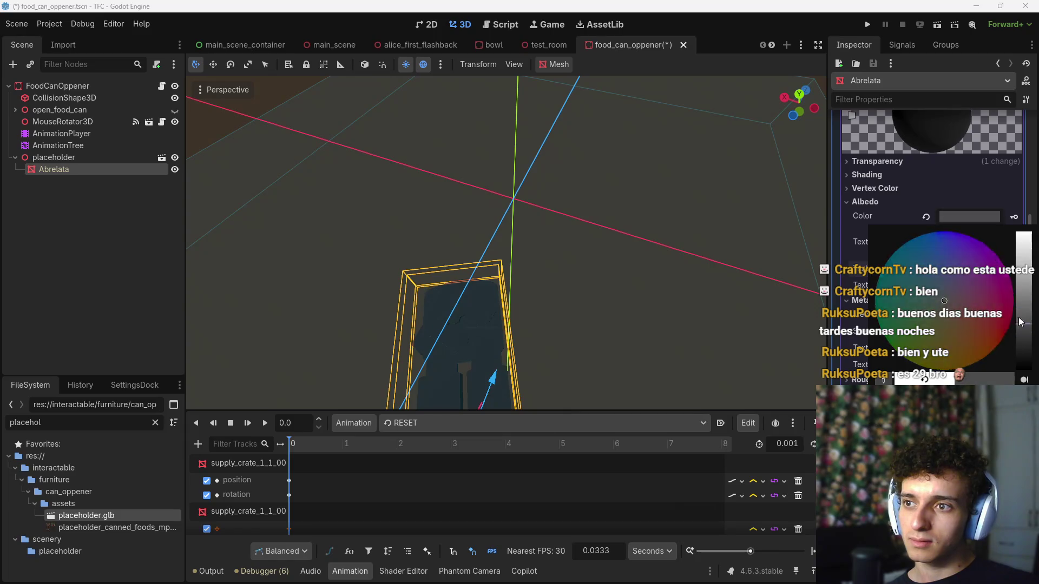
{"action": "left_click", "coordinate": [935, 224]}
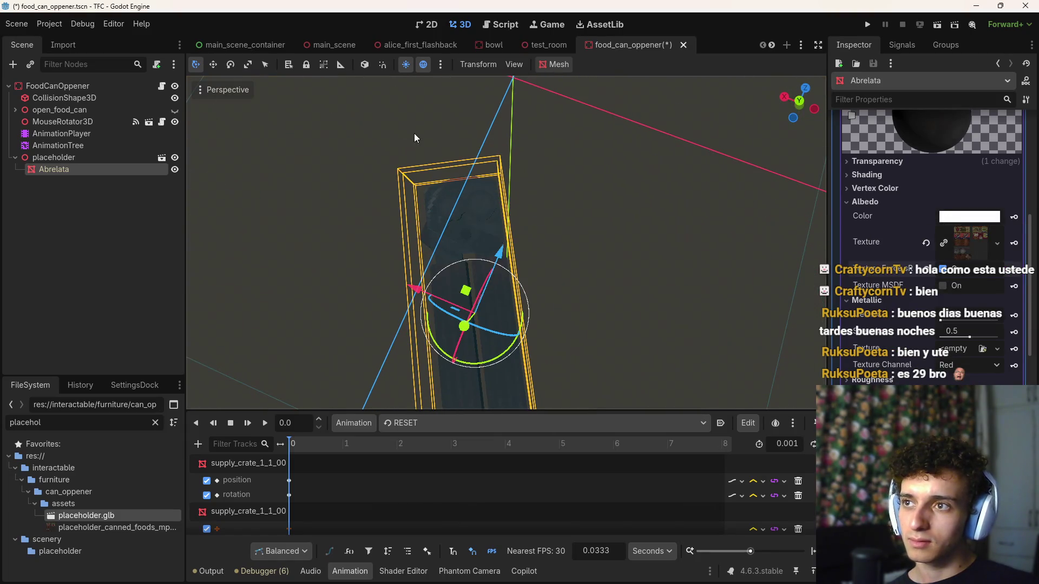
Set the Abrelata material's Shading Mode to Unshaded and save the scene
{"action": "left_click", "coordinate": [419, 44]}
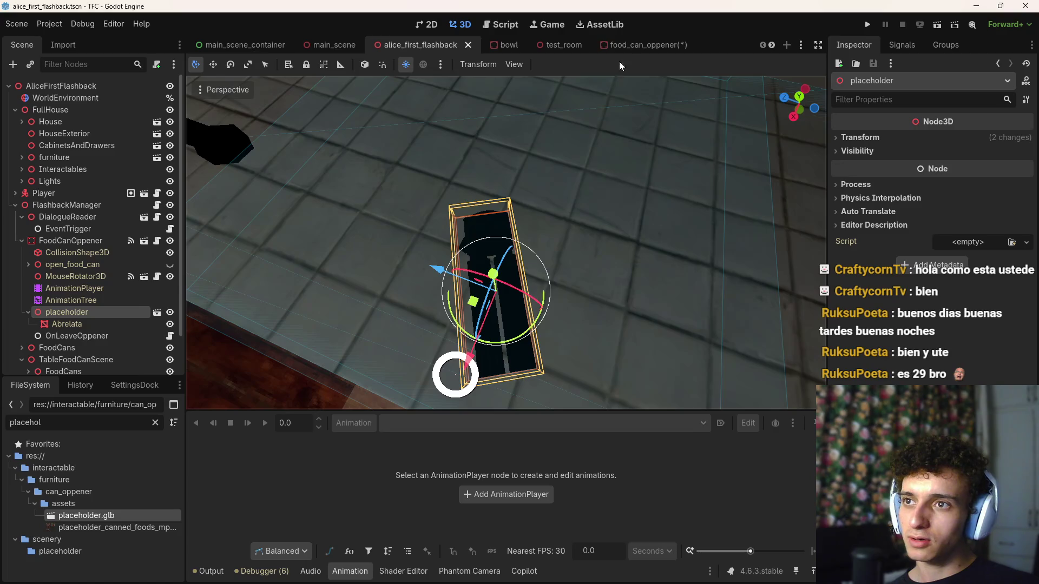
{"action": "left_click", "coordinate": [635, 45]}
{"action": "scroll", "coordinate": [924, 317], "scroll_direction": "down", "scroll_amount": 2}
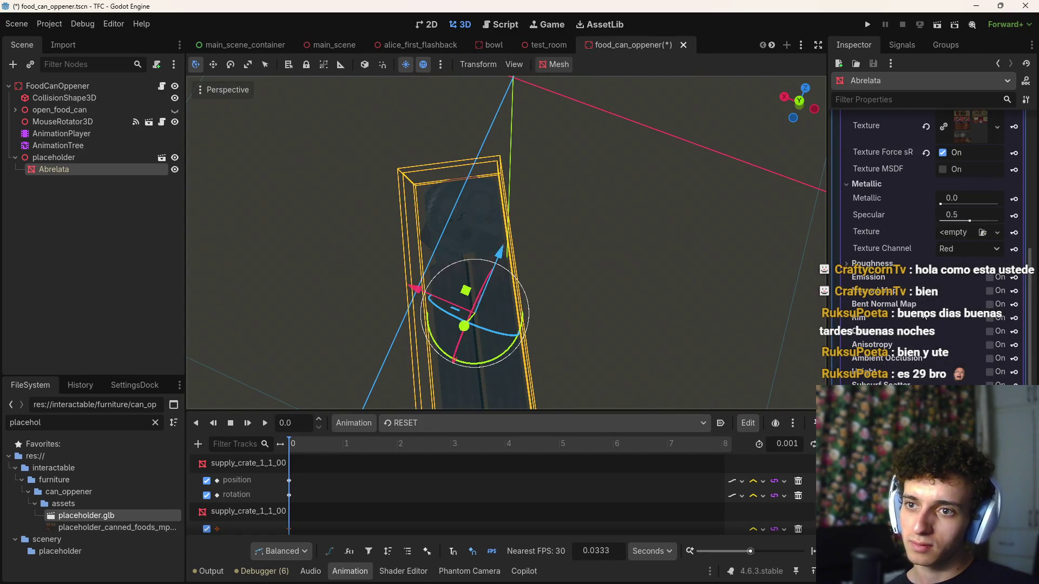
{"action": "scroll", "coordinate": [924, 303], "scroll_direction": "up", "scroll_amount": 4}
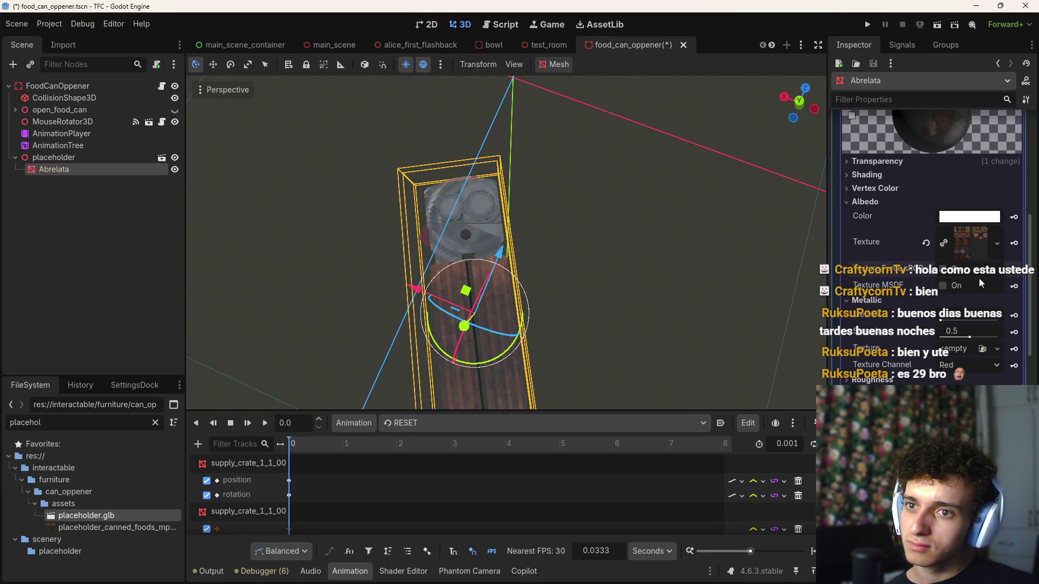
{"action": "scroll", "coordinate": [979, 279], "scroll_direction": "up", "scroll_amount": 3}
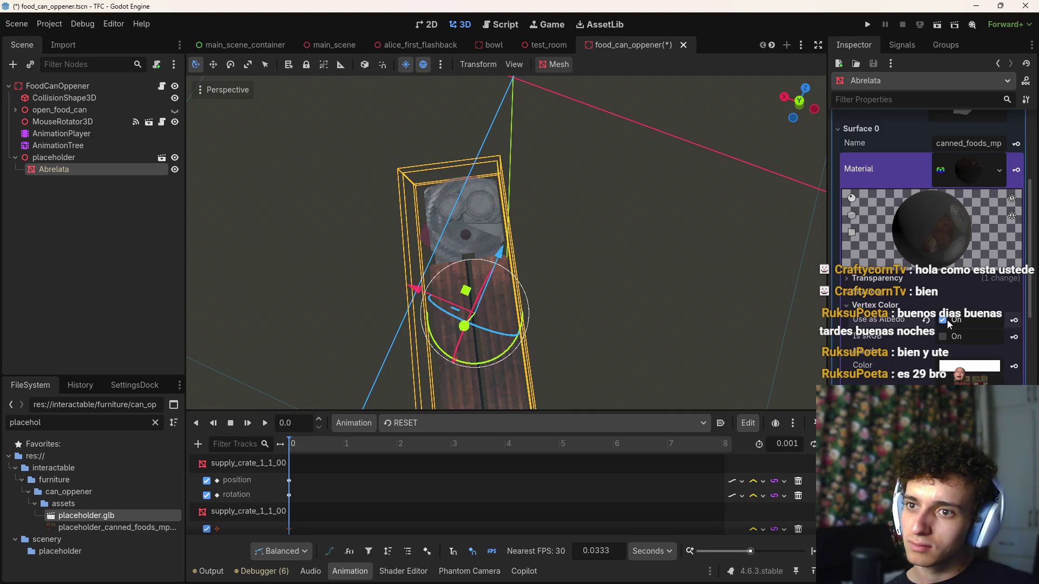
{"action": "left_click", "coordinate": [880, 297]}
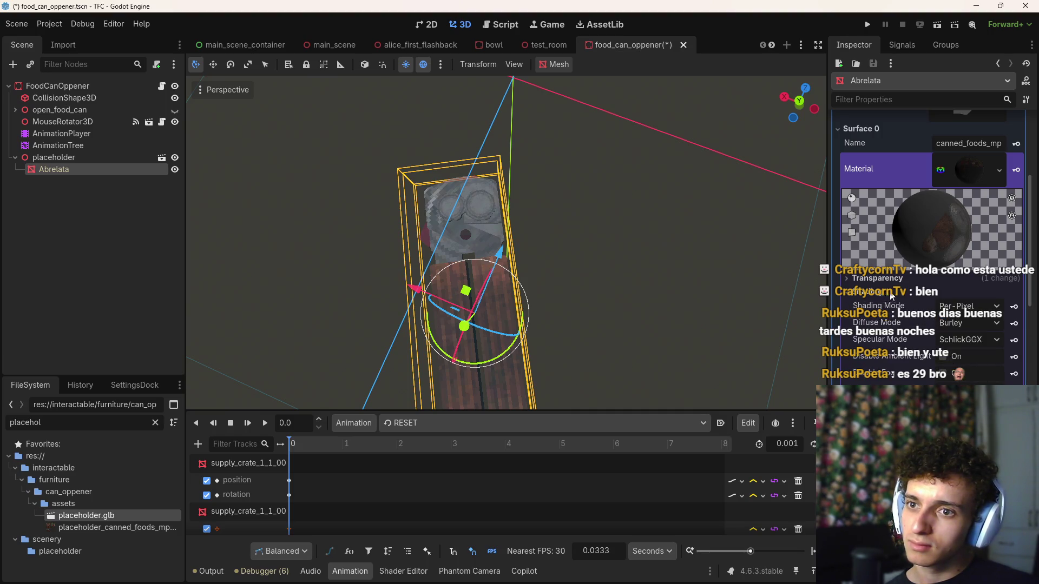
{"action": "left_click", "coordinate": [968, 306]}
{"action": "left_click", "coordinate": [963, 319]}
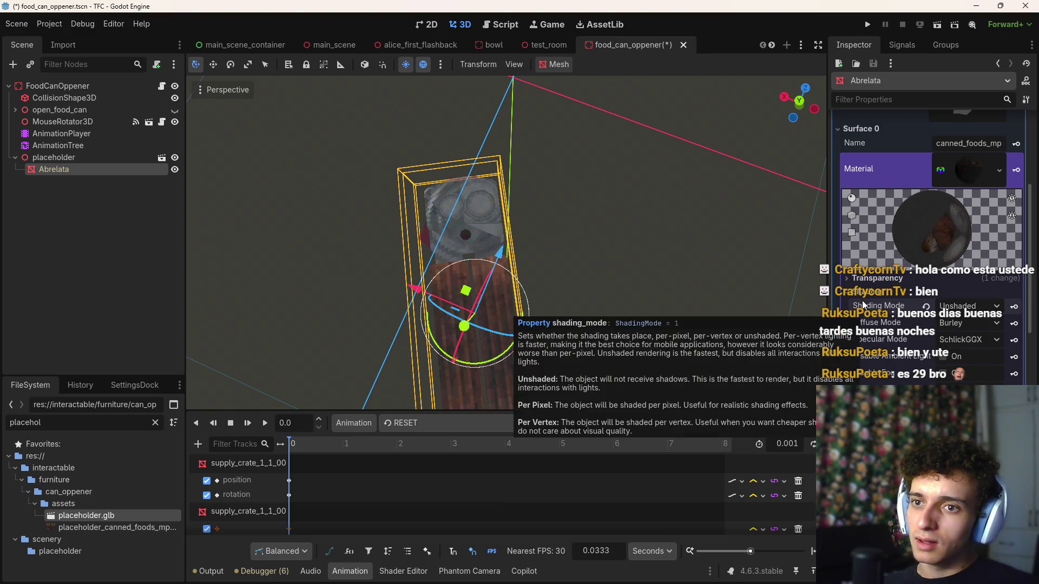
{"action": "key", "text": "ctrl+s"}
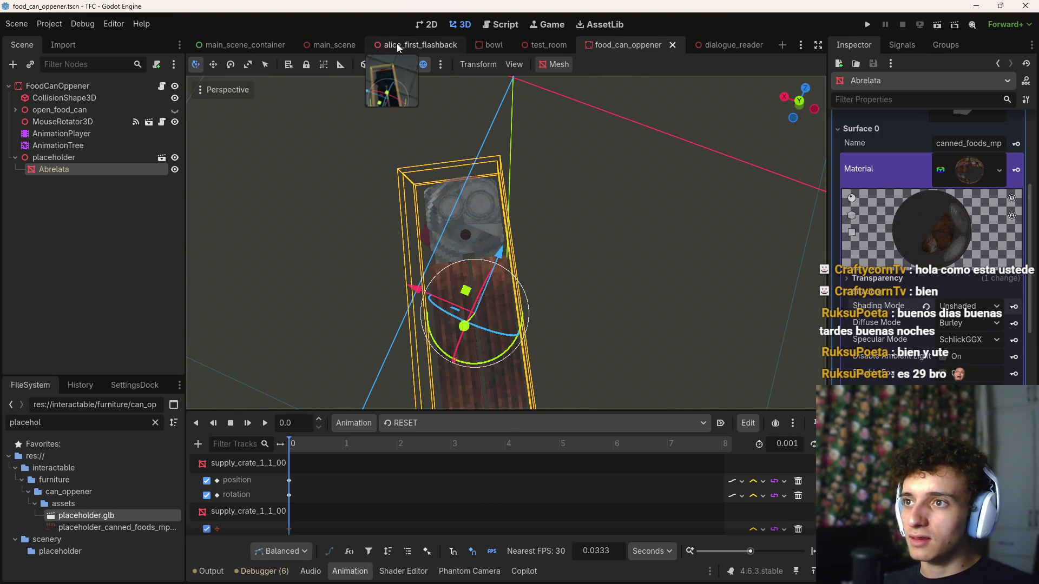
Compare in alice_first_flashback, then switch shading to Per-Vertex and save
{"action": "left_click", "coordinate": [397, 43]}
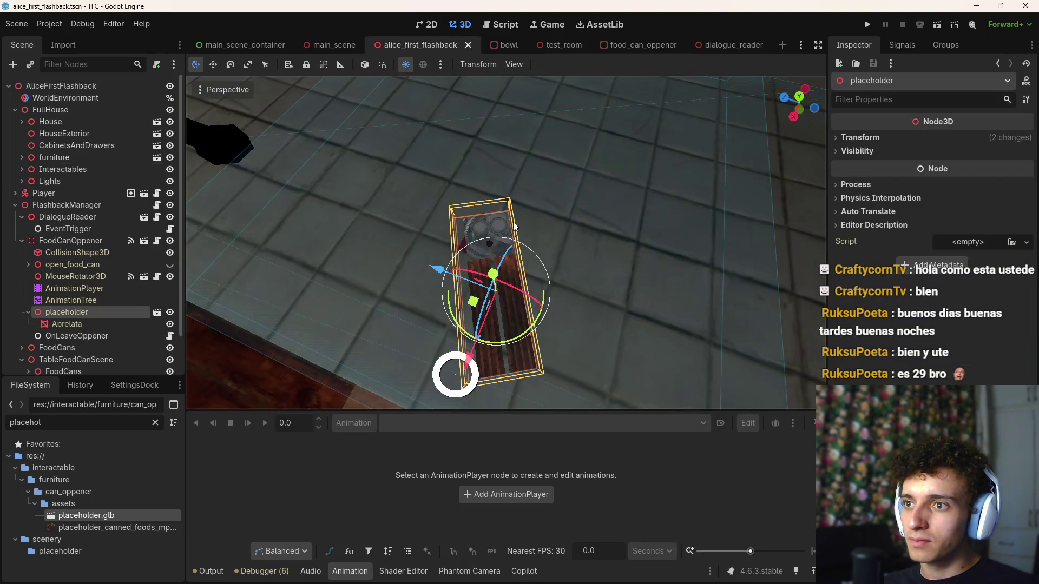
{"action": "left_click", "coordinate": [730, 44]}
{"action": "left_click", "coordinate": [628, 44]}
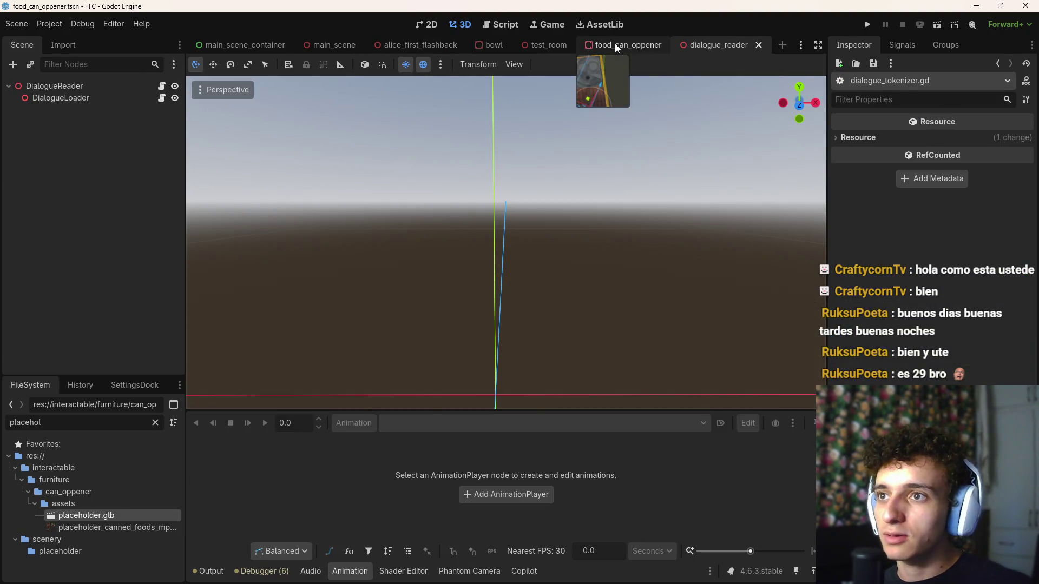
{"action": "left_click", "coordinate": [959, 309]}
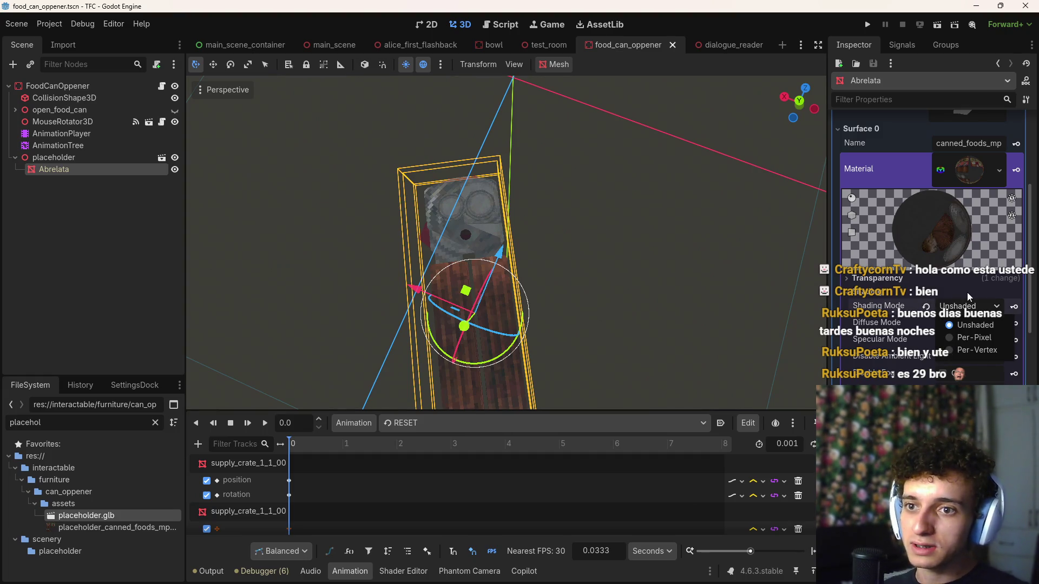
{"action": "left_click", "coordinate": [975, 351]}
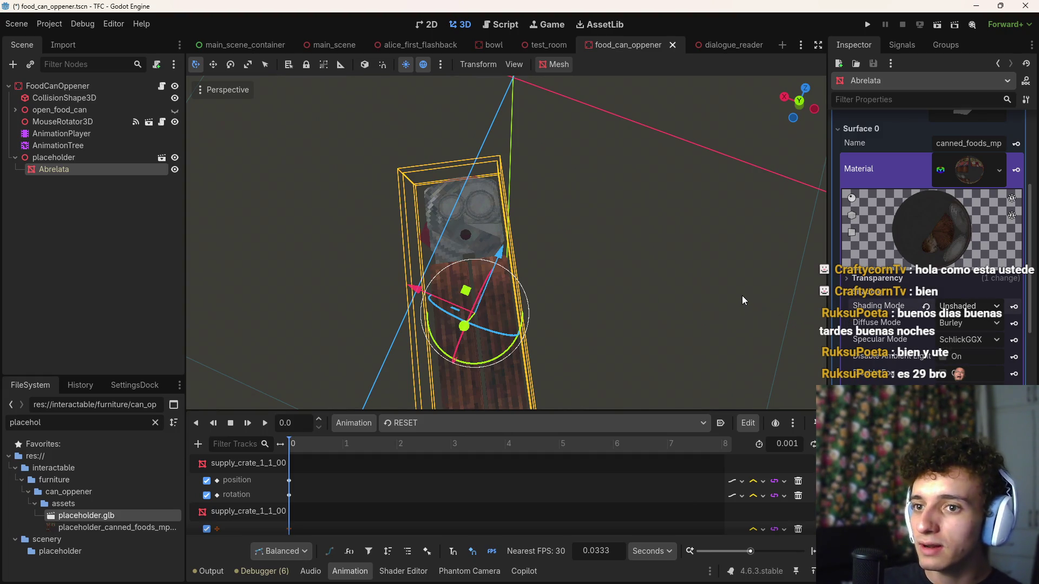
{"action": "key", "text": "ctrl+s"}
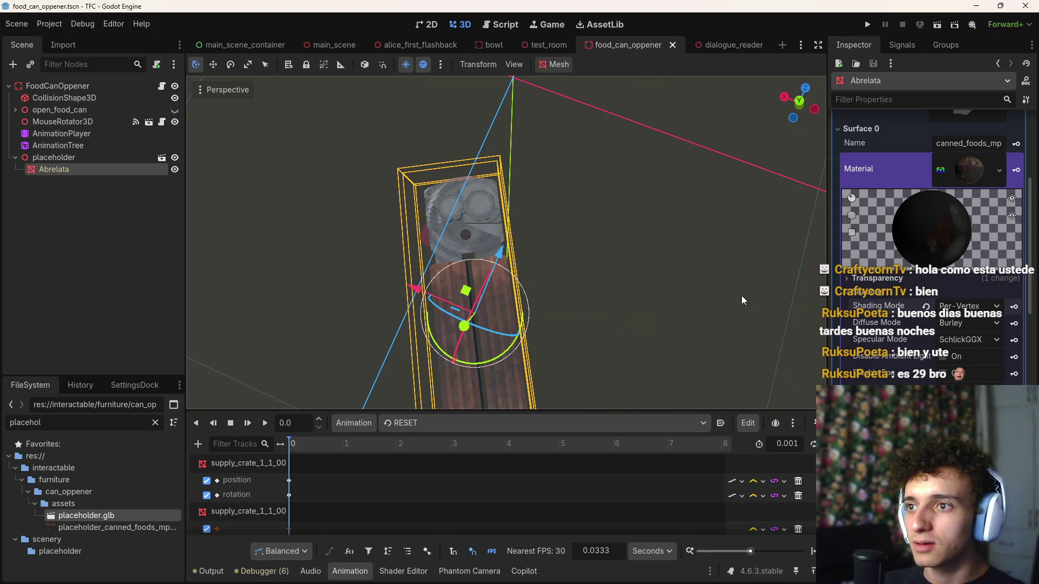
After checking the other scenes, set the shading mode back to Per-Pixel
{"action": "left_click", "coordinate": [420, 45]}
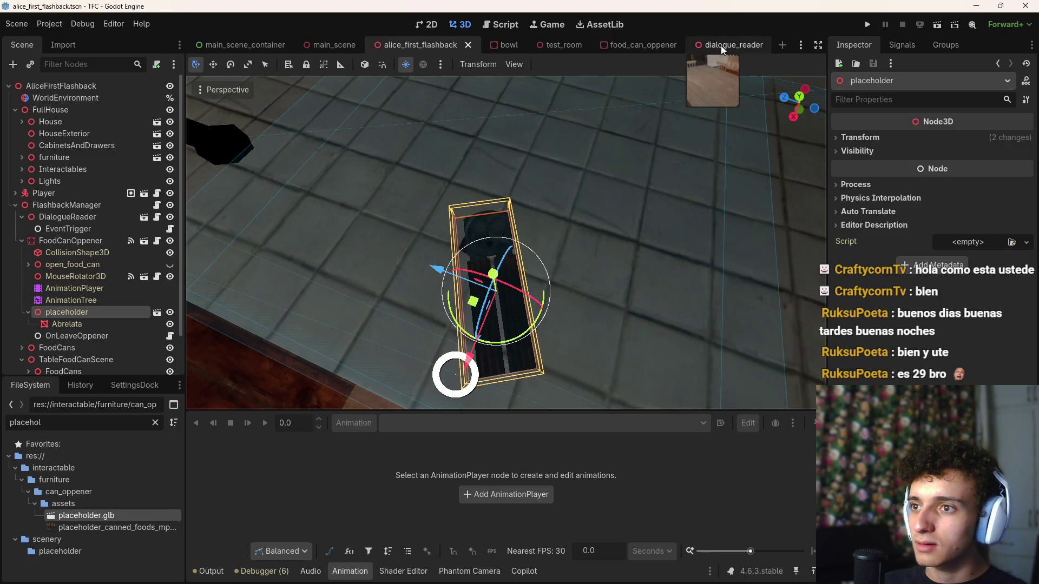
{"action": "left_click", "coordinate": [722, 47]}
{"action": "left_click", "coordinate": [628, 49]}
{"action": "left_click", "coordinate": [926, 306]}
{"action": "left_click", "coordinate": [940, 321]}
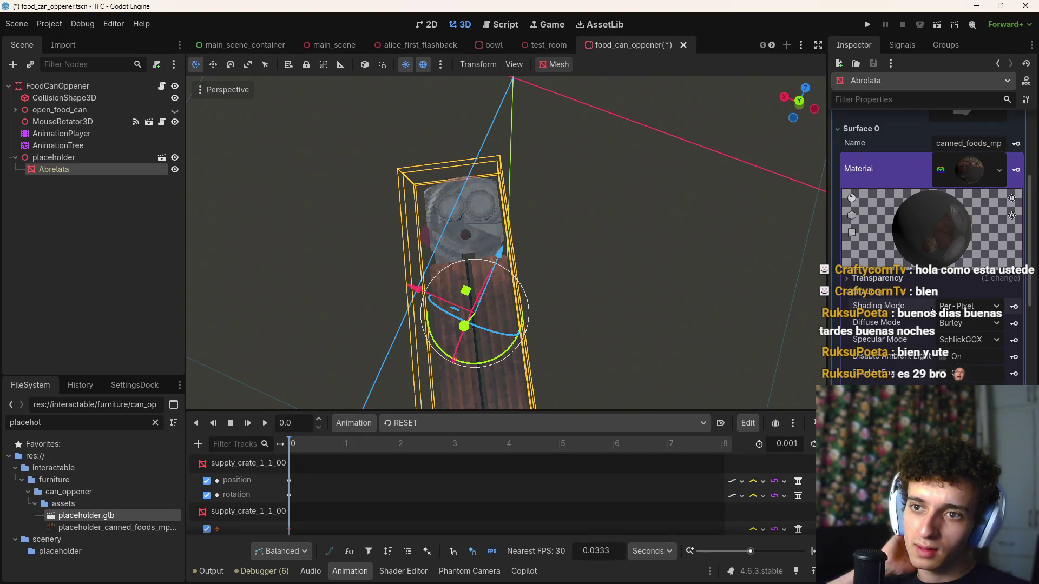
Try Toon diffuse, return to Burley, set Specular Mode to Disabled, and save
{"action": "left_click", "coordinate": [962, 325]}
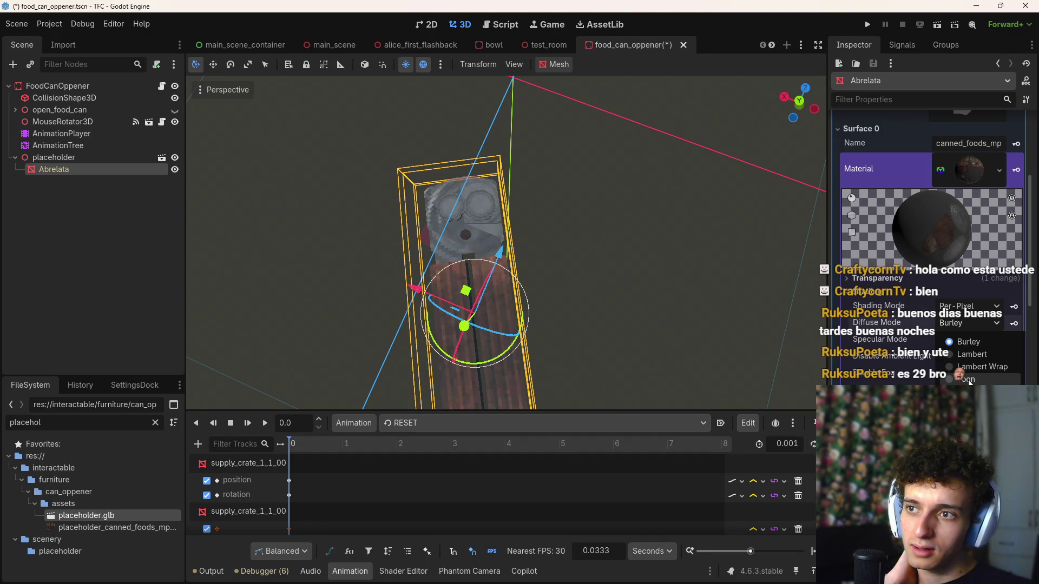
{"action": "left_click", "coordinate": [969, 322]}
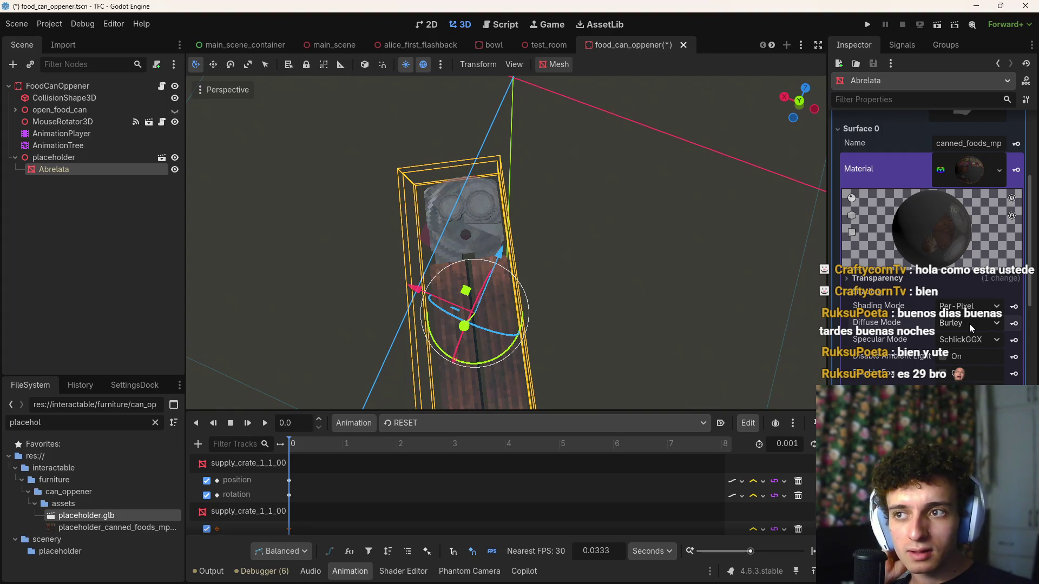
{"action": "left_click", "coordinate": [969, 323]}
{"action": "key", "text": "Escape"}
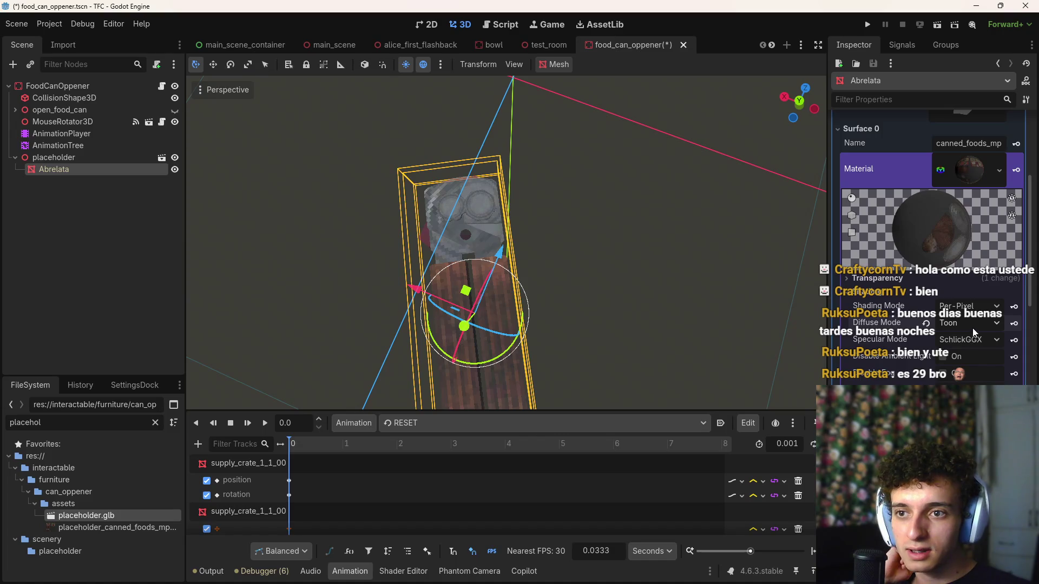
{"action": "left_click", "coordinate": [972, 328]}
{"action": "left_click", "coordinate": [972, 339]}
{"action": "left_click", "coordinate": [974, 340]}
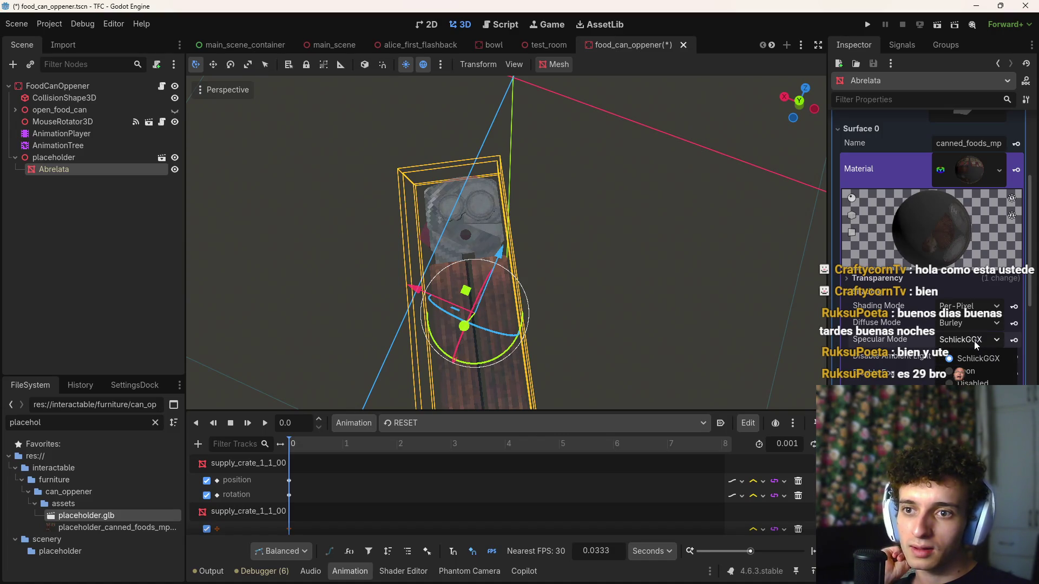
{"action": "left_click", "coordinate": [971, 382]}
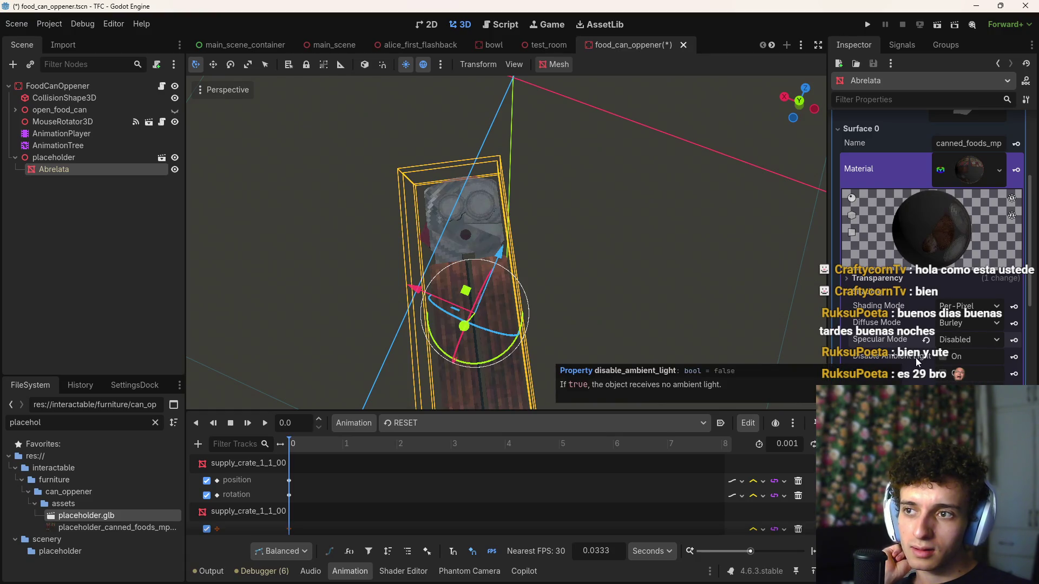
{"action": "key", "text": "ctrl+s"}
Stop fog from affecting the material, make it ignore ambient light, and save
{"action": "left_click", "coordinate": [941, 376]}
{"action": "left_click", "coordinate": [942, 374]}
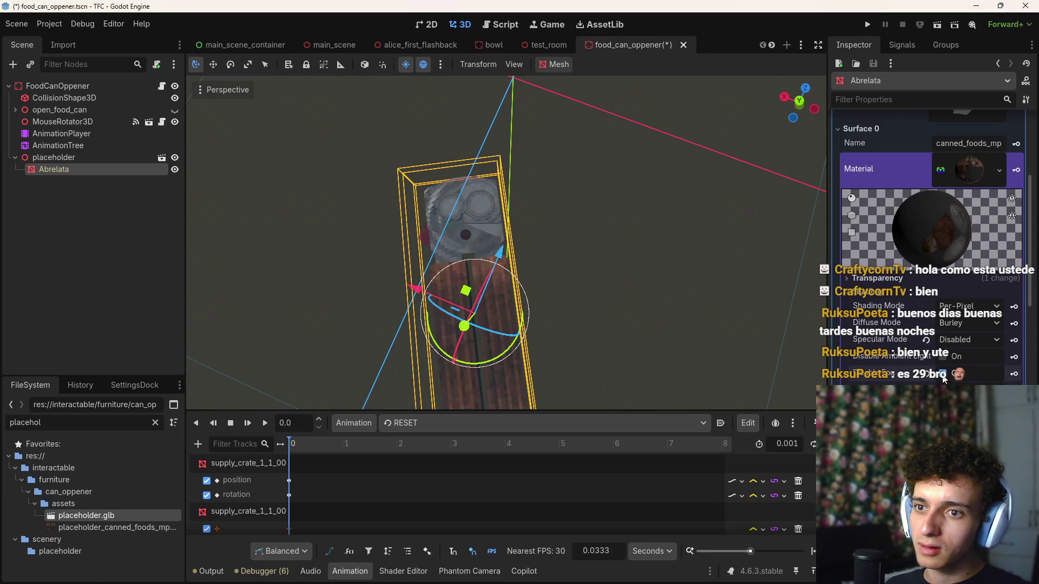
{"action": "left_click", "coordinate": [943, 356]}
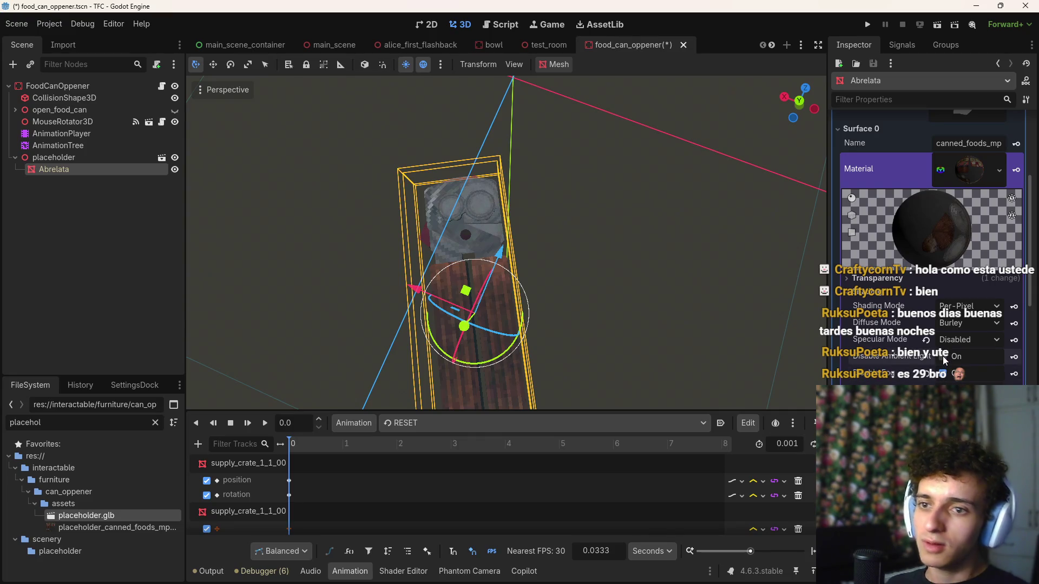
{"action": "key", "text": "ctrl+s"}
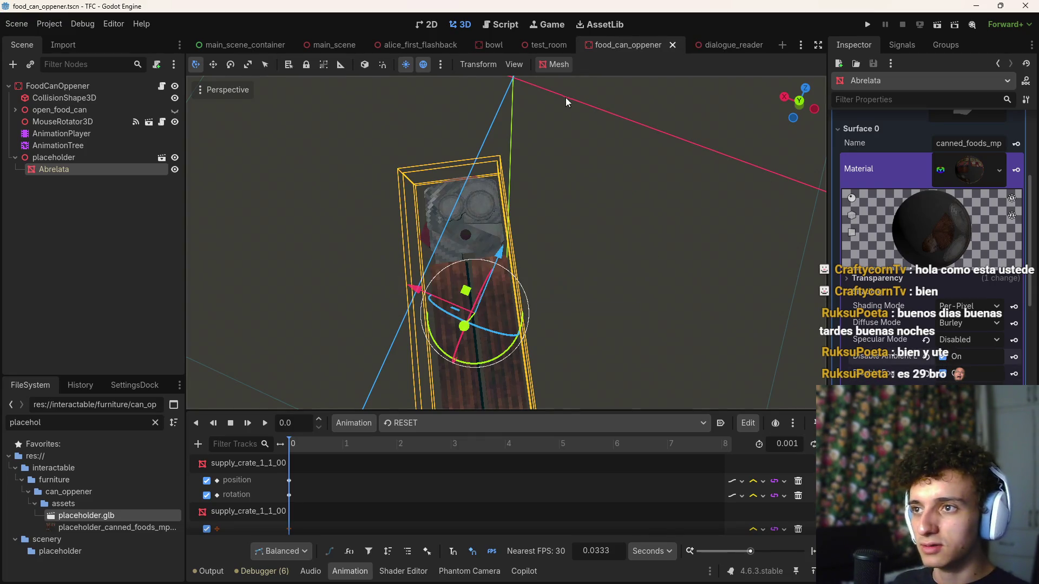
Recheck the can opener in alice_first_flashback, save food_can_oppener, and go to the AI follow-up box
{"action": "left_click", "coordinate": [411, 46]}
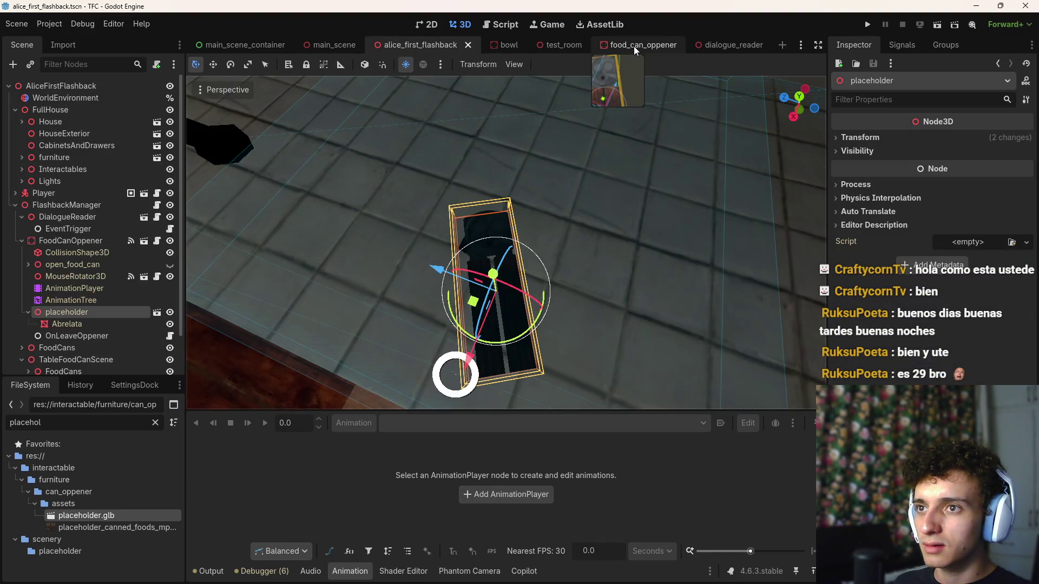
{"action": "left_click", "coordinate": [634, 47]}
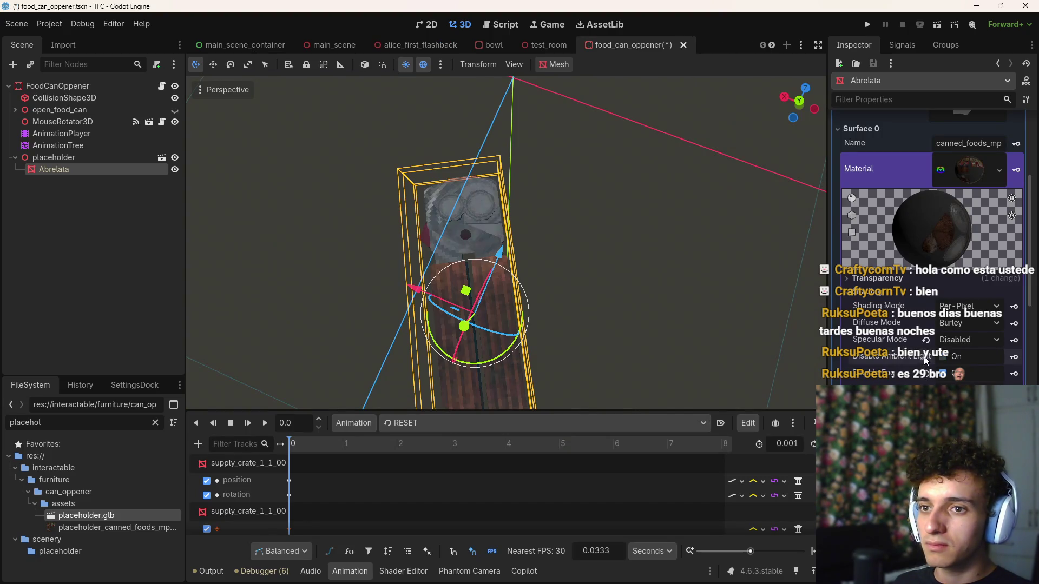
{"action": "scroll", "coordinate": [925, 371], "scroll_direction": "down", "scroll_amount": 5}
{"action": "key", "text": "ctrl+s"}
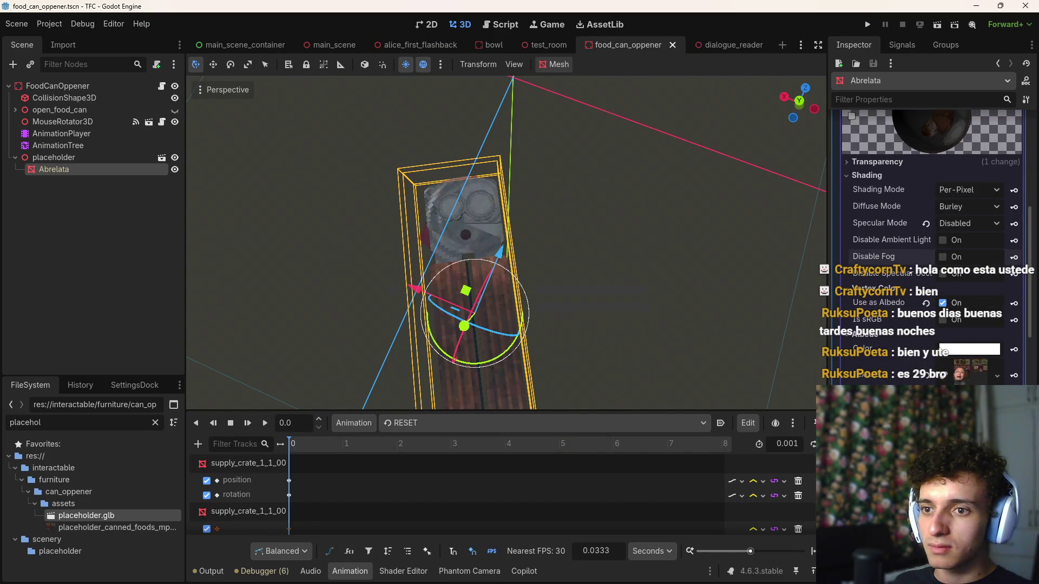
{"action": "scroll", "coordinate": [914, 368], "scroll_direction": "down", "scroll_amount": 4}
{"action": "scroll", "coordinate": [883, 357], "scroll_direction": "down", "scroll_amount": 2}
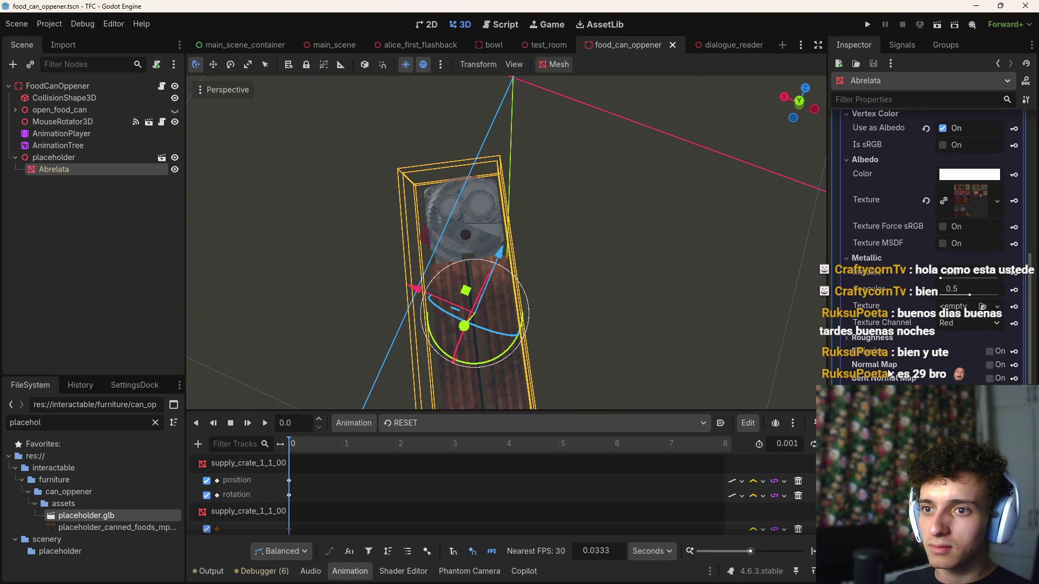
{"action": "key", "text": "alt+Tab"}
{"action": "left_click", "coordinate": [317, 410]}
Ask 'Es que si luce bien pero necesita muchisima mas luz que un asset normal' and read the answer
{"action": "type", "text": "Es que si luc"}
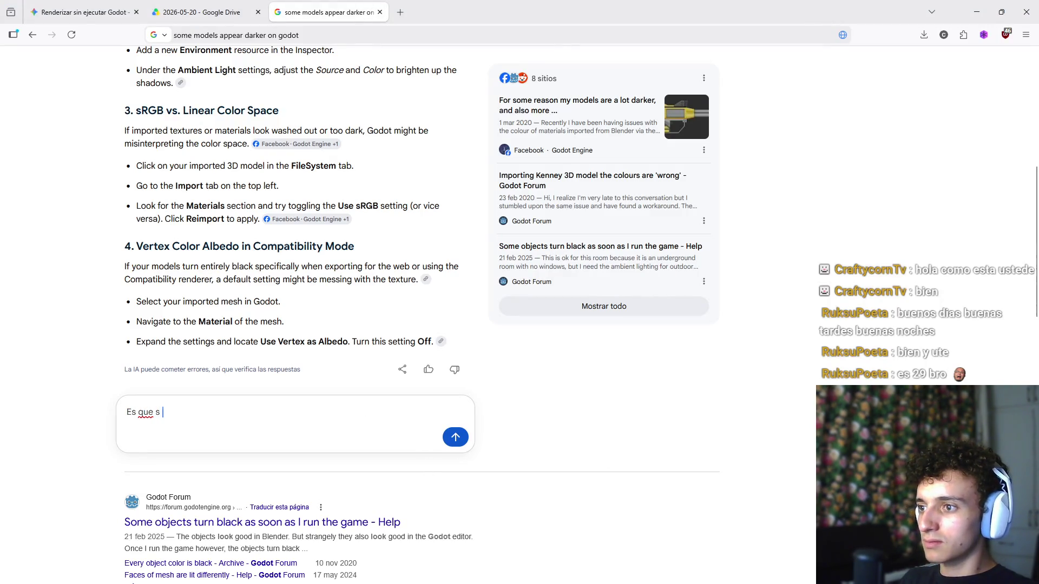
{"action": "type", "text": "e bien per"}
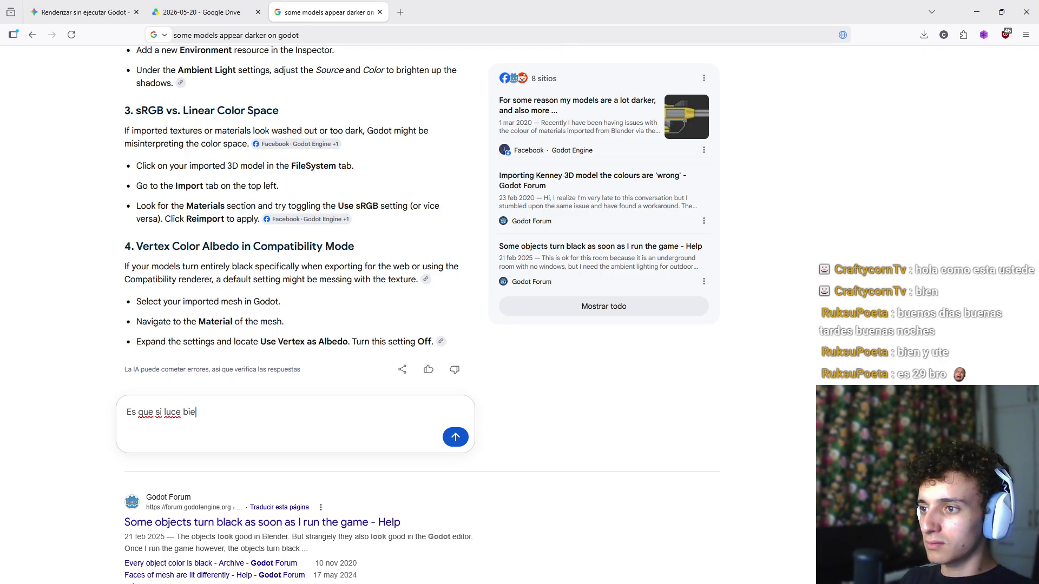
{"action": "type", "text": "o necesita muh"}
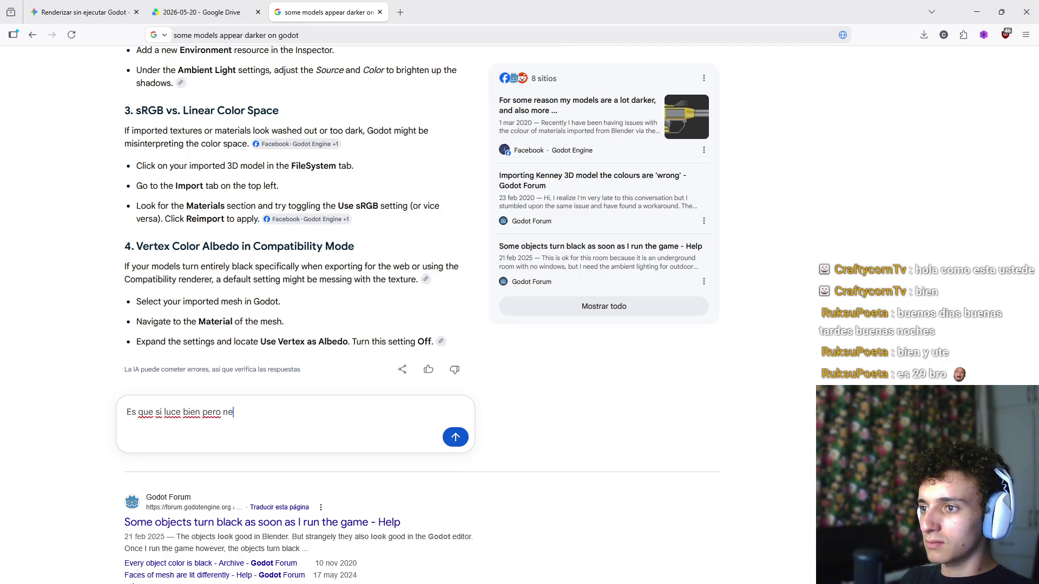
{"action": "key", "text": "BackSpace"}
{"action": "type", "text": "chisima mas luz que "}
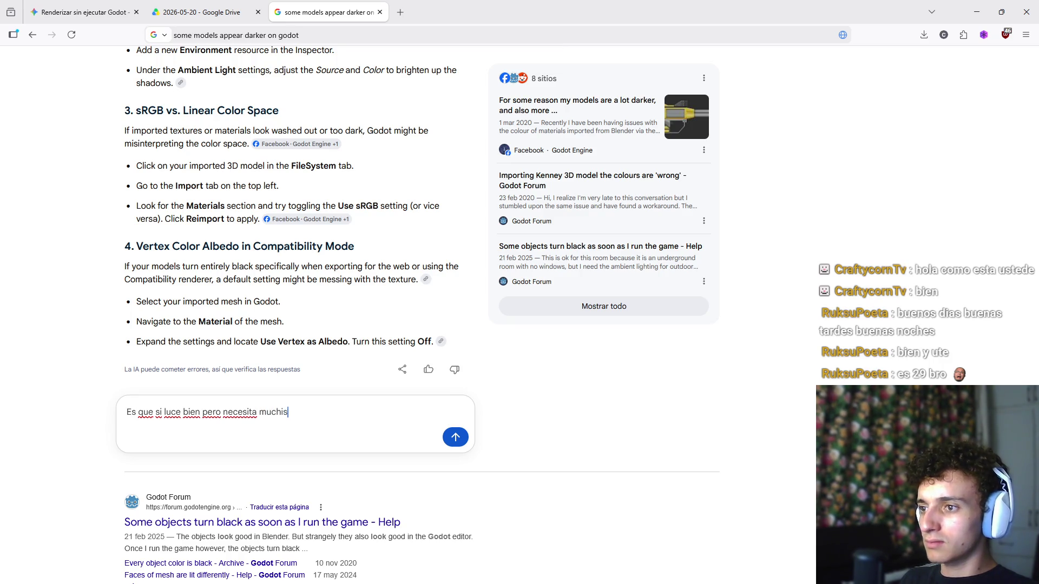
{"action": "type", "text": "un asset normal"}
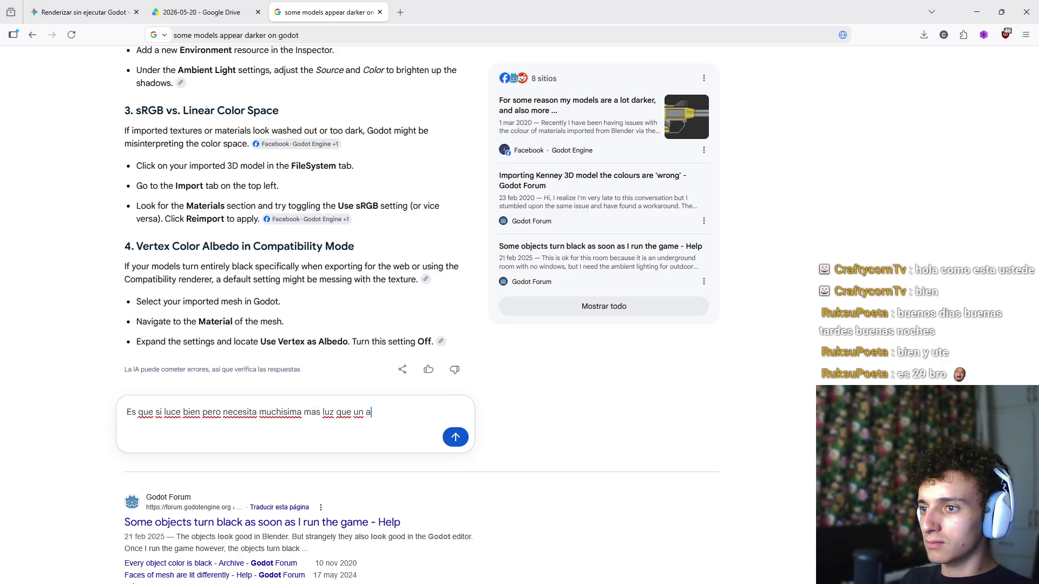
{"action": "key", "text": "Return"}
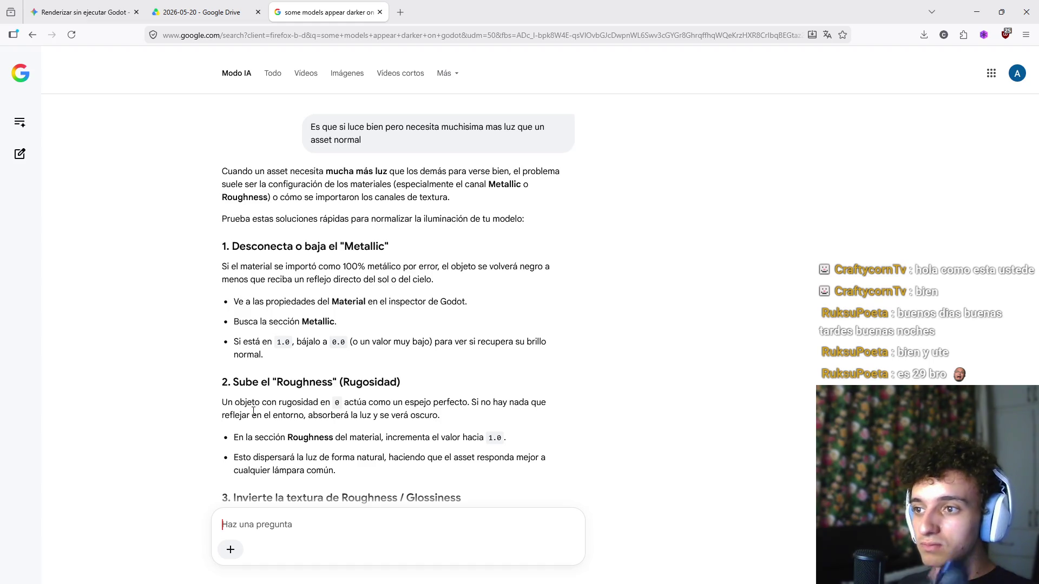
{"action": "scroll", "coordinate": [427, 323], "scroll_direction": "down", "scroll_amount": 2}
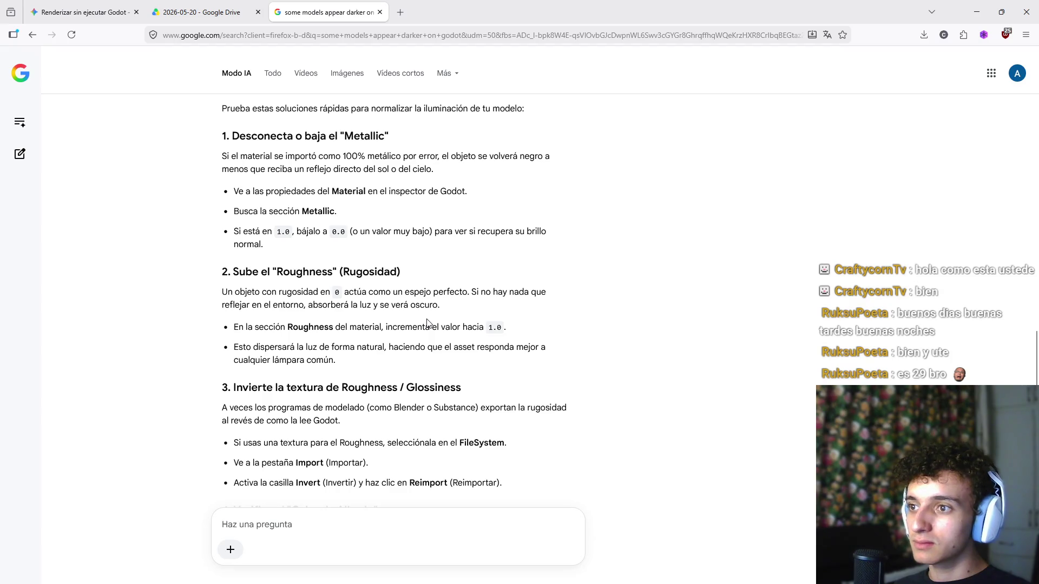
Expand the Abrelata material's Roughness settings in Godot, then return to the AI answer
{"action": "mouse_move", "coordinate": [660, 582]}
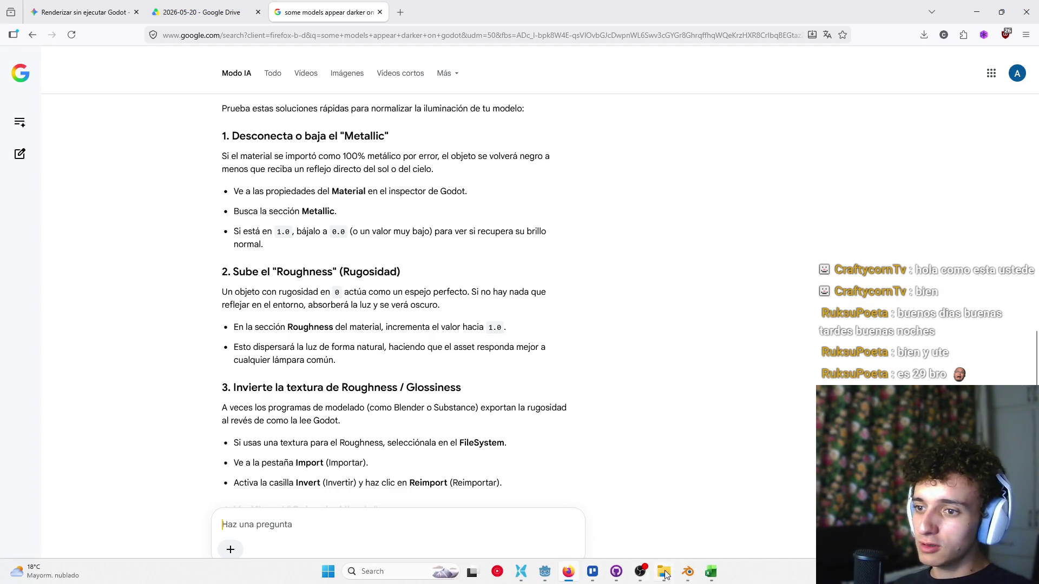
{"action": "left_click", "coordinate": [544, 572]}
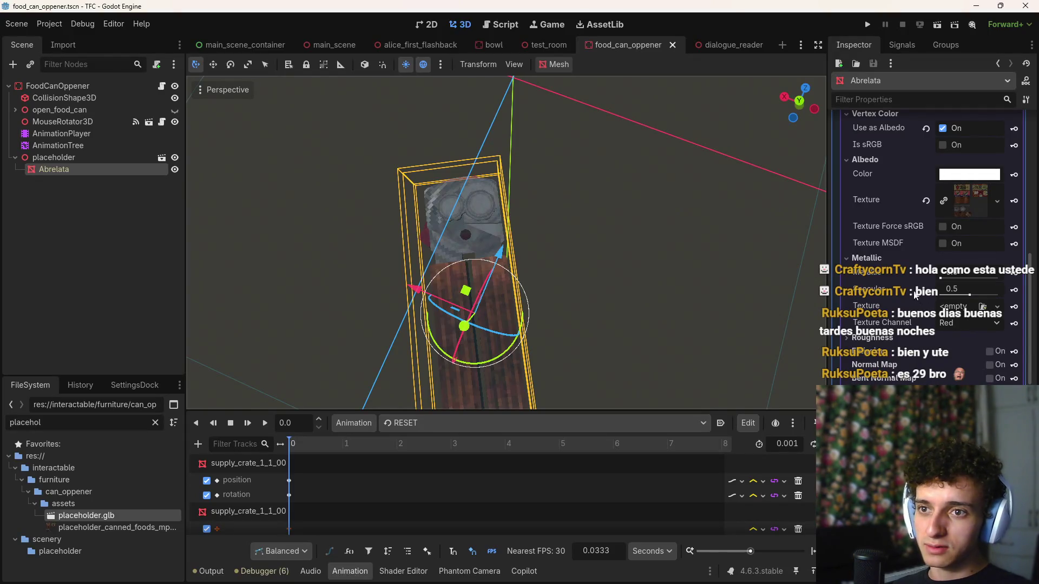
{"action": "left_click", "coordinate": [874, 337]}
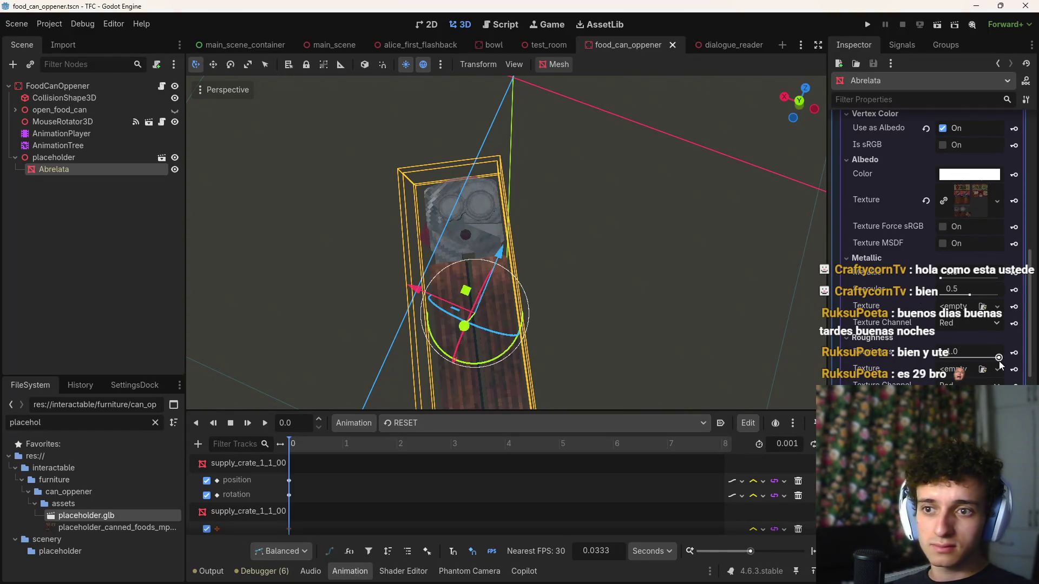
{"action": "key", "text": "alt+Tab"}
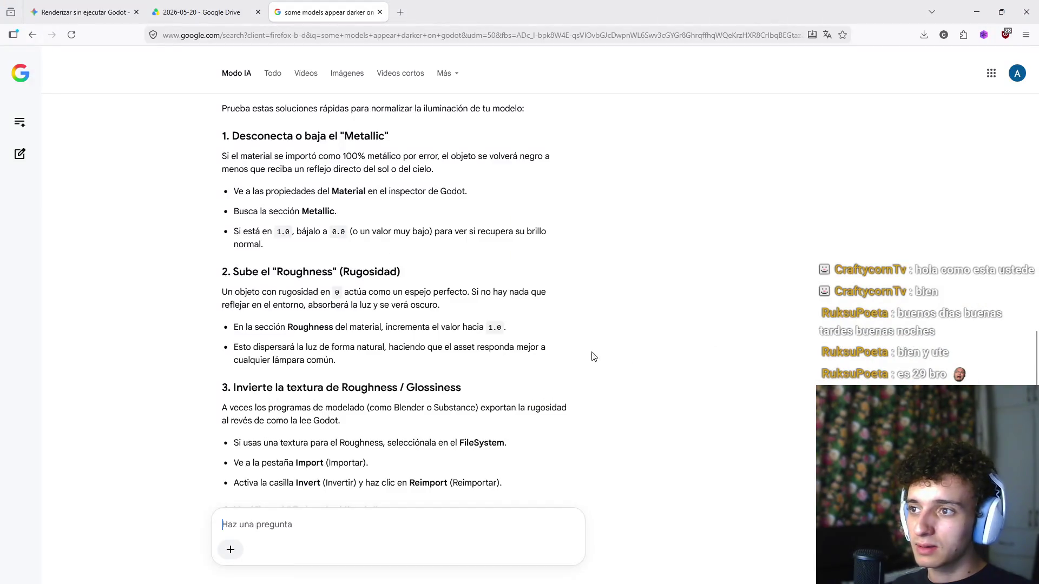
Read to the end of the AI answer and type the reply 'Lo descargué'
{"action": "scroll", "coordinate": [586, 362], "scroll_direction": "down", "scroll_amount": 2}
{"action": "scroll", "coordinate": [571, 361], "scroll_direction": "down", "scroll_amount": 1}
{"action": "scroll", "coordinate": [570, 362], "scroll_direction": "down", "scroll_amount": 1}
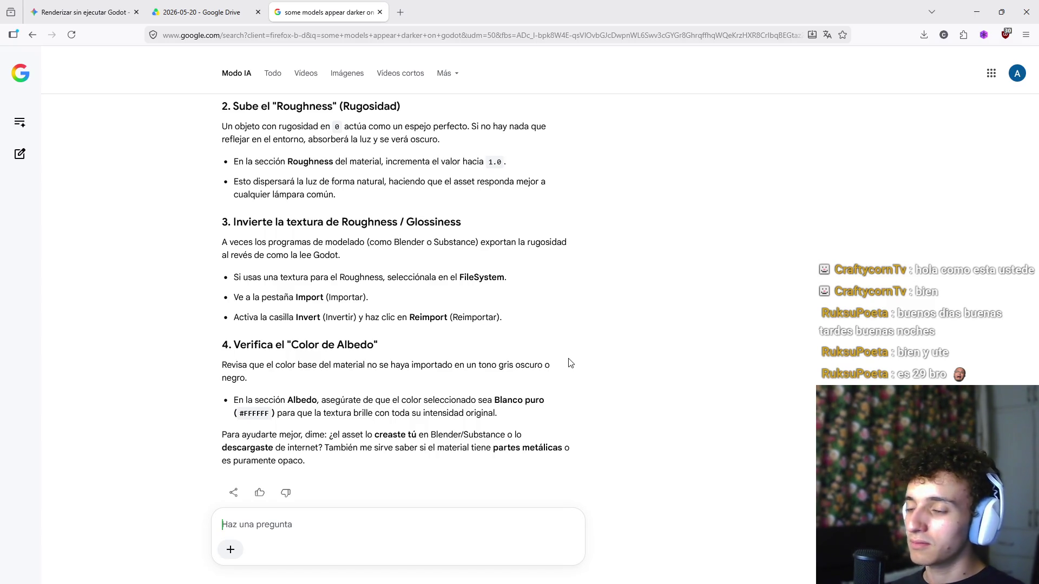
{"action": "type", "text": "Lo descargué"}
{"action": "key", "text": "alt+Tab"}
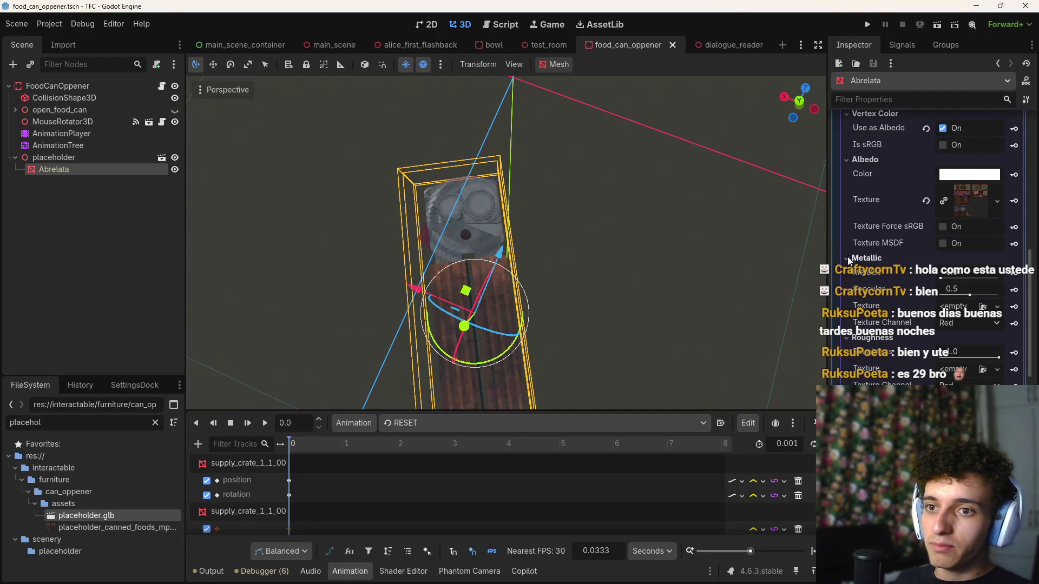
Snip the Inspector's Albedo section and send it to the AI with the 'Lo descargué' reply
{"action": "key", "text": "super+shift+s"}
{"action": "left_click_drag", "start_coordinate": [846, 154], "coordinate": [1028, 386]}
{"action": "key", "text": "alt+Tab"}
{"action": "key", "text": "ctrl+v"}
{"action": "key", "text": "Return"}
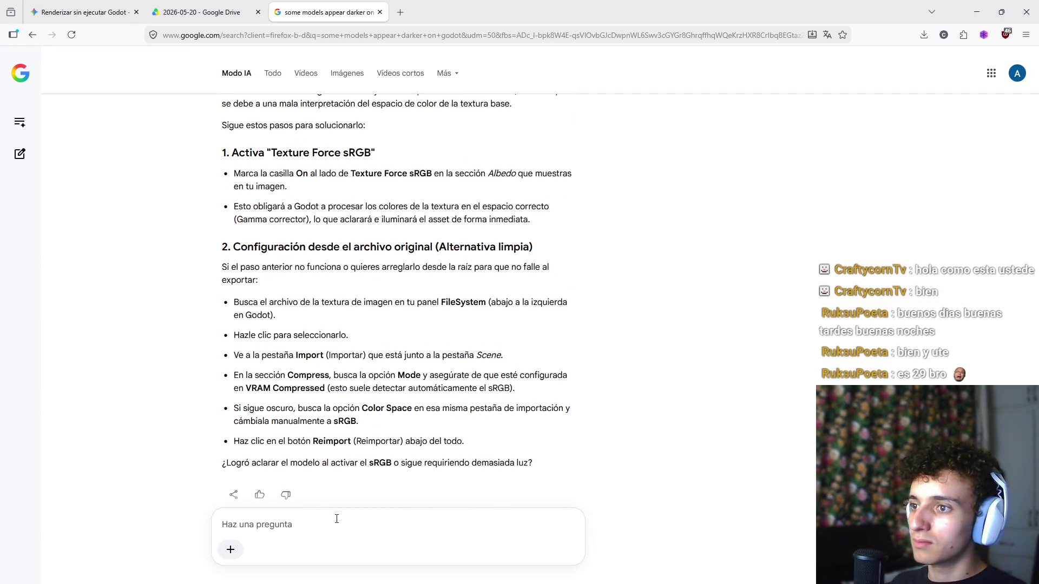
Draft the unsent reply 'sRGB lo hace mas oscuro', then go back to Godot
{"action": "type", "text": "sRGB lo ha"}
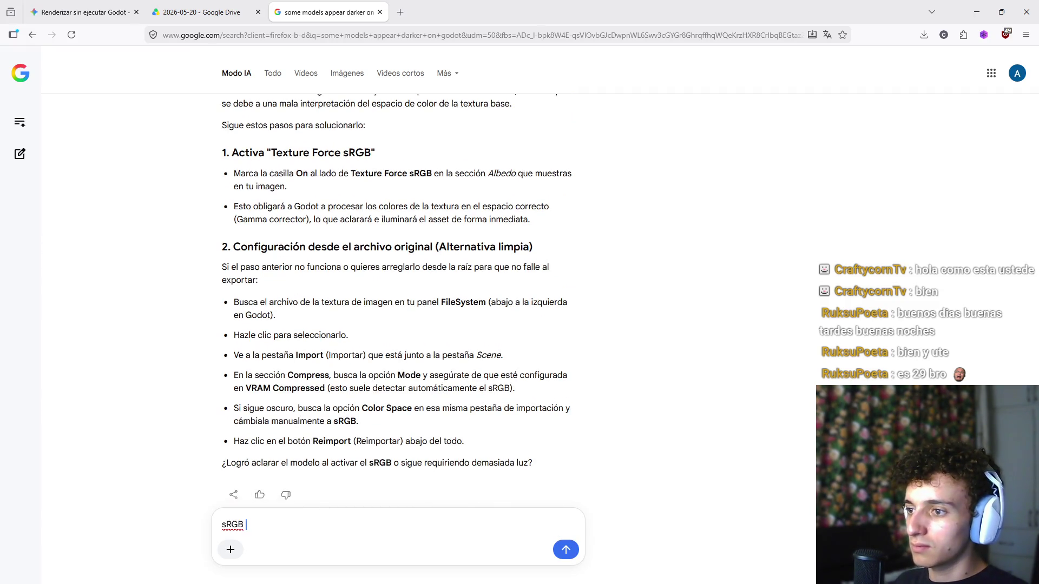
{"action": "type", "text": "ce mas oscuro"}
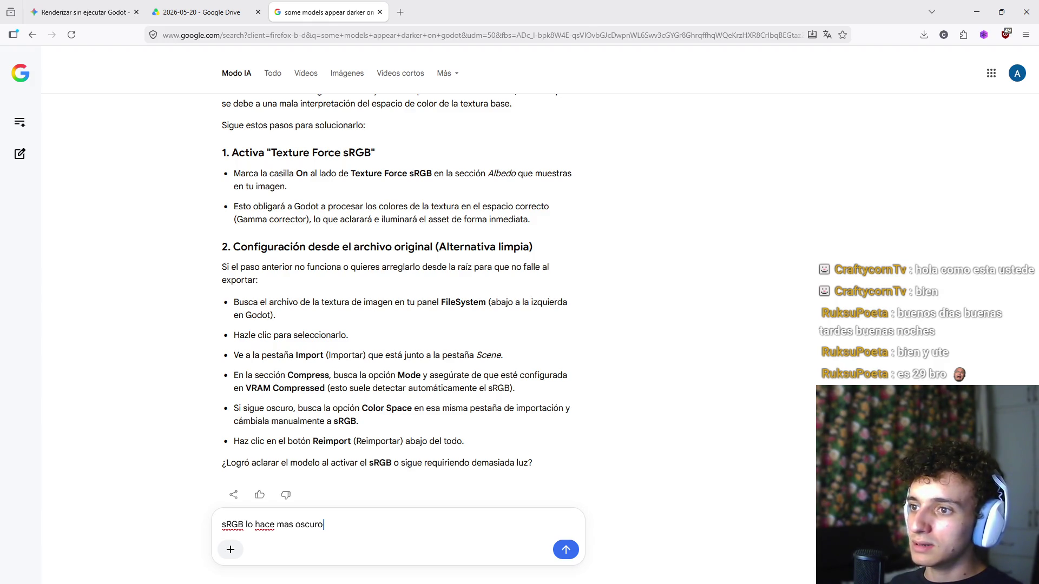
{"action": "key", "text": "alt+Tab"}
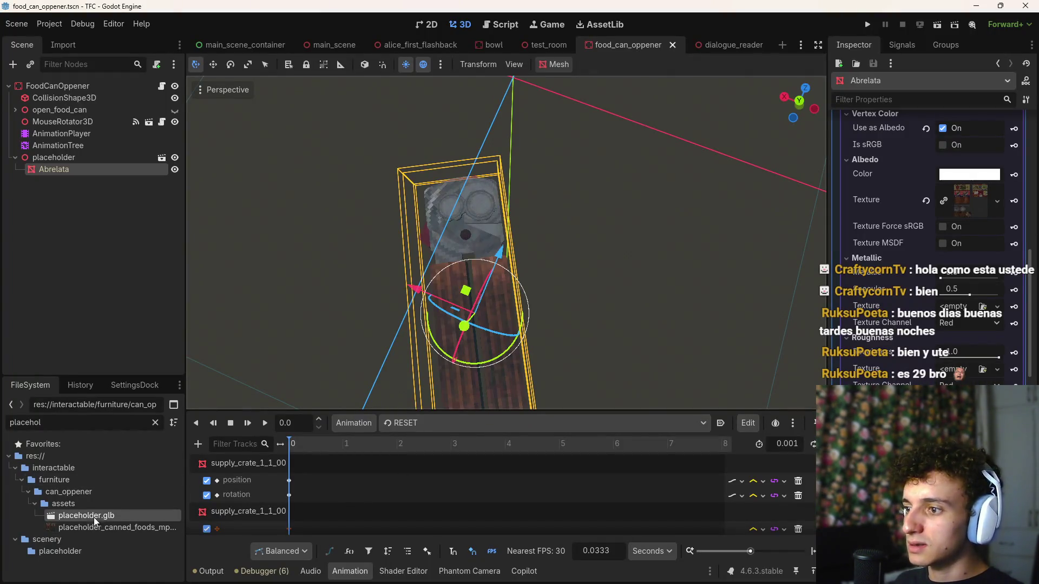
Show the Import dock settings for placeholder_canned_foods_mp_1.png
{"action": "left_click", "coordinate": [62, 44]}
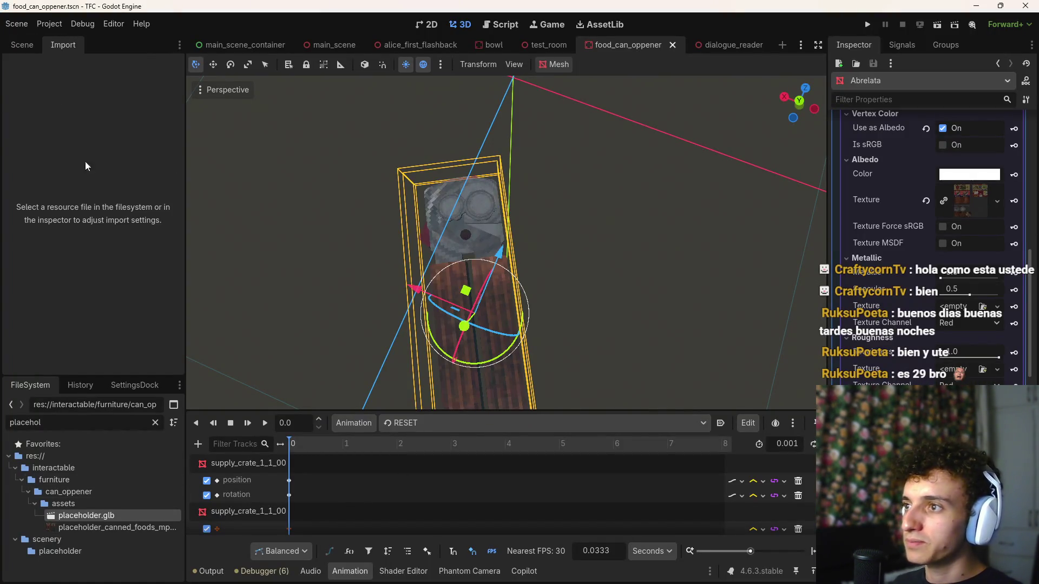
{"action": "left_click", "coordinate": [96, 523]}
{"action": "left_click", "coordinate": [81, 515]}
{"action": "scroll", "coordinate": [65, 173], "scroll_direction": "down", "scroll_amount": 6}
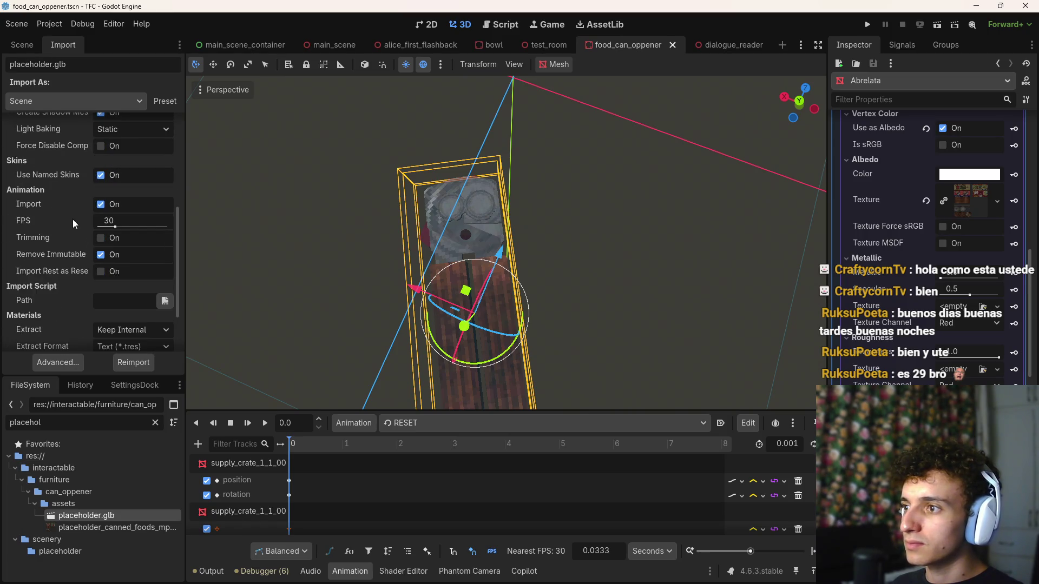
{"action": "scroll", "coordinate": [74, 230], "scroll_direction": "down", "scroll_amount": 3}
{"action": "scroll", "coordinate": [63, 291], "scroll_direction": "up", "scroll_amount": 5}
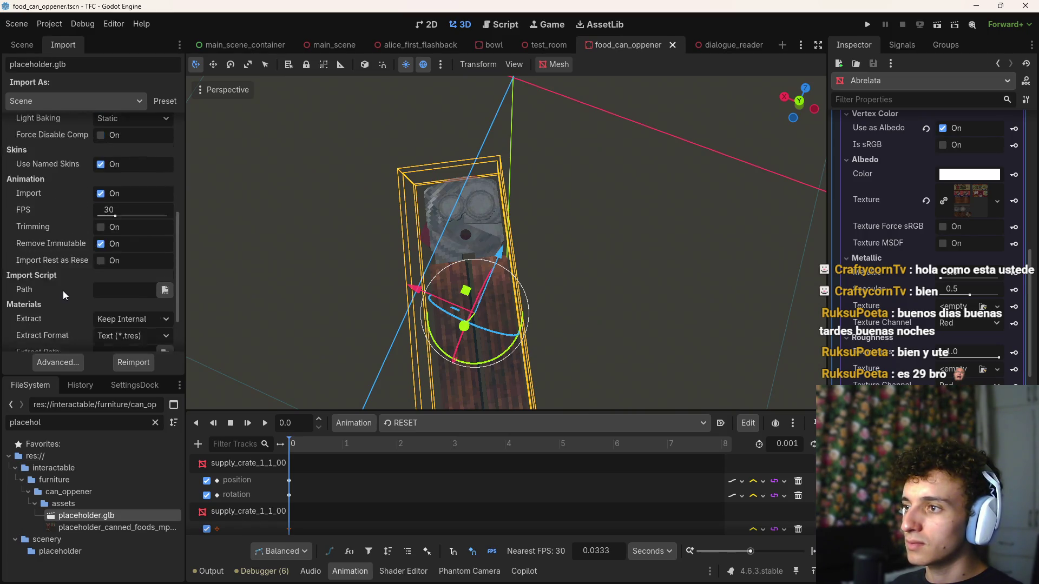
{"action": "scroll", "coordinate": [63, 290], "scroll_direction": "up", "scroll_amount": 7}
{"action": "scroll", "coordinate": [61, 293], "scroll_direction": "down", "scroll_amount": 5}
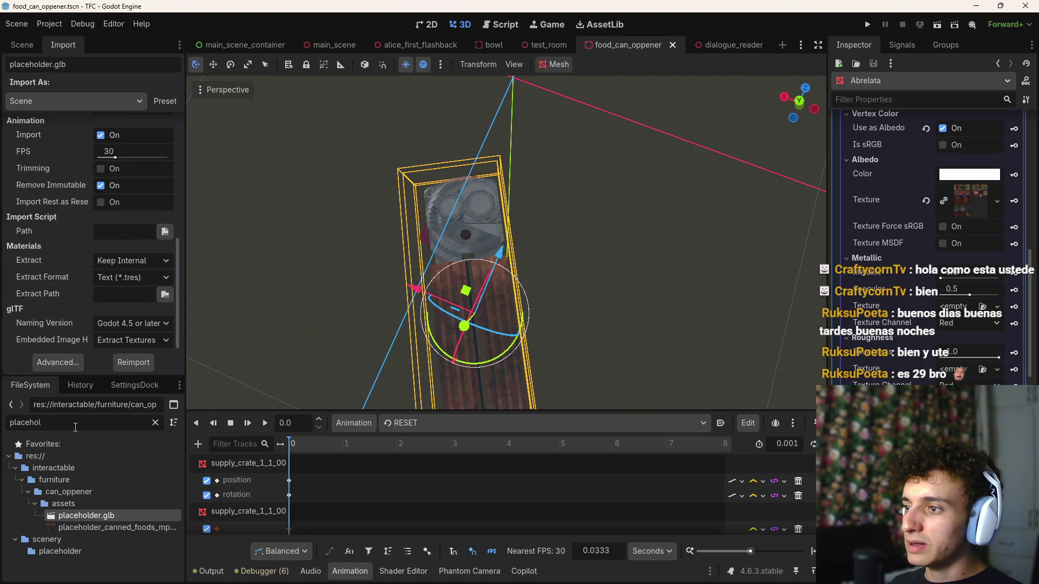
{"action": "left_click", "coordinate": [92, 529]}
{"action": "scroll", "coordinate": [43, 209], "scroll_direction": "up", "scroll_amount": 6}
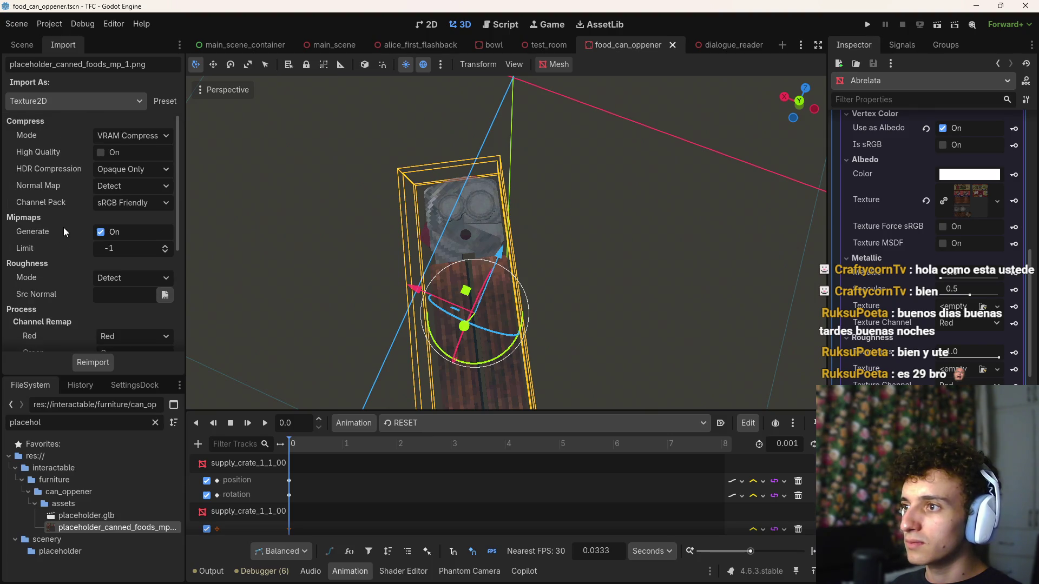
Review HDR Compression, Channel Pack and Normal Map options, keeping Opaque Only and sRGB Friendly
{"action": "left_click", "coordinate": [124, 170]}
{"action": "key", "text": "Escape"}
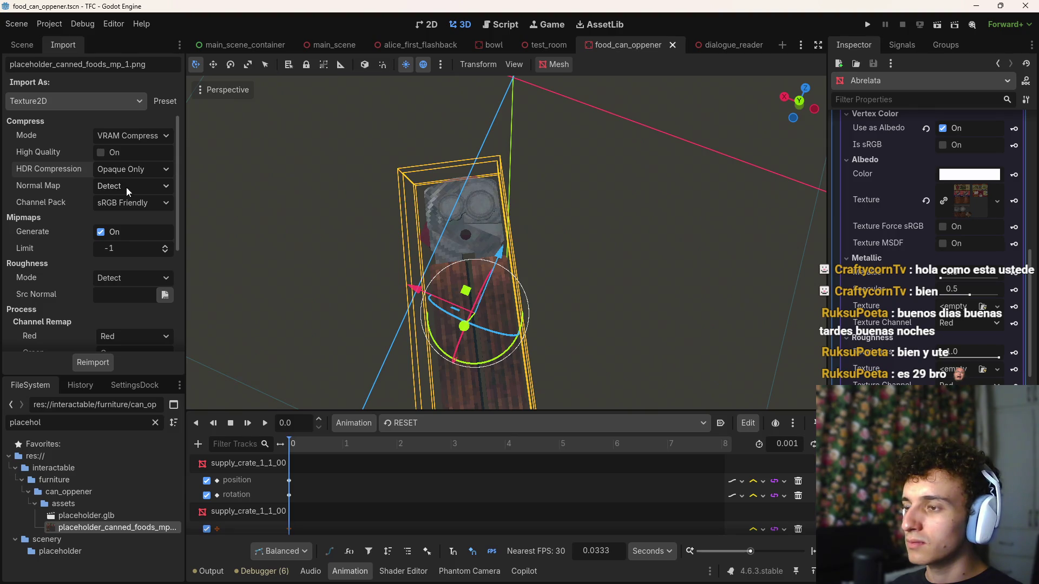
{"action": "left_click", "coordinate": [131, 202]}
{"action": "left_click", "coordinate": [150, 200]}
{"action": "key", "text": "alt+Tab"}
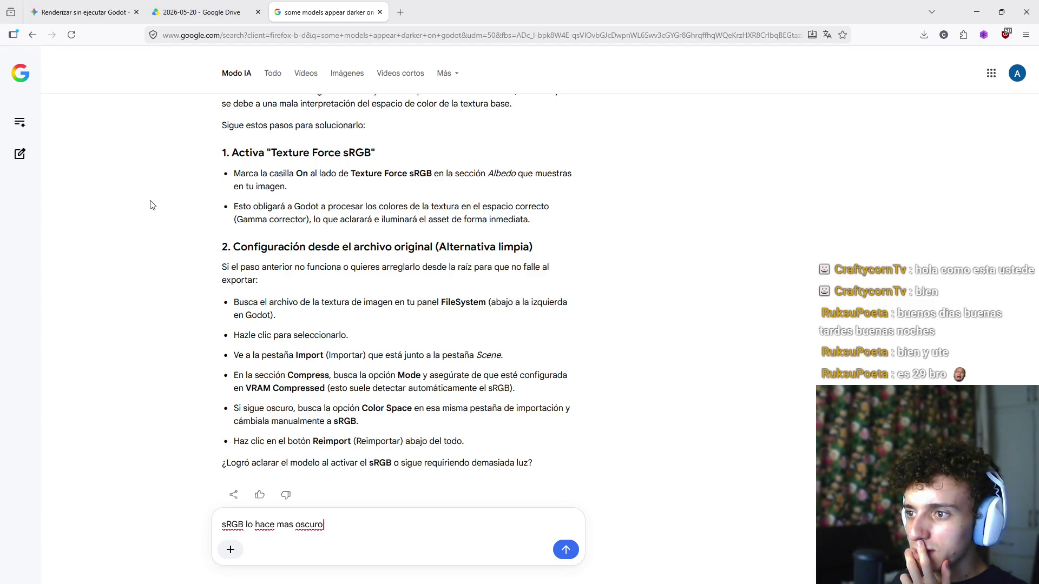
{"action": "key", "text": "alt+Tab"}
{"action": "left_click", "coordinate": [131, 205]}
{"action": "left_click", "coordinate": [131, 205]}
{"action": "left_click", "coordinate": [132, 189]}
{"action": "left_click", "coordinate": [133, 188]}
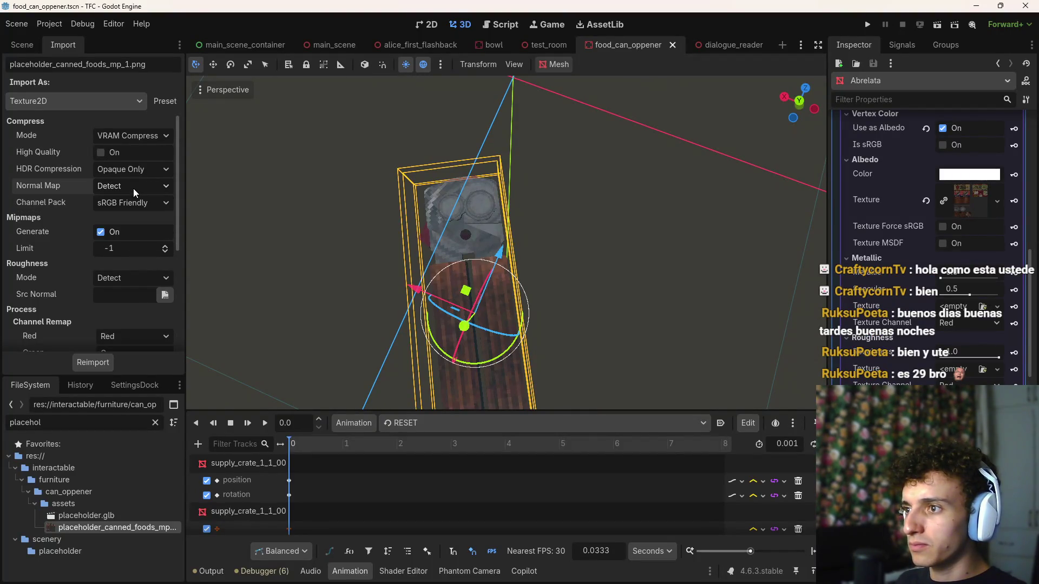
{"action": "left_click", "coordinate": [135, 169]}
{"action": "left_click", "coordinate": [136, 169]}
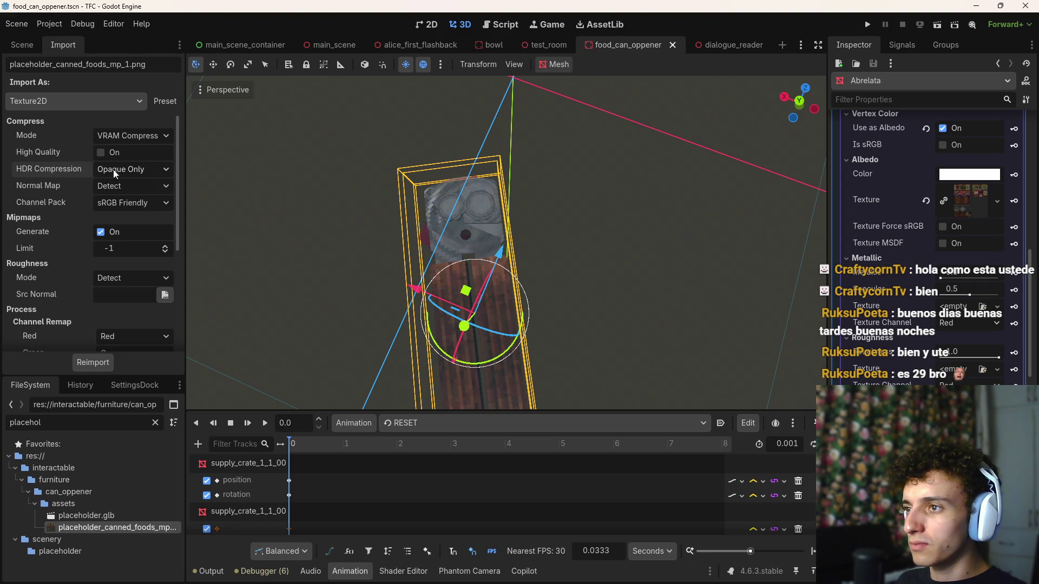
Review the Roughness mode and channel remap options, leaving Roughness at Detect
{"action": "scroll", "coordinate": [107, 244], "scroll_direction": "down", "scroll_amount": 3}
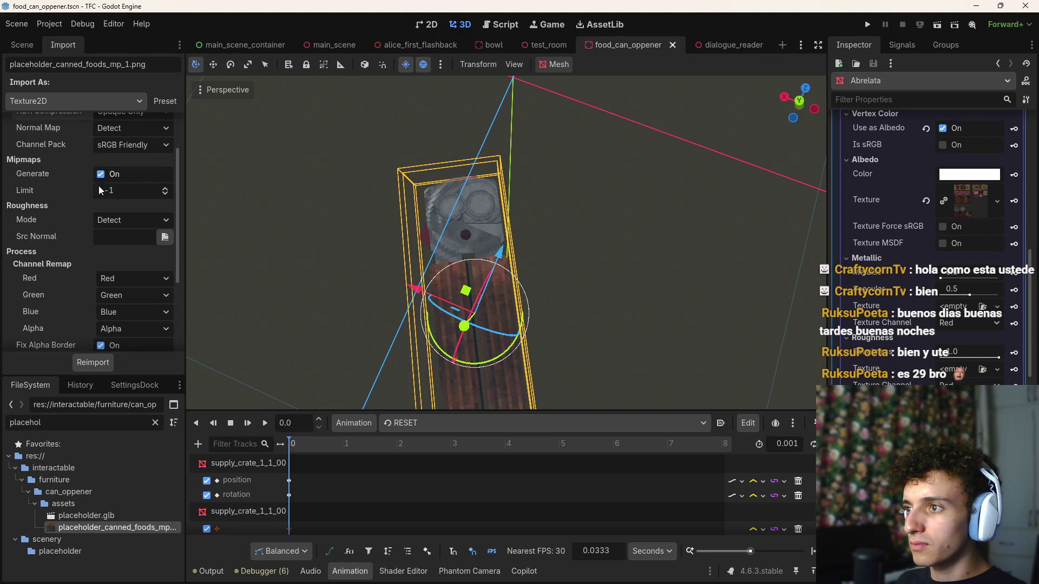
{"action": "left_click", "coordinate": [140, 222]}
{"action": "left_click", "coordinate": [140, 221]}
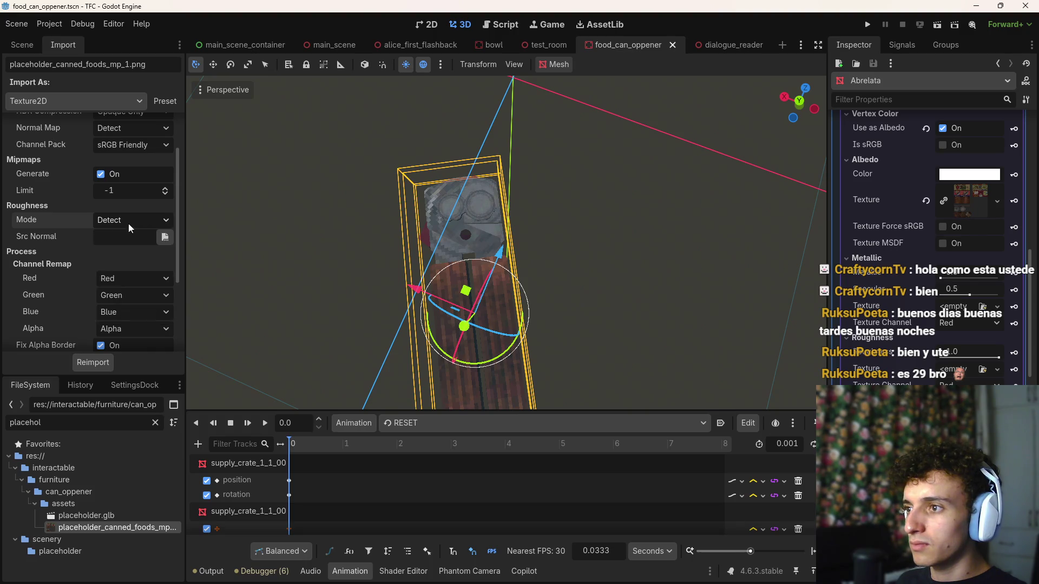
{"action": "scroll", "coordinate": [50, 233], "scroll_direction": "down", "scroll_amount": 3}
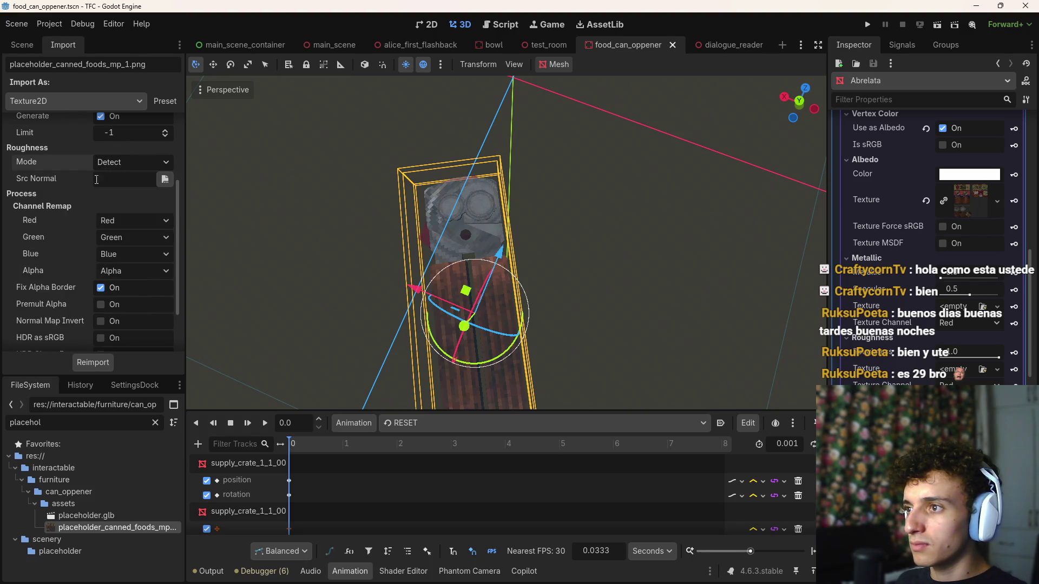
{"action": "scroll", "coordinate": [44, 217], "scroll_direction": "down", "scroll_amount": 2}
{"action": "left_click", "coordinate": [119, 245]}
{"action": "left_click", "coordinate": [127, 232]}
{"action": "left_click", "coordinate": [131, 229]}
{"action": "left_click", "coordinate": [131, 229]}
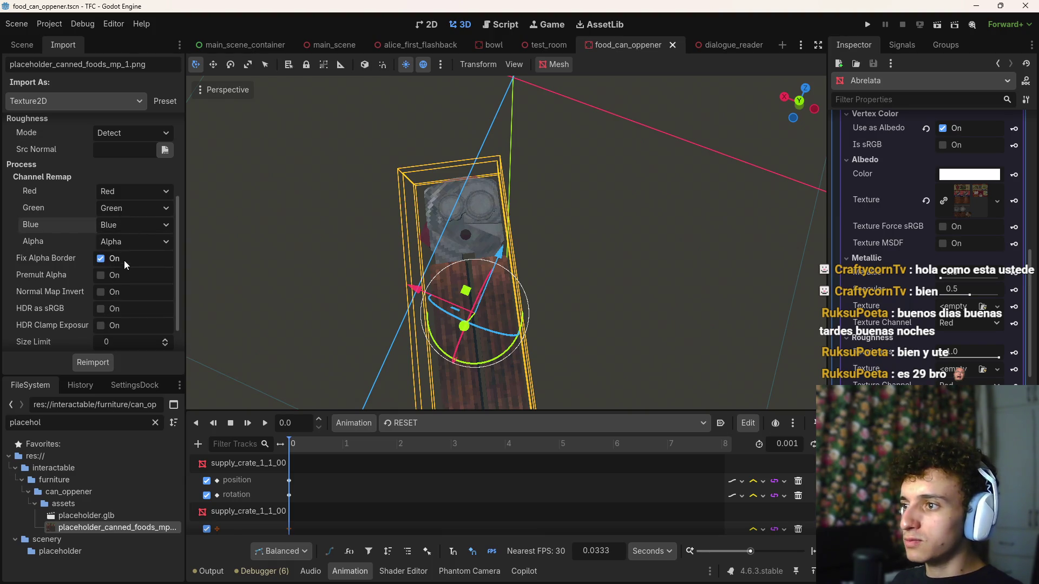
{"action": "scroll", "coordinate": [100, 271], "scroll_direction": "down", "scroll_amount": 2}
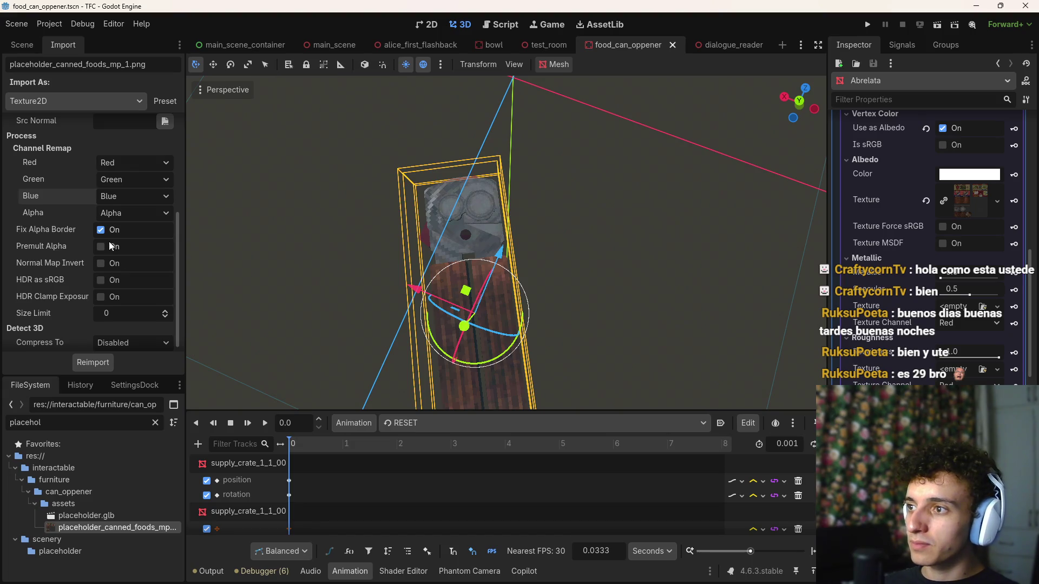
Turn on HDR as sRGB, reimport the texture, and compare the scenes
{"action": "mouse_move", "coordinate": [57, 244]}
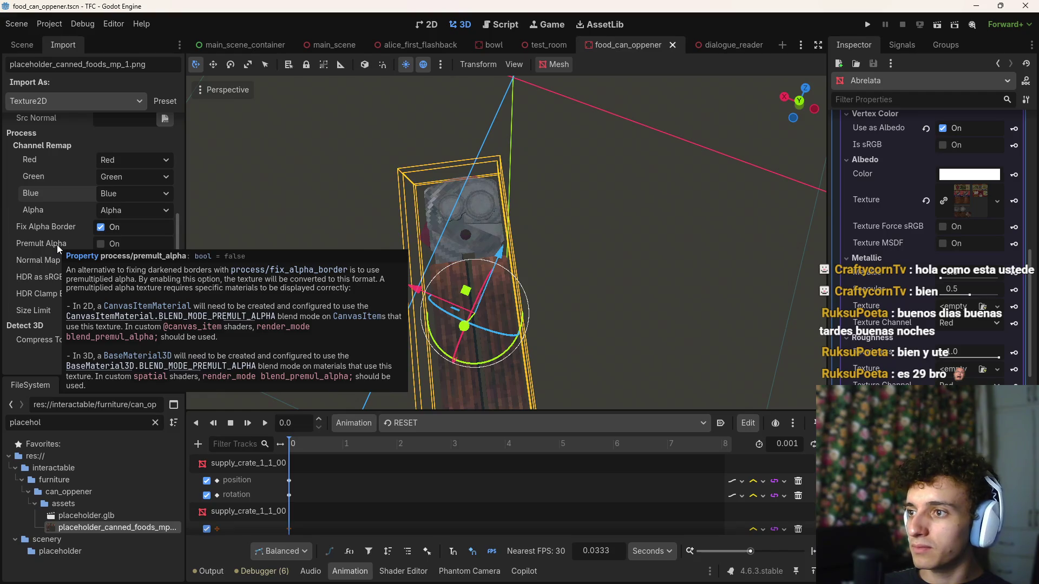
{"action": "mouse_move", "coordinate": [38, 278]}
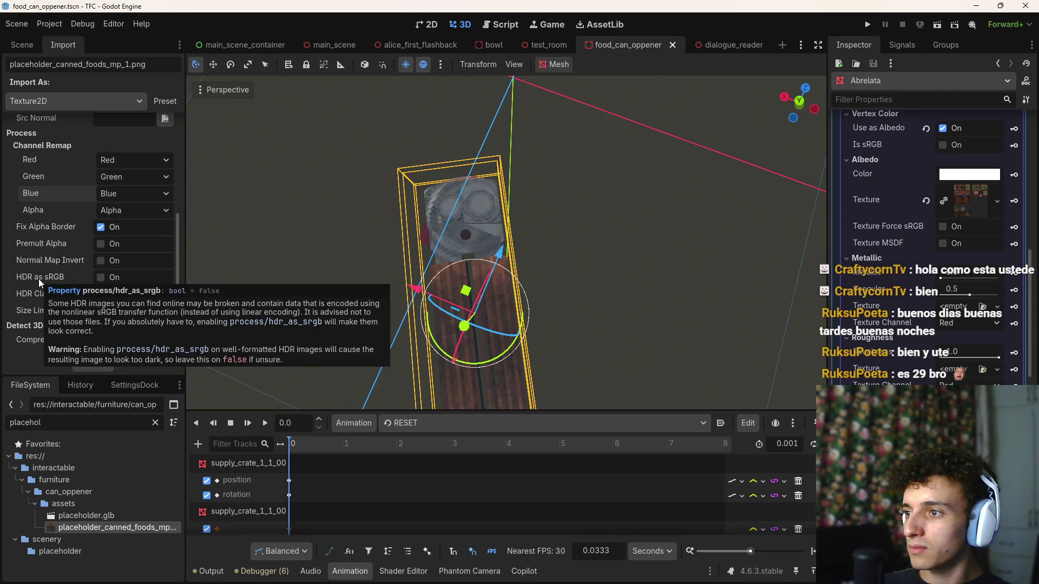
{"action": "left_click", "coordinate": [100, 277]}
{"action": "left_click", "coordinate": [107, 366]}
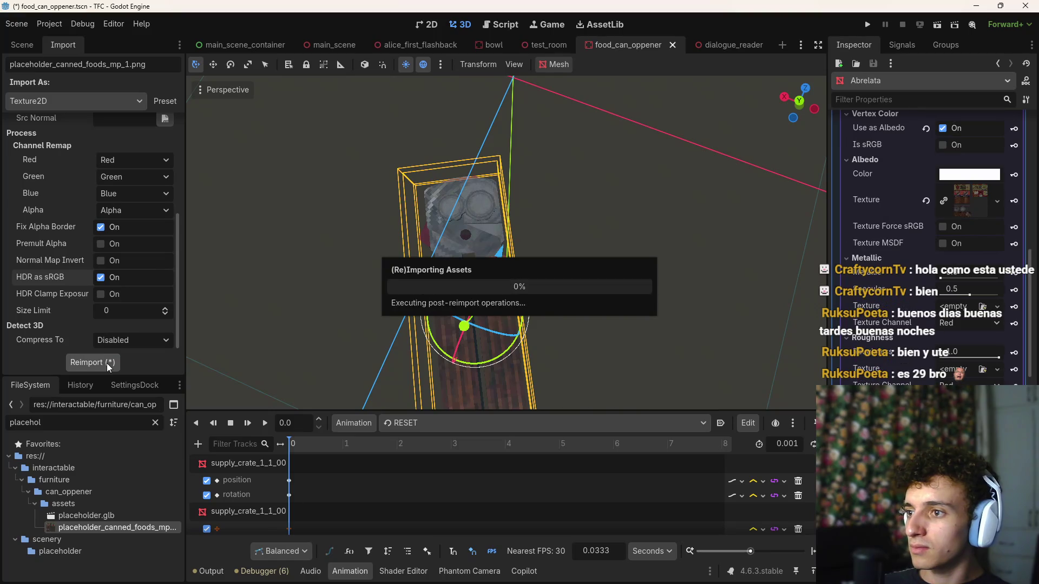
{"action": "left_click", "coordinate": [108, 368]}
{"action": "left_click", "coordinate": [107, 367]}
{"action": "left_click", "coordinate": [413, 49]}
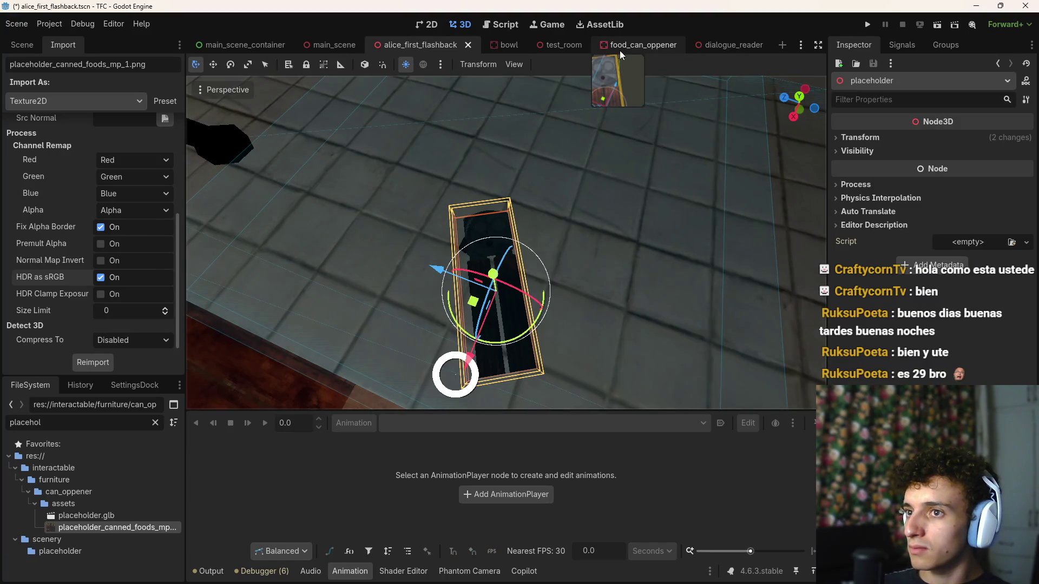
{"action": "left_click", "coordinate": [621, 49]}
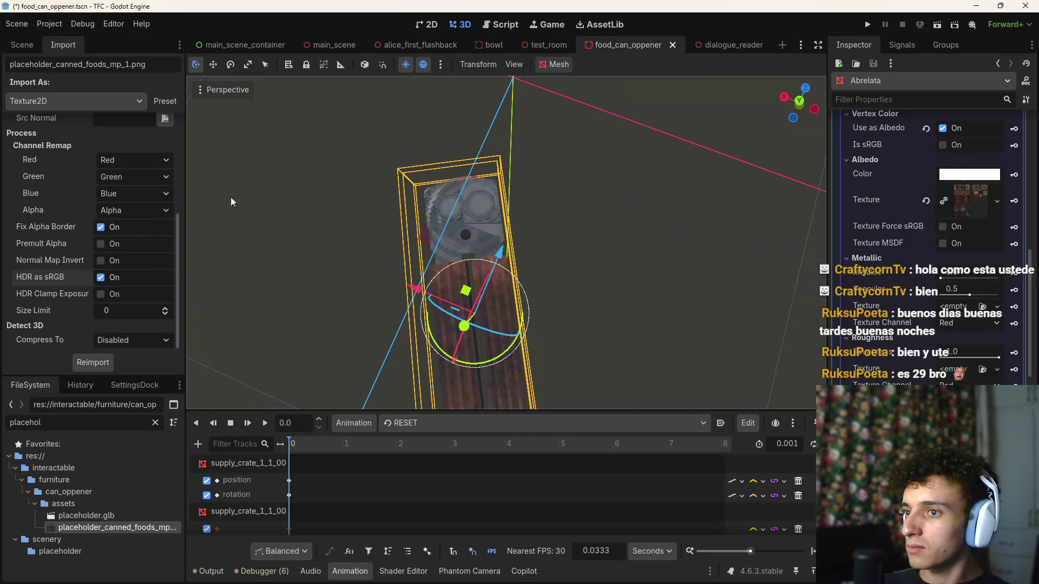
Turn on HDR Clamp Exposure and reimport the texture
{"action": "left_click", "coordinate": [100, 293]}
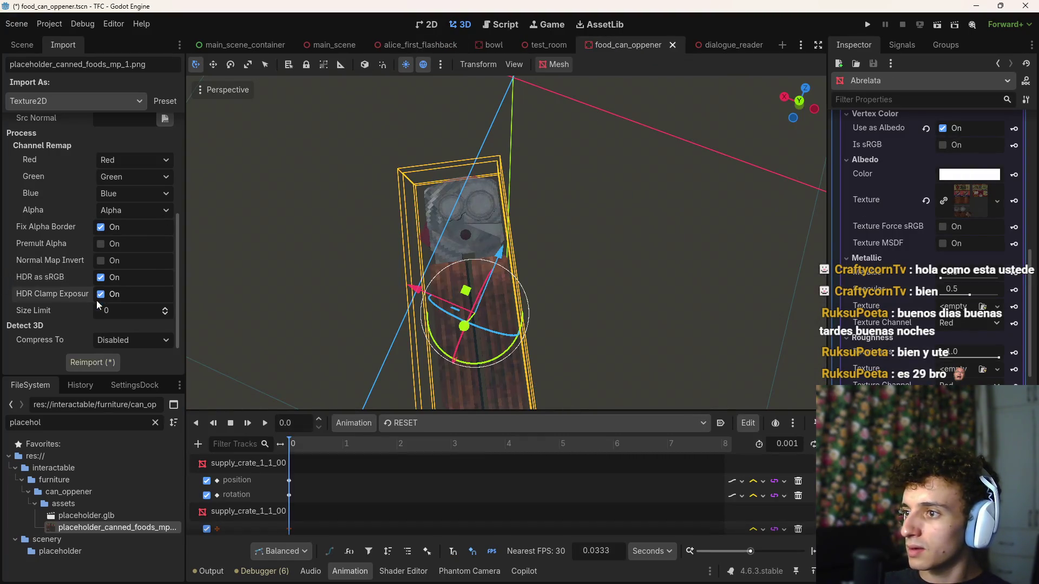
{"action": "left_click", "coordinate": [102, 368]}
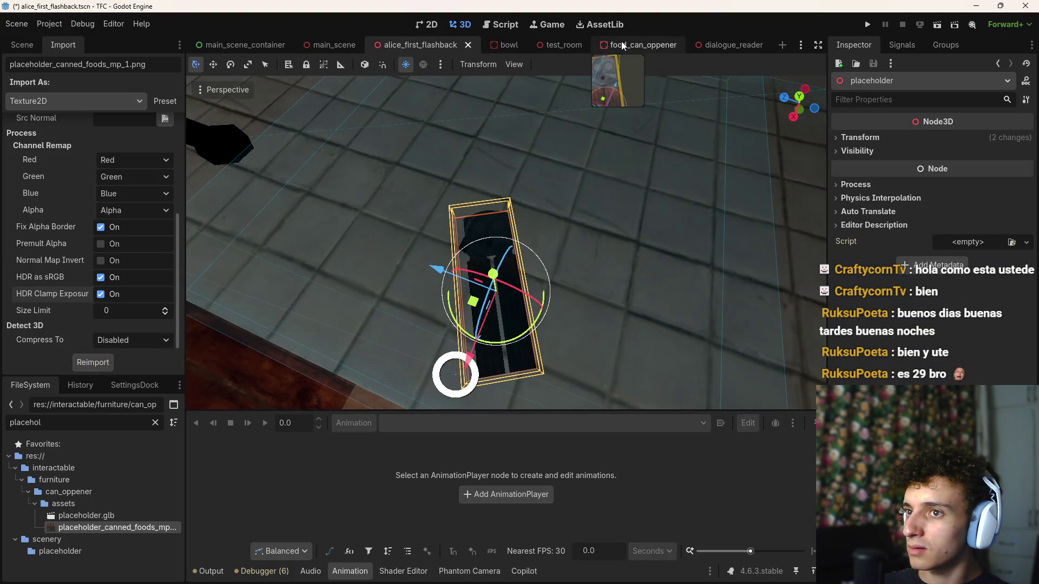
{"action": "left_click", "coordinate": [621, 46]}
Turn both HDR as sRGB and HDR Clamp Exposure off and reimport, keeping 3D compression disabled
{"action": "left_click", "coordinate": [101, 294]}
{"action": "left_click", "coordinate": [100, 277]}
{"action": "left_click", "coordinate": [101, 363]}
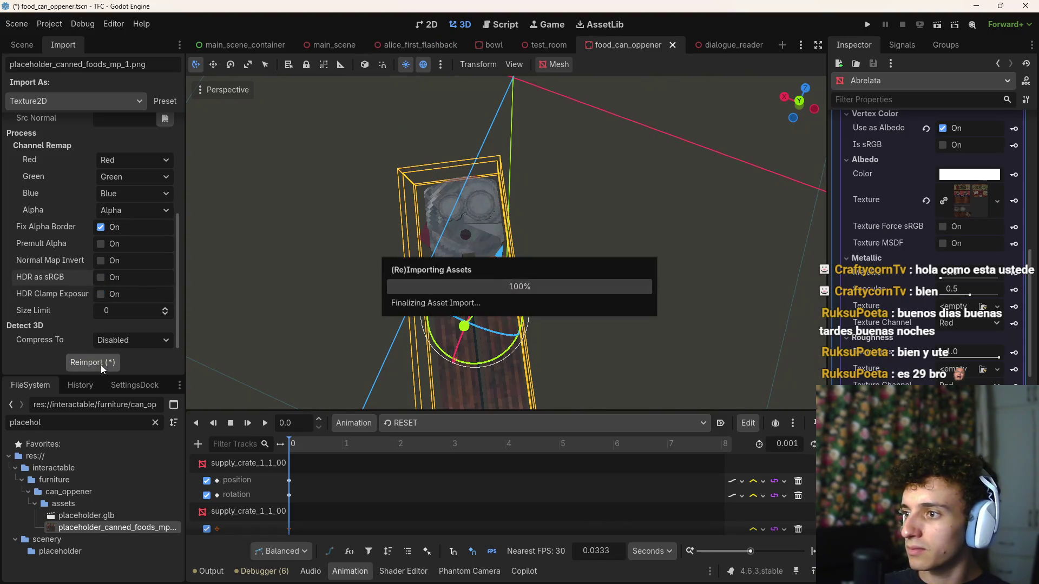
{"action": "left_click", "coordinate": [131, 339]}
{"action": "left_click", "coordinate": [131, 367]}
{"action": "scroll", "coordinate": [118, 336], "scroll_direction": "up", "scroll_amount": 5}
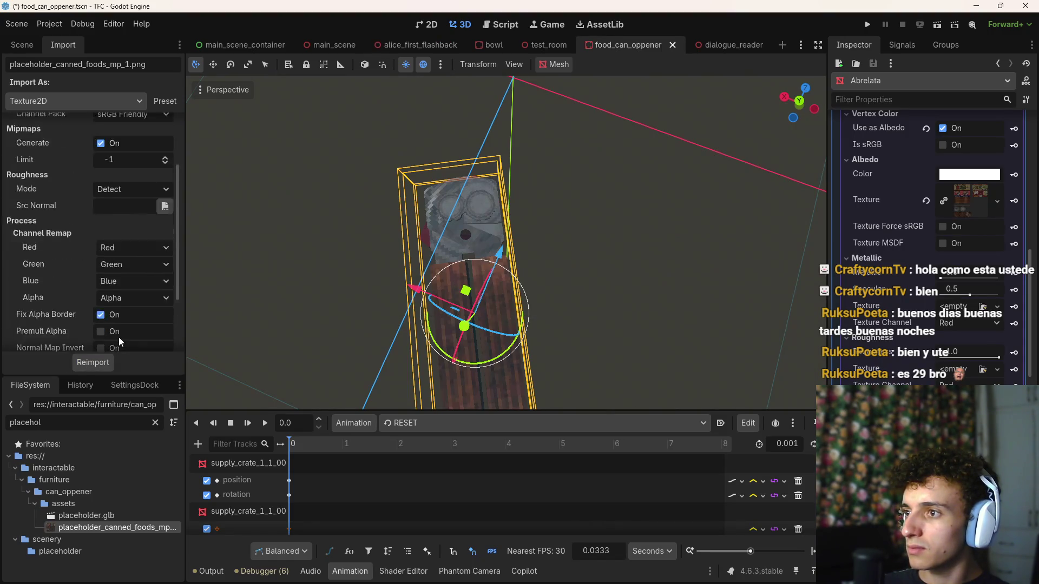
Switch compression mode to Lossless, reimport, and check main_scene and alice_first_flashback
{"action": "left_click", "coordinate": [157, 135]}
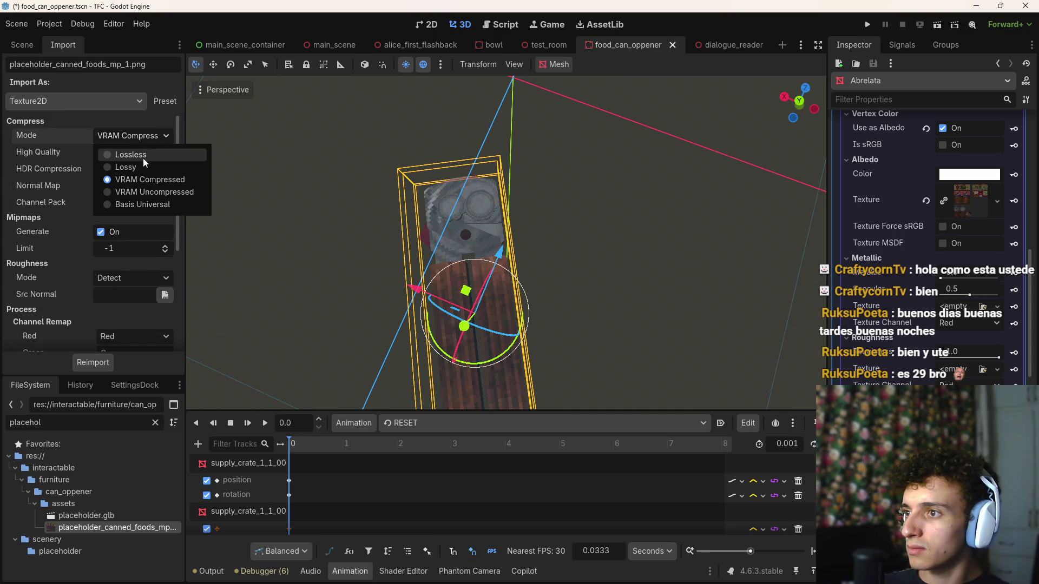
{"action": "left_click", "coordinate": [143, 154]}
{"action": "left_click", "coordinate": [101, 361]}
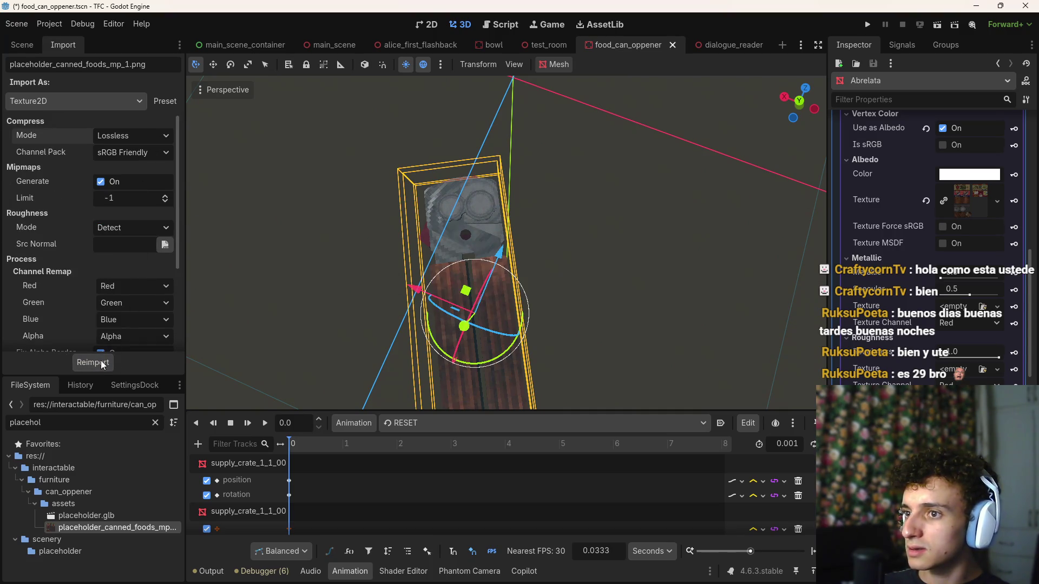
{"action": "left_click", "coordinate": [338, 45]}
{"action": "left_click", "coordinate": [413, 47]}
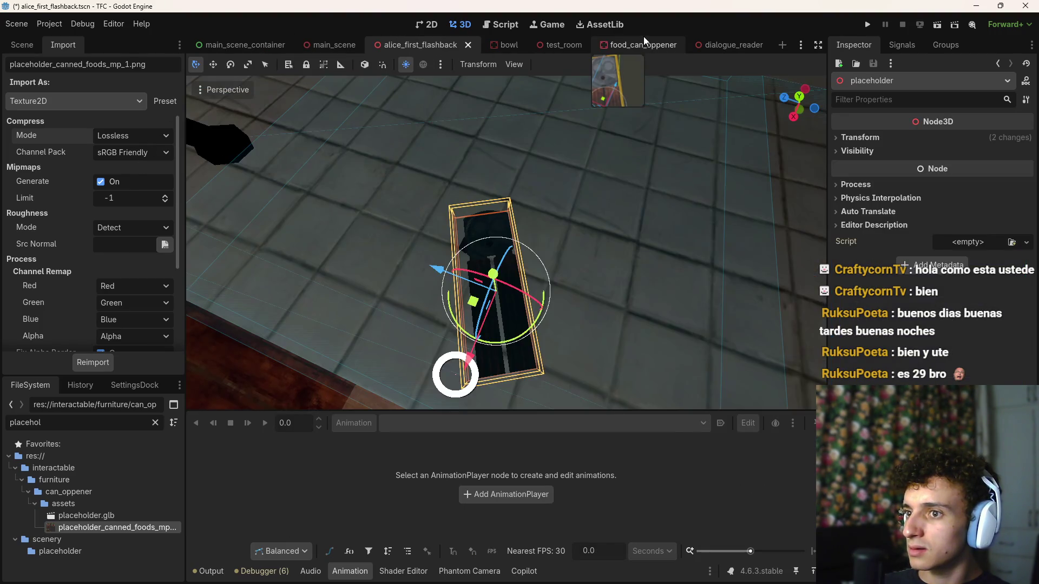
{"action": "left_click", "coordinate": [635, 44]}
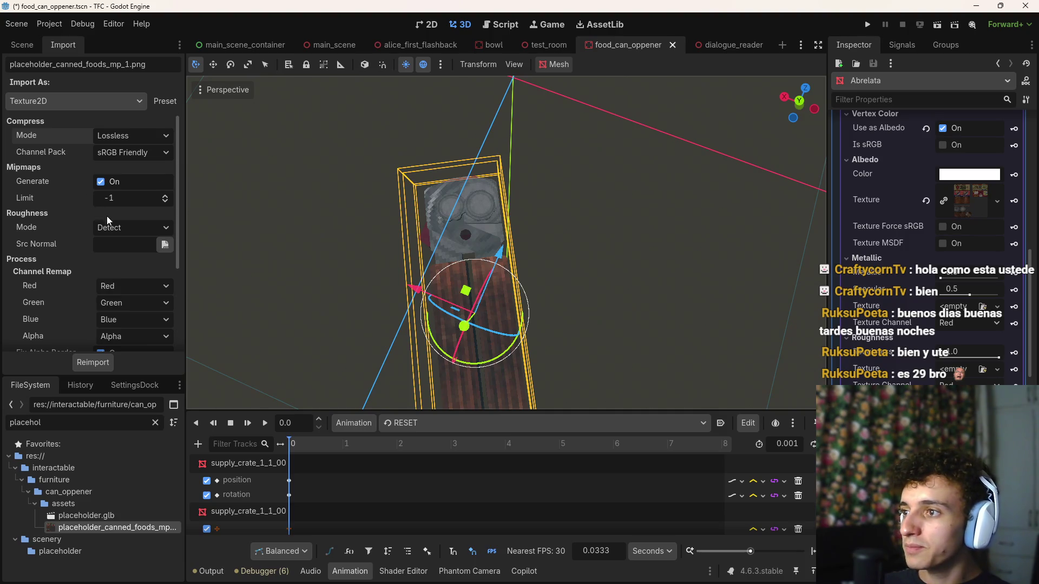
Leave the texture's Roughness mode on Detect and review the import settings
{"action": "left_click", "coordinate": [129, 228]}
{"action": "left_click", "coordinate": [86, 287]}
{"action": "scroll", "coordinate": [82, 291], "scroll_direction": "down", "scroll_amount": 2}
{"action": "scroll", "coordinate": [83, 287], "scroll_direction": "up", "scroll_amount": 2}
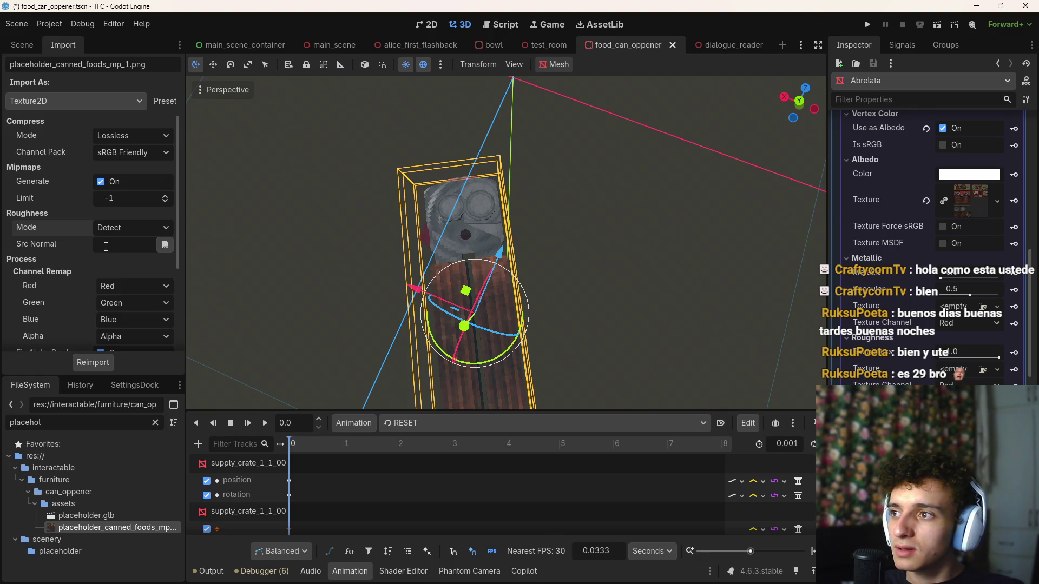
{"action": "scroll", "coordinate": [103, 268], "scroll_direction": "down", "scroll_amount": 5}
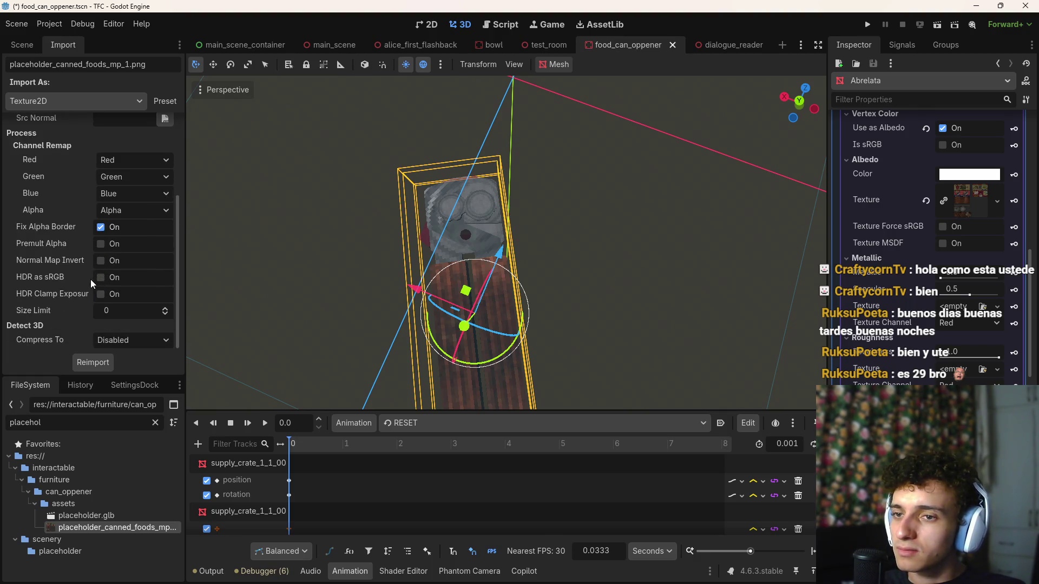
{"action": "scroll", "coordinate": [896, 306], "scroll_direction": "up", "scroll_amount": 5}
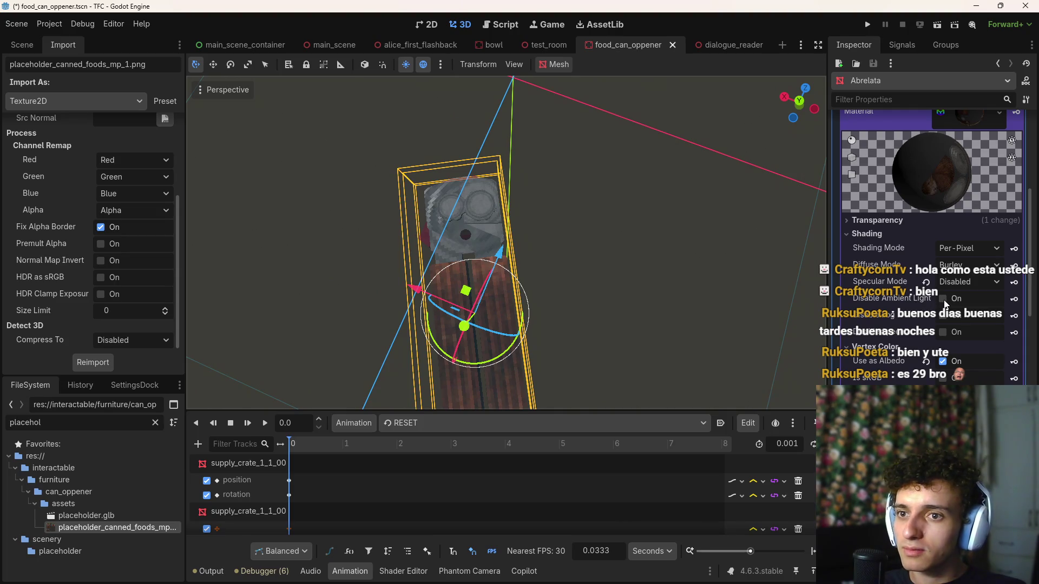
Enable Vertex Color > Is sRGB on the can opener's material and save the scene
{"action": "scroll", "coordinate": [943, 309], "scroll_direction": "up", "scroll_amount": 3}
{"action": "scroll", "coordinate": [942, 322], "scroll_direction": "down", "scroll_amount": 5}
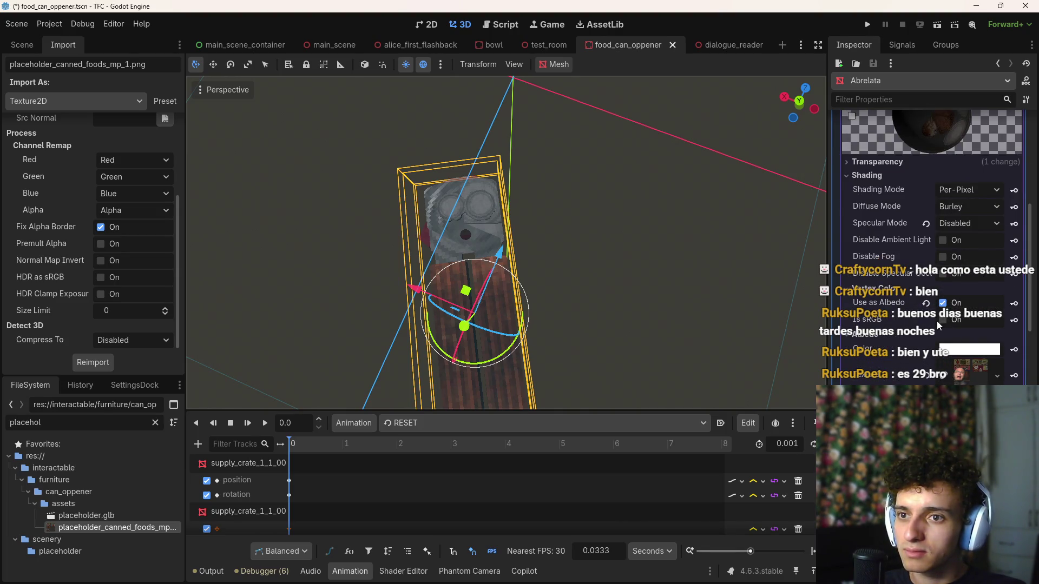
{"action": "scroll", "coordinate": [933, 314], "scroll_direction": "down", "scroll_amount": 1}
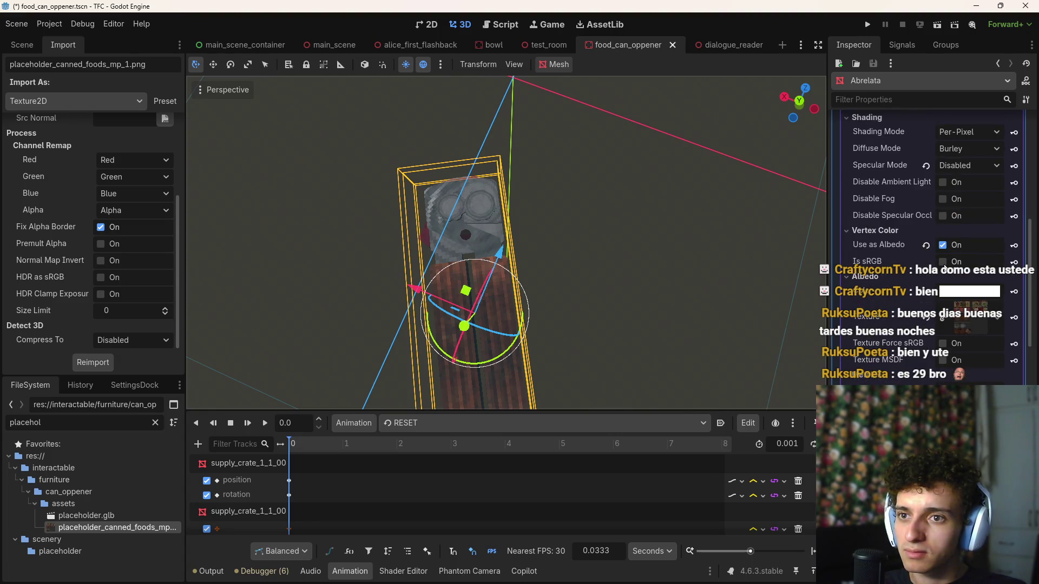
{"action": "left_click", "coordinate": [943, 261]}
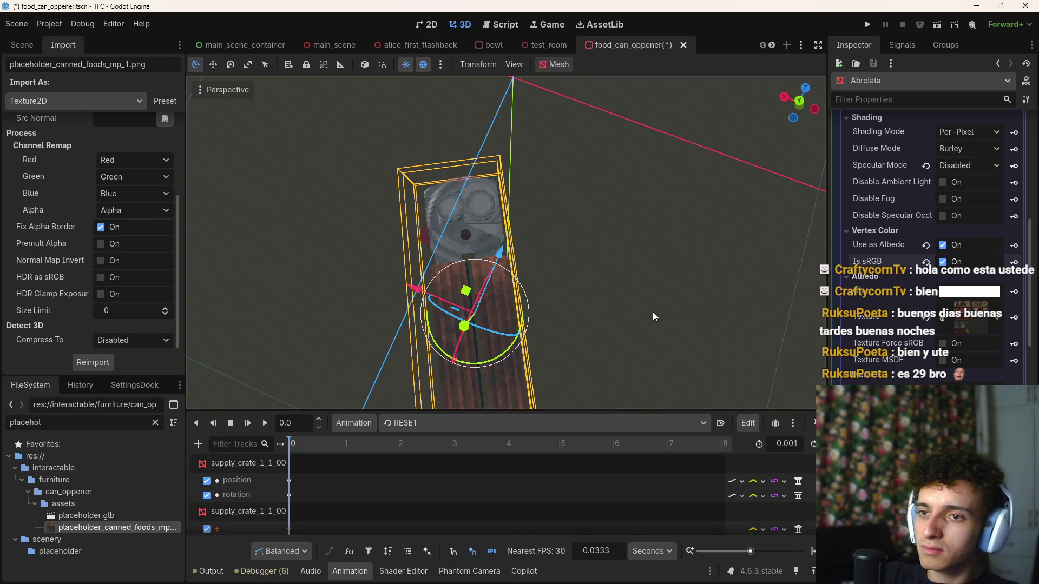
{"action": "key", "text": "ctrl+s"}
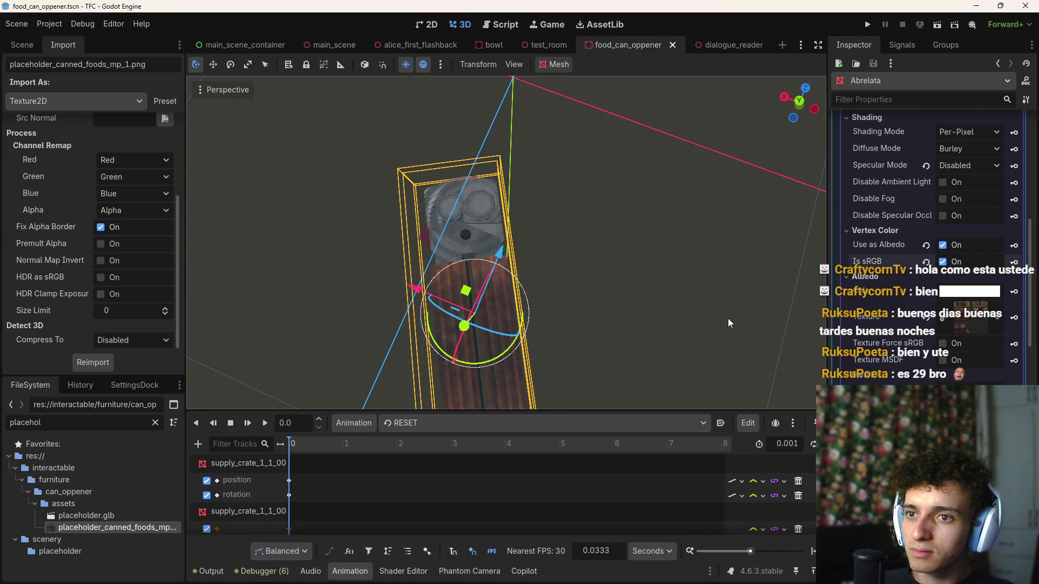
Turn on Albedo > Texture Force sRGB and view the model from a level side angle
{"action": "scroll", "coordinate": [871, 320], "scroll_direction": "down", "scroll_amount": 2}
{"action": "left_click", "coordinate": [944, 287]}
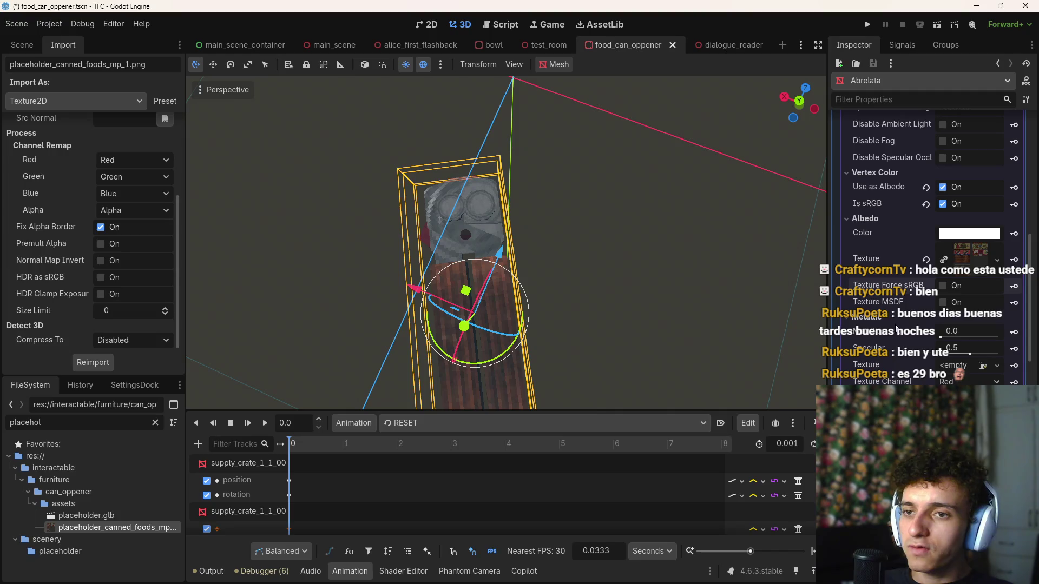
{"action": "left_click", "coordinate": [942, 285]}
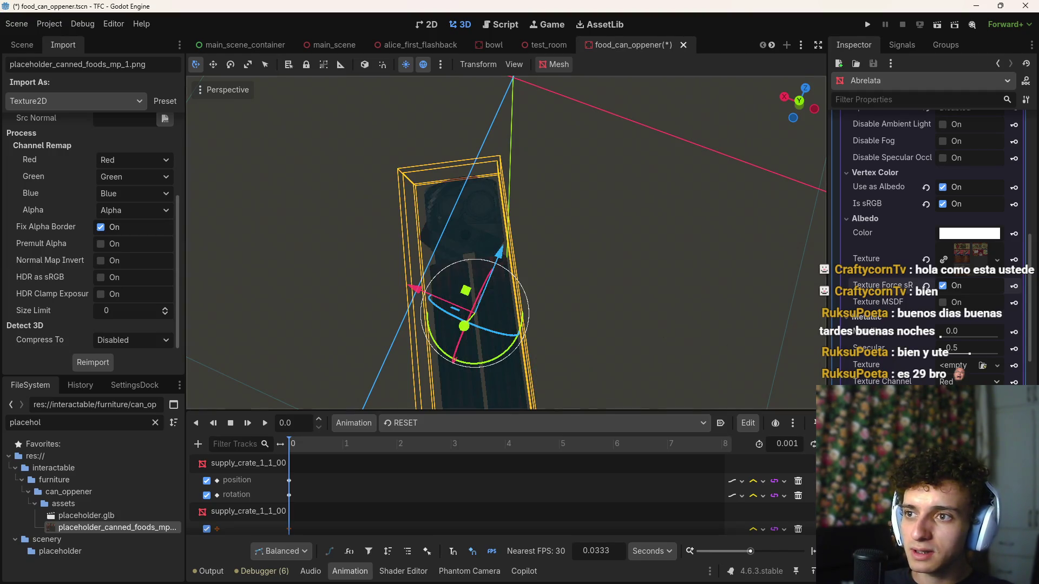
{"action": "left_click_drag", "start_coordinate": [556, 106], "coordinate": [556, 106]}
Send Google AI Mode the follow-up 'sRGB lo hace mucho mas oscuro'
{"action": "key", "text": "alt+Tab"}
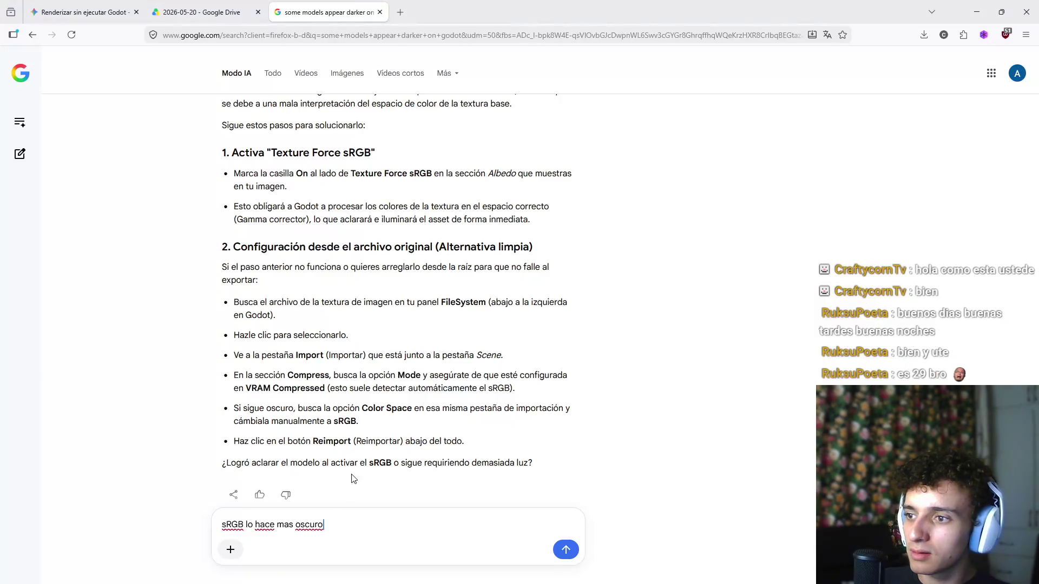
{"action": "key", "text": "BackSpace"}
{"action": "key", "text": "BackSpace"}
{"action": "key", "text": "BackSpace"}
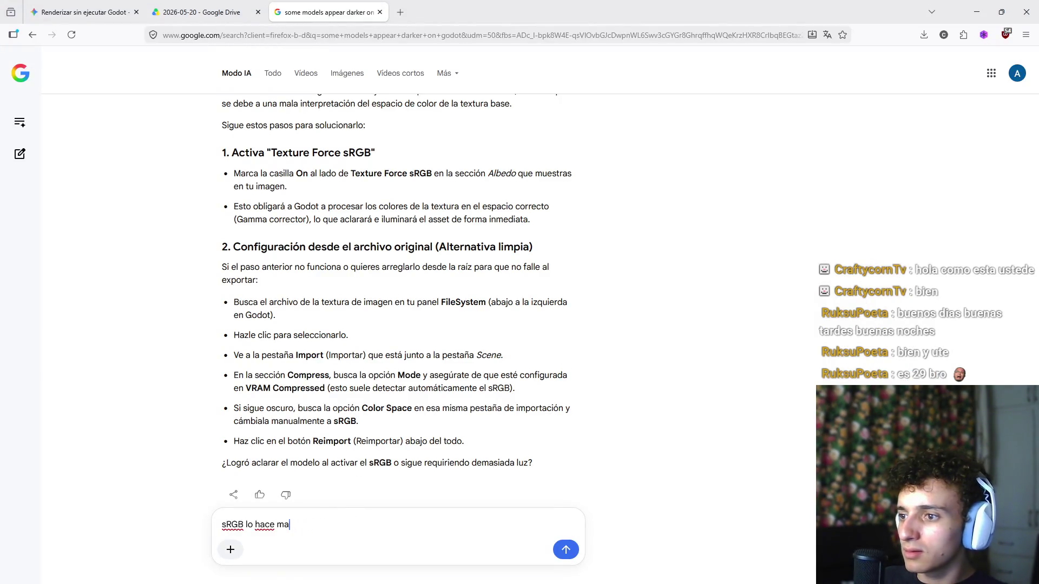
{"action": "type", "text": "mucho mas"}
{"action": "type", "text": "uro"}
{"action": "key", "text": "Return"}
Dismiss the personalization offer with 'Ahora no' and read the suggested fixes
{"action": "key", "text": "alt+Tab"}
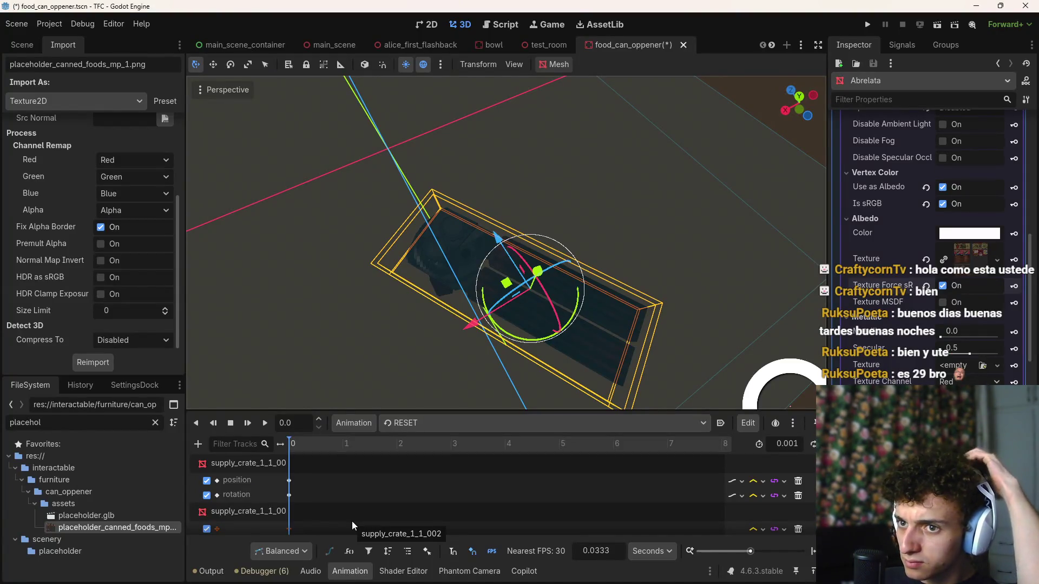
{"action": "key", "text": "alt+Tab"}
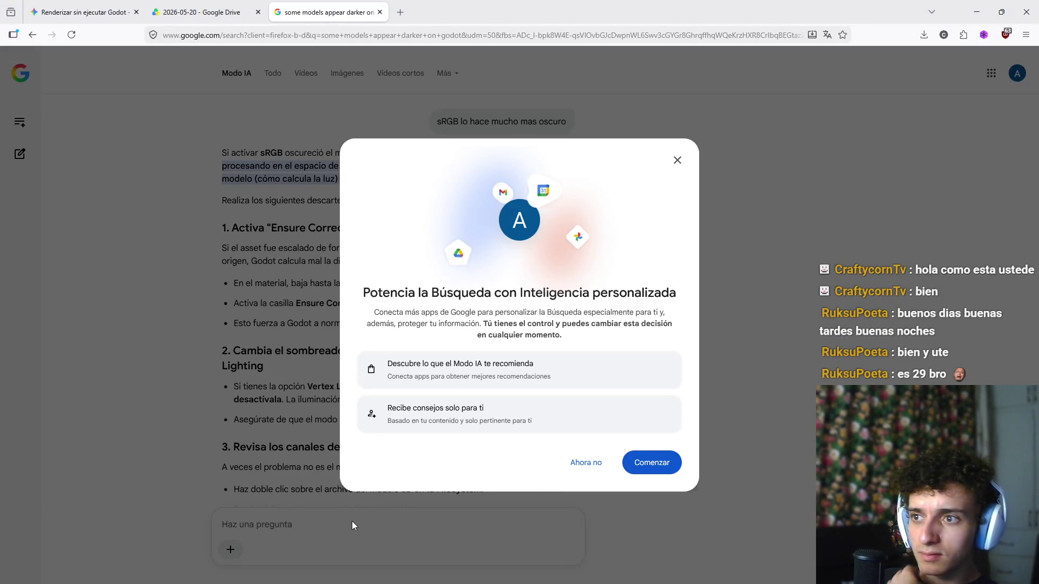
{"action": "left_click", "coordinate": [589, 466]}
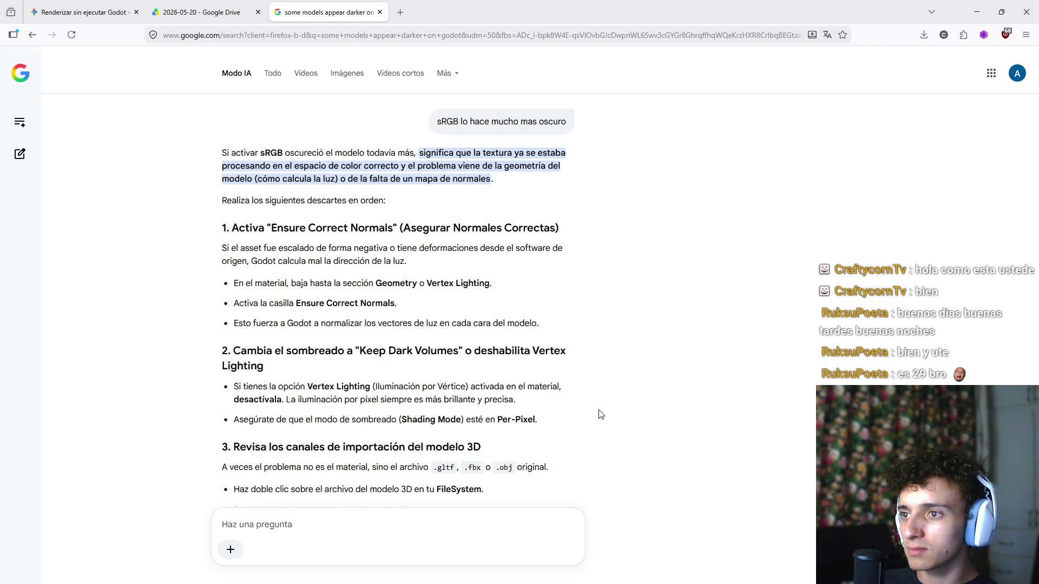
{"action": "scroll", "coordinate": [585, 421], "scroll_direction": "down", "scroll_amount": 1}
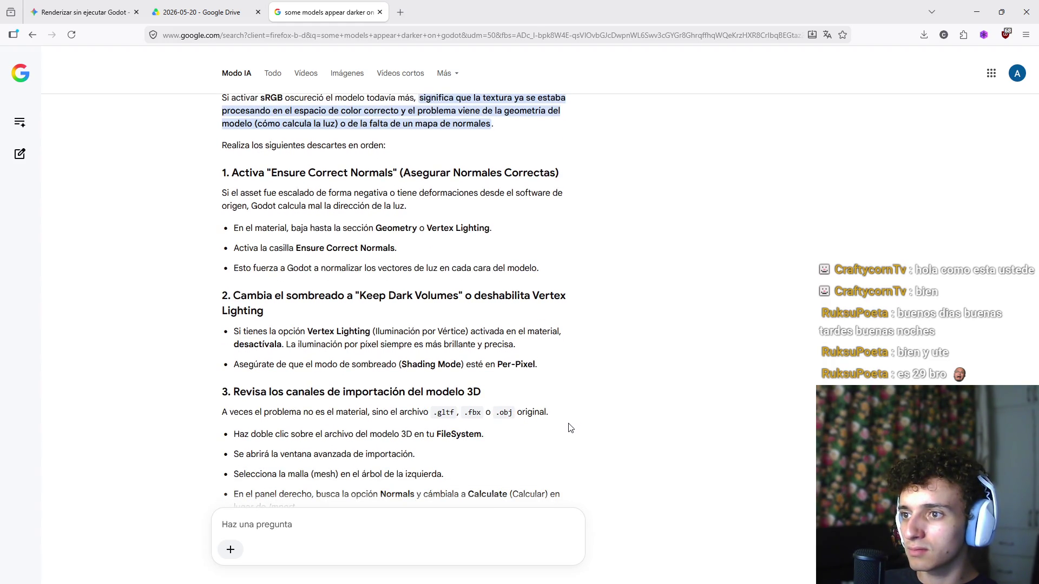
{"action": "key", "text": "alt+Tab"}
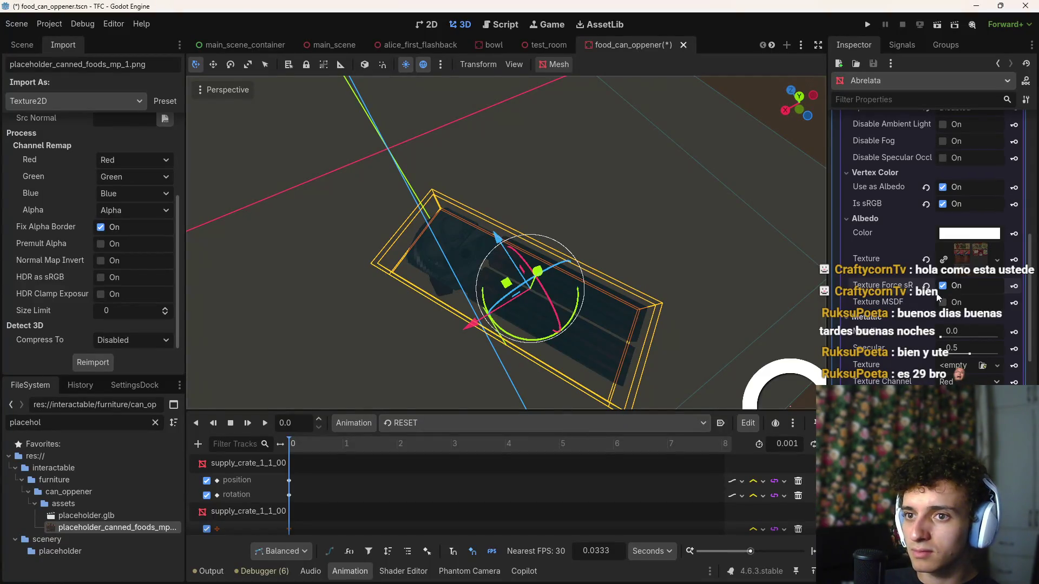
Uncheck Vertex Color > Use as Albedo on the Abrelata material and review its settings
{"action": "scroll", "coordinate": [926, 325], "scroll_direction": "up", "scroll_amount": 5}
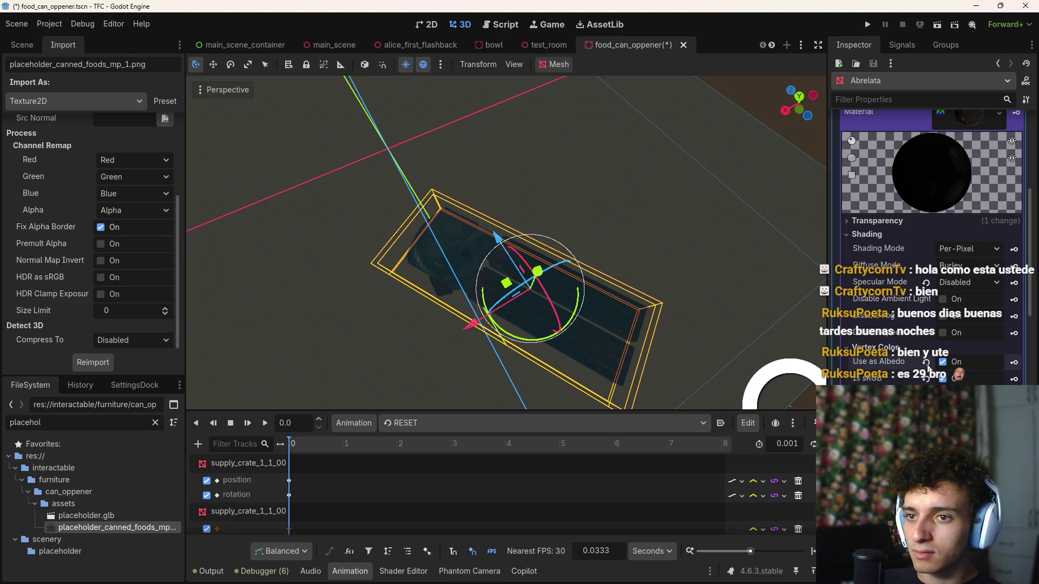
{"action": "left_click", "coordinate": [925, 362]}
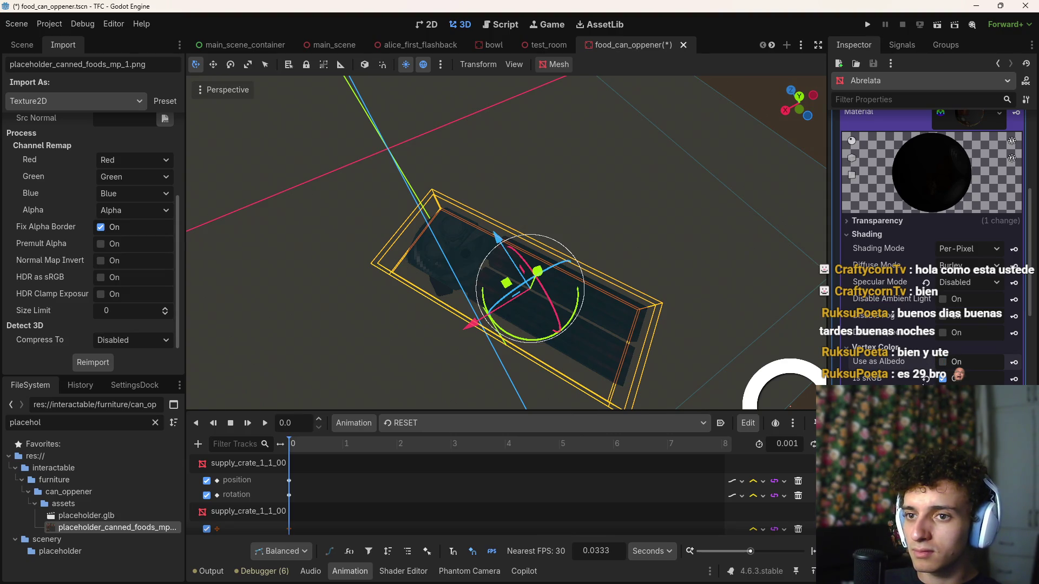
{"action": "left_click", "coordinate": [880, 347]}
{"action": "left_click", "coordinate": [879, 347]}
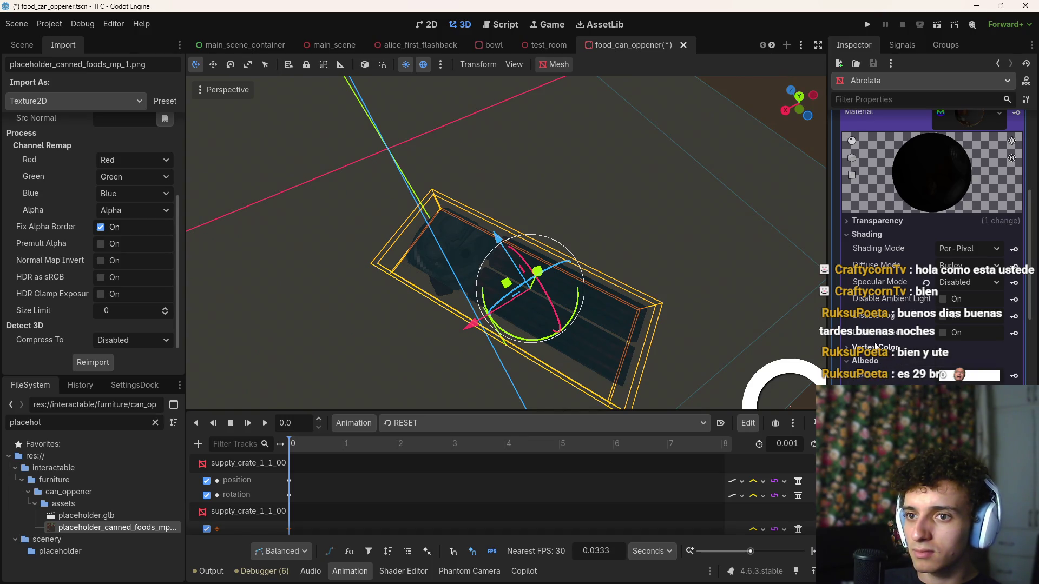
{"action": "scroll", "coordinate": [886, 381], "scroll_direction": "down", "scroll_amount": 10}
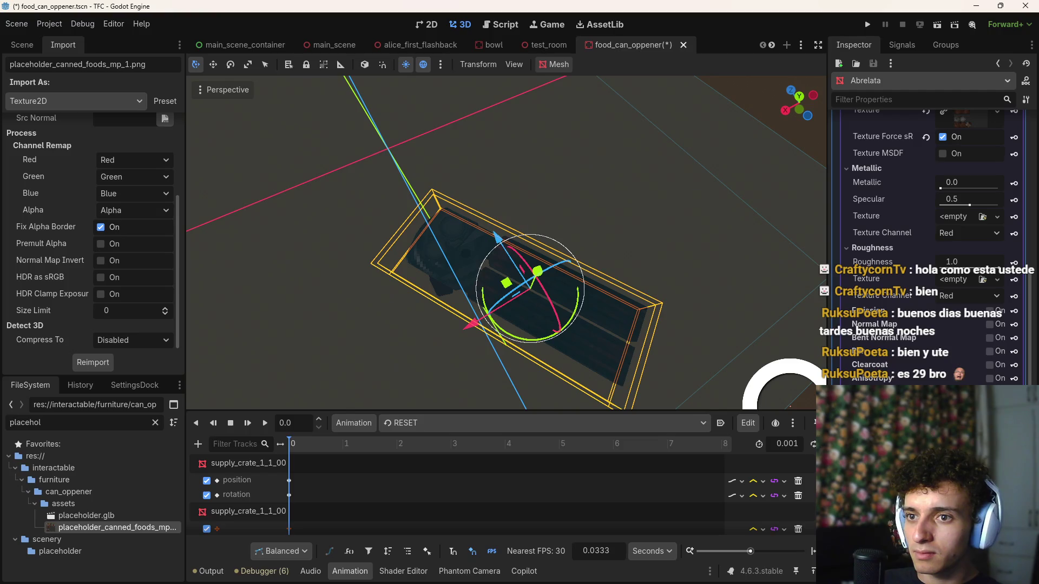
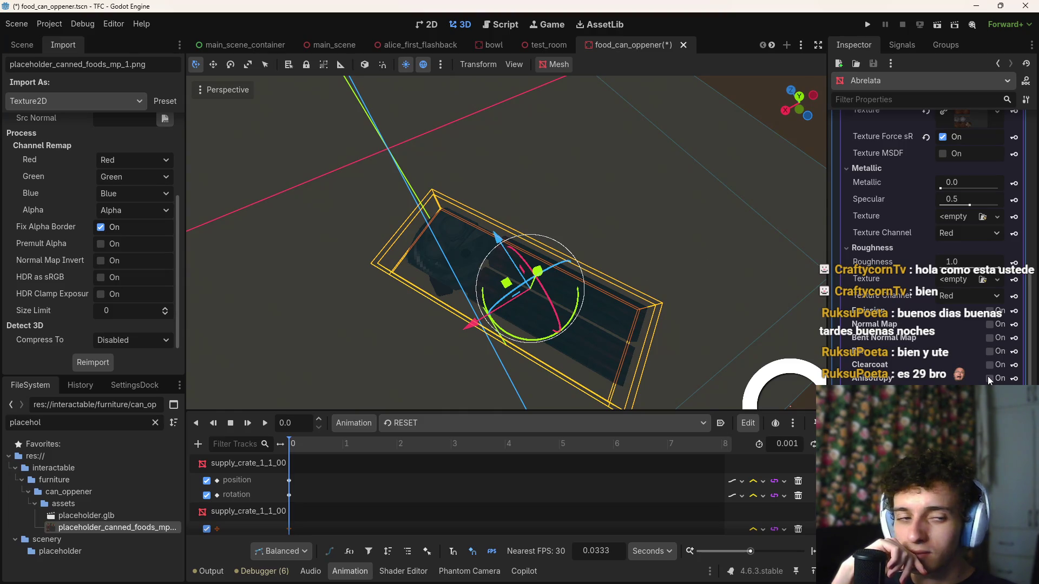
Check the AI answer in the browser, then open Advanced Import Settings for placeholder.glb
{"action": "left_click", "coordinate": [569, 572]}
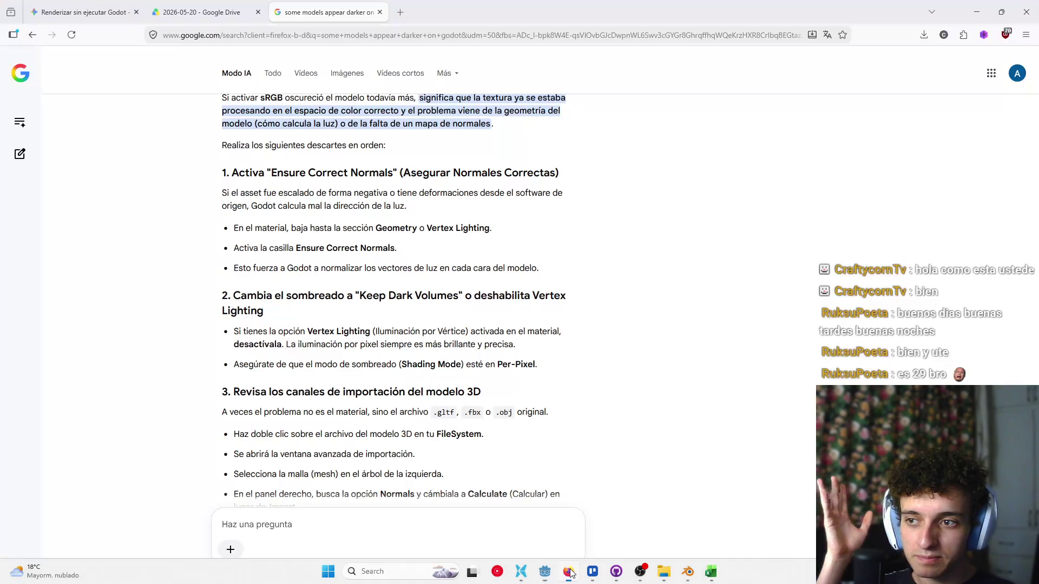
{"action": "scroll", "coordinate": [444, 453], "scroll_direction": "down", "scroll_amount": 3}
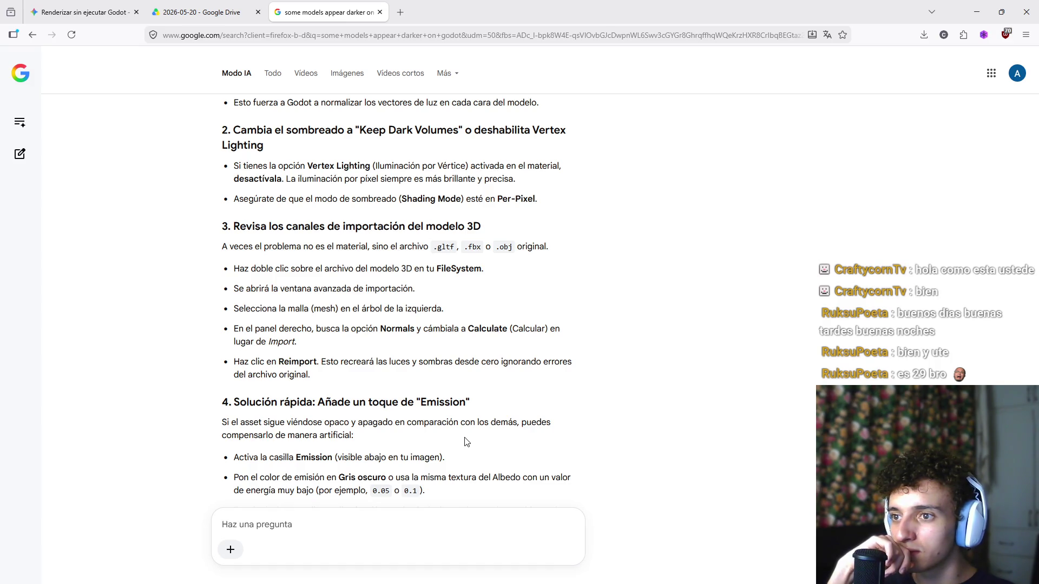
{"action": "mouse_move", "coordinate": [616, 583]}
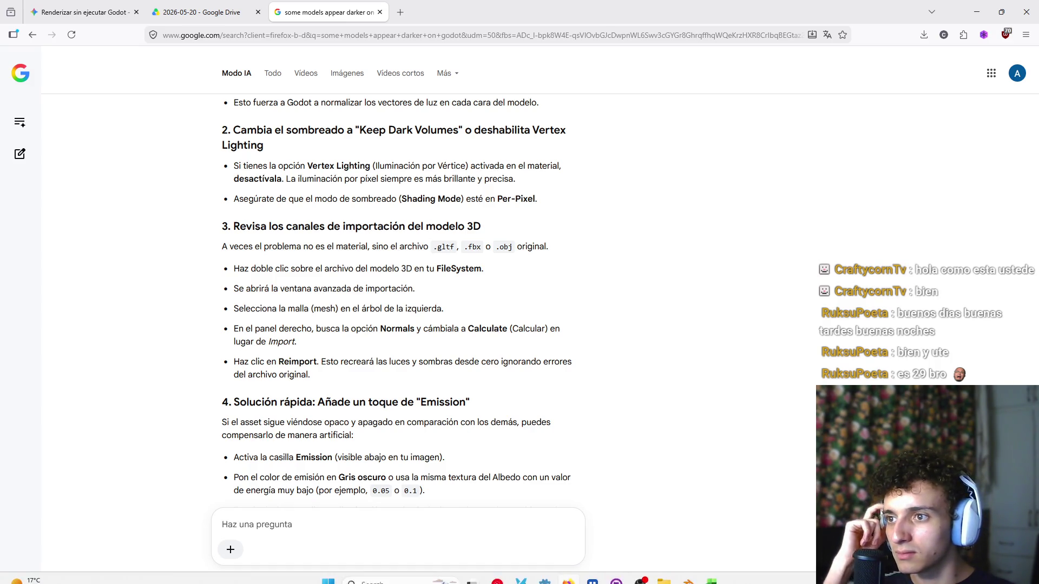
{"action": "left_click", "coordinate": [552, 573]}
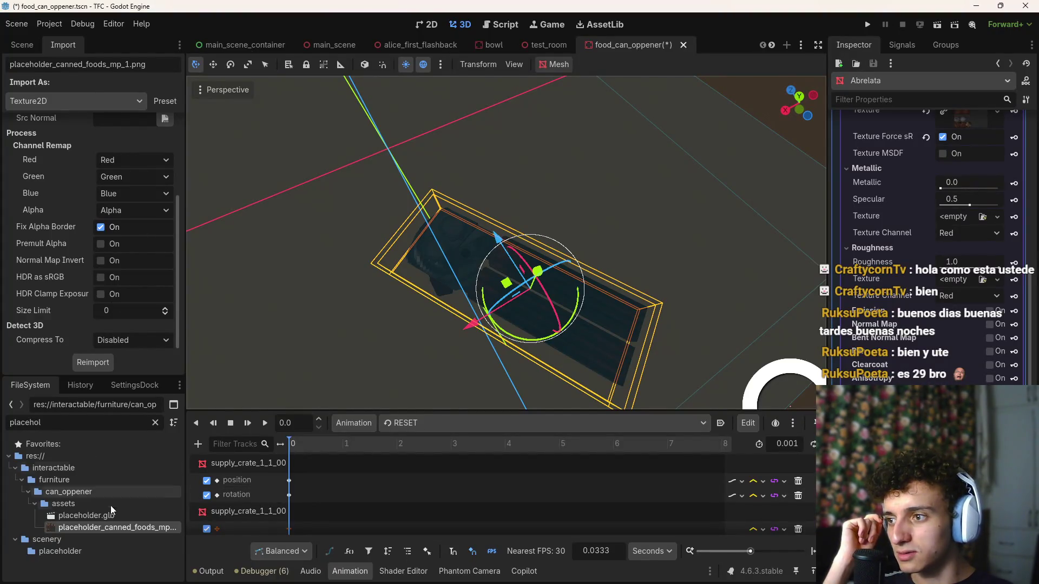
{"action": "left_click", "coordinate": [91, 517]}
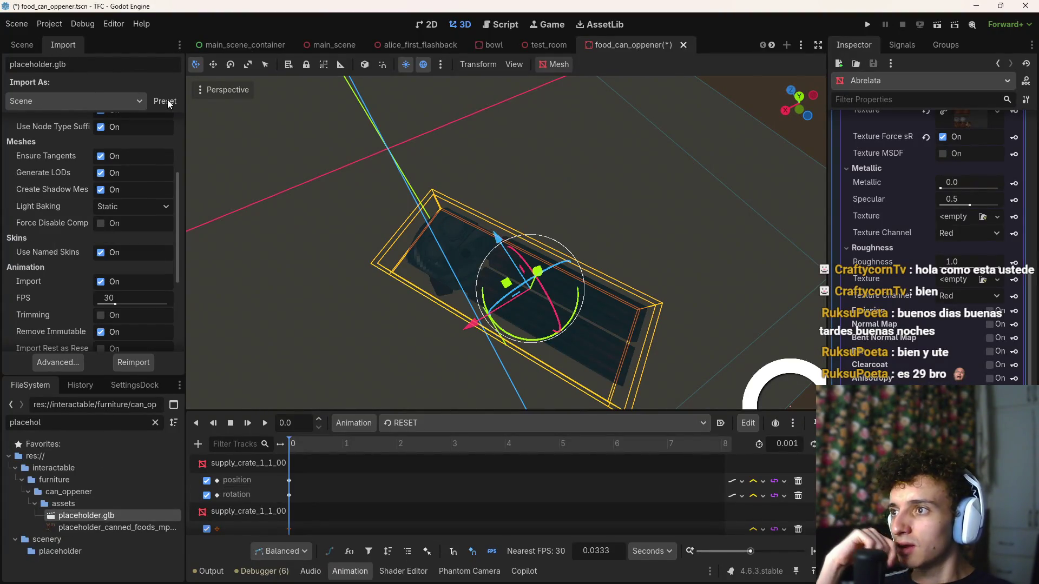
{"action": "left_click", "coordinate": [81, 361]}
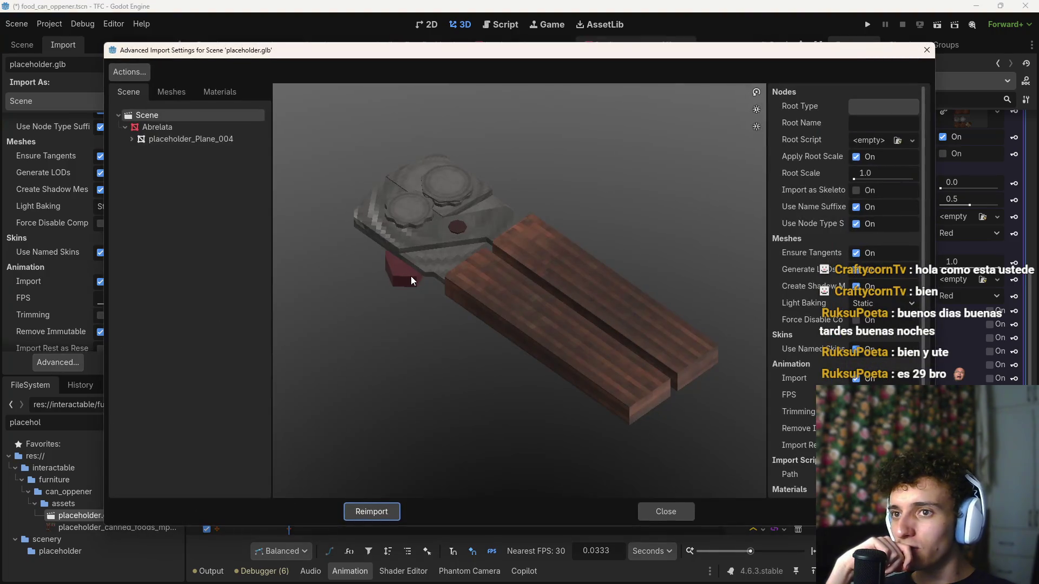
Review placeholder_Plane_004's shadow, lightmap UV and LOD options, then preview canned_foods_mp_1.002
{"action": "scroll", "coordinate": [793, 229], "scroll_direction": "down", "scroll_amount": 3}
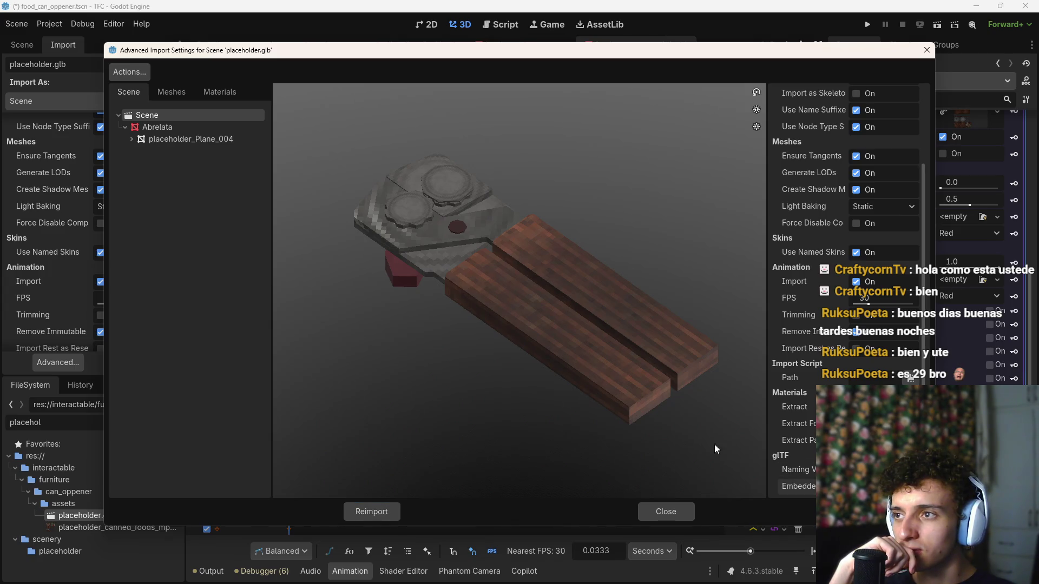
{"action": "left_click", "coordinate": [189, 127]}
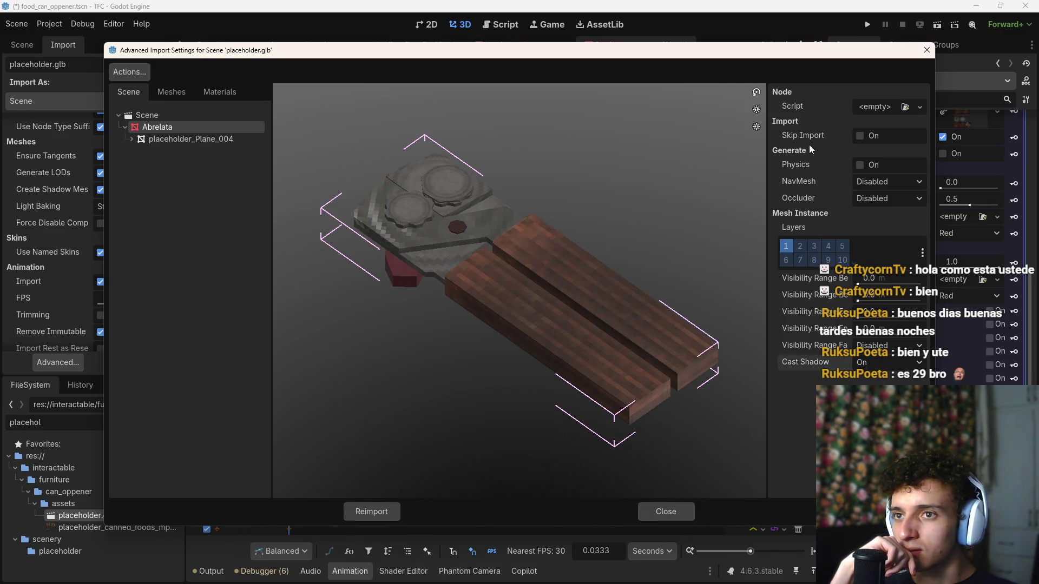
{"action": "left_click", "coordinate": [171, 92]}
{"action": "left_click", "coordinate": [193, 115]}
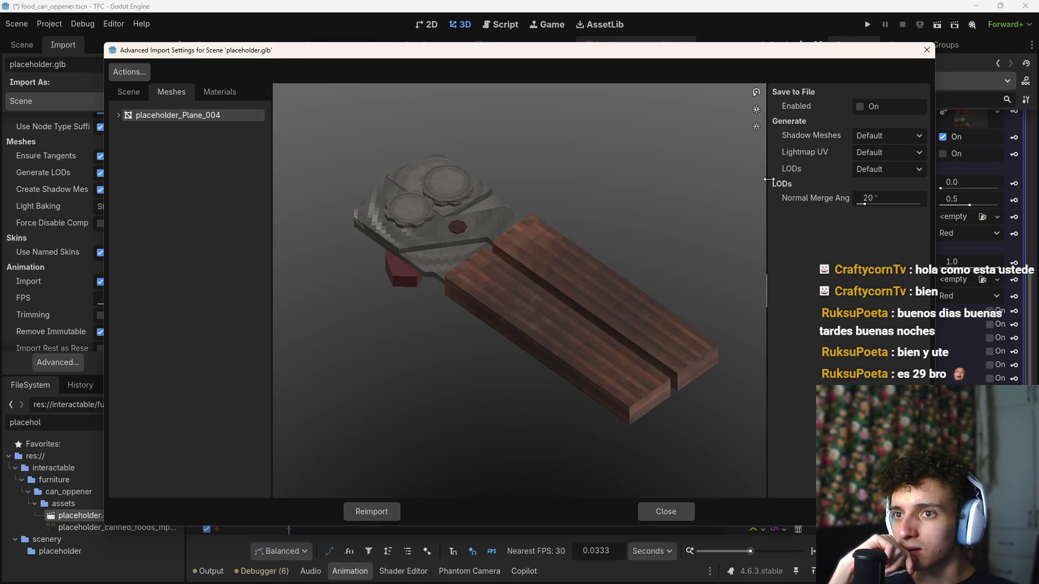
{"action": "left_click", "coordinate": [882, 138]}
{"action": "left_click", "coordinate": [882, 138]}
{"action": "left_click", "coordinate": [874, 152]}
{"action": "left_click", "coordinate": [874, 153]}
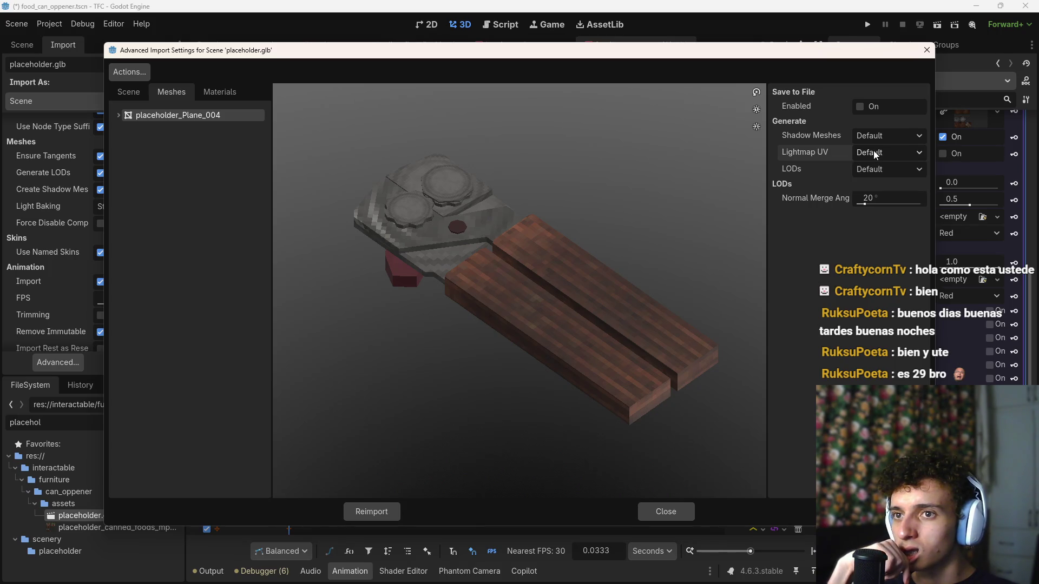
{"action": "left_click", "coordinate": [879, 169]}
{"action": "left_click", "coordinate": [878, 169]}
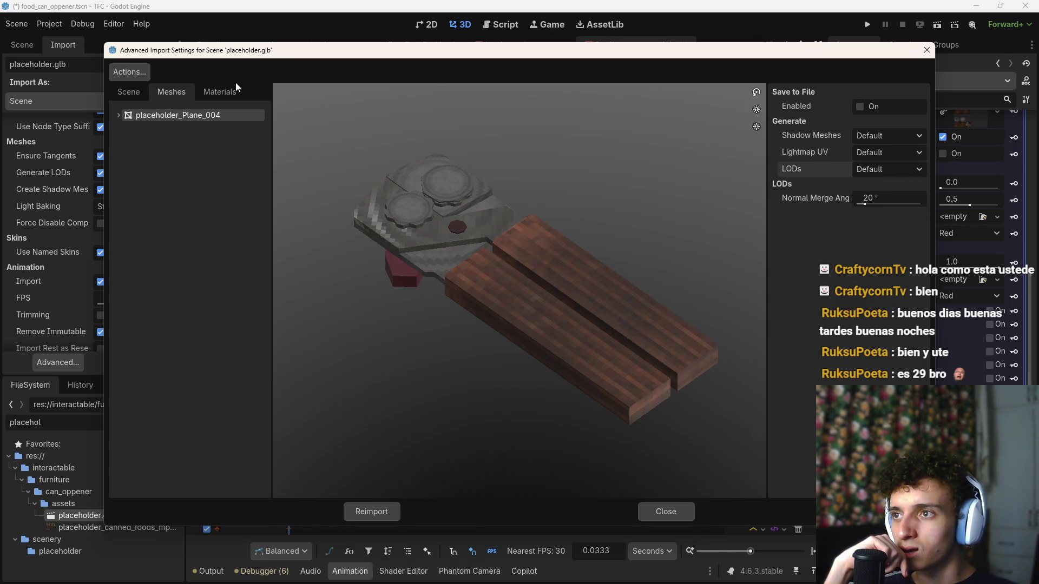
{"action": "left_click", "coordinate": [220, 91]}
{"action": "left_click", "coordinate": [173, 115]}
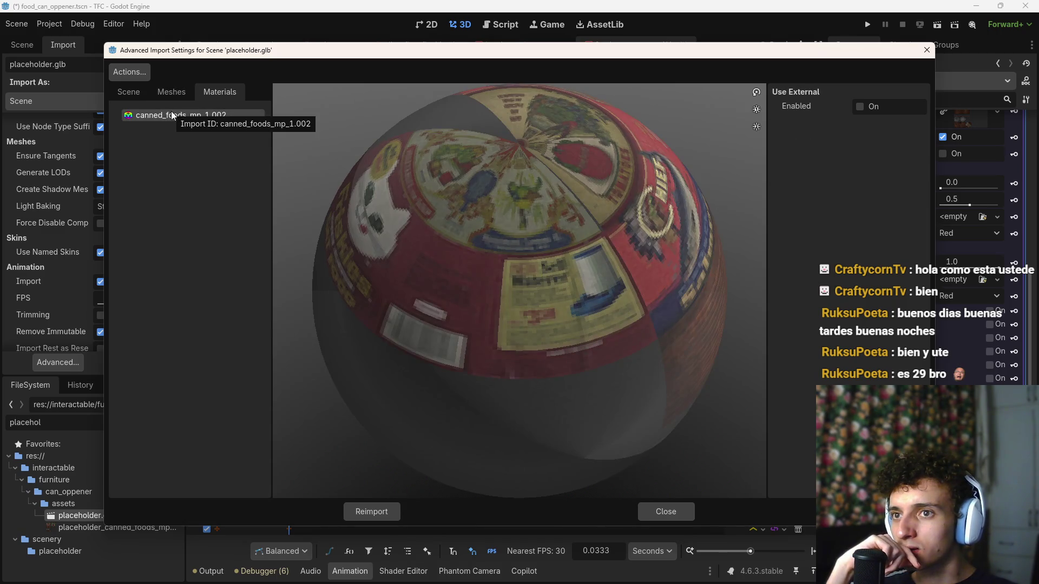
Browse the Abrelata, placeholder_Plane_004 and canned_foods_mp_1.002 entries in the imported scene tree
{"action": "left_click", "coordinate": [128, 91]}
{"action": "left_click", "coordinate": [131, 72]}
{"action": "left_click", "coordinate": [131, 74]}
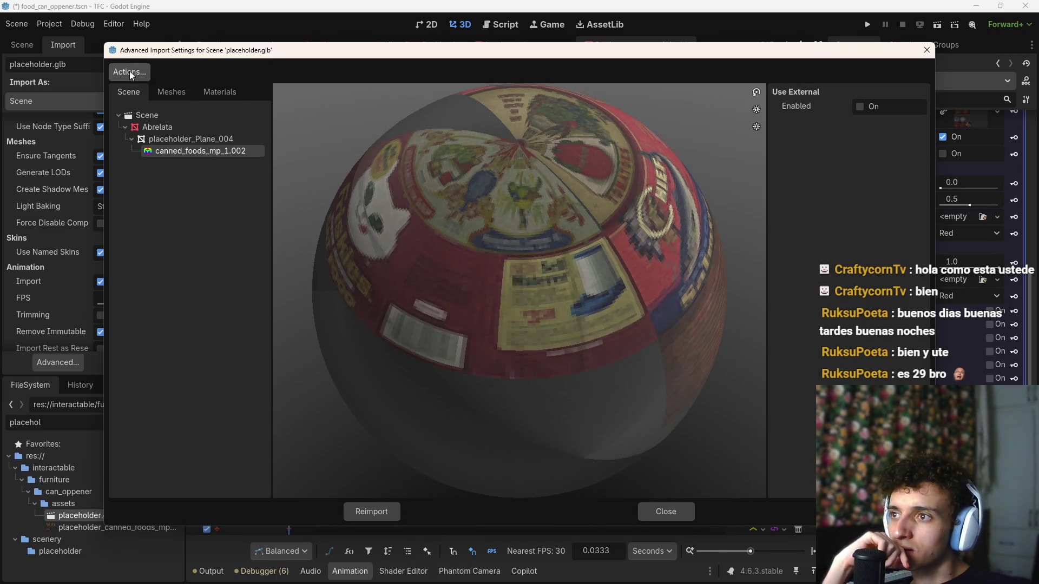
{"action": "left_click", "coordinate": [159, 127]}
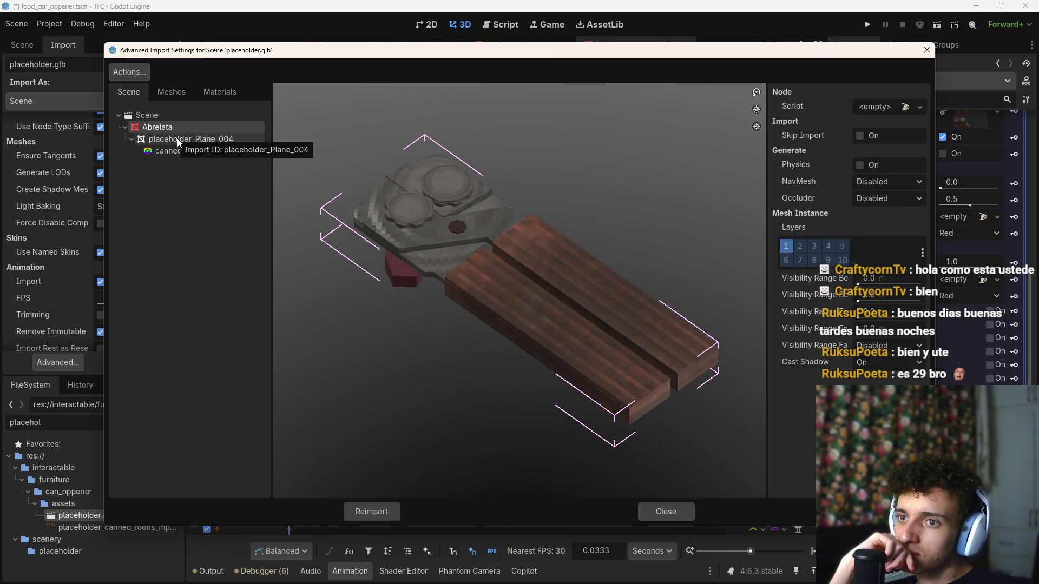
{"action": "left_click", "coordinate": [179, 140]}
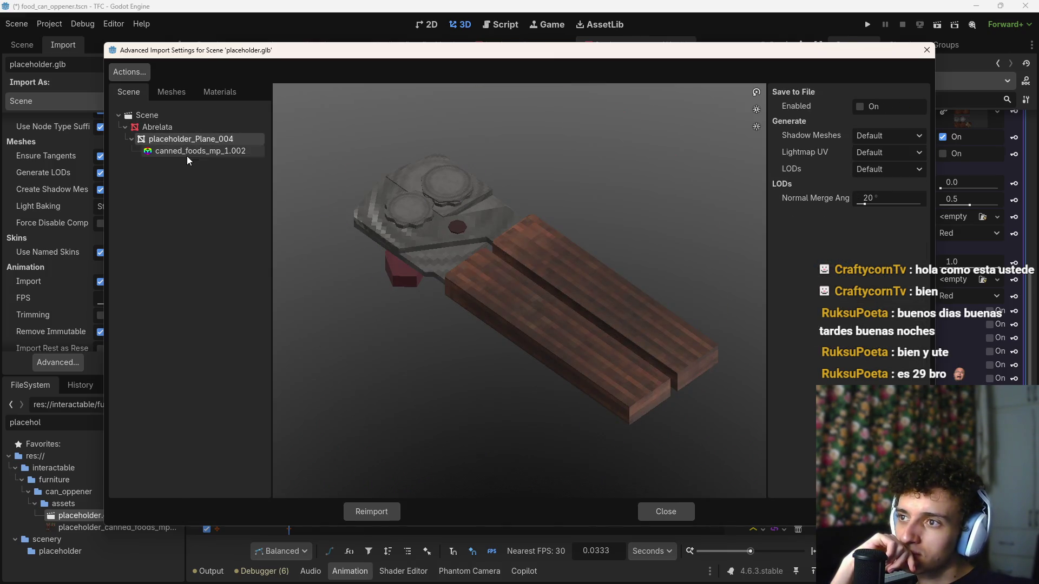
{"action": "left_click", "coordinate": [191, 152]}
{"action": "left_click", "coordinate": [192, 139]}
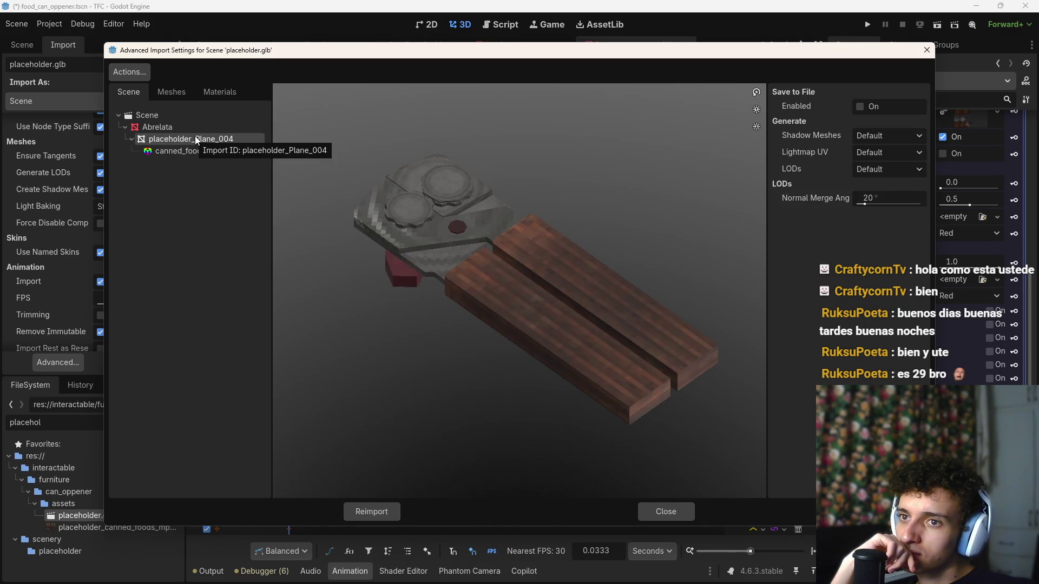
{"action": "left_click", "coordinate": [206, 130]}
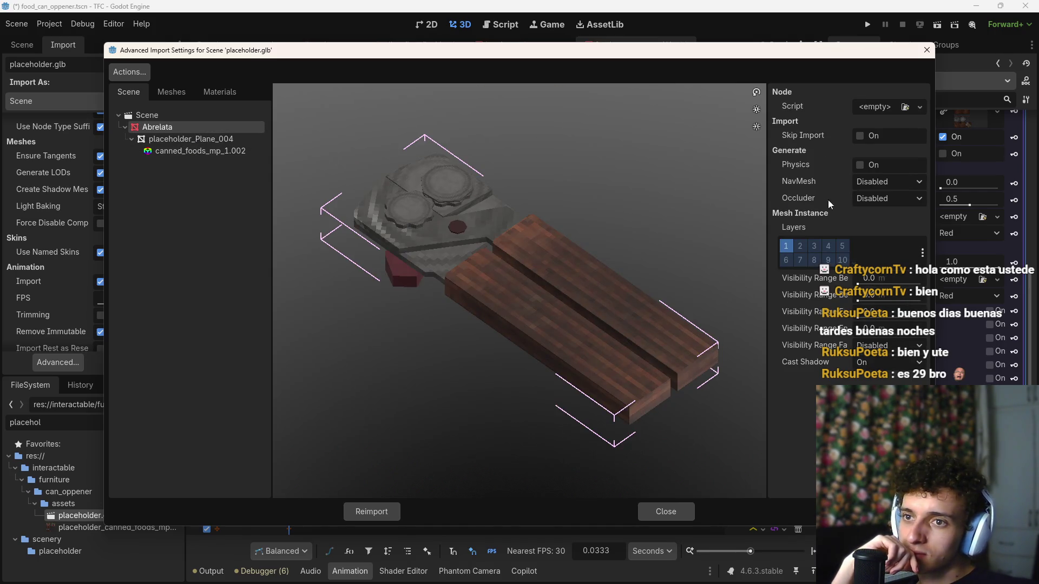
Leave occluder, navmesh and physics generation off for Abrelata and close the dialog
{"action": "left_click", "coordinate": [886, 200]}
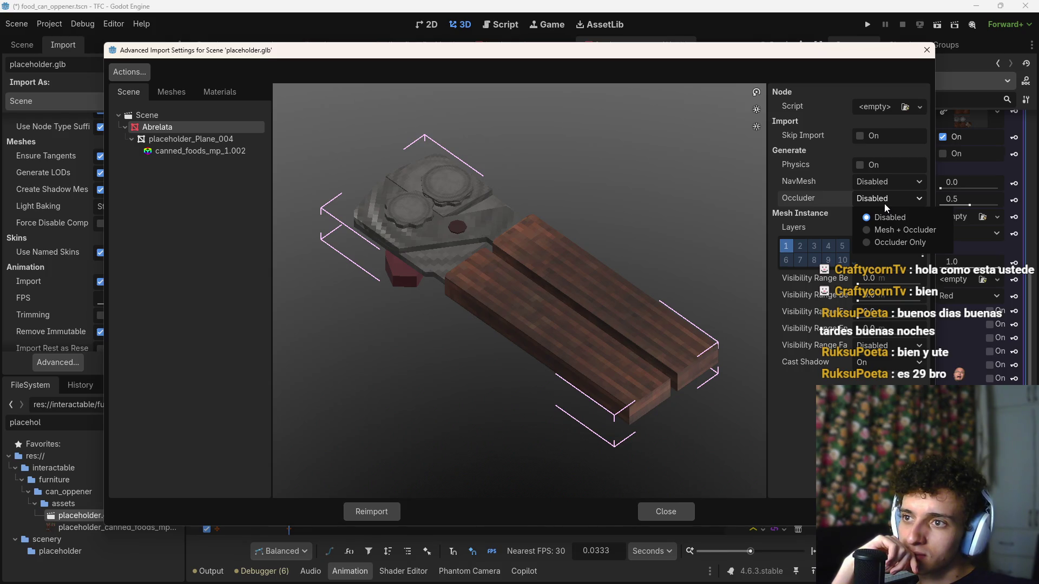
{"action": "left_click", "coordinate": [892, 214]}
{"action": "left_click", "coordinate": [894, 186]}
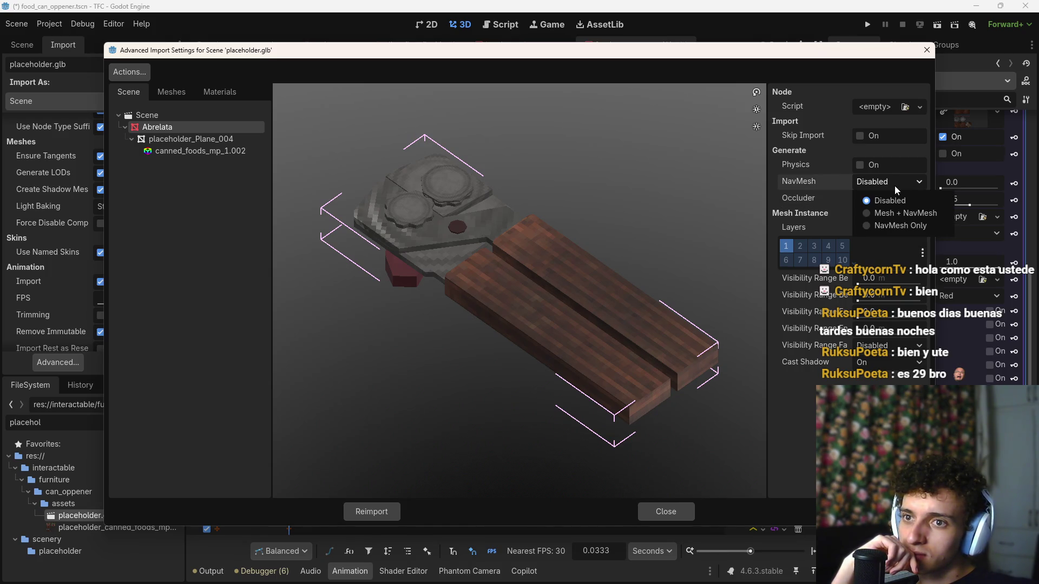
{"action": "left_click", "coordinate": [899, 184]}
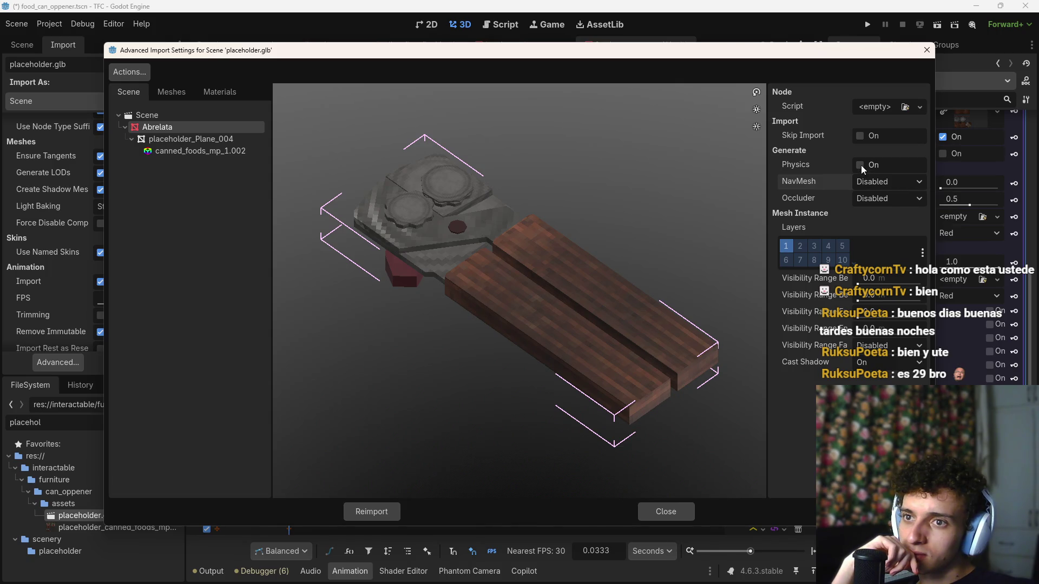
{"action": "left_click", "coordinate": [859, 165]}
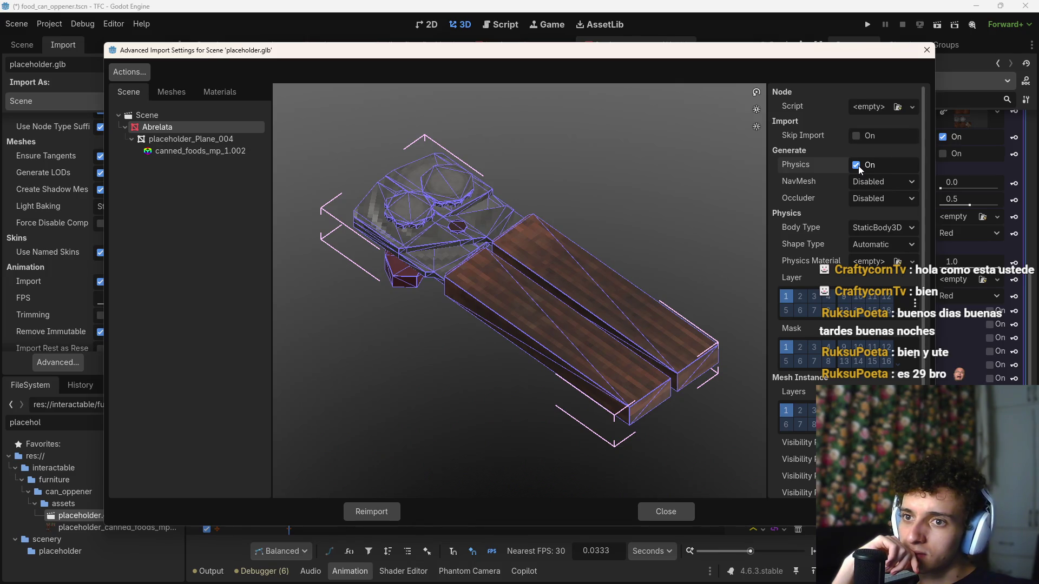
{"action": "left_click", "coordinate": [857, 165]}
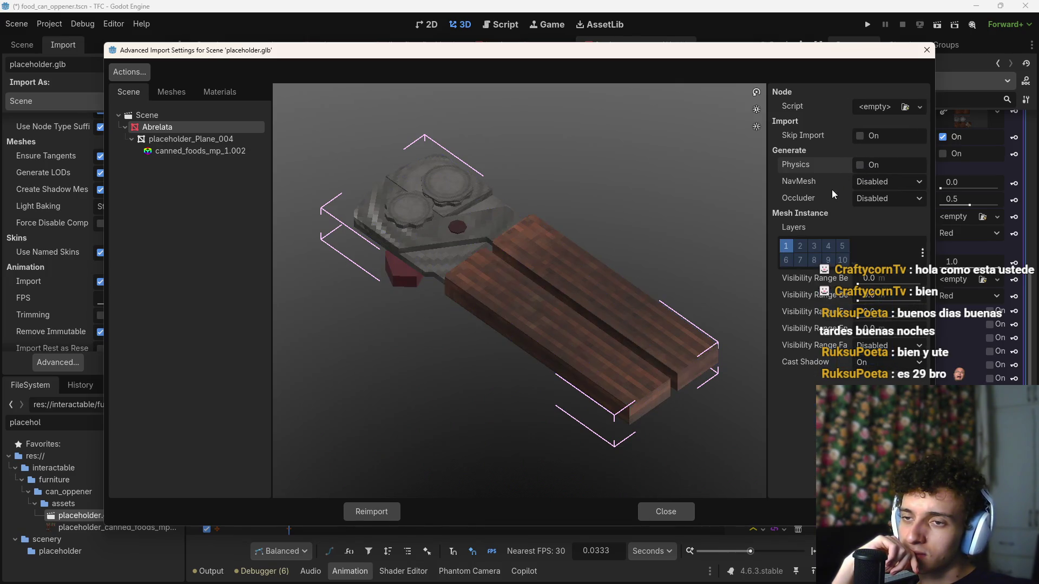
{"action": "left_click", "coordinate": [857, 165]}
{"action": "scroll", "coordinate": [846, 193], "scroll_direction": "down", "scroll_amount": 3}
{"action": "scroll", "coordinate": [846, 194], "scroll_direction": "up", "scroll_amount": 3}
{"action": "left_click", "coordinate": [857, 165]}
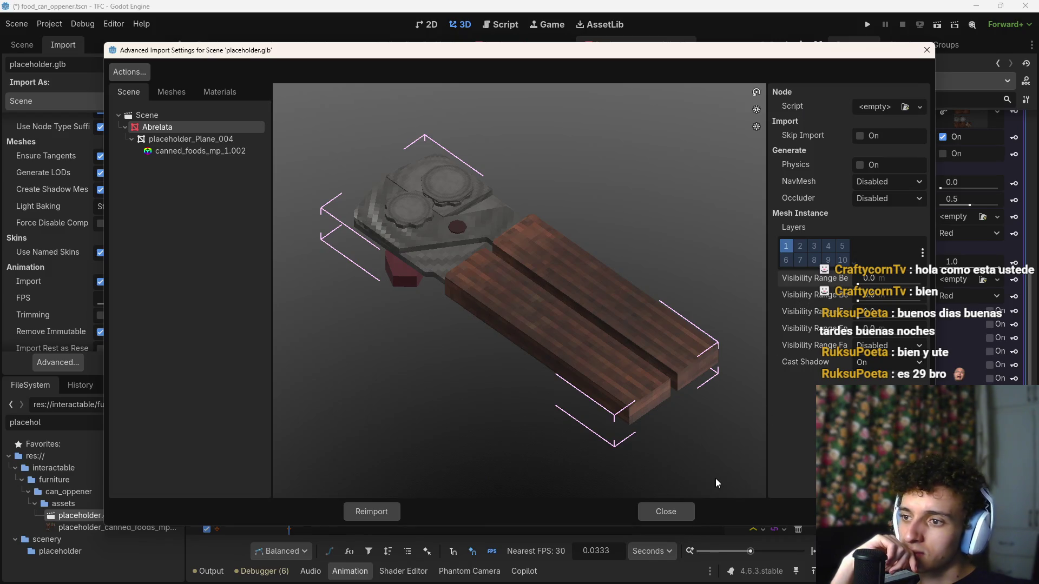
{"action": "left_click", "coordinate": [649, 511]}
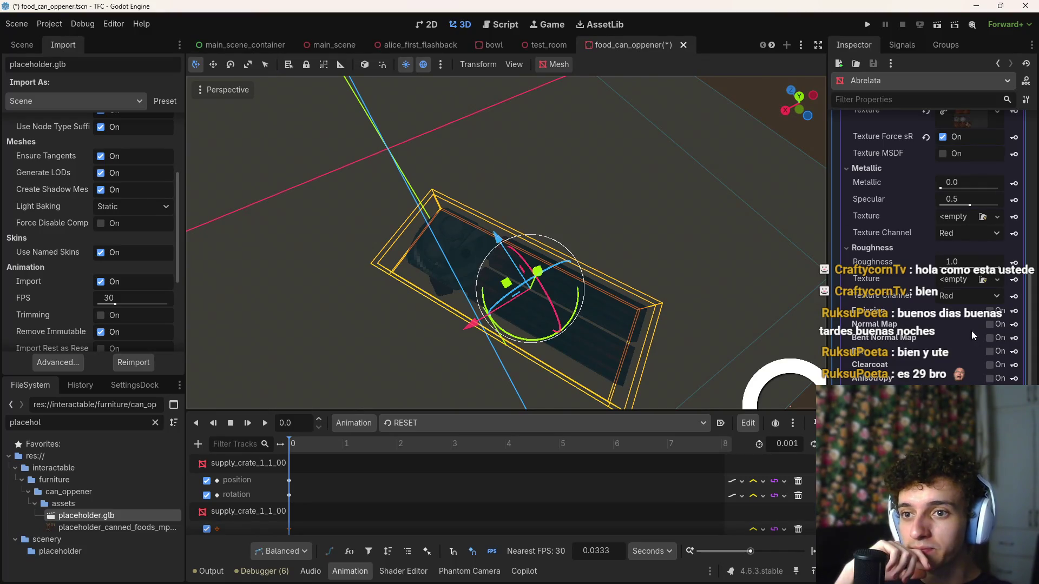
Clear and restore the can opener's Surface 0 material, then save food_can_oppener
{"action": "scroll", "coordinate": [920, 354], "scroll_direction": "up", "scroll_amount": 5}
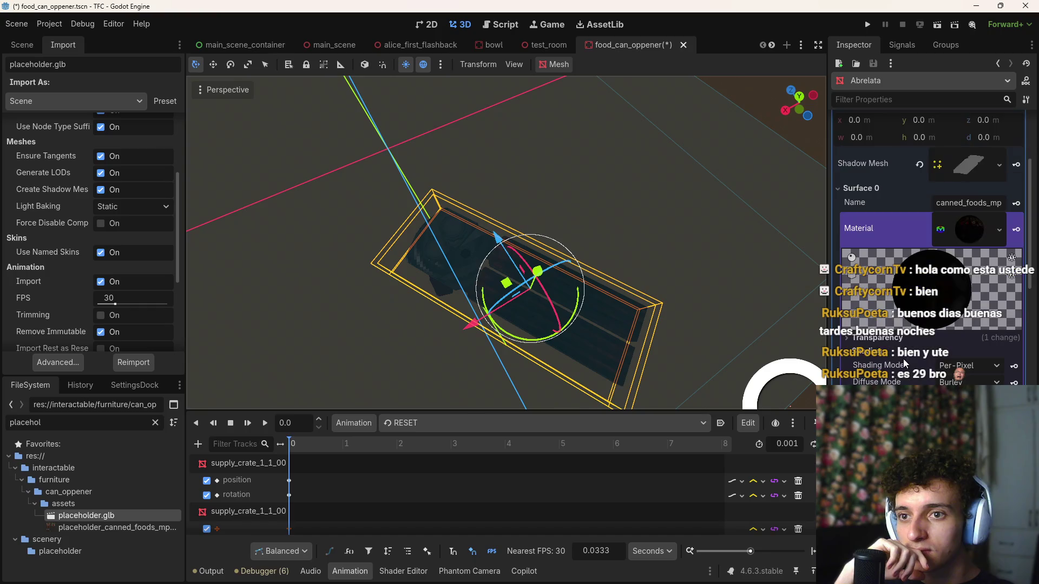
{"action": "right_click", "coordinate": [969, 232]}
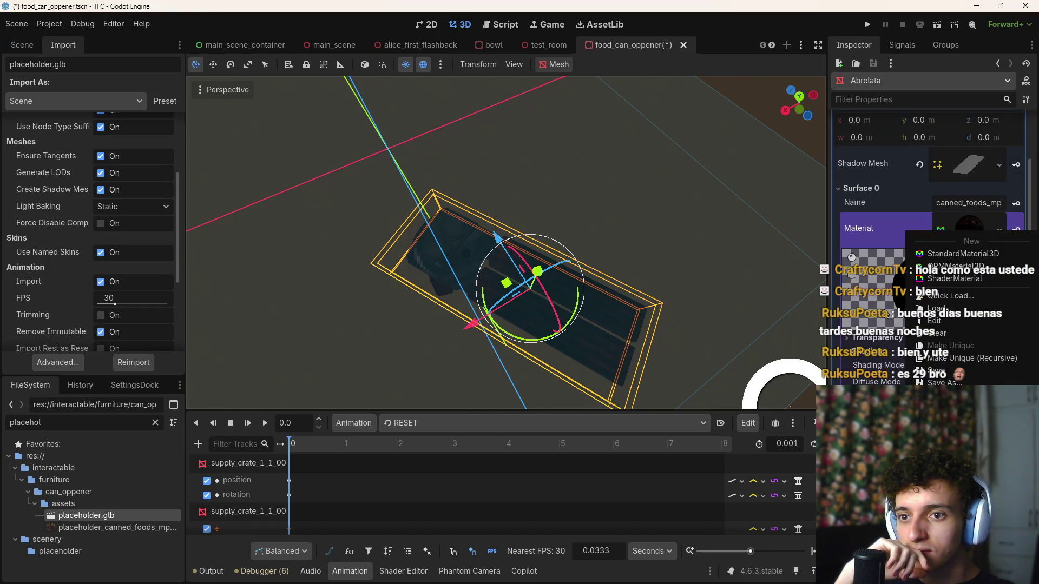
{"action": "left_click", "coordinate": [872, 246]}
{"action": "left_click", "coordinate": [1001, 233]}
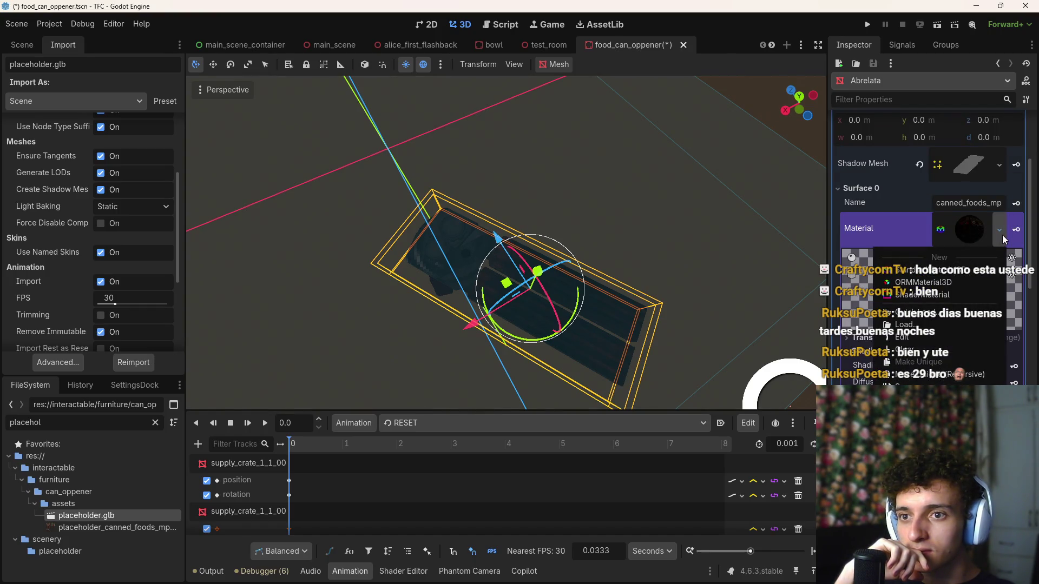
{"action": "left_click", "coordinate": [917, 351]}
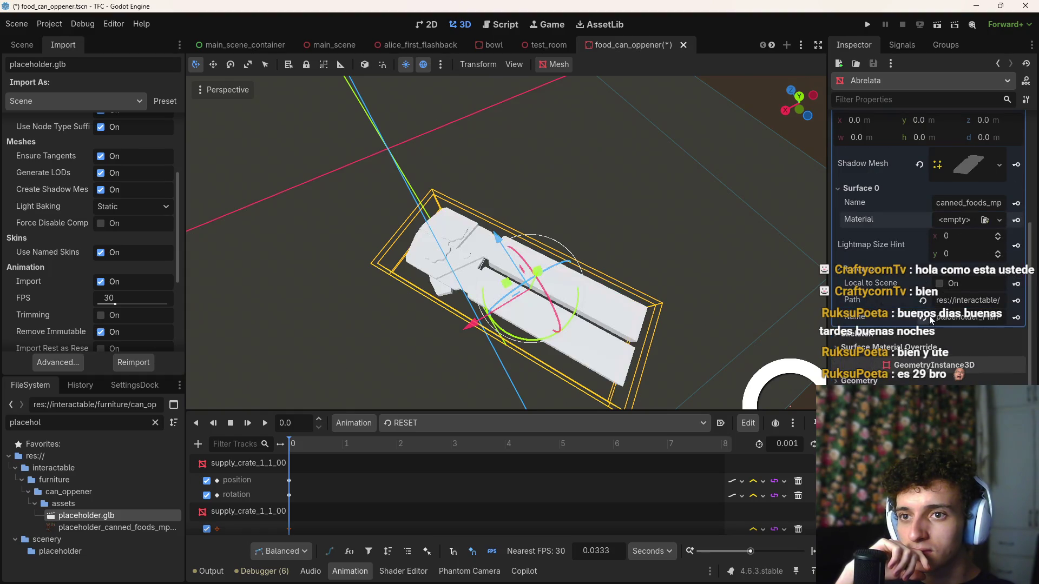
{"action": "key", "text": "ctrl+z"}
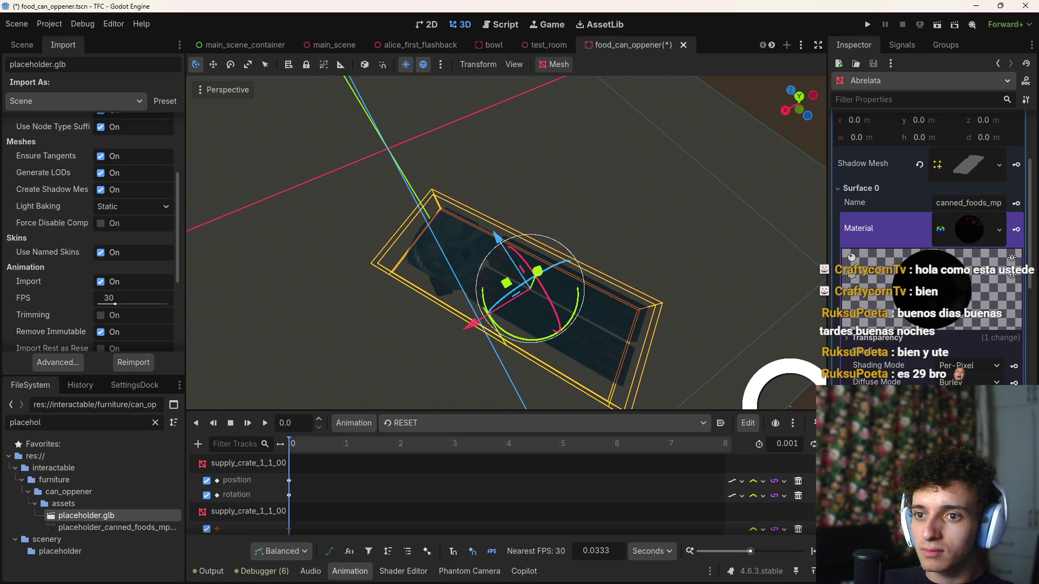
{"action": "key", "text": "ctrl+s"}
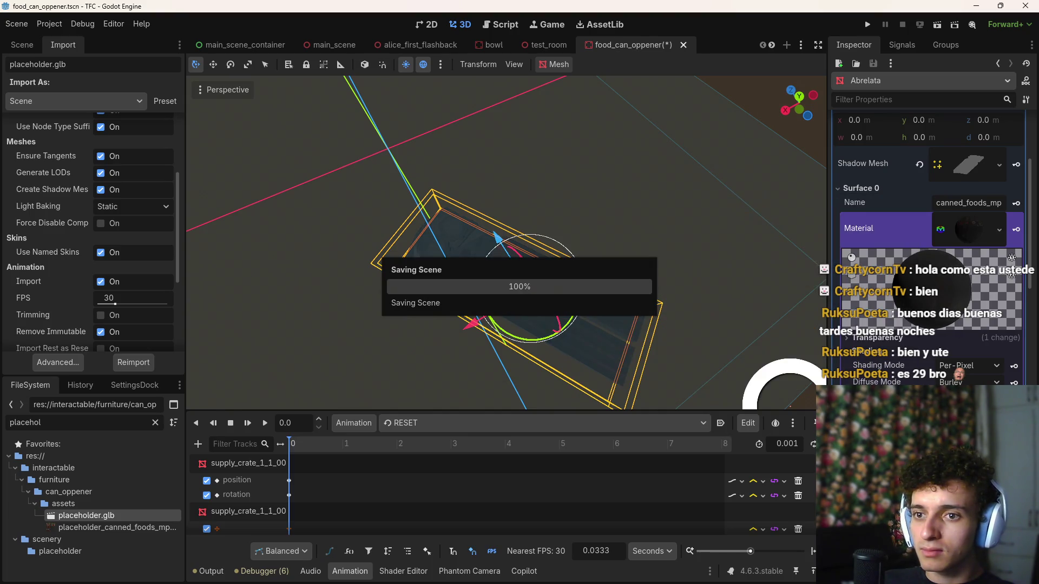
{"action": "scroll", "coordinate": [929, 228], "scroll_direction": "down", "scroll_amount": 3}
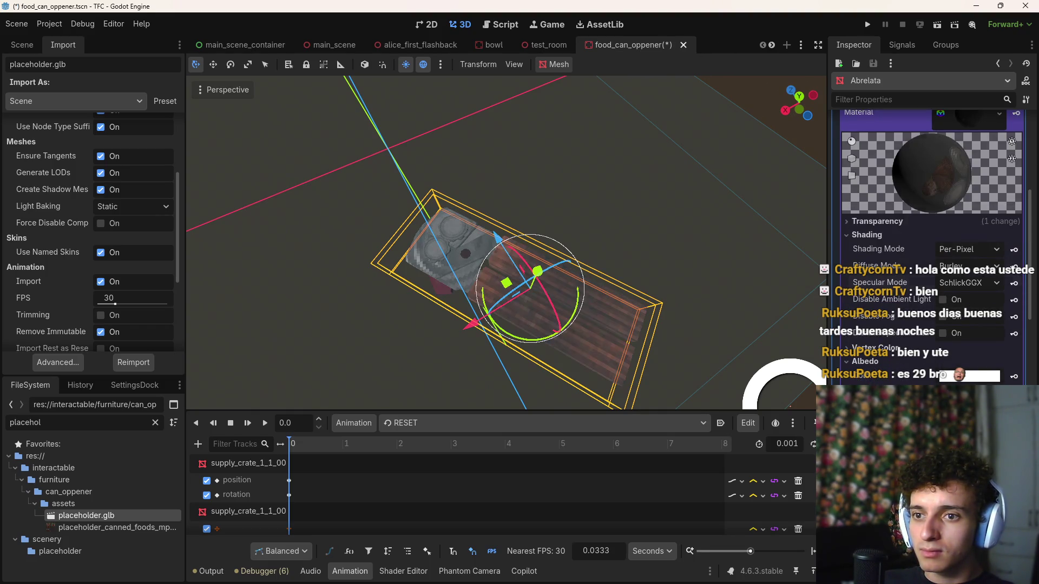
Try full metallic on the can material, undo it to keep metallic 0, and save
{"action": "key", "text": "ctrl+s"}
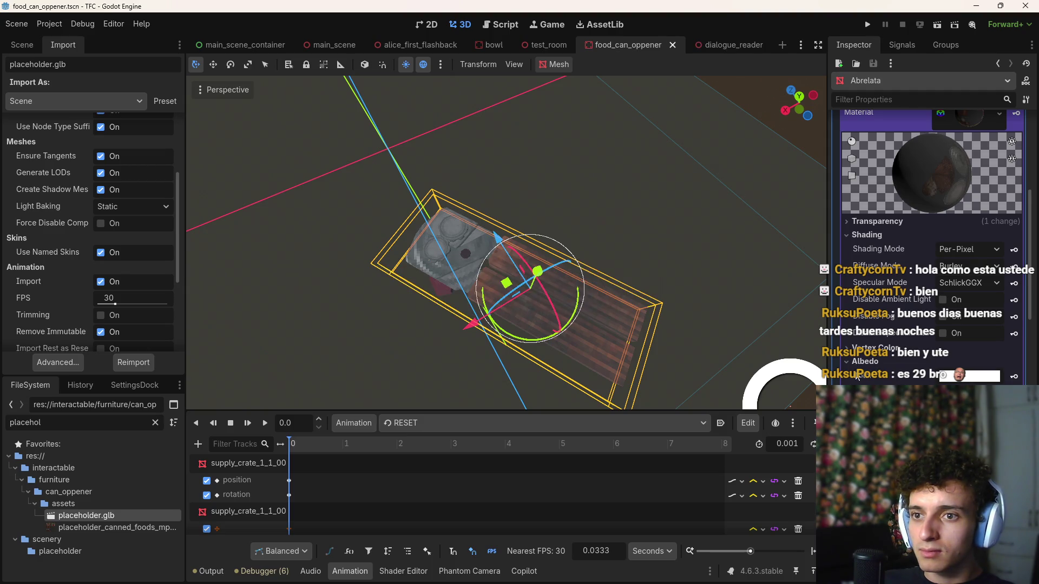
{"action": "scroll", "coordinate": [930, 244], "scroll_direction": "down", "scroll_amount": 2}
{"action": "left_click_drag", "start_coordinate": [957, 331], "coordinate": [1001, 331]}
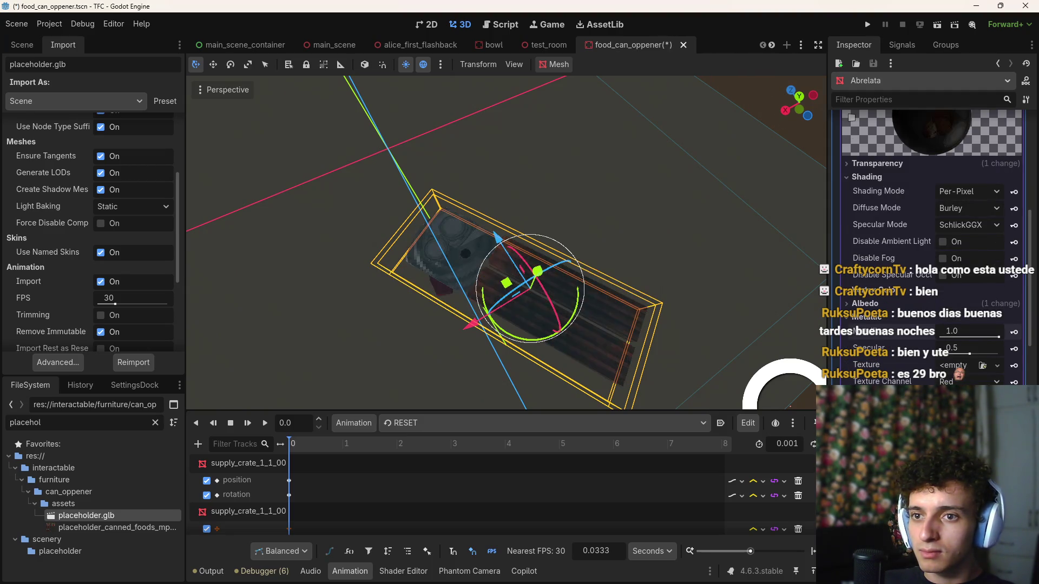
{"action": "key", "text": "ctrl+z"}
{"action": "scroll", "coordinate": [978, 343], "scroll_direction": "down", "scroll_amount": 2}
{"action": "key", "text": "ctrl+s"}
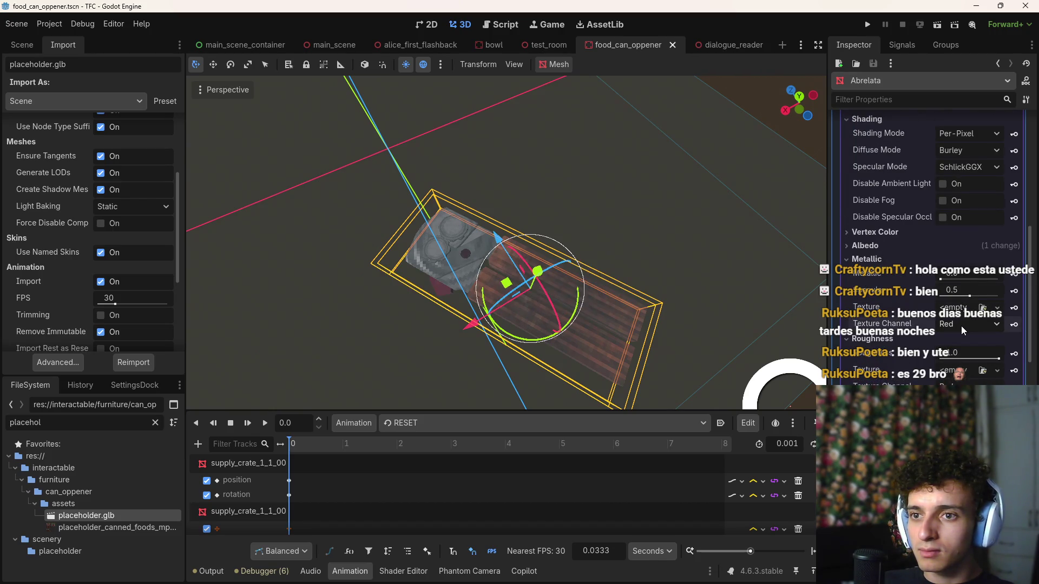
Enable emission on the can material with dark grey colour 434343 and save
{"action": "left_click", "coordinate": [866, 260]}
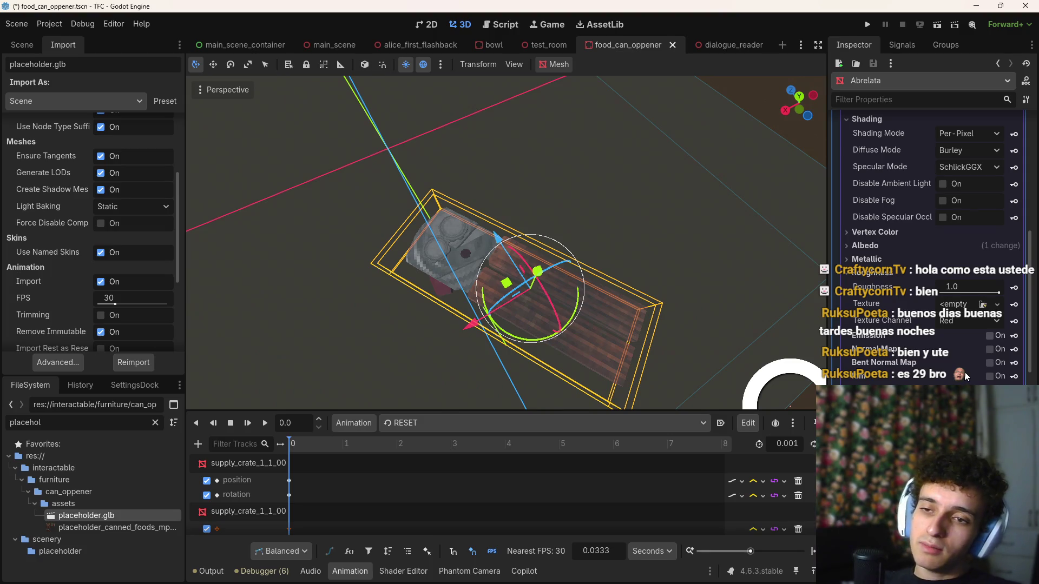
{"action": "left_click", "coordinate": [986, 336]}
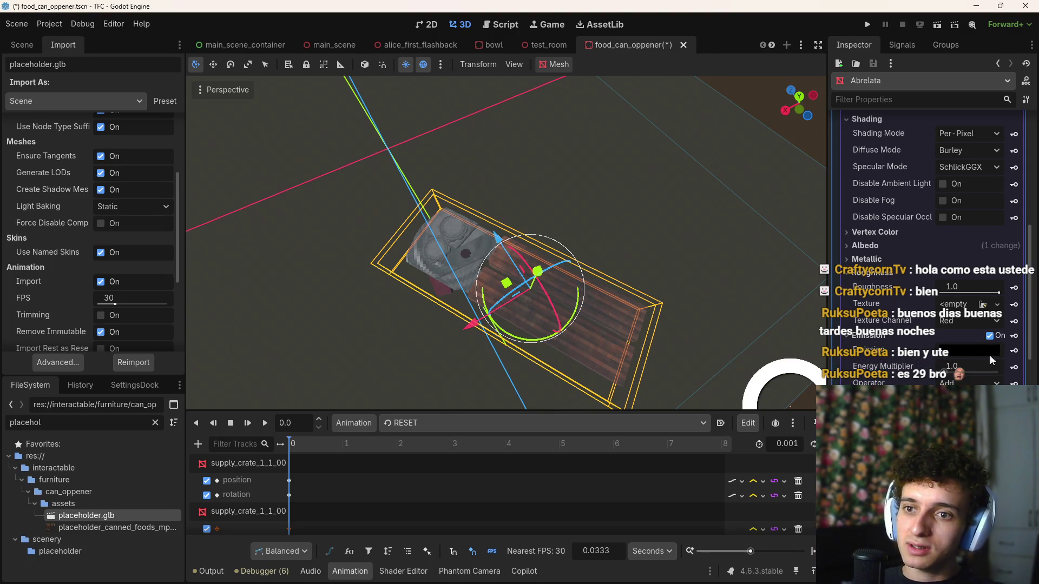
{"action": "left_click", "coordinate": [950, 353]}
{"action": "mouse_move", "coordinate": [1033, 102]}
{"action": "left_mouse_down"}
{"action": "mouse_move", "coordinate": [1030, 142]}
{"action": "mouse_move", "coordinate": [1029, 131]}
{"action": "left_mouse_up"}
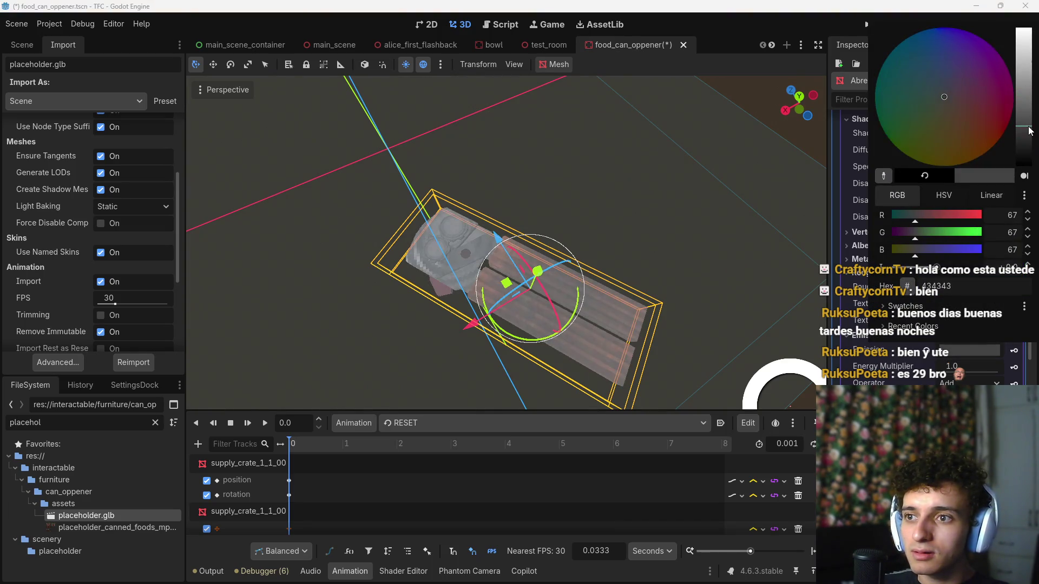
{"action": "left_click", "coordinate": [579, 116]}
{"action": "key", "text": "ctrl+s"}
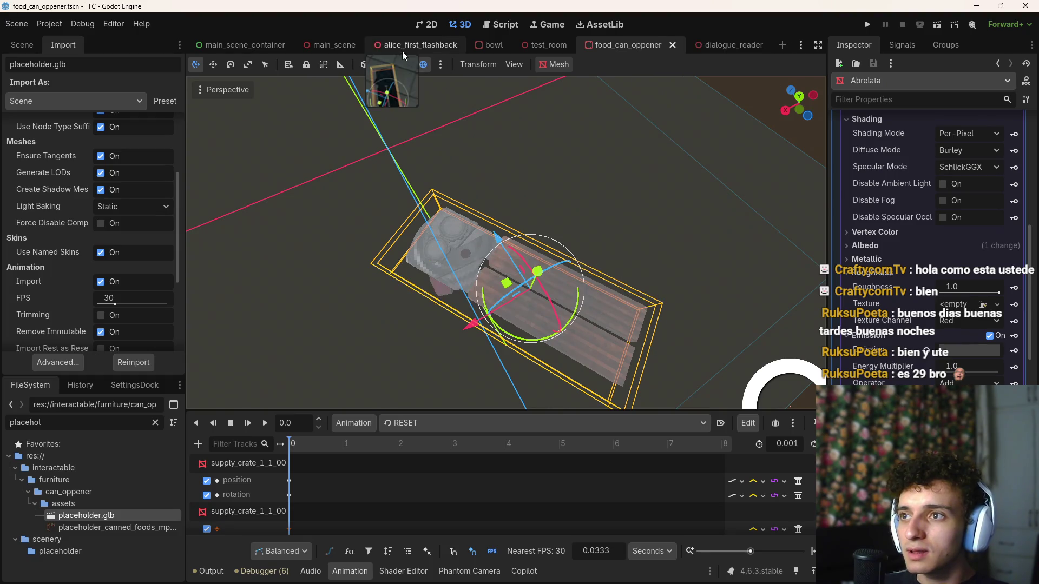
{"action": "left_click", "coordinate": [409, 46]}
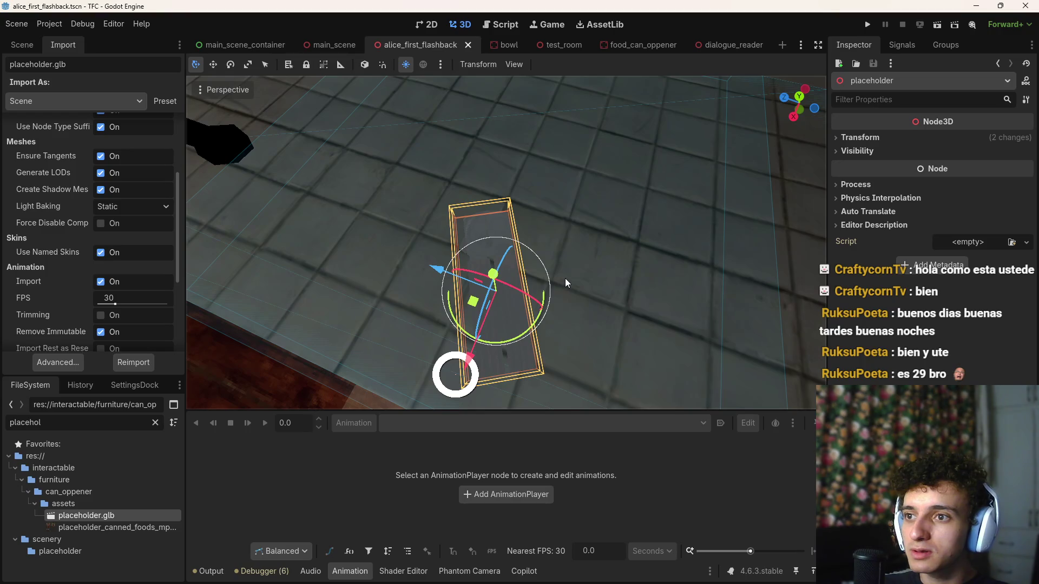
Orbit toward the placeholder box and close the dialogue_reader scene tab
{"action": "mouse_move", "coordinate": [460, 404]}
{"action": "left_mouse_down"}
{"action": "mouse_move", "coordinate": [626, 137]}
{"action": "mouse_move", "coordinate": [568, 189]}
{"action": "left_mouse_up"}
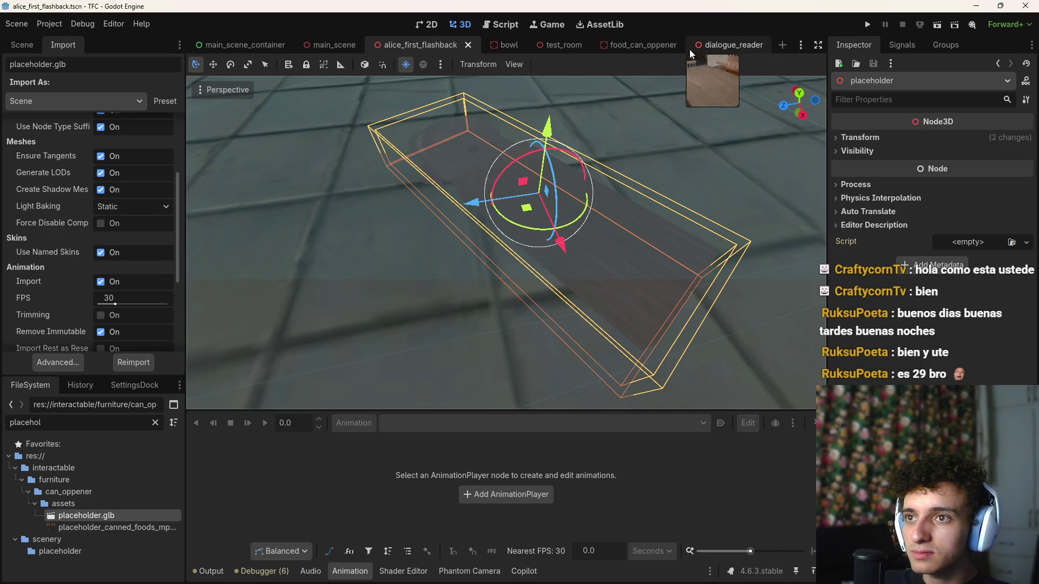
{"action": "right_click", "coordinate": [744, 44]}
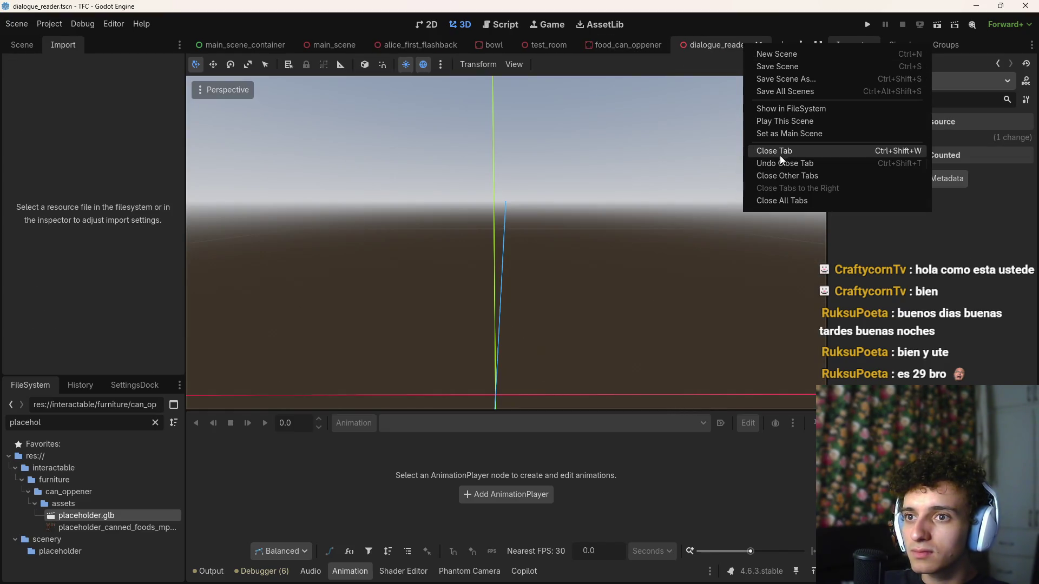
{"action": "left_click", "coordinate": [651, 56]}
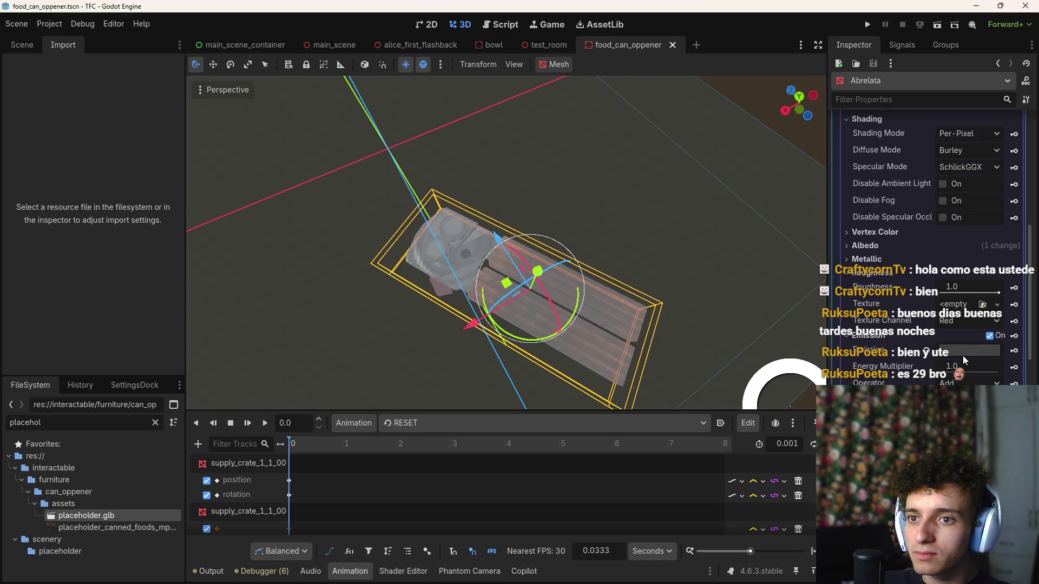
{"action": "left_click", "coordinate": [962, 352]}
Set the can material's emission colour to a dim yellow (0f0f00) and save the scene
{"action": "left_click_drag", "start_coordinate": [1027, 116], "coordinate": [1026, 21]}
{"action": "double_click", "coordinate": [929, 286]}
{"action": "type", "text": "070707"}
{"action": "key", "text": "Return"}
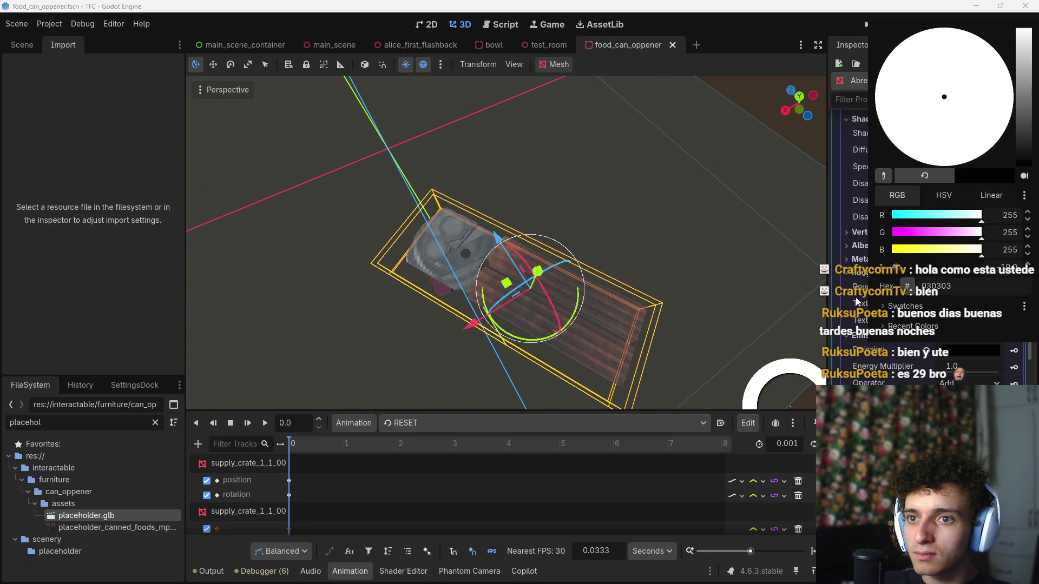
{"action": "mouse_move", "coordinate": [896, 271]}
{"action": "left_mouse_down"}
{"action": "mouse_move", "coordinate": [925, 271]}
{"action": "mouse_move", "coordinate": [905, 274]}
{"action": "left_mouse_up"}
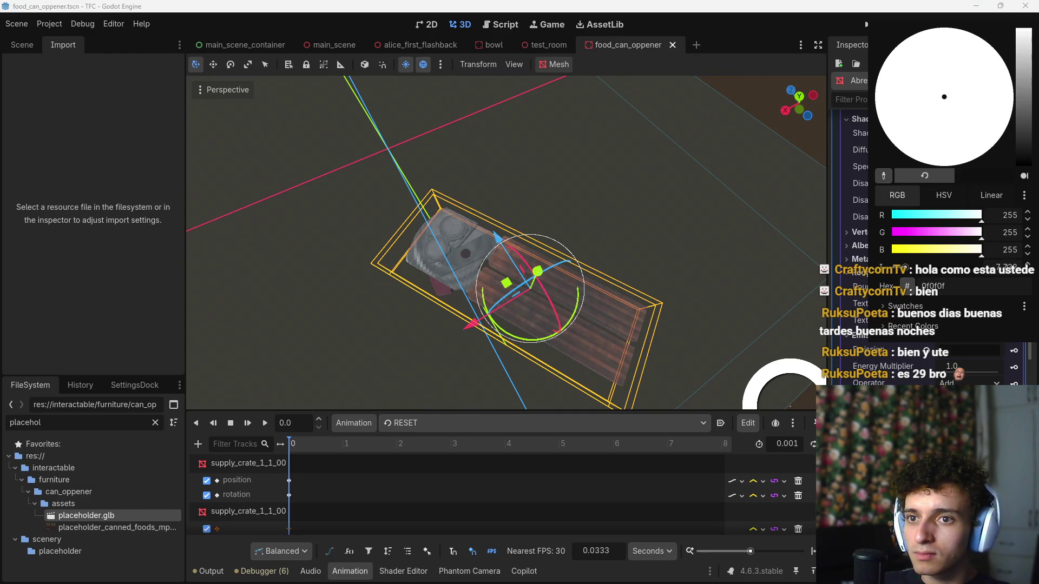
{"action": "mouse_move", "coordinate": [918, 273]}
{"action": "left_mouse_down"}
{"action": "mouse_move", "coordinate": [877, 277]}
{"action": "mouse_move", "coordinate": [997, 284]}
{"action": "mouse_move", "coordinate": [829, 294]}
{"action": "left_mouse_up"}
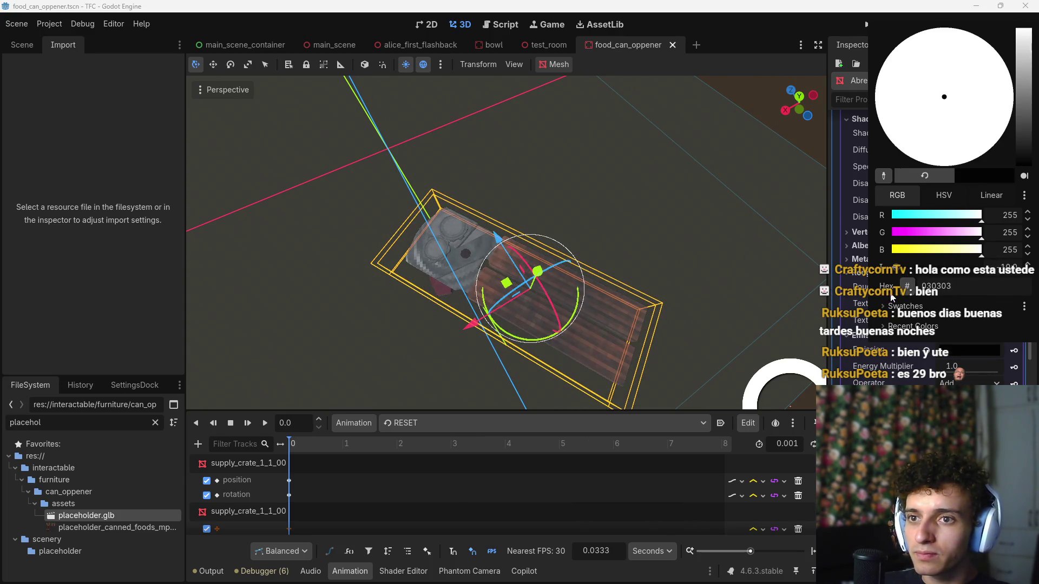
{"action": "left_click_drag", "start_coordinate": [901, 253], "coordinate": [878, 261]}
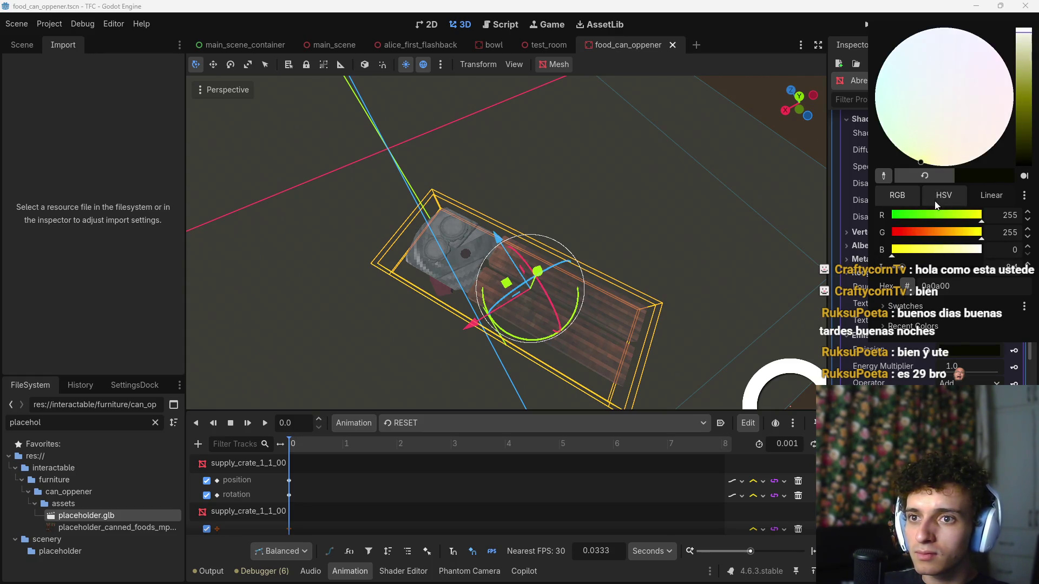
{"action": "mouse_move", "coordinate": [1023, 31]}
{"action": "left_mouse_down"}
{"action": "mouse_move", "coordinate": [1027, 89]}
{"action": "mouse_move", "coordinate": [1029, 66]}
{"action": "left_mouse_up"}
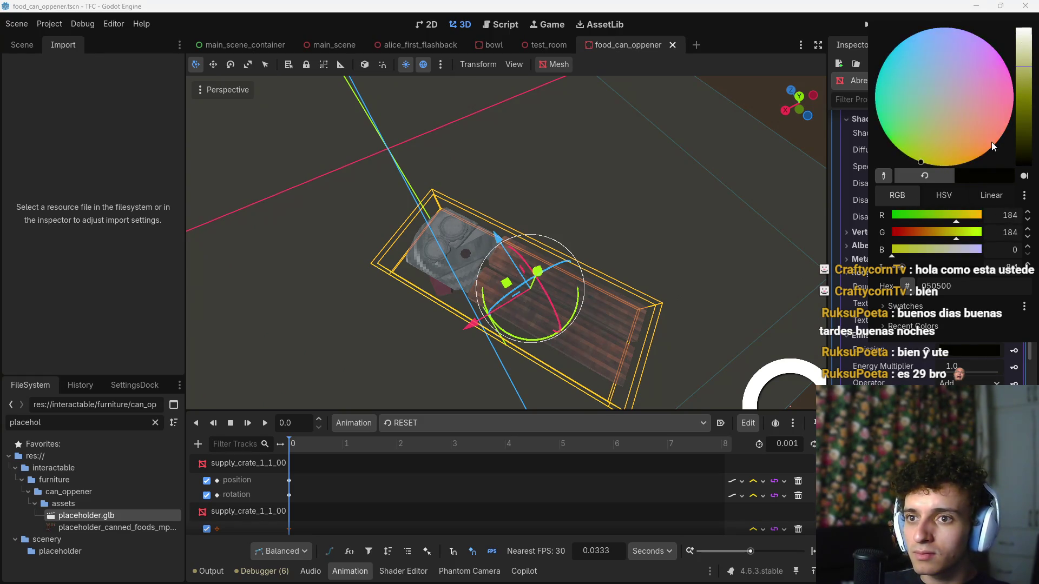
{"action": "left_click_drag", "start_coordinate": [902, 268], "coordinate": [911, 271]}
{"action": "left_click", "coordinate": [791, 291]}
{"action": "key", "text": "ctrl+s"}
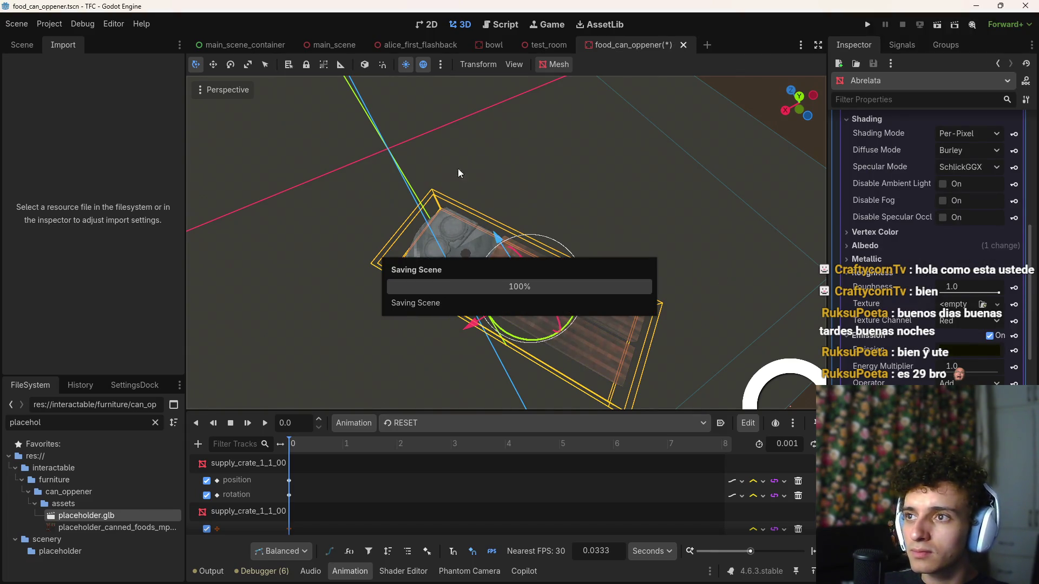
{"action": "left_click", "coordinate": [334, 47]}
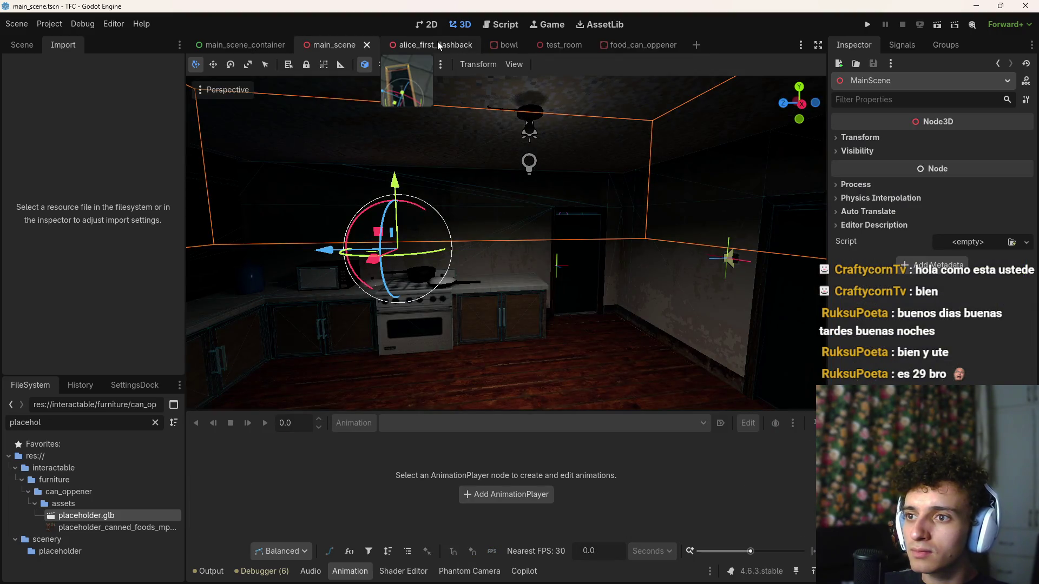
Make the can's emission olive yellow with energy multiplier 0.11 and save
{"action": "left_click", "coordinate": [438, 44]}
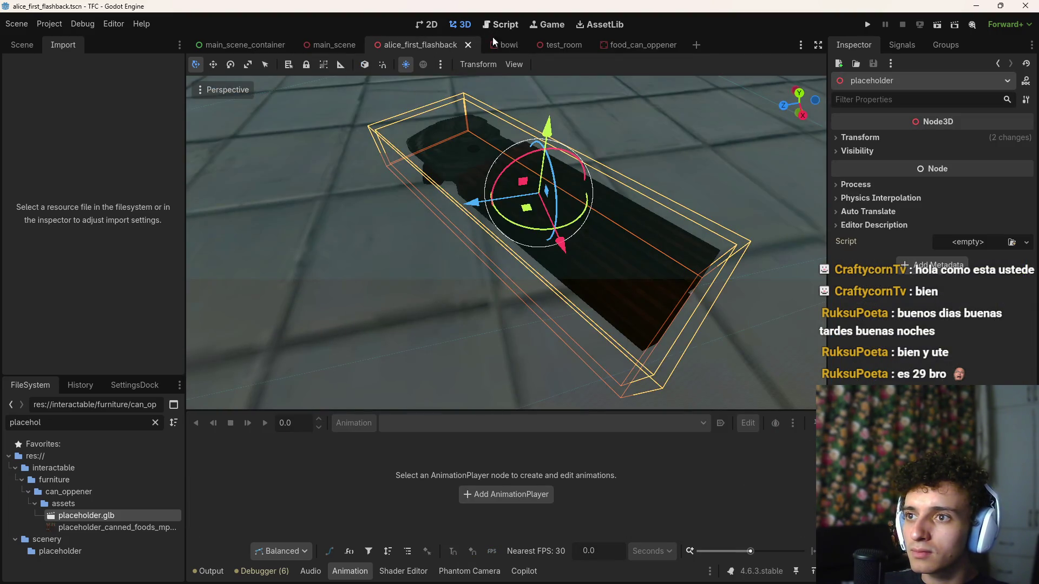
{"action": "mouse_move", "coordinate": [628, 347]}
{"action": "left_mouse_down"}
{"action": "mouse_move", "coordinate": [629, 376]}
{"action": "mouse_move", "coordinate": [627, 248]}
{"action": "mouse_move", "coordinate": [624, 265]}
{"action": "left_mouse_up"}
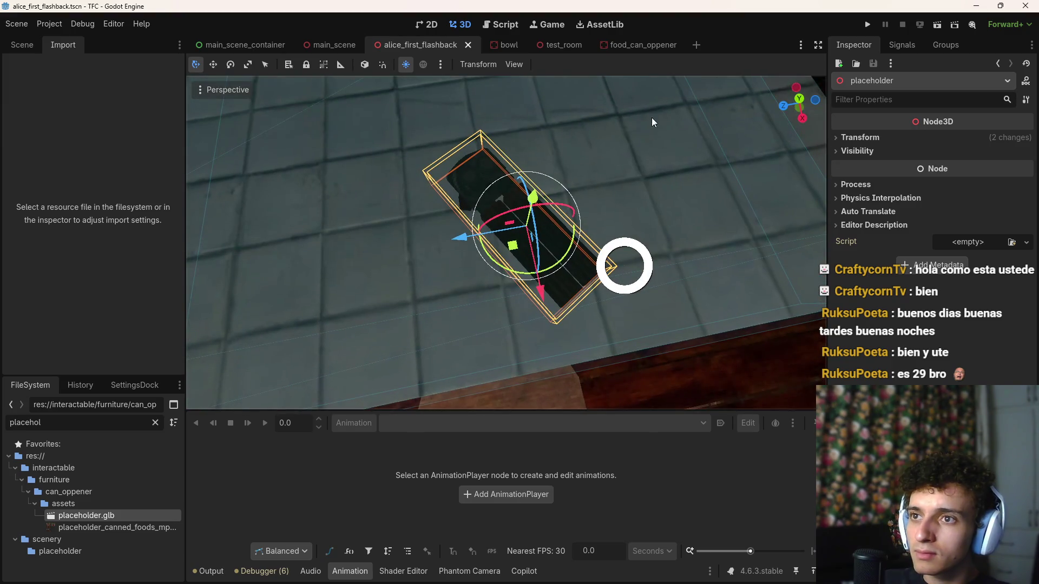
{"action": "left_click", "coordinate": [651, 40]}
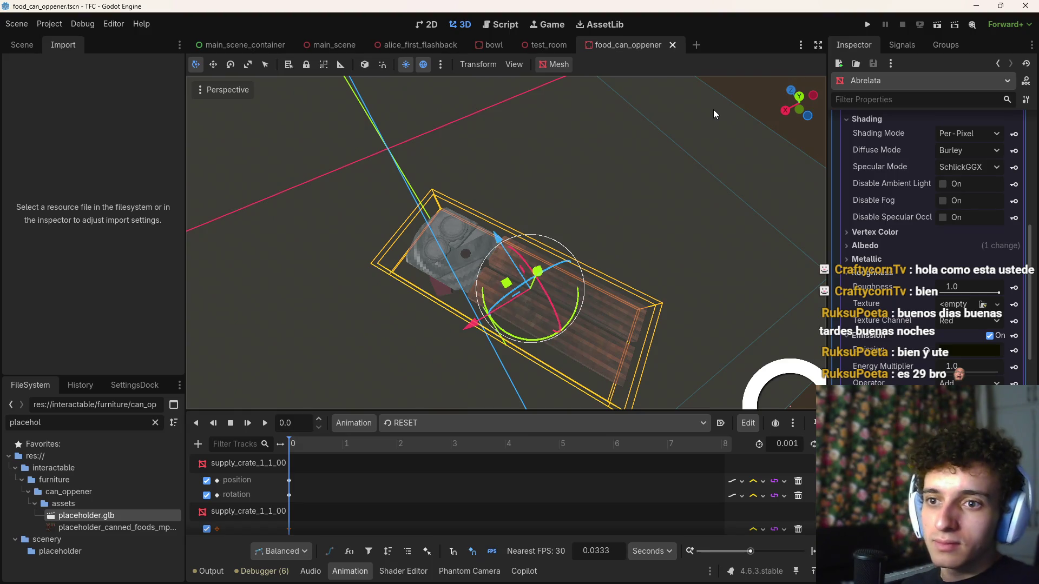
{"action": "left_click", "coordinate": [963, 352]}
{"action": "mouse_move", "coordinate": [1026, 132]}
{"action": "left_mouse_down"}
{"action": "mouse_move", "coordinate": [1016, 27]}
{"action": "mouse_move", "coordinate": [1024, 87]}
{"action": "left_mouse_up"}
{"action": "left_click", "coordinate": [878, 367]}
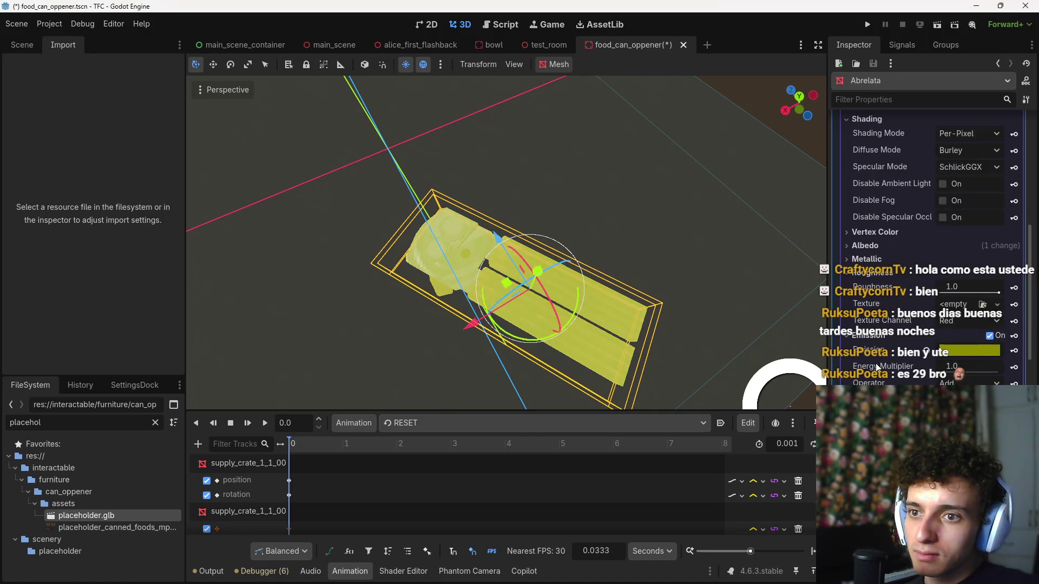
{"action": "mouse_move", "coordinate": [946, 370]}
{"action": "left_mouse_down"}
{"action": "mouse_move", "coordinate": [930, 370]}
{"action": "mouse_move", "coordinate": [952, 370]}
{"action": "mouse_move", "coordinate": [930, 370]}
{"action": "mouse_move", "coordinate": [944, 377]}
{"action": "left_mouse_up"}
{"action": "key", "text": "ctrl+s"}
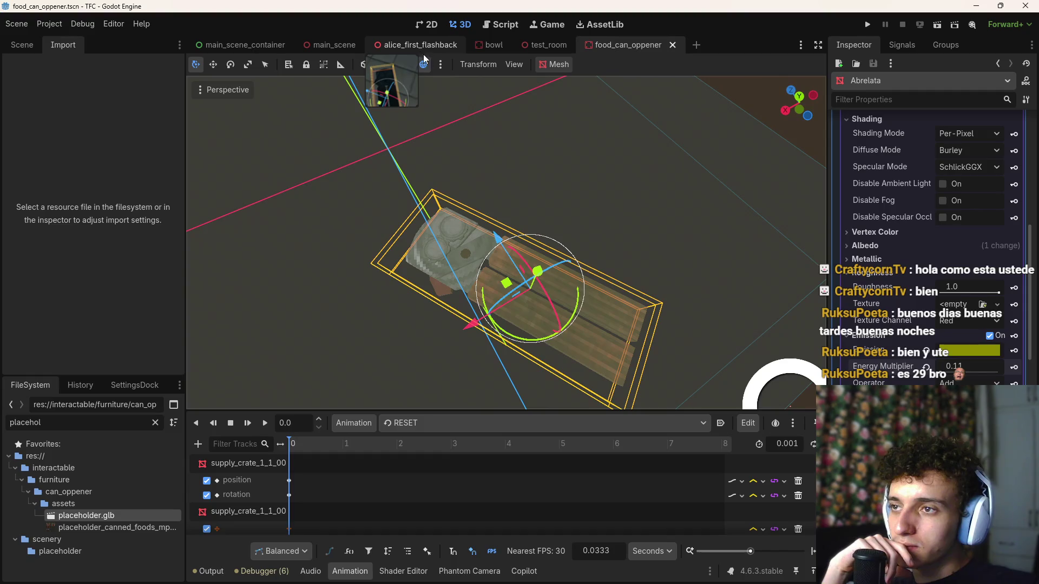
Set the emission operator to Multiply and save the food_can_oppener scene
{"action": "left_click", "coordinate": [424, 54]}
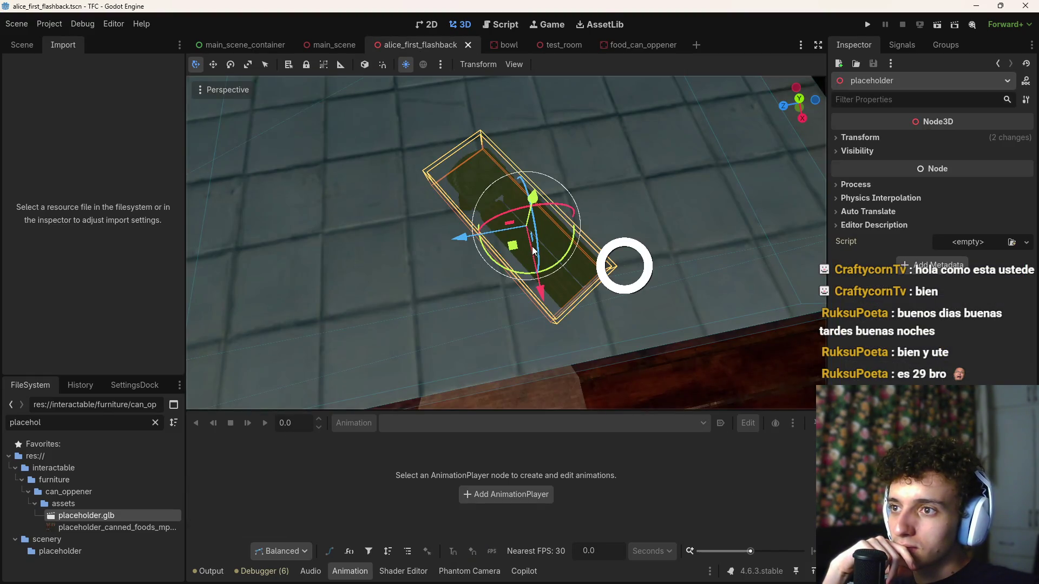
{"action": "left_click", "coordinate": [653, 45]}
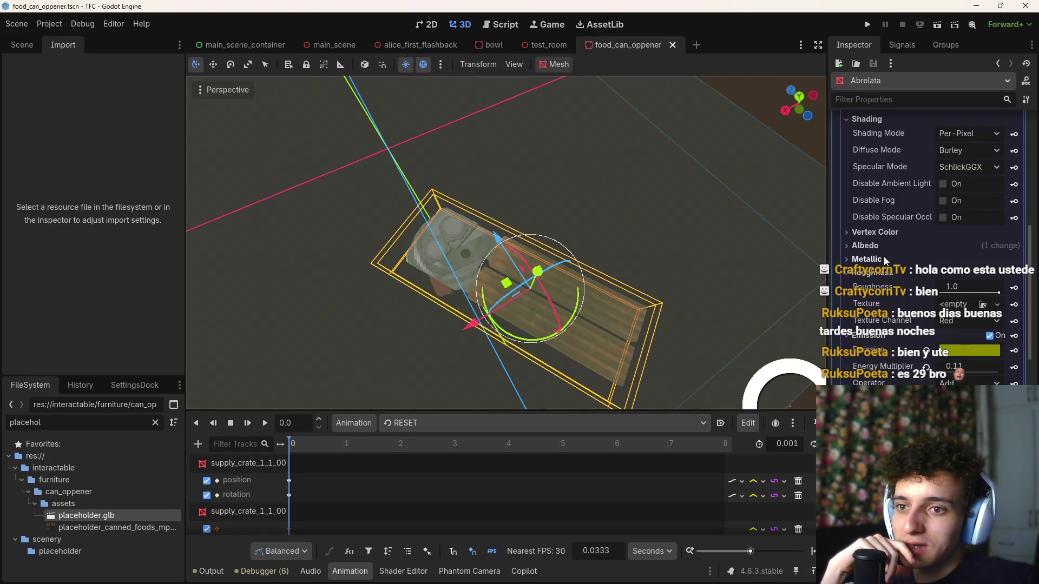
{"action": "left_click", "coordinate": [952, 382]}
{"action": "left_click", "coordinate": [952, 410]}
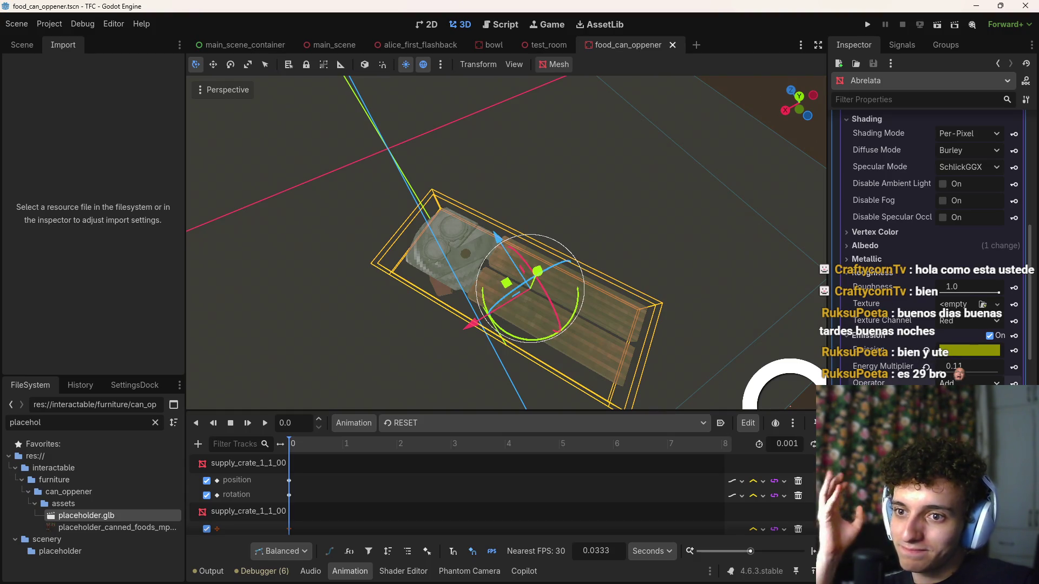
{"action": "mouse_move", "coordinate": [394, 44]}
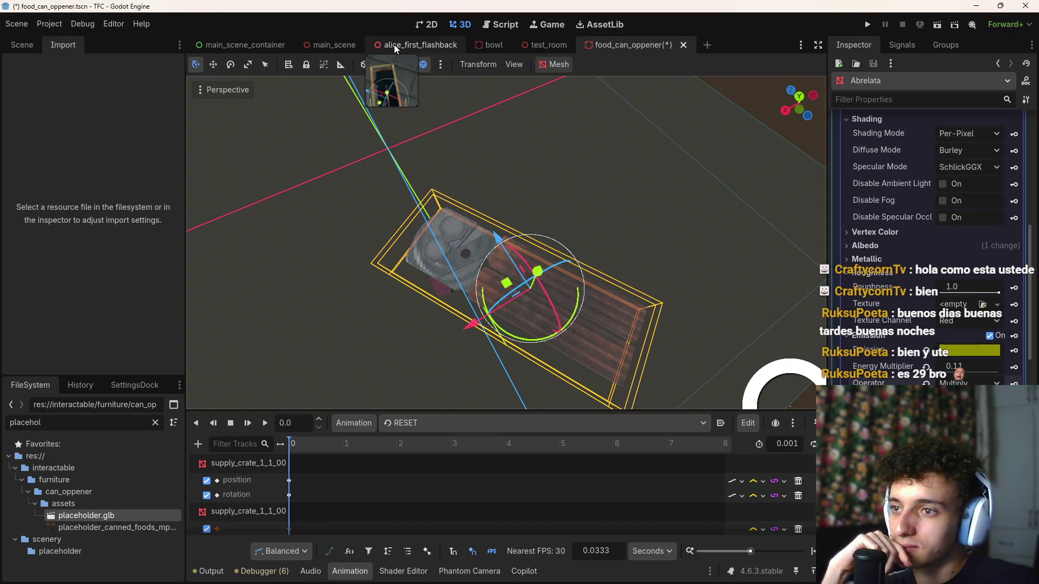
{"action": "key", "text": "ctrl+s"}
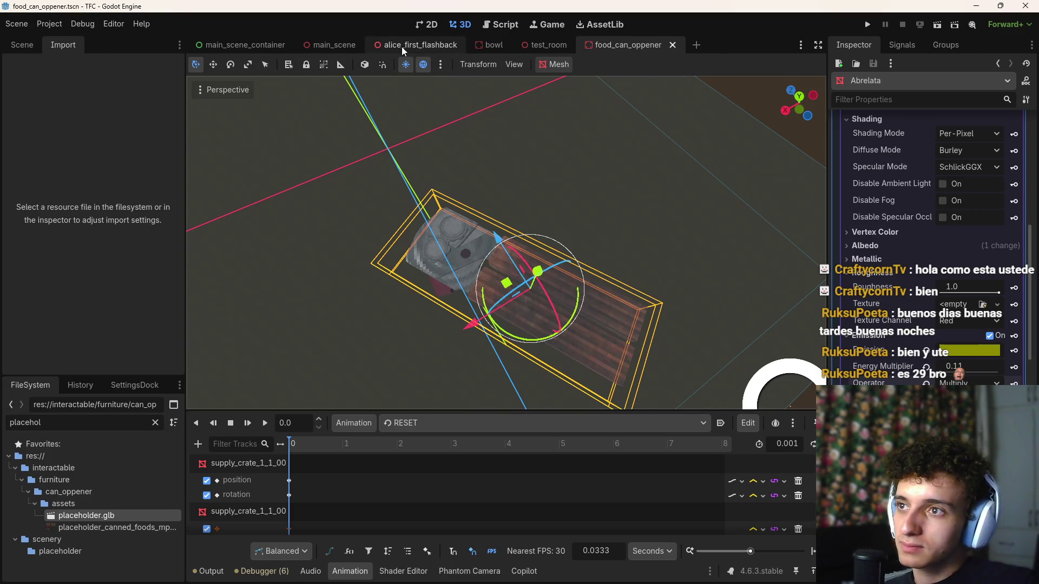
{"action": "left_click", "coordinate": [398, 46]}
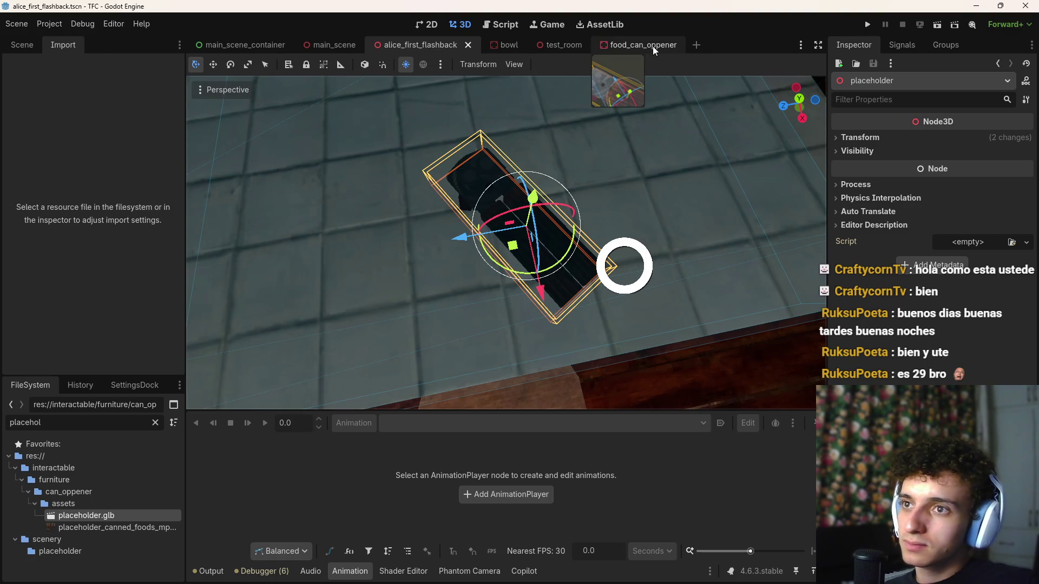
Turn off the can material's emission, then show alice_first_flashback's scene tree
{"action": "left_click", "coordinate": [652, 47]}
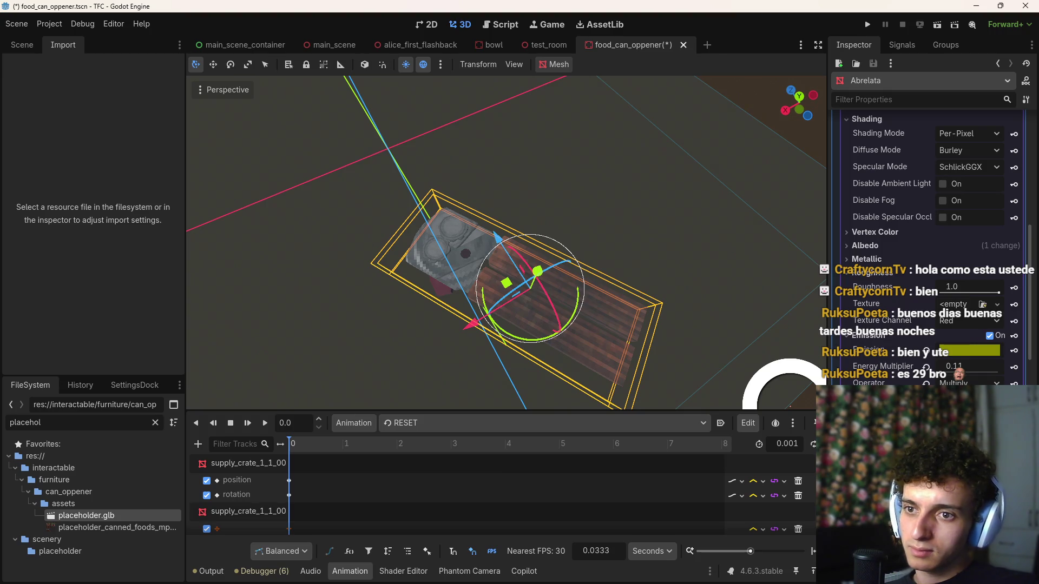
{"action": "key", "text": "ctrl+s"}
{"action": "left_click", "coordinate": [989, 336]}
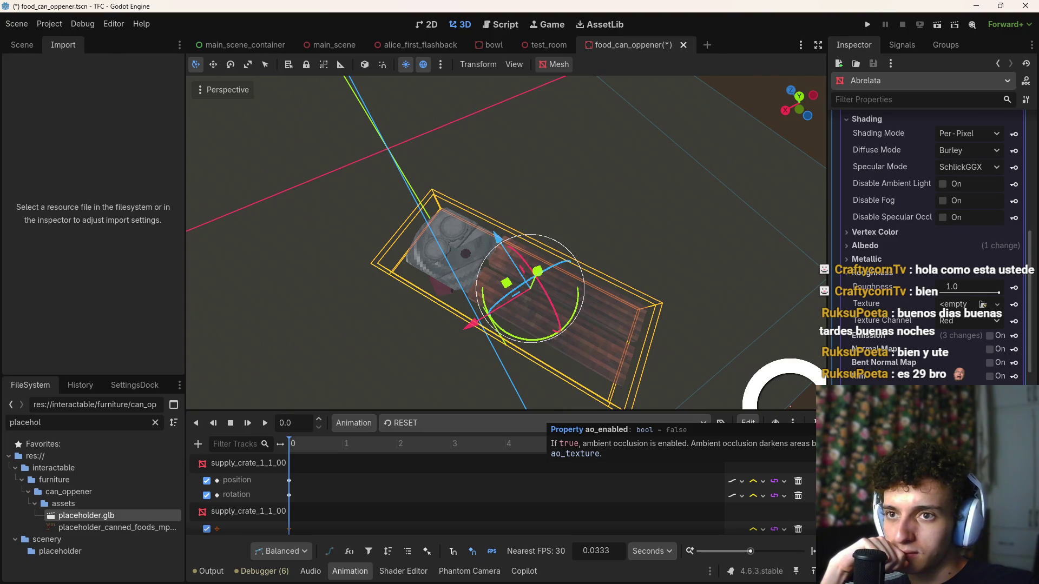
{"action": "left_click", "coordinate": [408, 47]}
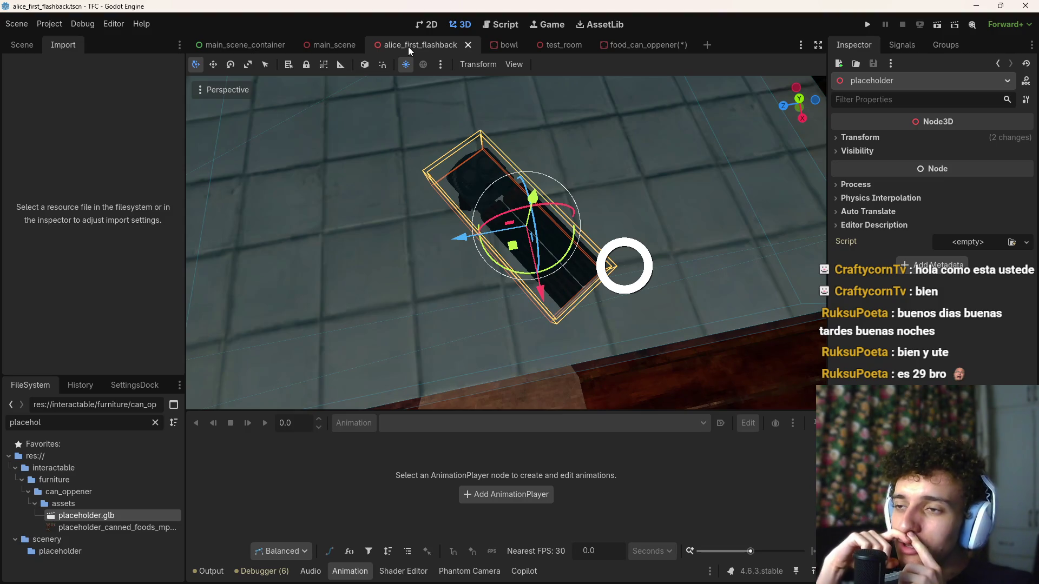
{"action": "left_click", "coordinate": [30, 47]}
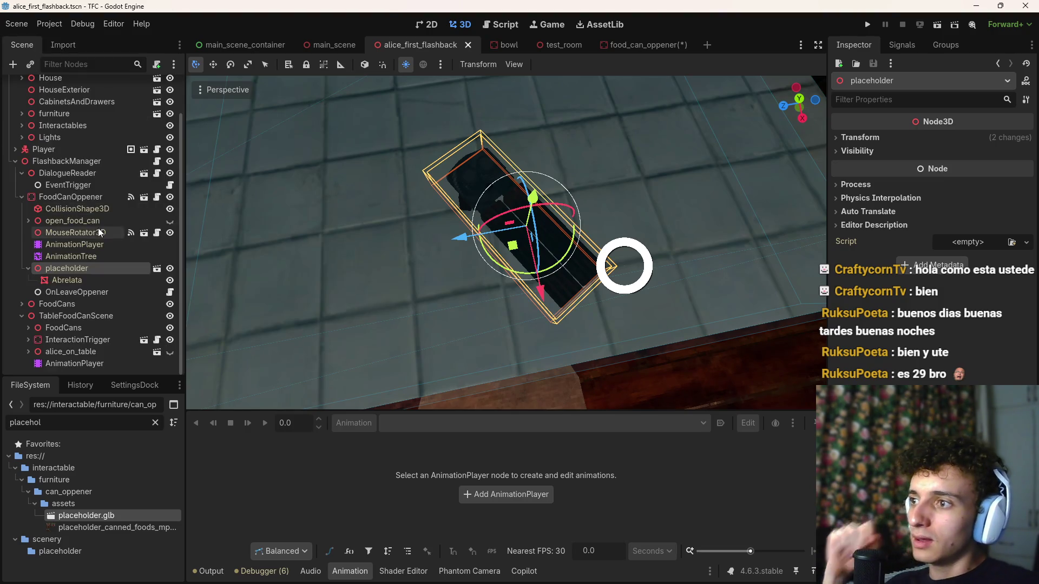
{"action": "key", "text": "ctrl+a"}
{"action": "type", "text": "ligh"}
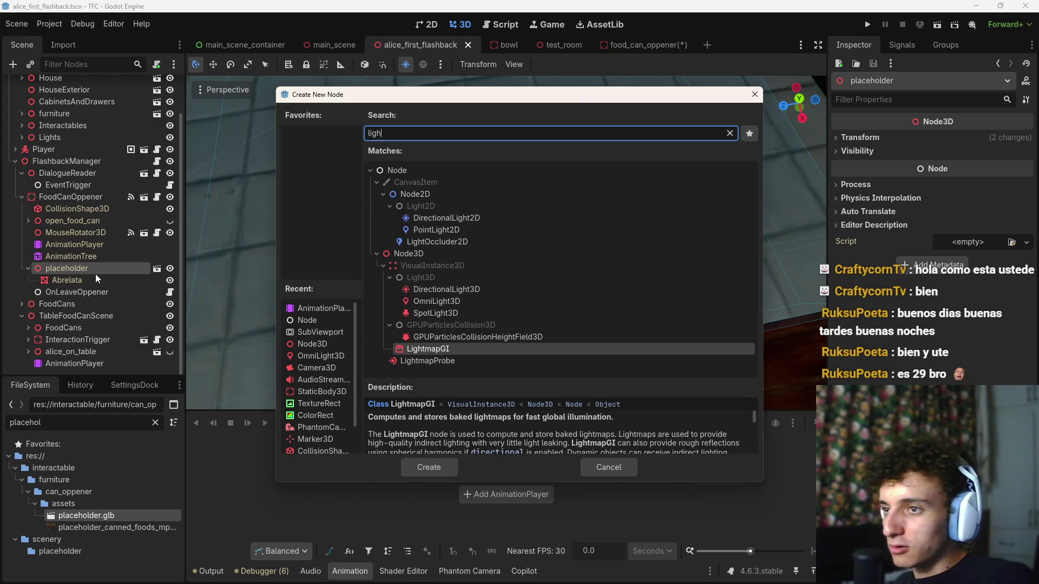
{"action": "key", "text": "Up"}
{"action": "key", "text": "Up"}
{"action": "key", "text": "Up"}
{"action": "key", "text": "Return"}
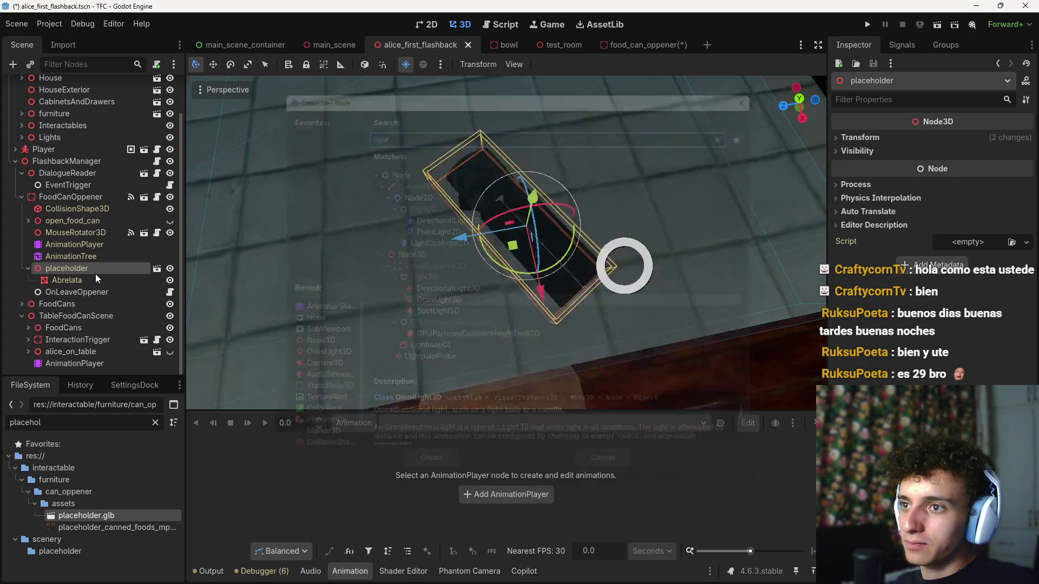
{"action": "scroll", "coordinate": [453, 183], "scroll_direction": "down", "scroll_amount": 5}
{"action": "mouse_move", "coordinate": [454, 183]}
{"action": "left_mouse_down"}
{"action": "mouse_move", "coordinate": [574, 227]}
{"action": "mouse_move", "coordinate": [714, 181]}
{"action": "mouse_move", "coordinate": [504, 172]}
{"action": "mouse_move", "coordinate": [541, 195]}
{"action": "mouse_move", "coordinate": [570, 242]}
{"action": "mouse_move", "coordinate": [584, 238]}
{"action": "mouse_move", "coordinate": [540, 196]}
{"action": "left_mouse_up"}
{"action": "mouse_move", "coordinate": [488, 150]}
{"action": "left_mouse_down"}
{"action": "mouse_move", "coordinate": [486, 180]}
{"action": "mouse_move", "coordinate": [585, 226]}
{"action": "mouse_move", "coordinate": [524, 216]}
{"action": "mouse_move", "coordinate": [512, 93]}
{"action": "mouse_move", "coordinate": [517, 135]}
{"action": "mouse_move", "coordinate": [562, 173]}
{"action": "mouse_move", "coordinate": [536, 186]}
{"action": "mouse_move", "coordinate": [512, 163]}
{"action": "mouse_move", "coordinate": [522, 4]}
{"action": "left_mouse_up"}
{"action": "key", "text": "ctrl+z"}
{"action": "key", "text": "Delete"}
{"action": "key", "text": "Return"}
{"action": "mouse_move", "coordinate": [689, 213]}
{"action": "left_mouse_down"}
{"action": "mouse_move", "coordinate": [596, 196]}
{"action": "mouse_move", "coordinate": [557, 248]}
{"action": "mouse_move", "coordinate": [536, 227]}
{"action": "mouse_move", "coordinate": [742, 98]}
{"action": "mouse_move", "coordinate": [735, 108]}
{"action": "left_mouse_up"}
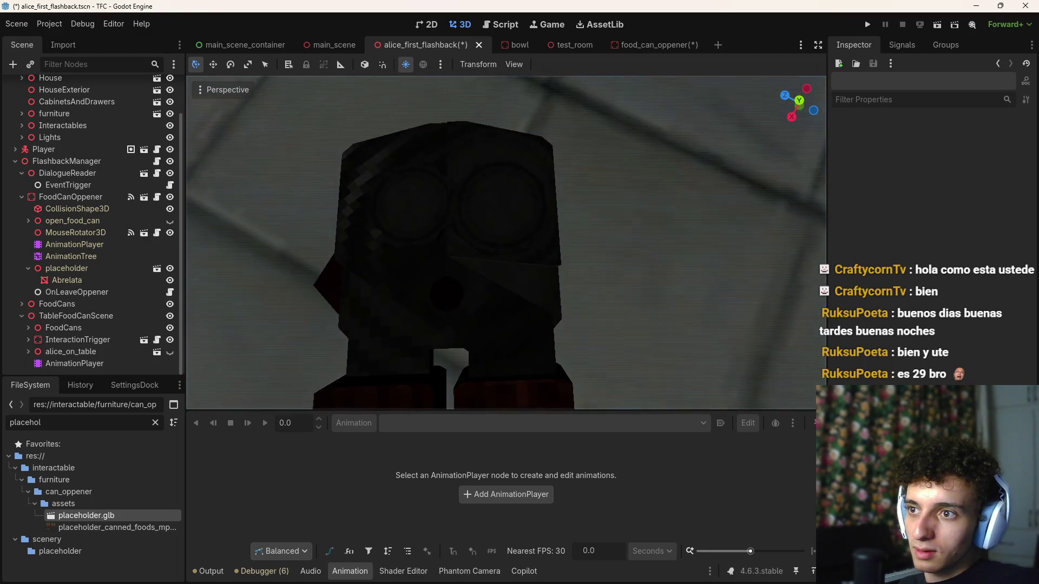
Fly the viewport camera around the kitchen's tiled dining table
{"action": "key", "text": "s"}
{"action": "key", "text": "s"}
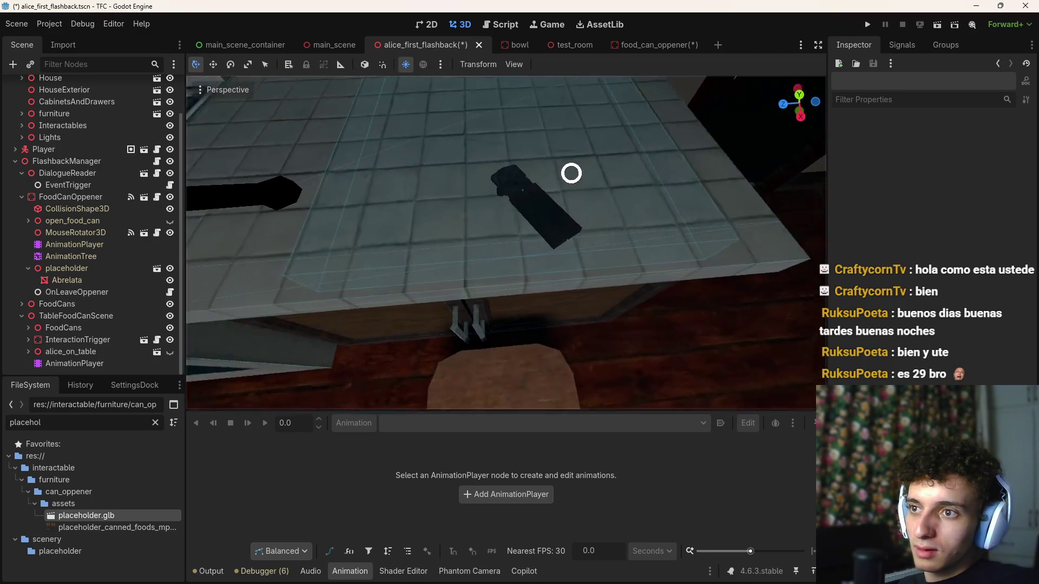
{"action": "key", "text": "w"}
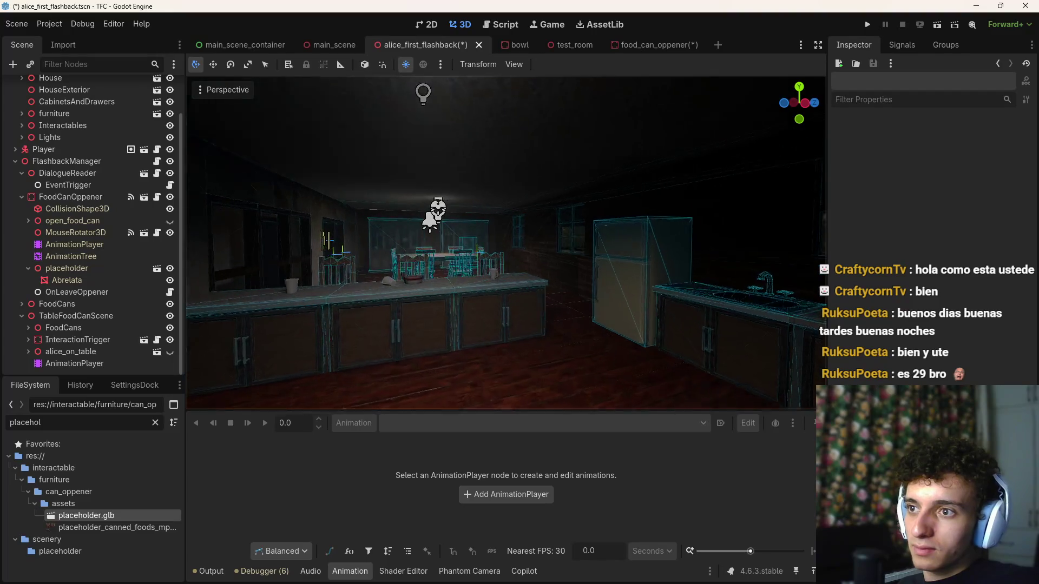
{"action": "key", "text": "w"}
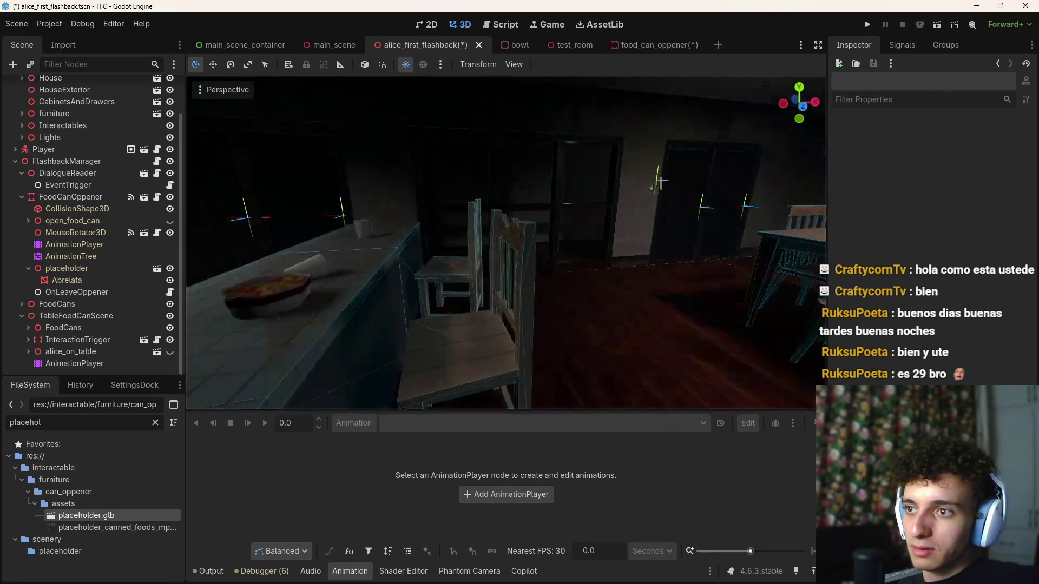
{"action": "key", "text": "s"}
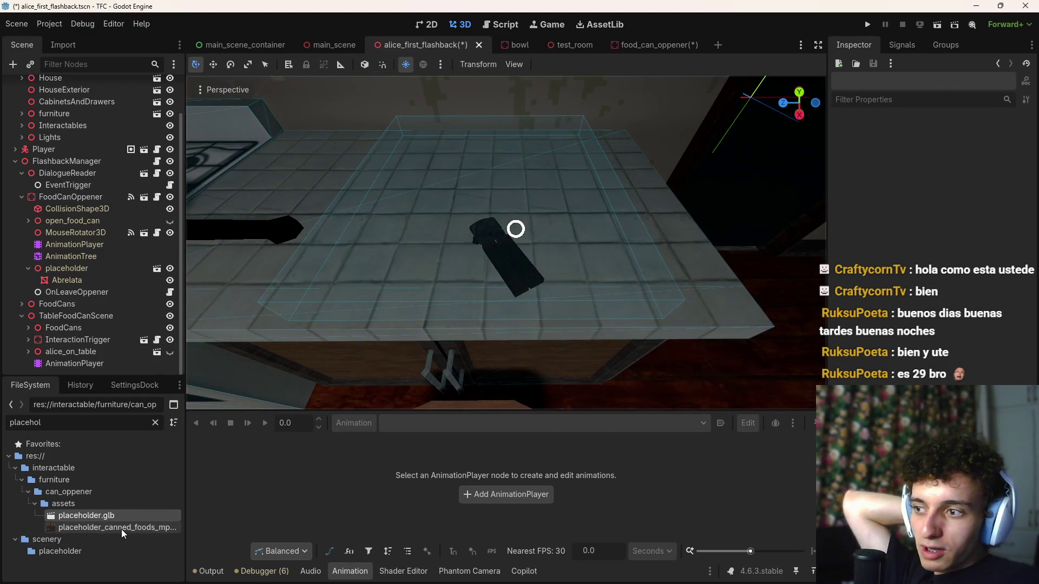
Inspect the canned foods texture file, collapse the assets folder, and save alice_first_flashback
{"action": "mouse_move", "coordinate": [122, 529]}
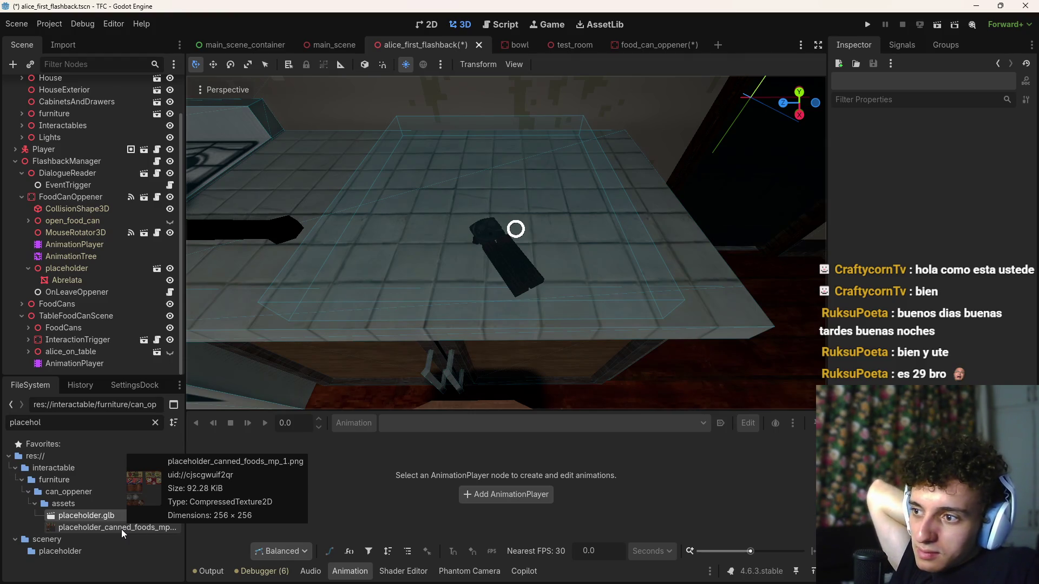
{"action": "right_click", "coordinate": [121, 530]}
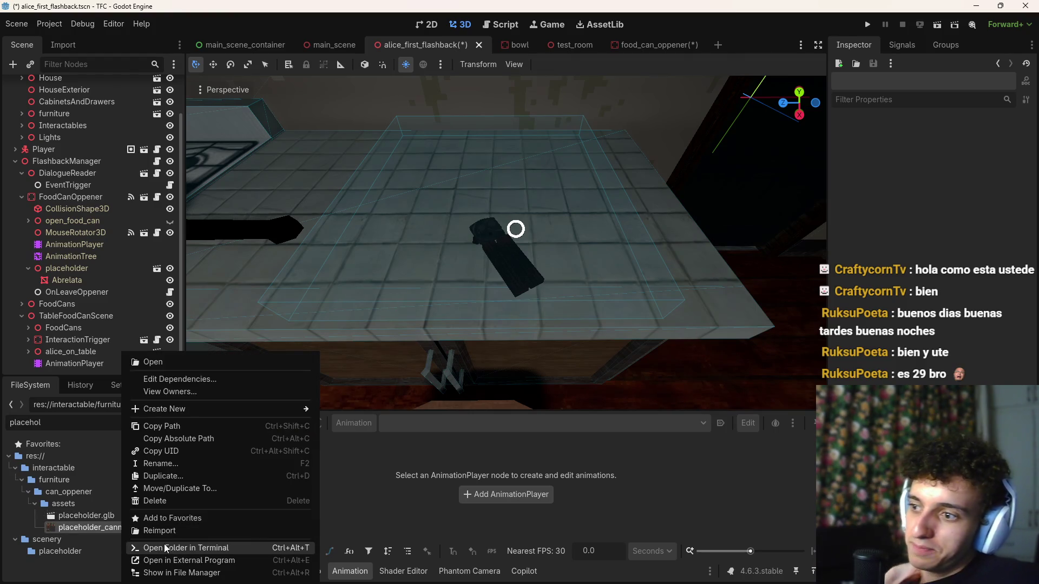
{"action": "left_click", "coordinate": [97, 517]}
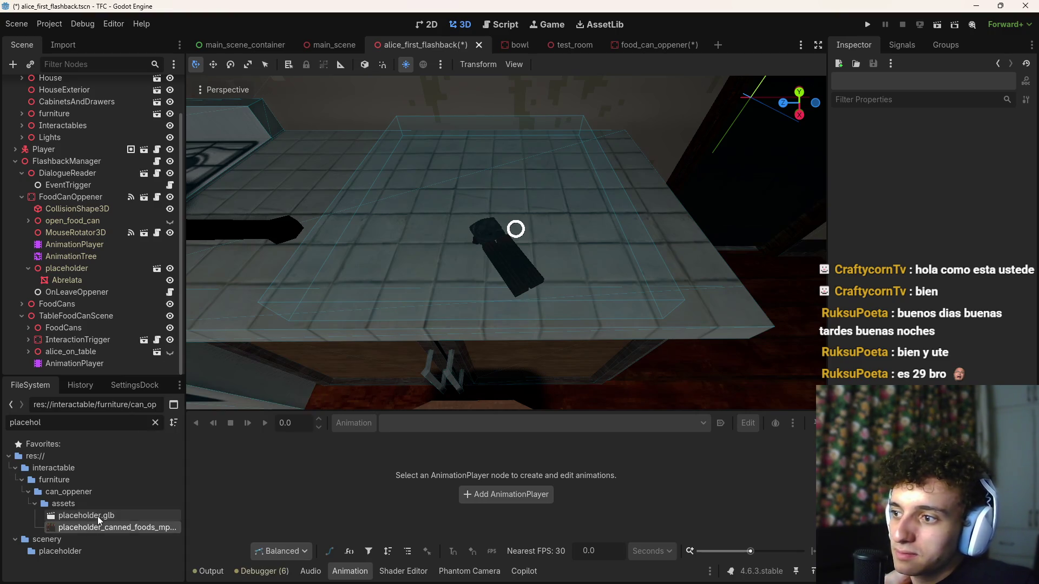
{"action": "double_click", "coordinate": [50, 504]}
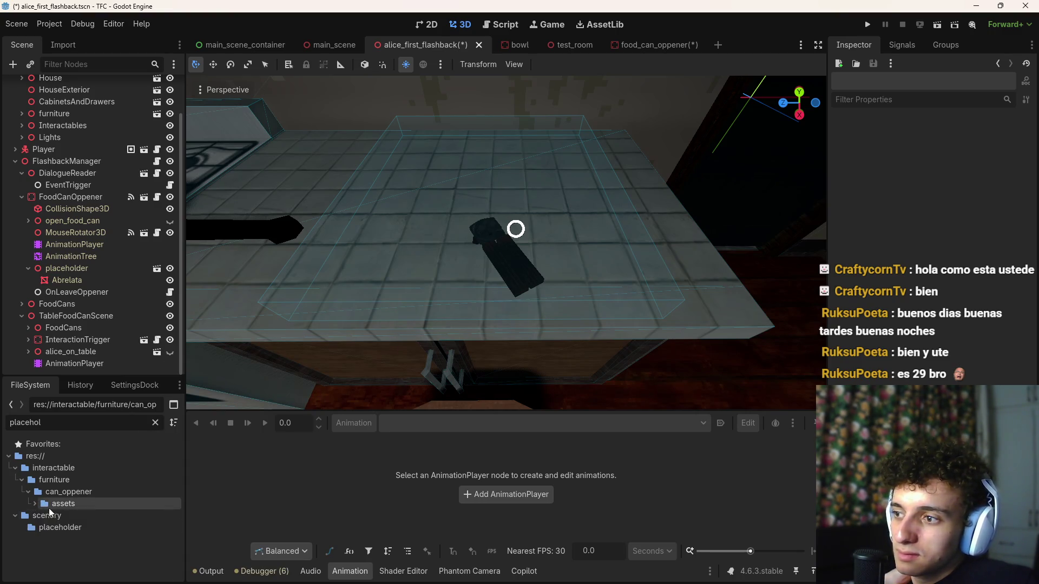
{"action": "key", "text": "ctrl+s"}
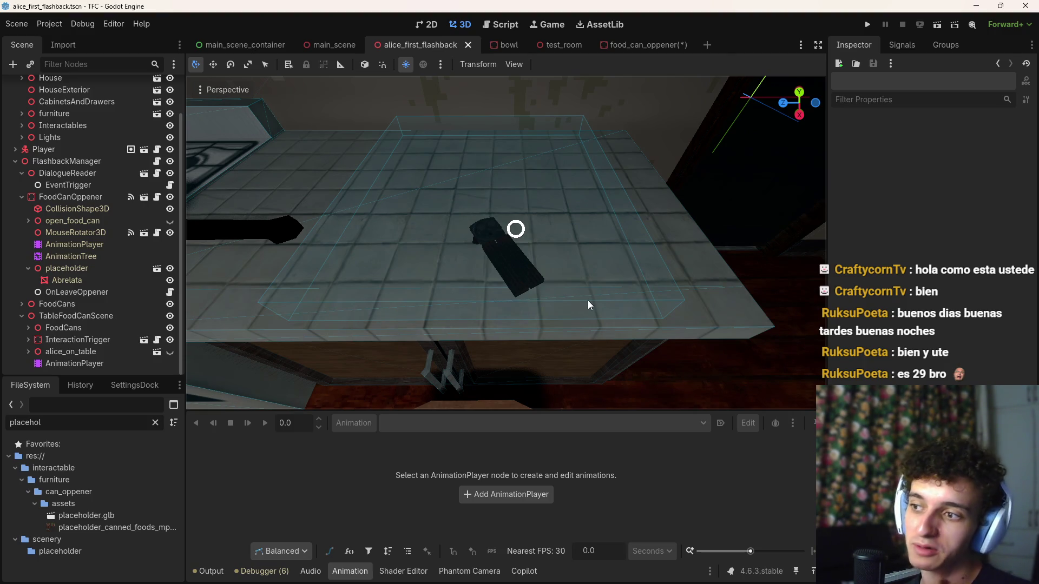
{"action": "left_click", "coordinate": [500, 24]}
Review mouse_interaction's line 31, the await on line 37, and lines 43–48
{"action": "scroll", "coordinate": [550, 238], "scroll_direction": "up", "scroll_amount": 5}
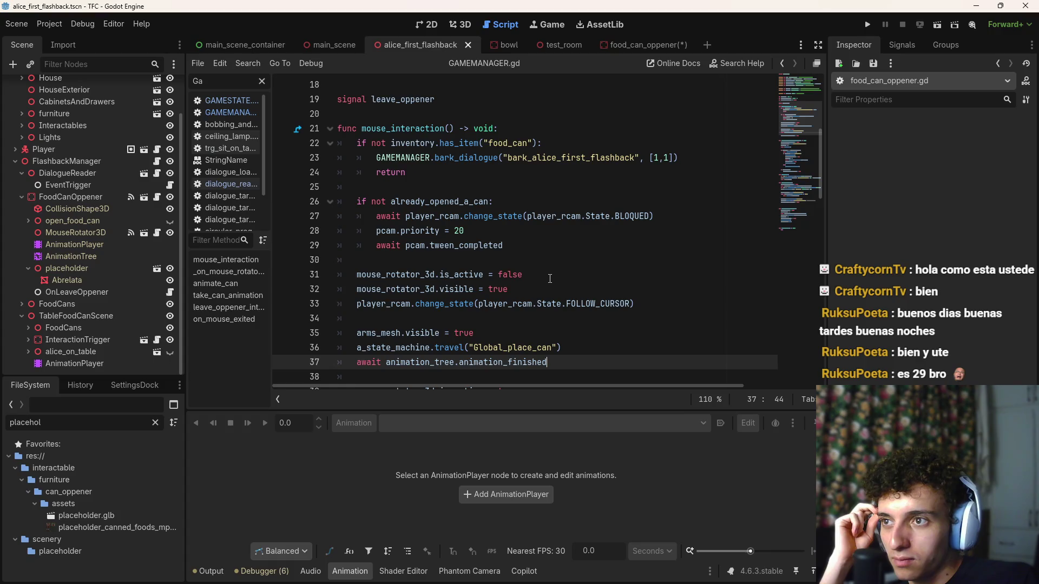
{"action": "left_click", "coordinate": [546, 281]}
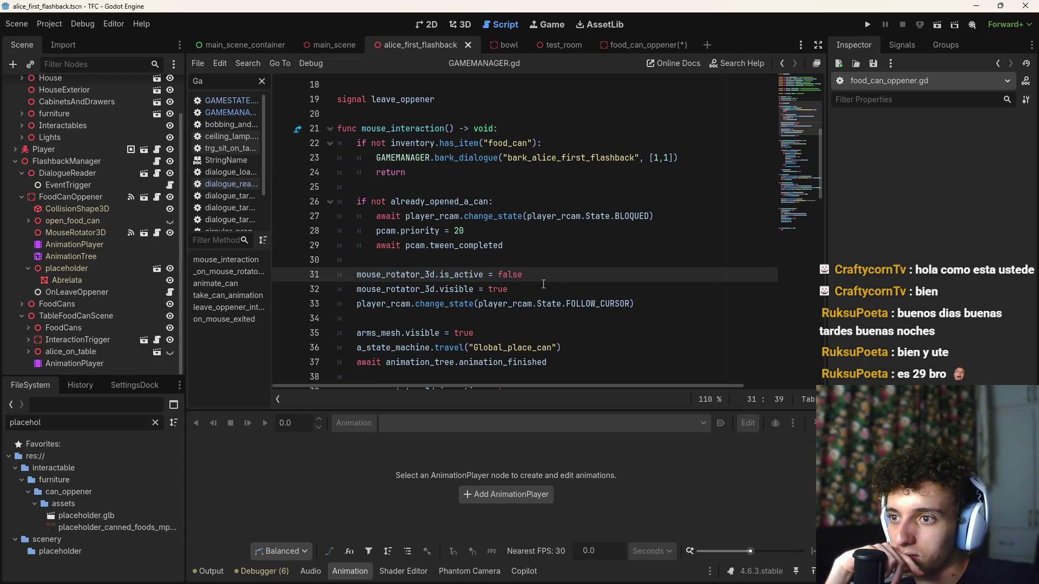
{"action": "scroll", "coordinate": [543, 285], "scroll_direction": "down", "scroll_amount": 1}
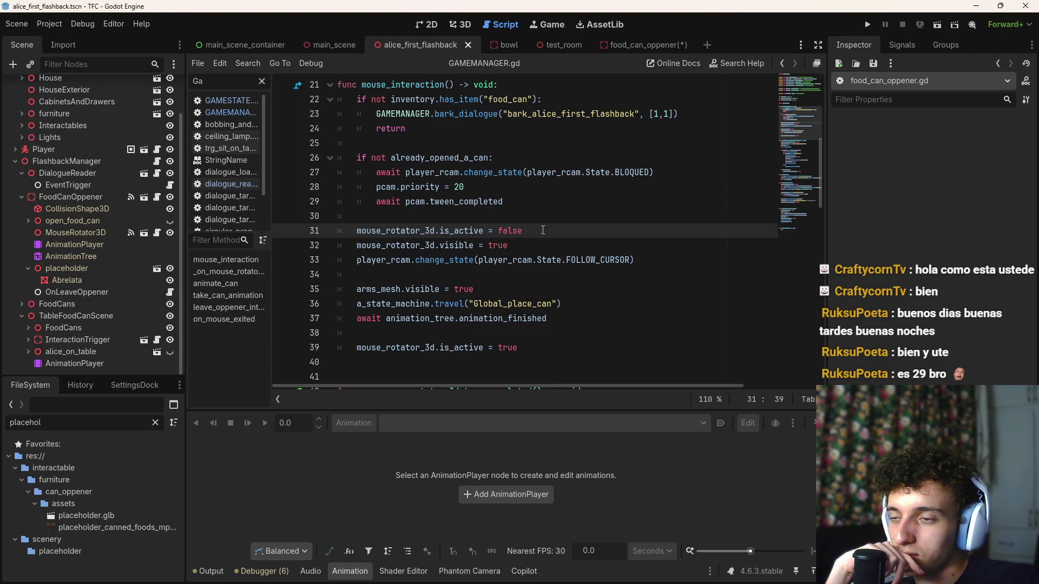
{"action": "left_click_drag", "start_coordinate": [543, 231], "coordinate": [357, 236]}
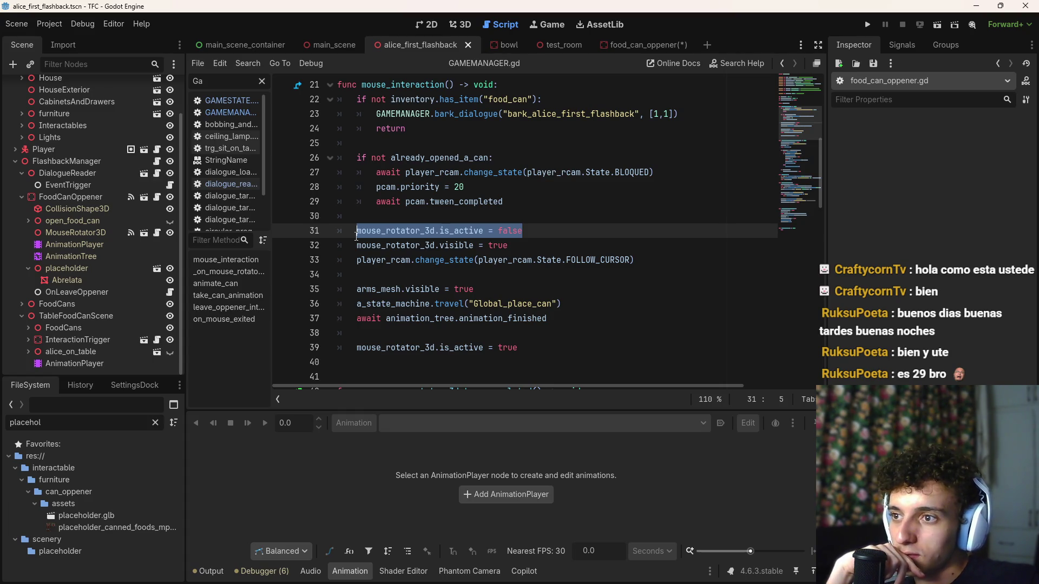
{"action": "mouse_move", "coordinate": [588, 315]}
{"action": "left_mouse_down"}
{"action": "mouse_move", "coordinate": [338, 319]}
{"action": "mouse_move", "coordinate": [355, 319]}
{"action": "left_mouse_up"}
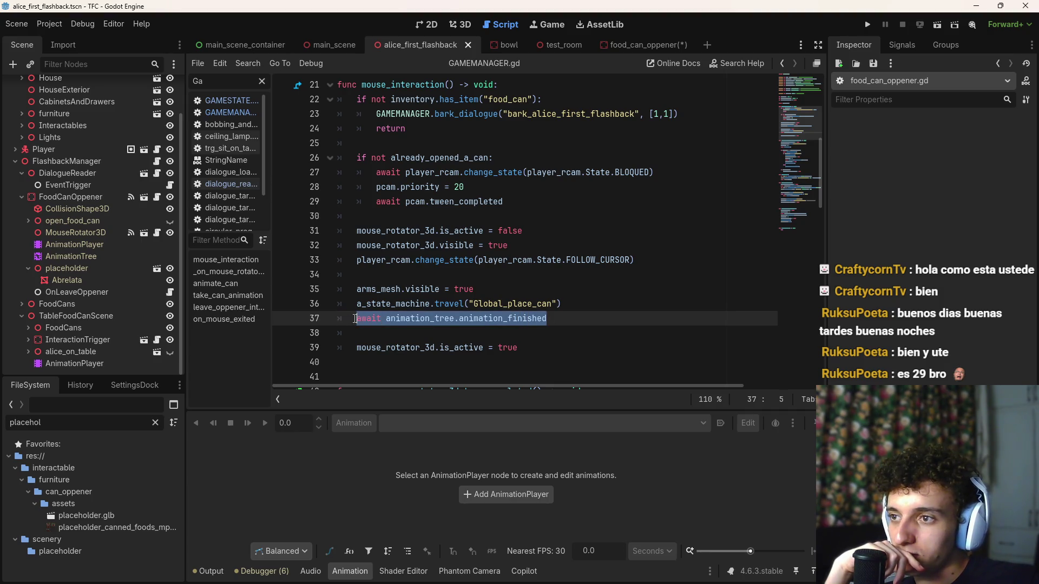
{"action": "left_click", "coordinate": [568, 319]}
{"action": "scroll", "coordinate": [584, 328], "scroll_direction": "down", "scroll_amount": 3}
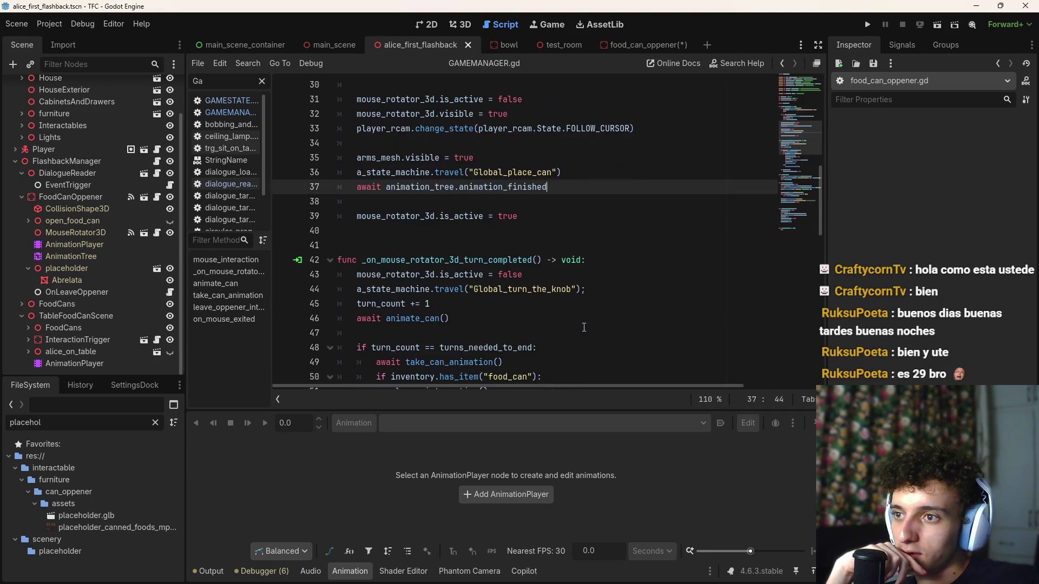
{"action": "left_click_drag", "start_coordinate": [349, 273], "coordinate": [547, 348]}
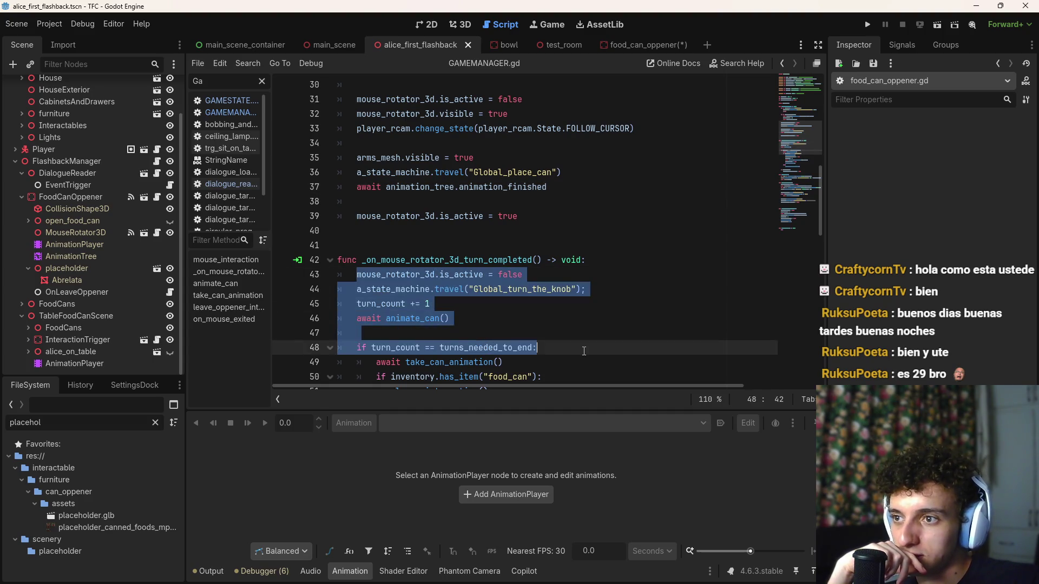
{"action": "left_click", "coordinate": [582, 349]}
{"action": "scroll", "coordinate": [582, 350], "scroll_direction": "up", "scroll_amount": 1}
{"action": "scroll", "coordinate": [581, 350], "scroll_direction": "up", "scroll_amount": 2}
Add an empty line after line 31, undo it, and move toward line 33
{"action": "left_click", "coordinate": [542, 230]}
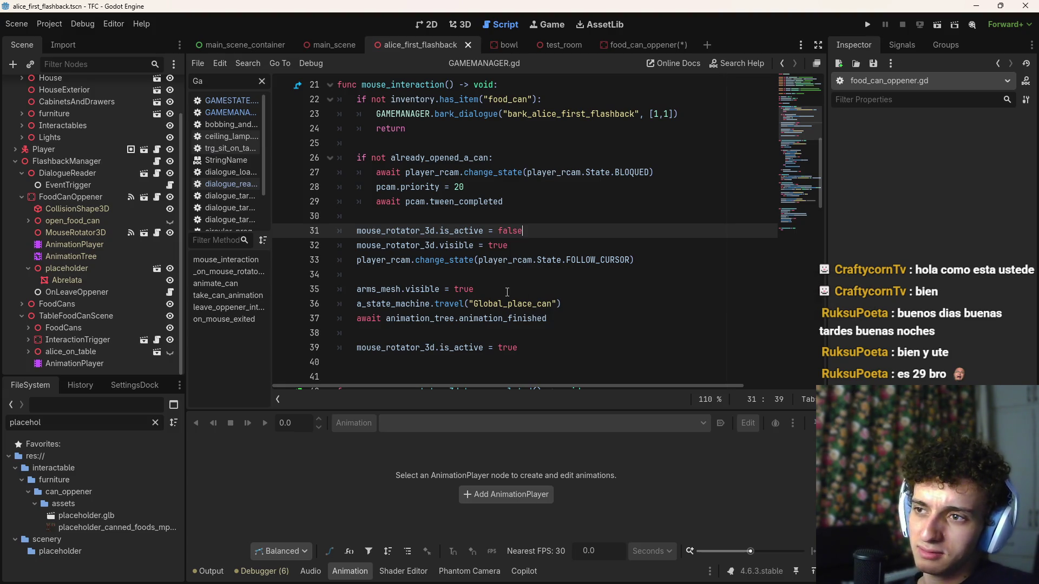
{"action": "mouse_move", "coordinate": [529, 243]}
{"action": "left_mouse_down"}
{"action": "mouse_move", "coordinate": [373, 245]}
{"action": "mouse_move", "coordinate": [501, 231]}
{"action": "mouse_move", "coordinate": [336, 233]}
{"action": "left_mouse_up"}
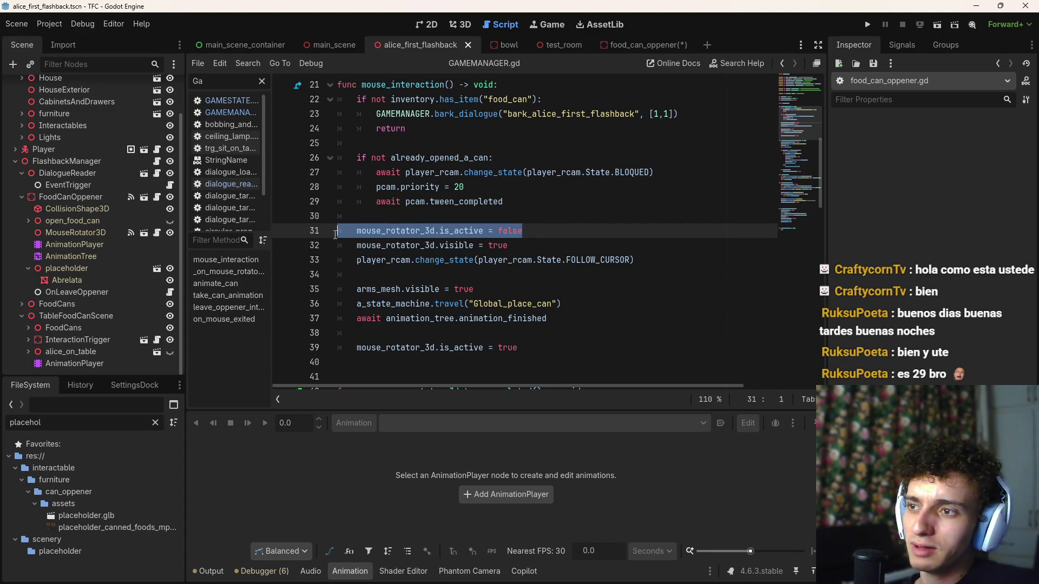
{"action": "left_click", "coordinate": [553, 232]}
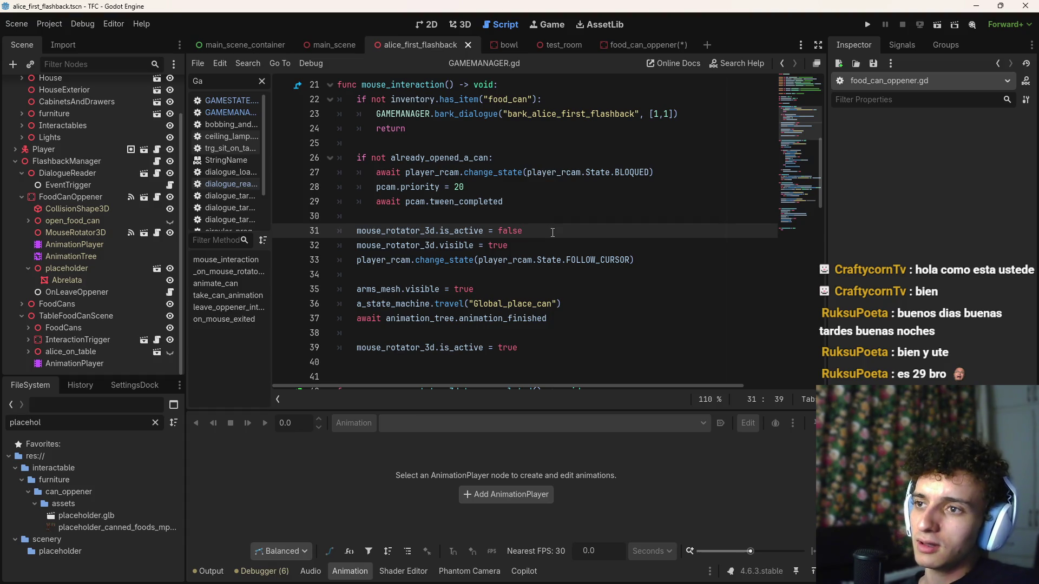
{"action": "key", "text": "Return"}
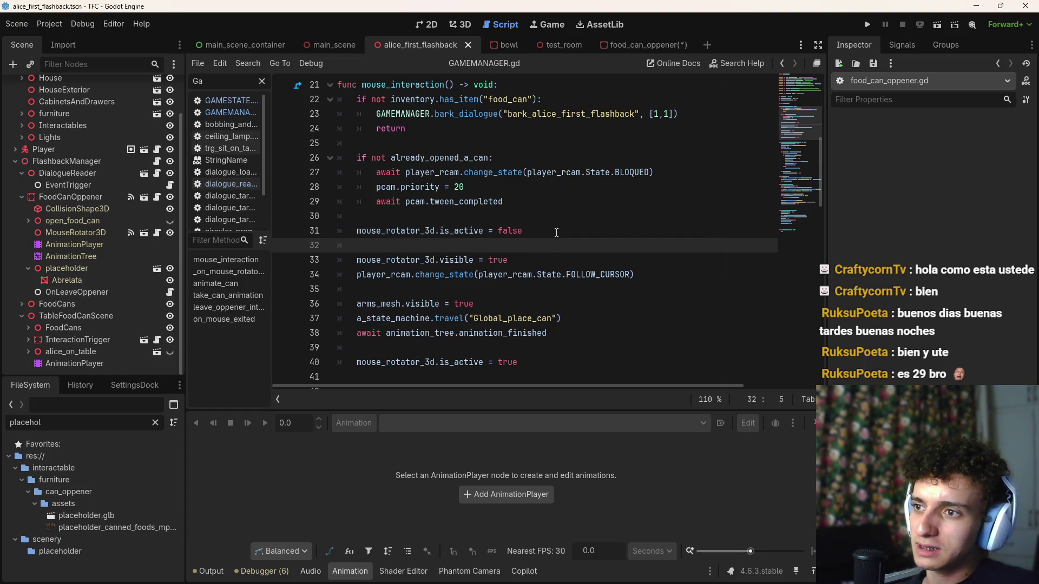
{"action": "key", "text": "ctrl+z"}
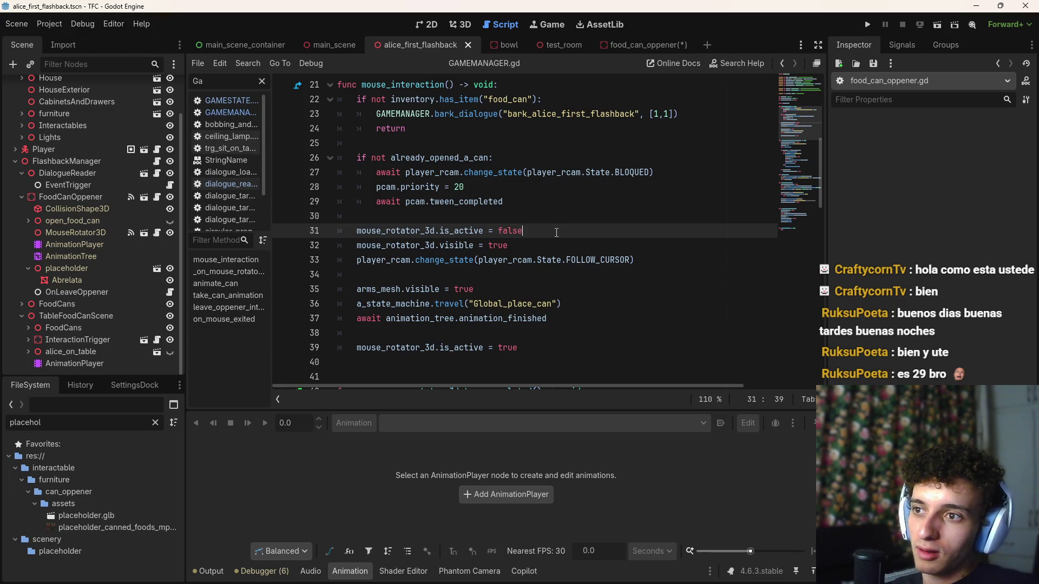
{"action": "key", "text": "Down"}
{"action": "key", "text": "Down"}
{"action": "key", "text": "Down"}
{"action": "key", "text": "Up"}
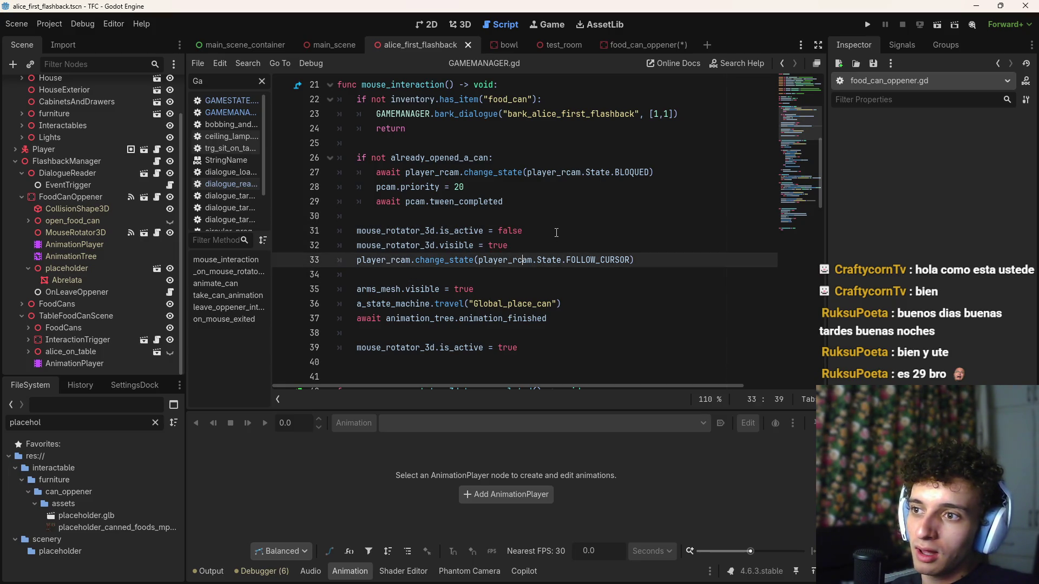
{"action": "left_click_drag", "start_coordinate": [653, 260], "coordinate": [355, 262]}
{"action": "left_click_drag", "start_coordinate": [661, 260], "coordinate": [357, 261]}
{"action": "key", "text": "Left"}
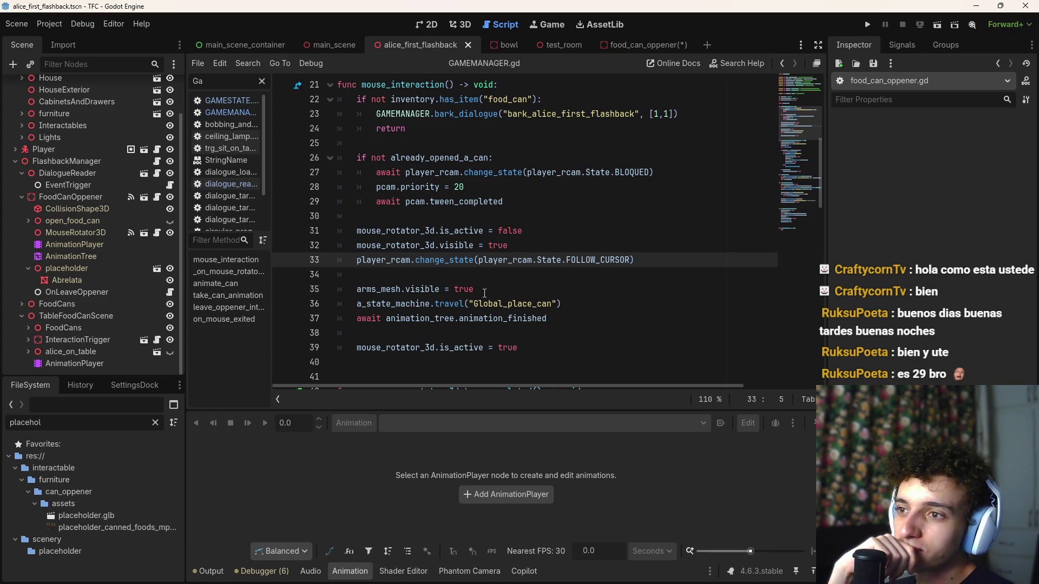
{"action": "scroll", "coordinate": [484, 292], "scroll_direction": "down", "scroll_amount": 7}
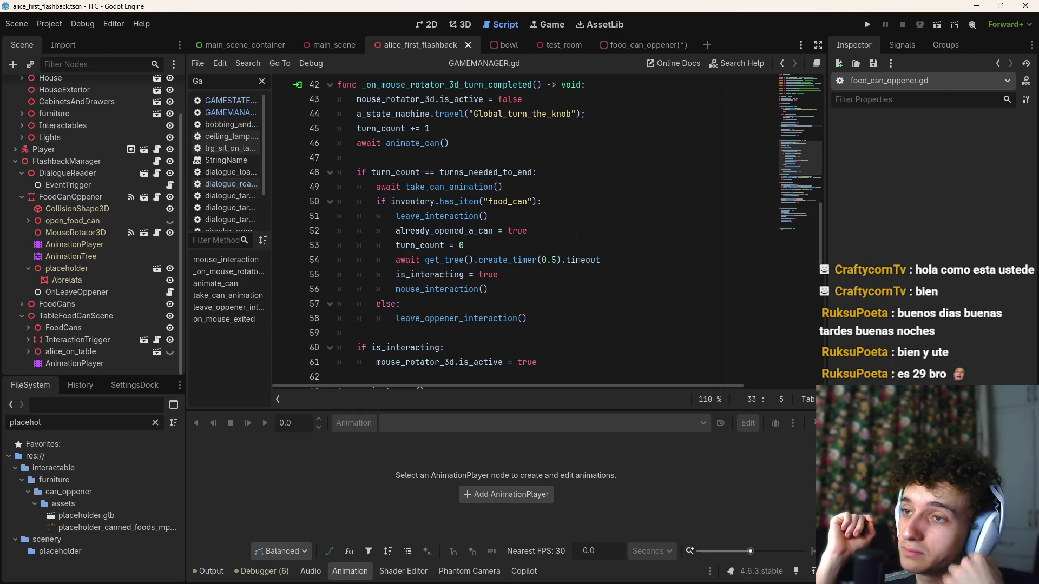
{"action": "scroll", "coordinate": [569, 234], "scroll_direction": "down", "scroll_amount": 4}
{"action": "scroll", "coordinate": [568, 234], "scroll_direction": "up", "scroll_amount": 5}
{"action": "left_click", "coordinate": [550, 140]}
{"action": "scroll", "coordinate": [551, 146], "scroll_direction": "up", "scroll_amount": 4}
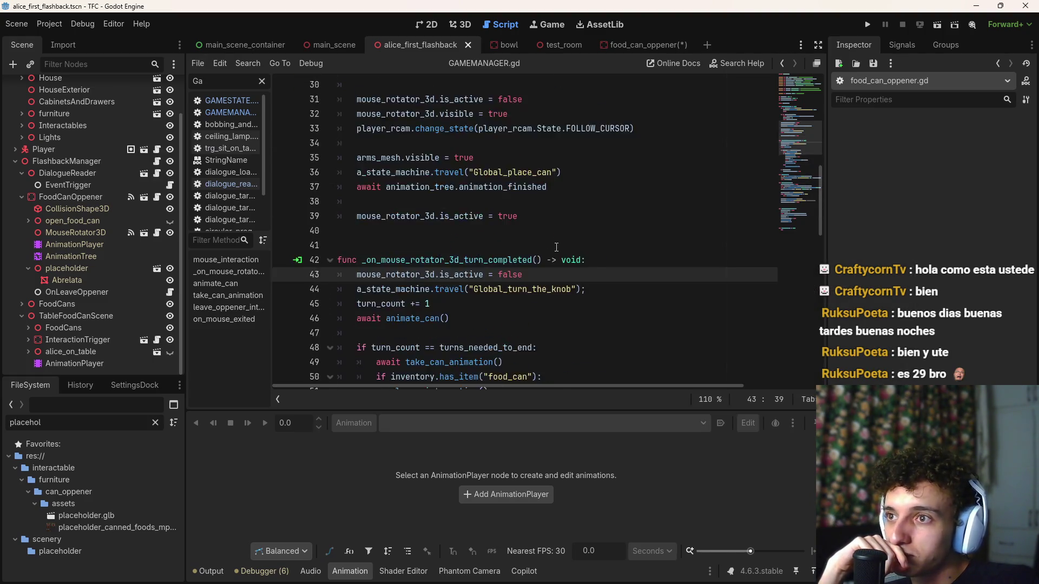
{"action": "scroll", "coordinate": [560, 254], "scroll_direction": "down", "scroll_amount": 6}
{"action": "left_click", "coordinate": [563, 266]}
{"action": "scroll", "coordinate": [565, 273], "scroll_direction": "down", "scroll_amount": 2}
{"action": "scroll", "coordinate": [568, 276], "scroll_direction": "down", "scroll_amount": 1}
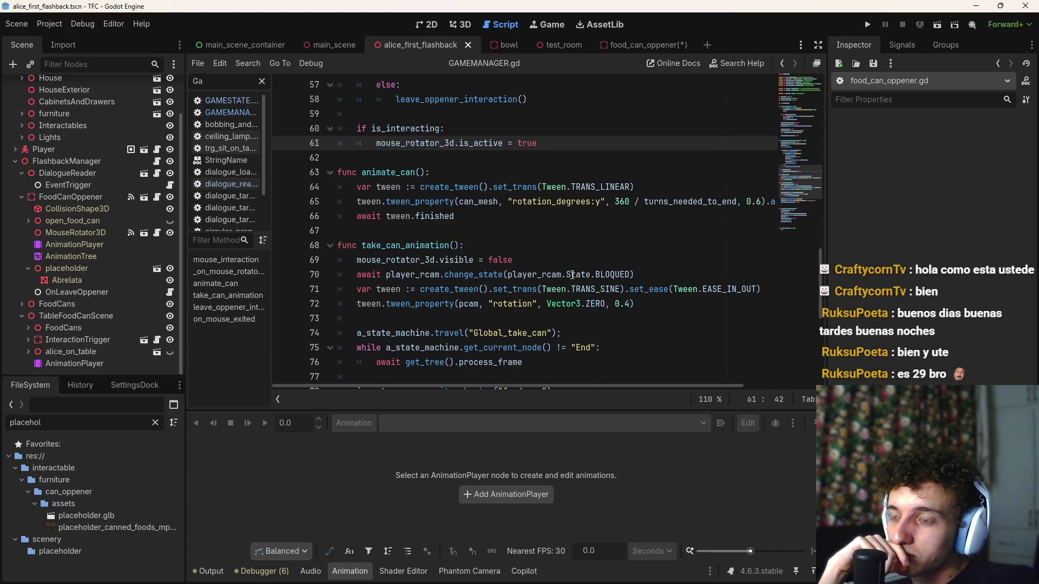
{"action": "left_click", "coordinate": [484, 222]}
{"action": "scroll", "coordinate": [487, 233], "scroll_direction": "up", "scroll_amount": 7}
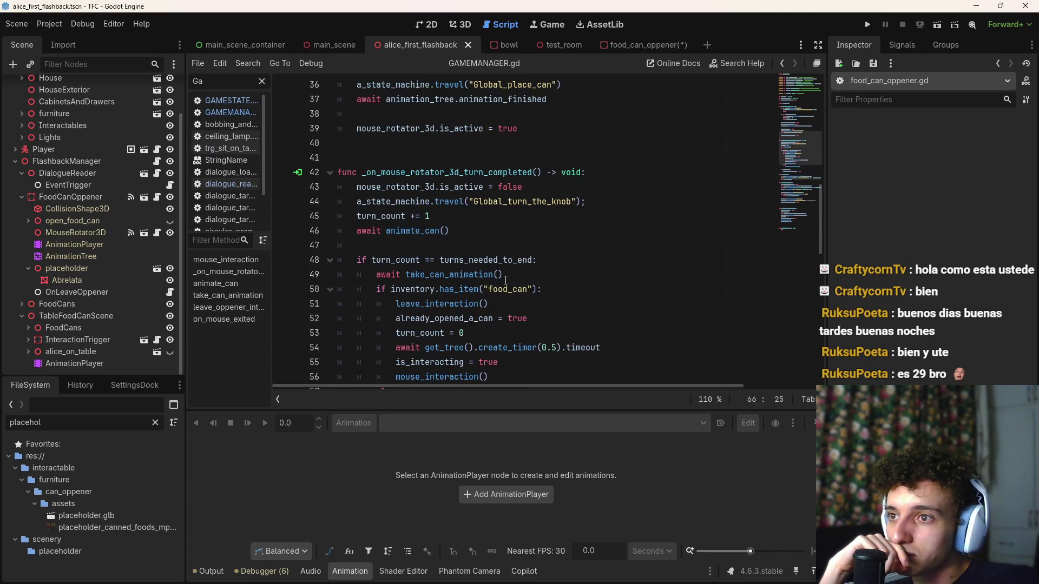
{"action": "scroll", "coordinate": [506, 280], "scroll_direction": "down", "scroll_amount": 5}
{"action": "scroll", "coordinate": [506, 282], "scroll_direction": "up", "scroll_amount": 4}
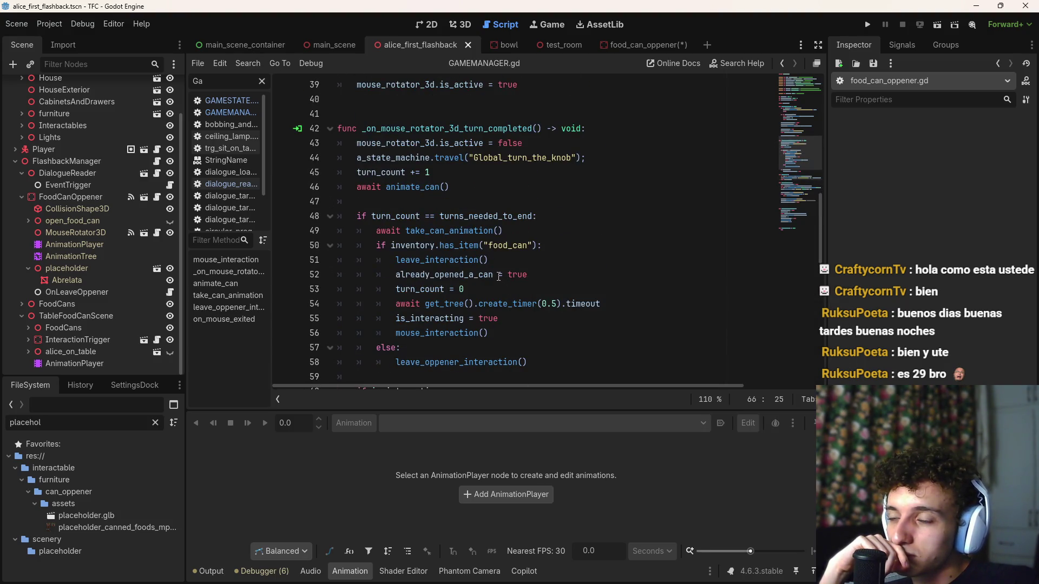
{"action": "left_click_drag", "start_coordinate": [522, 143], "coordinate": [348, 149]}
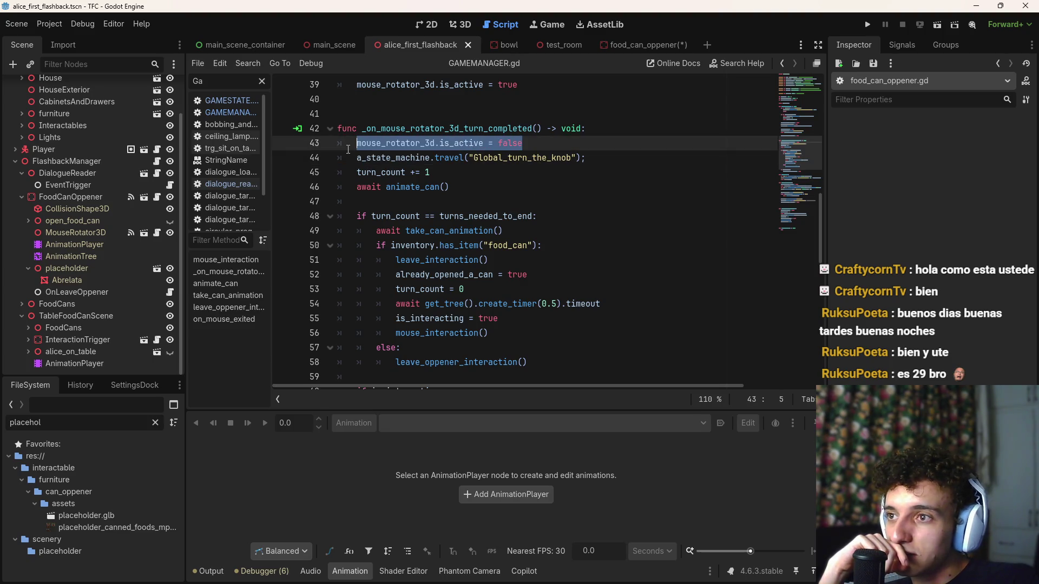
{"action": "key", "text": "End"}
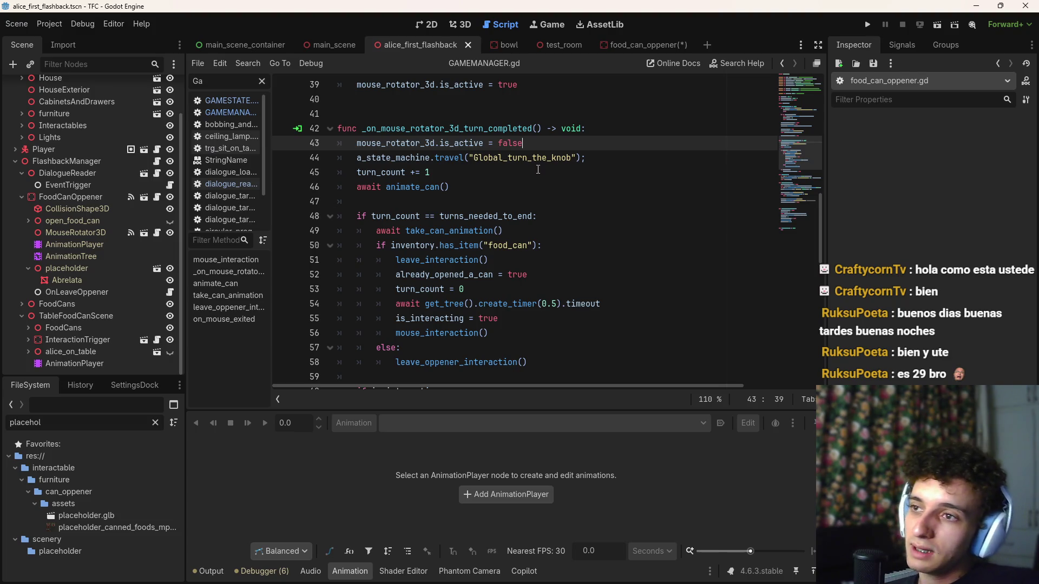
{"action": "scroll", "coordinate": [535, 167], "scroll_direction": "down", "scroll_amount": 2}
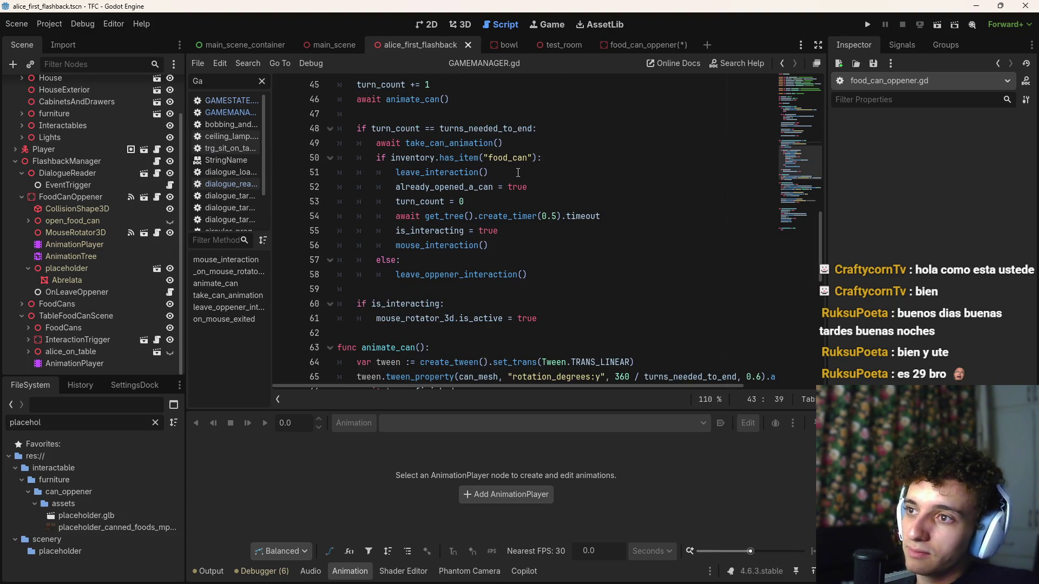
{"action": "scroll", "coordinate": [519, 173], "scroll_direction": "up", "scroll_amount": 2}
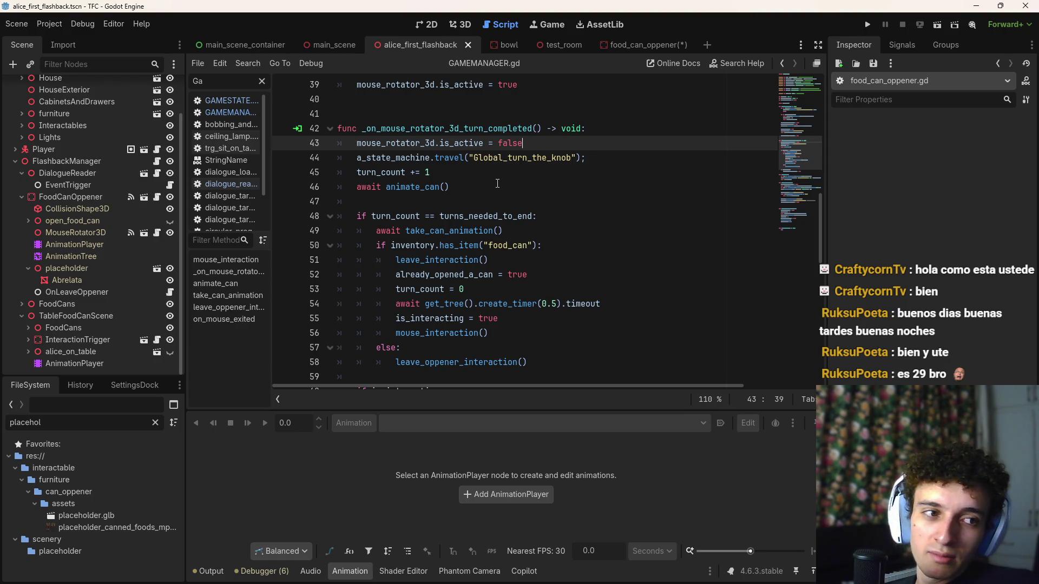
{"action": "scroll", "coordinate": [491, 186], "scroll_direction": "down", "scroll_amount": 2}
{"action": "scroll", "coordinate": [490, 187], "scroll_direction": "down", "scroll_amount": 4}
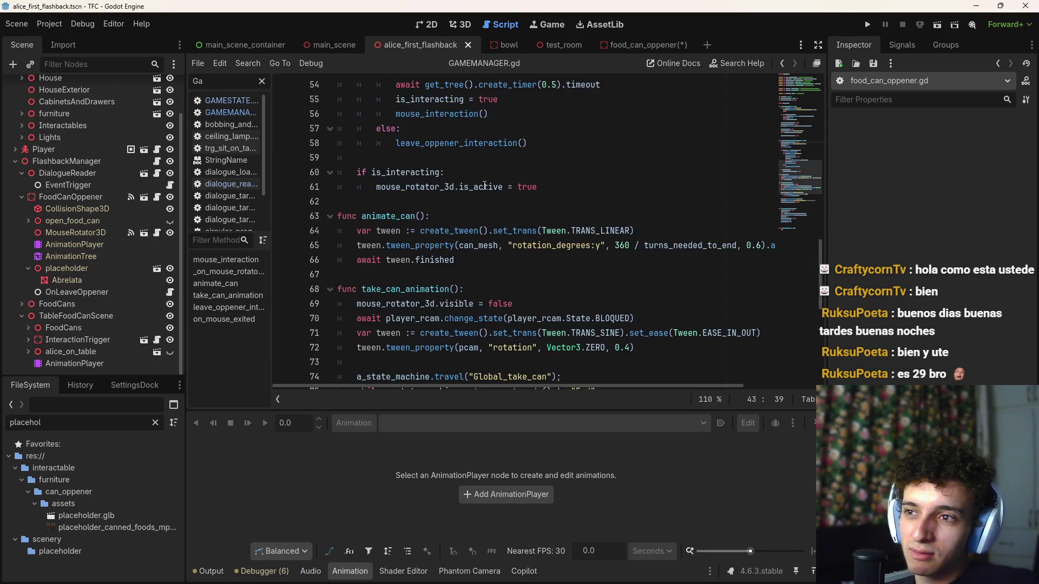
{"action": "left_click", "coordinate": [482, 218]}
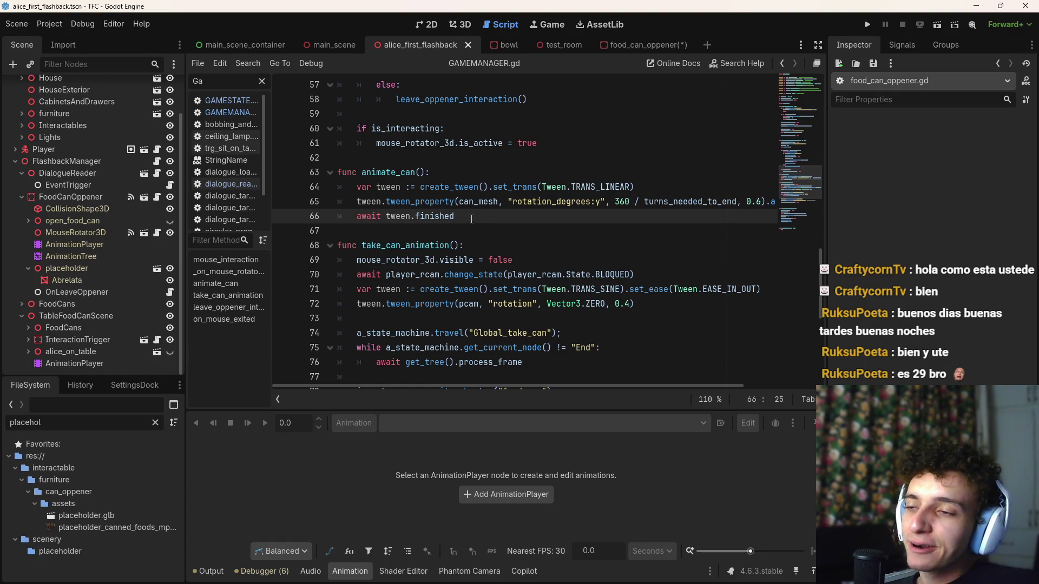
{"action": "scroll", "coordinate": [465, 219], "scroll_direction": "down", "scroll_amount": 2}
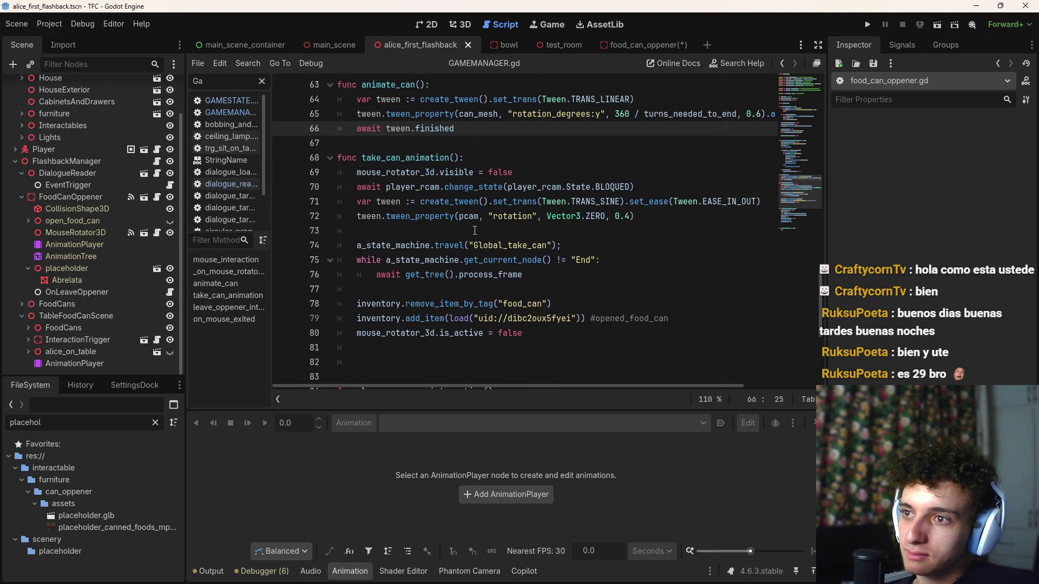
{"action": "left_click_drag", "start_coordinate": [514, 173], "coordinate": [357, 172]}
{"action": "left_click", "coordinate": [512, 172]}
{"action": "scroll", "coordinate": [550, 215], "scroll_direction": "down", "scroll_amount": 2}
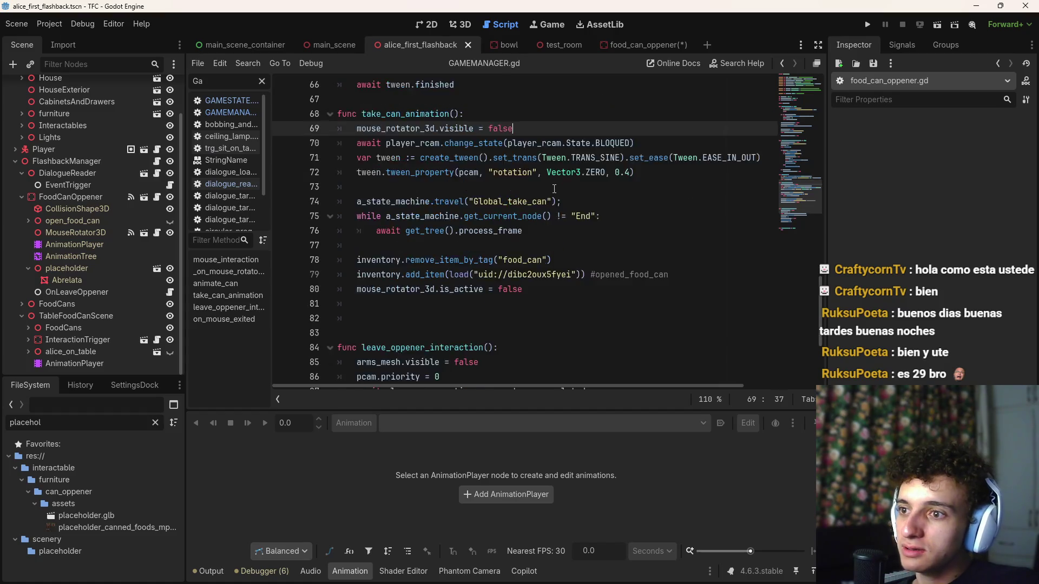
Insert 'mouse_rotator_3d.is_active = false' right after line 69 in take_can_animation and save
{"action": "scroll", "coordinate": [562, 239], "scroll_direction": "up", "scroll_amount": 2}
{"action": "key", "text": "Return"}
{"action": "type", "text": "mouse"}
{"action": "key", "text": "Return"}
{"action": "type", "text": "."}
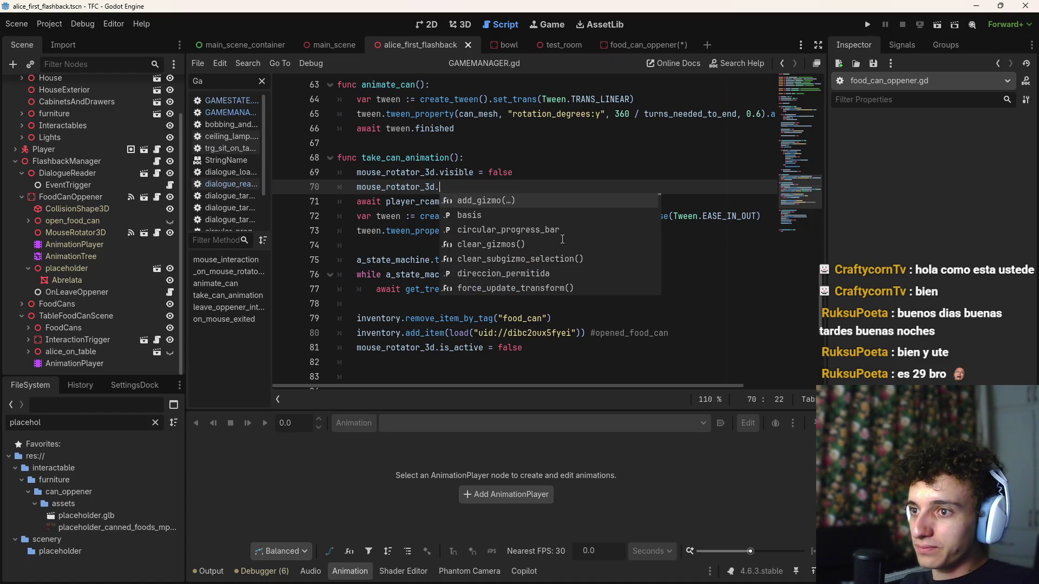
{"action": "type", "text": "is"}
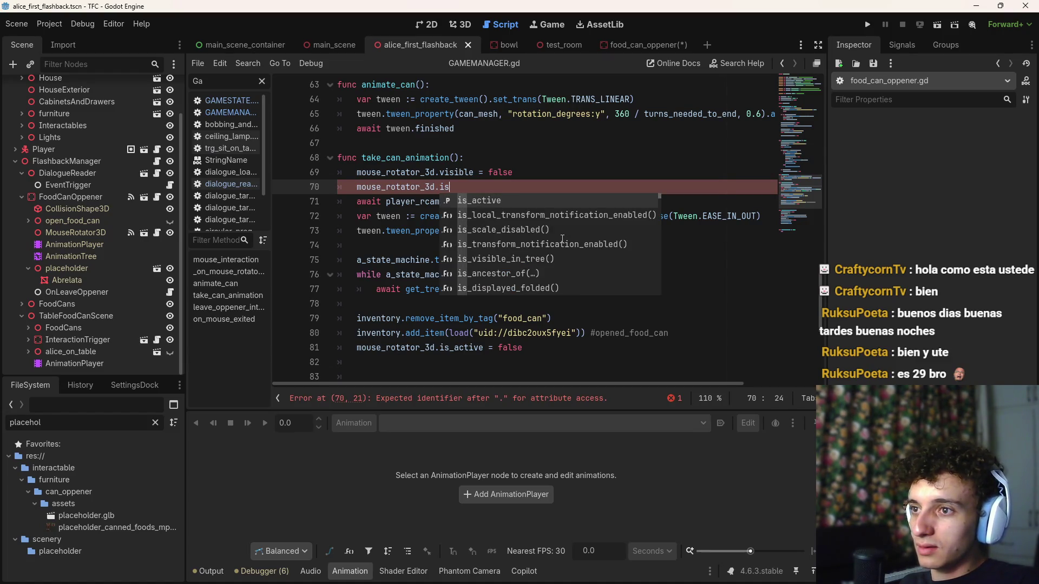
{"action": "key", "text": "Return"}
{"action": "type", "text": "= false"}
{"action": "key", "text": "ctrl+s"}
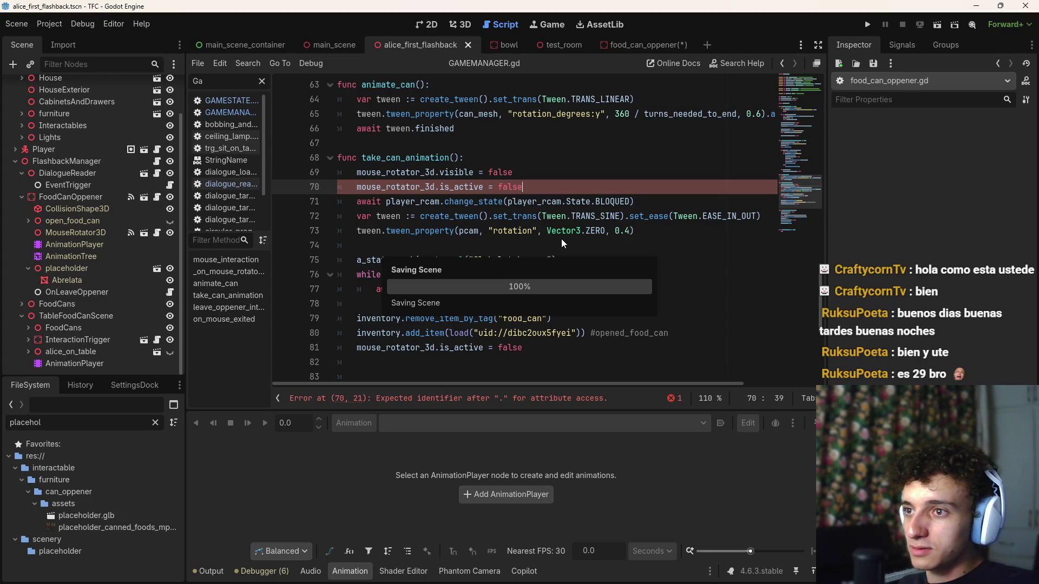
Delete the old is_active = false line at the end of take_can_animation and save
{"action": "scroll", "coordinate": [538, 230], "scroll_direction": "down", "scroll_amount": 1}
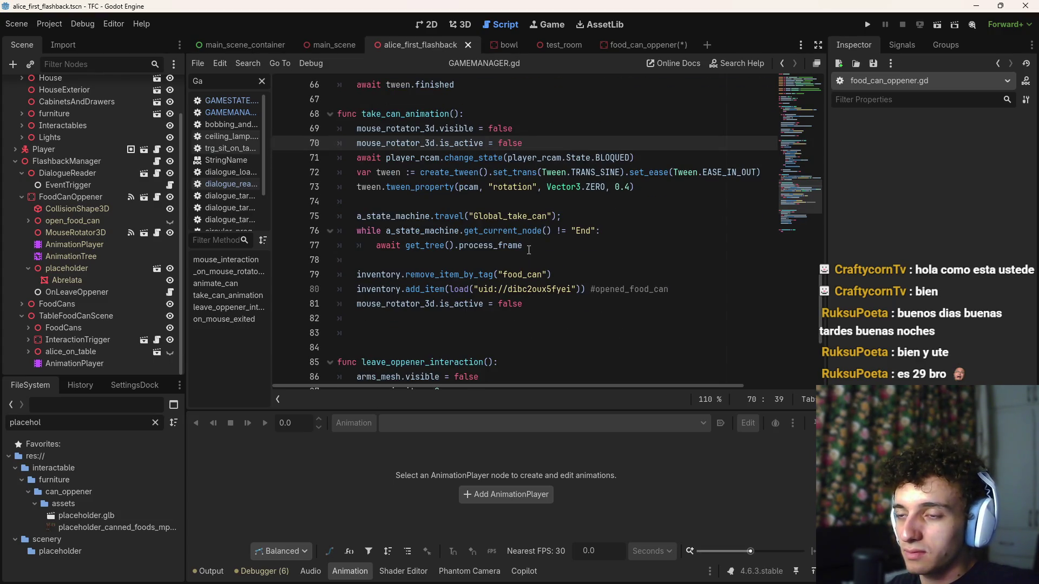
{"action": "scroll", "coordinate": [531, 246], "scroll_direction": "up", "scroll_amount": 1}
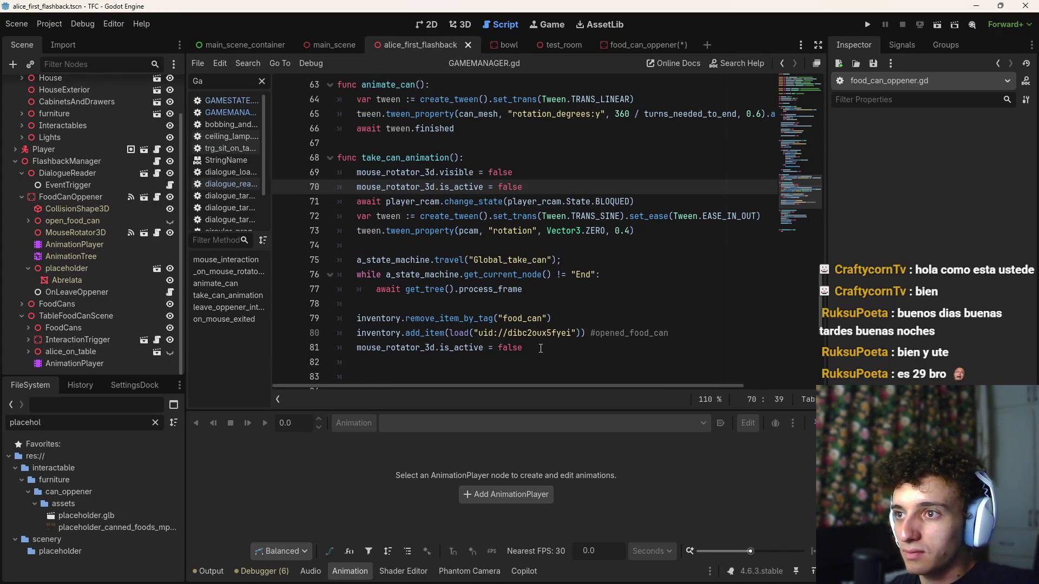
{"action": "left_click_drag", "start_coordinate": [540, 349], "coordinate": [326, 348]}
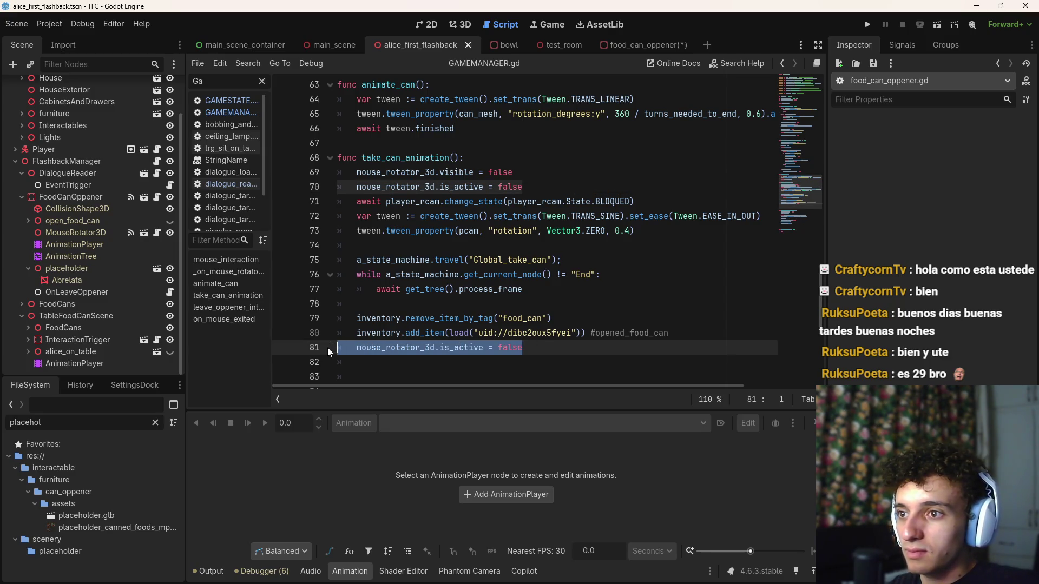
{"action": "key", "text": "BackSpace"}
{"action": "key", "text": "BackSpace"}
{"action": "key", "text": "ctrl+s"}
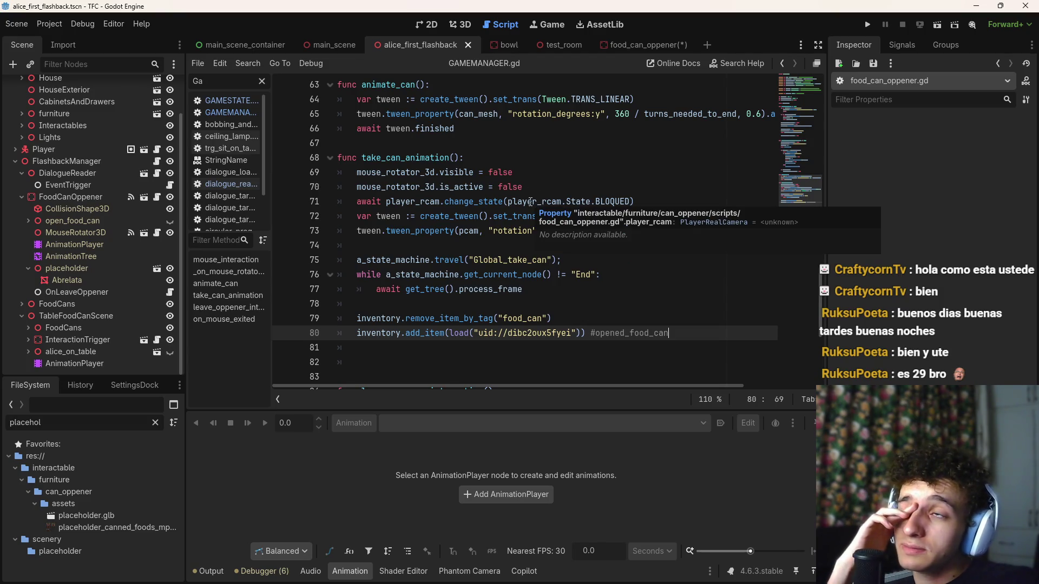
{"action": "scroll", "coordinate": [530, 202], "scroll_direction": "up", "scroll_amount": 2}
Remove the early is_active = false line from mouse_interaction and save the script
{"action": "scroll", "coordinate": [524, 255], "scroll_direction": "up", "scroll_amount": 11}
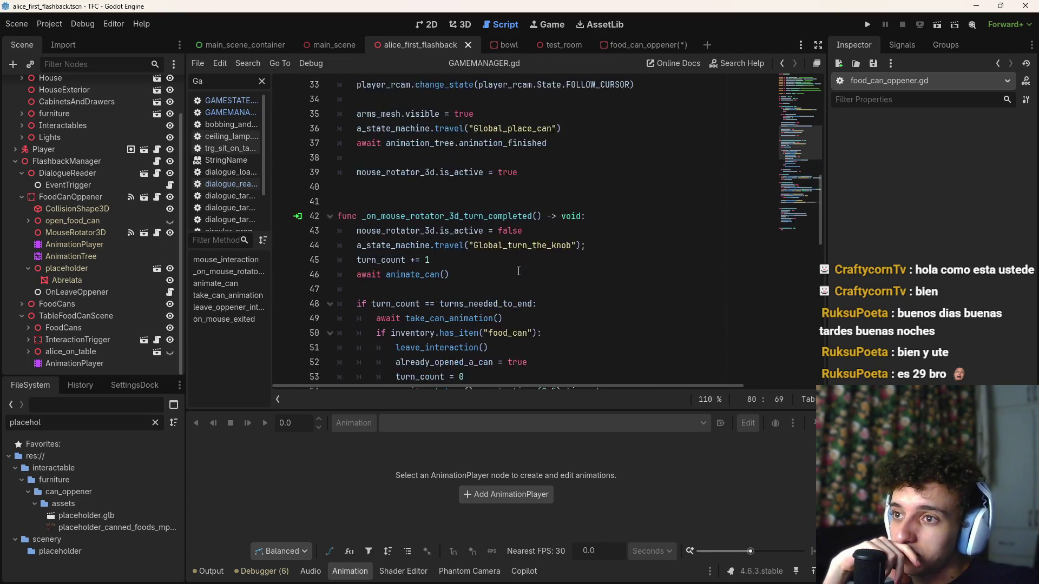
{"action": "scroll", "coordinate": [521, 292], "scroll_direction": "down", "scroll_amount": 4}
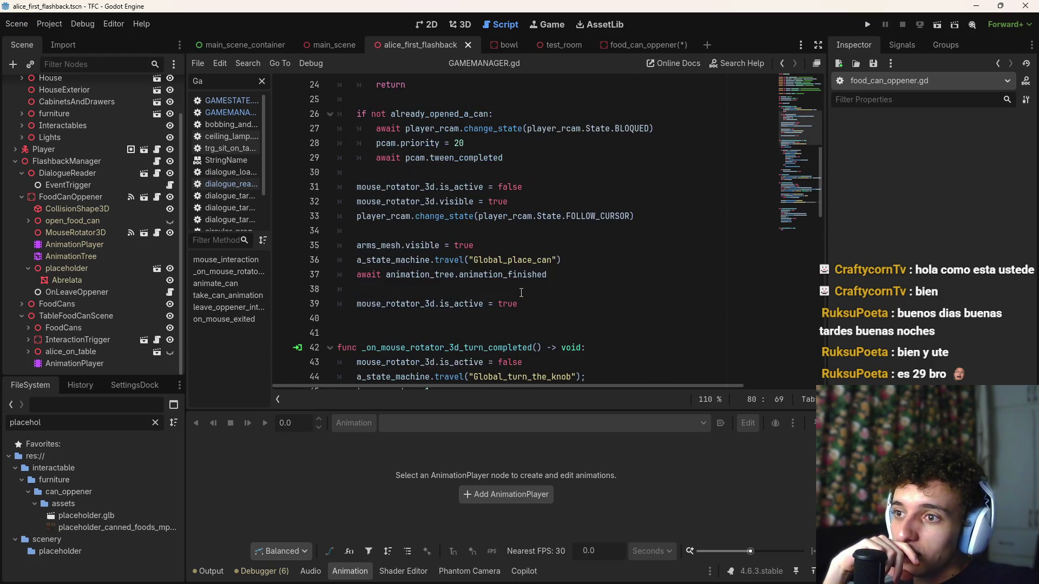
{"action": "scroll", "coordinate": [514, 297], "scroll_direction": "up", "scroll_amount": 2}
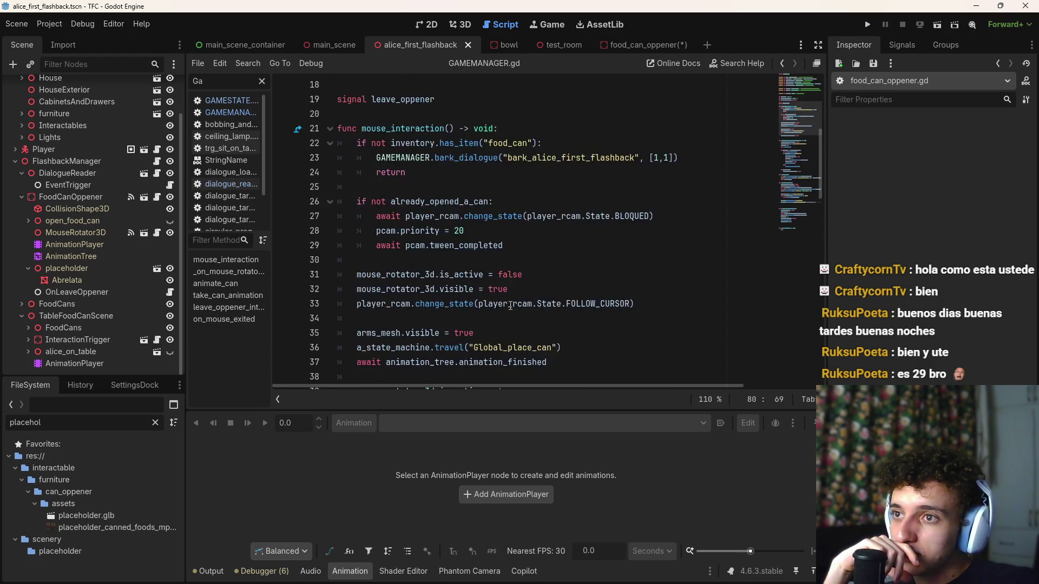
{"action": "scroll", "coordinate": [514, 303], "scroll_direction": "up", "scroll_amount": 2}
{"action": "scroll", "coordinate": [516, 311], "scroll_direction": "down", "scroll_amount": 4}
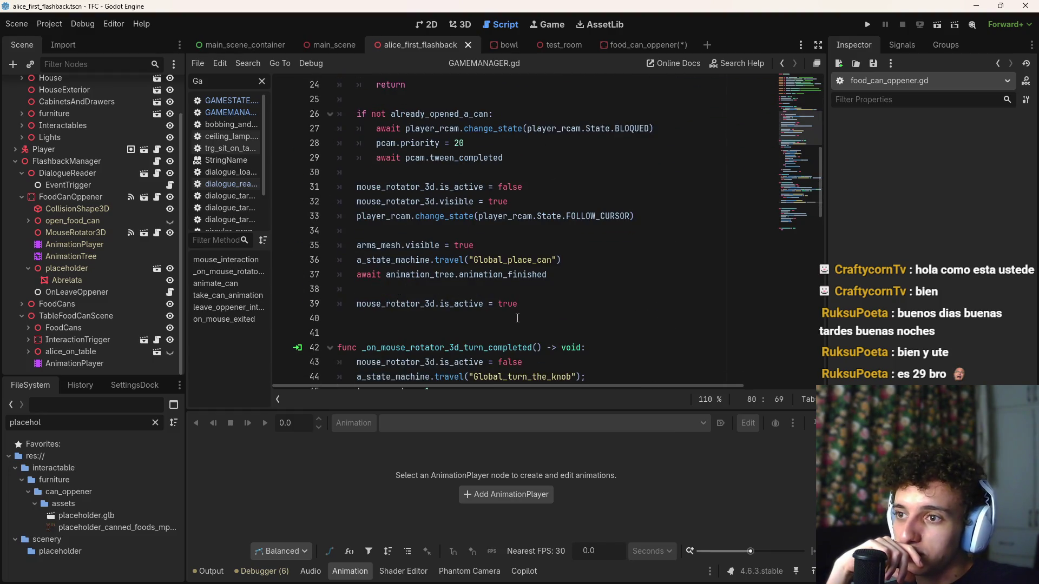
{"action": "left_click", "coordinate": [547, 275]}
{"action": "left_click_drag", "start_coordinate": [547, 275], "coordinate": [359, 277]}
{"action": "mouse_move", "coordinate": [622, 273]}
{"action": "left_mouse_down"}
{"action": "mouse_move", "coordinate": [433, 260]}
{"action": "mouse_move", "coordinate": [356, 274]}
{"action": "left_mouse_up"}
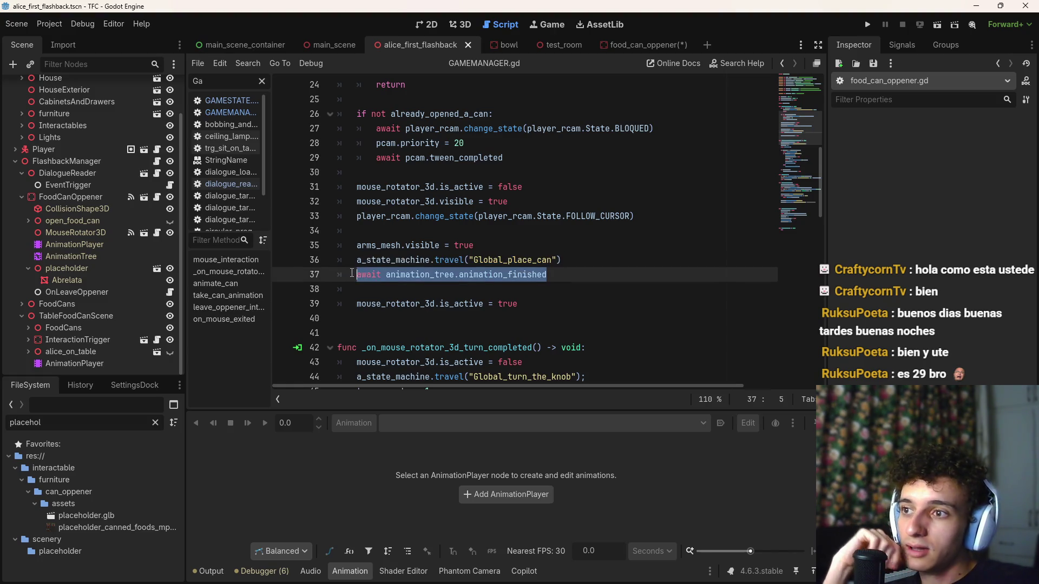
{"action": "left_click_drag", "start_coordinate": [531, 187], "coordinate": [326, 187]}
{"action": "key", "text": "BackSpace"}
{"action": "key", "text": "BackSpace"}
{"action": "left_click", "coordinate": [519, 289]}
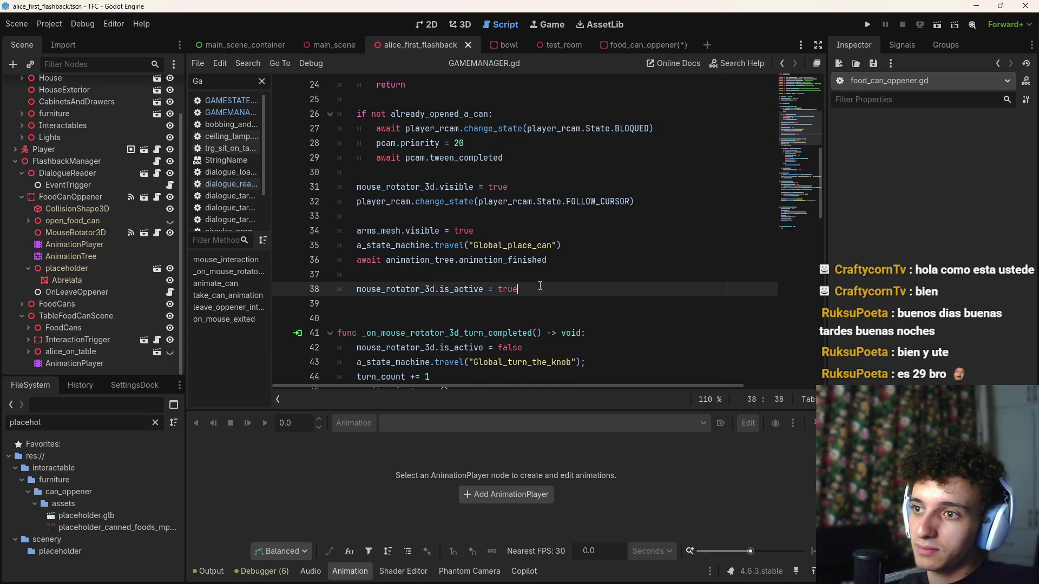
{"action": "key", "text": "ctrl+s"}
Replace the await animation_tree.animation_finished line with an unfinished 'while' statement
{"action": "left_click_drag", "start_coordinate": [547, 260], "coordinate": [356, 261]}
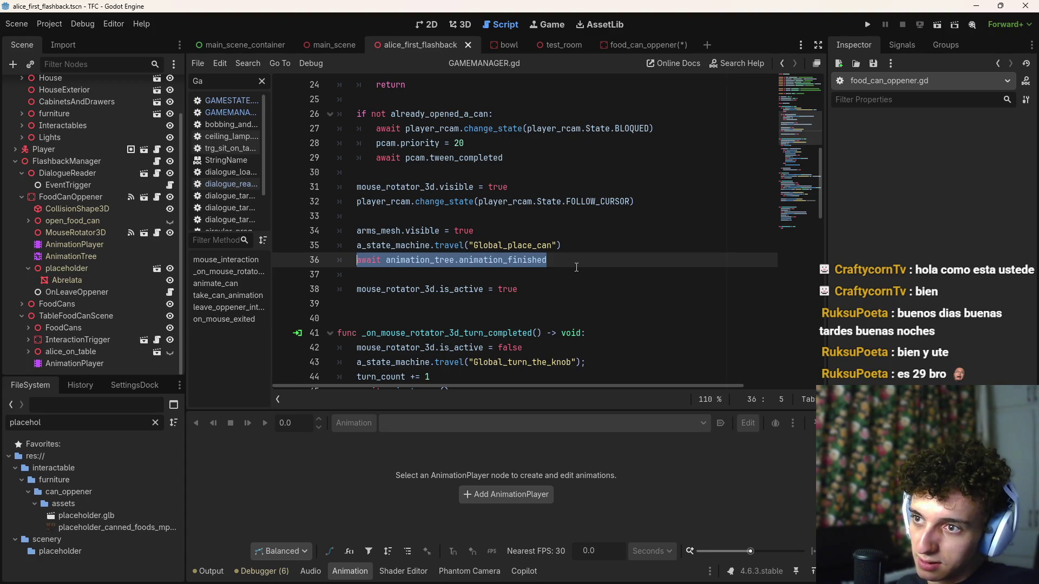
{"action": "key", "text": "BackSpace"}
{"action": "scroll", "coordinate": [576, 289], "scroll_direction": "up", "scroll_amount": 6}
{"action": "scroll", "coordinate": [571, 290], "scroll_direction": "down", "scroll_amount": 7}
{"action": "type", "text": "while"}
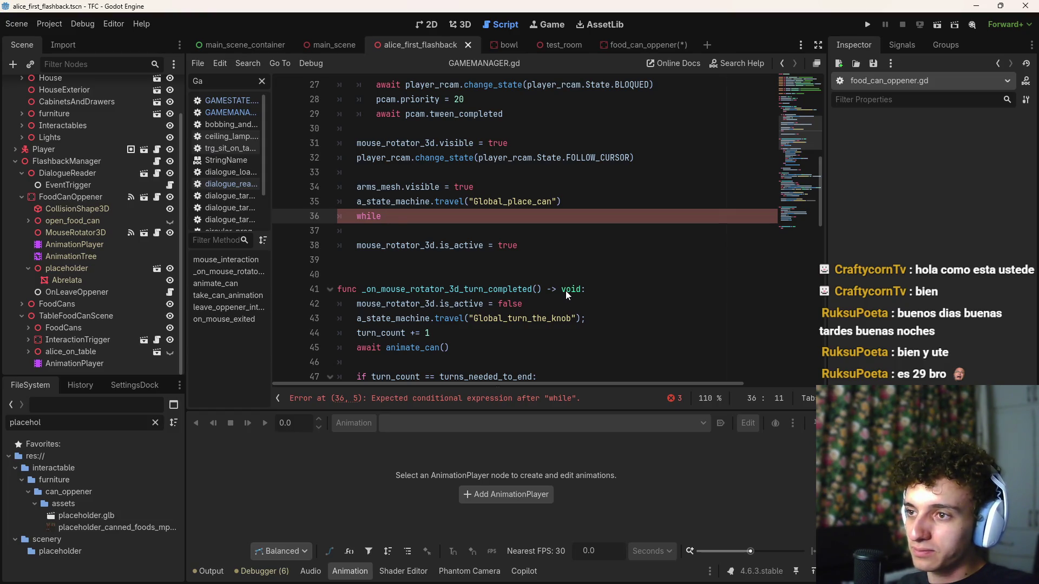
Bring the animation_finished expression back onto the while line, dropping the await keyword
{"action": "key", "text": "ctrl+z"}
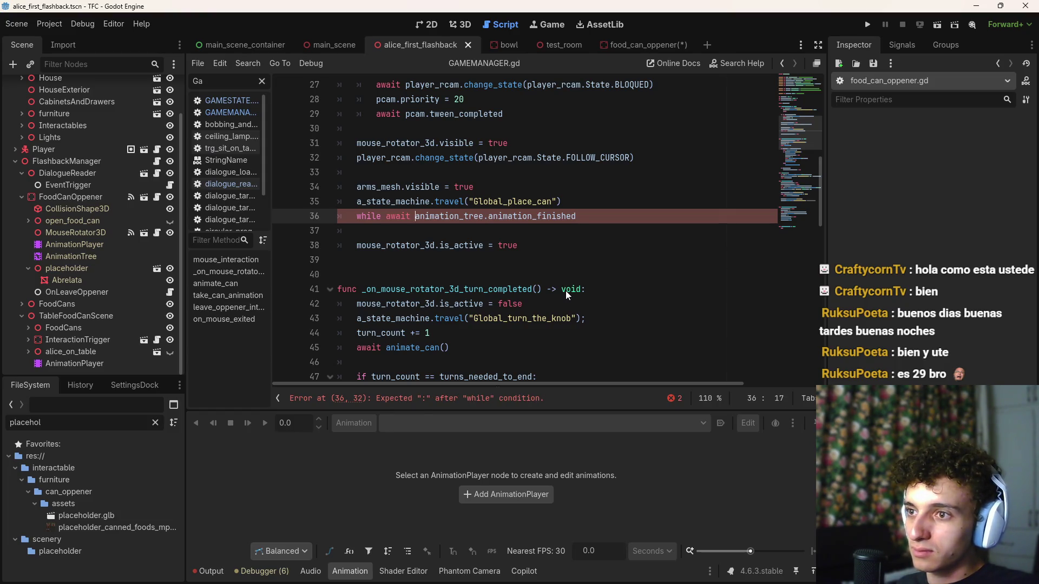
{"action": "key", "text": "ctrl+shift+Left"}
{"action": "key", "text": "BackSpace"}
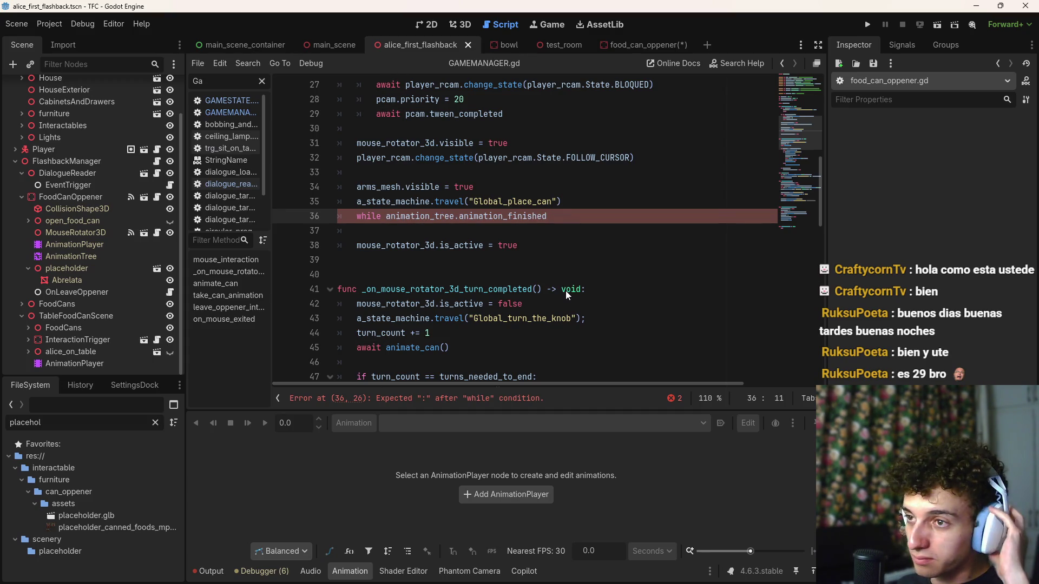
{"action": "key", "text": "End"}
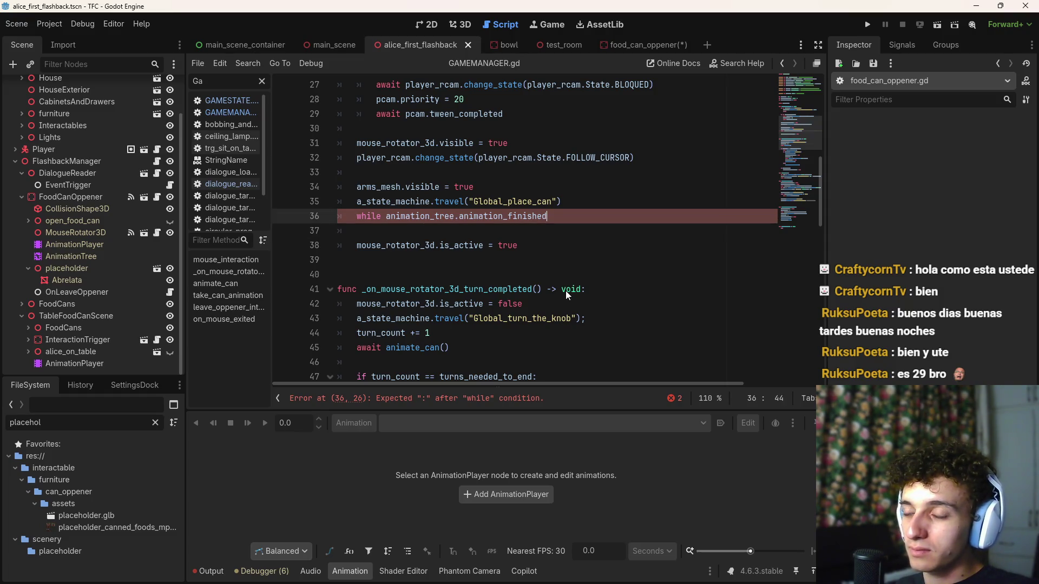
{"action": "key", "text": "ctrl+shift+Left"}
{"action": "type", "text": "curren"}
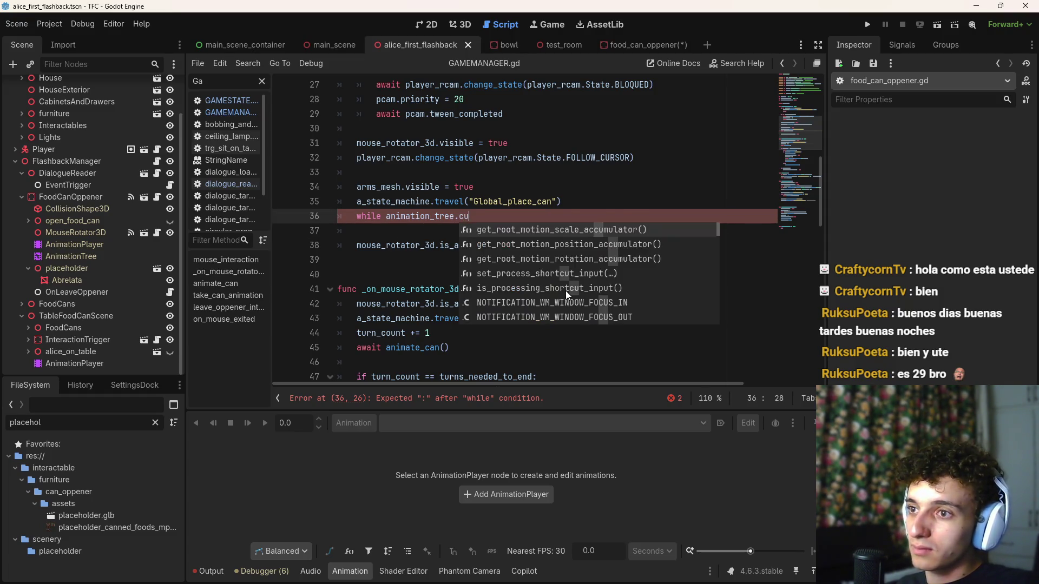
{"action": "key", "text": "BackSpace"}
{"action": "key", "text": "BackSpace"}
{"action": "key", "text": "BackSpace"}
{"action": "type", "text": "anim"}
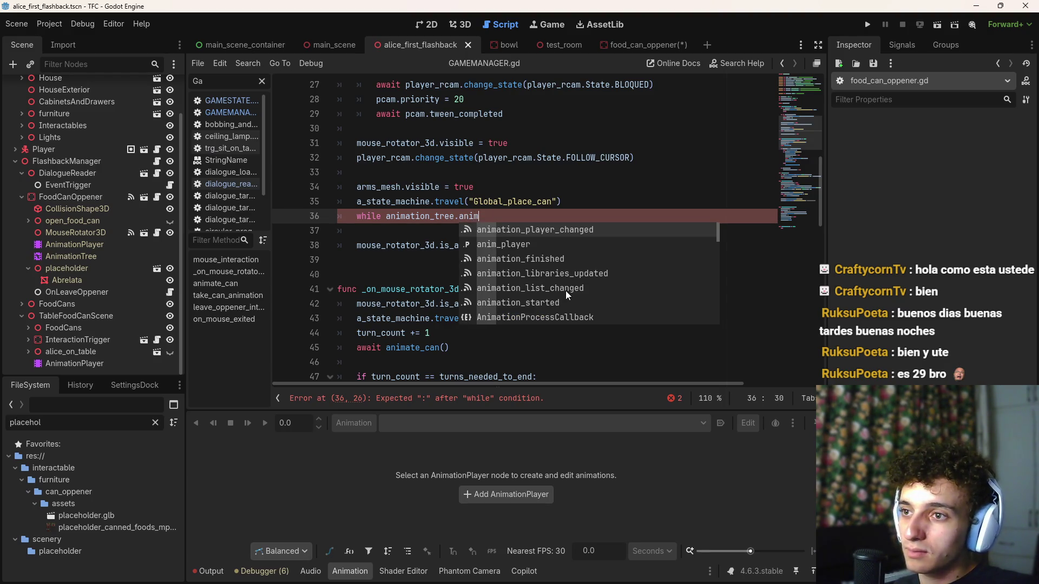
{"action": "key", "text": "Down"}
{"action": "key", "text": "Down"}
{"action": "key", "text": "Down"}
{"action": "key", "text": "Up"}
{"action": "key", "text": "Up"}
{"action": "key", "text": "Up"}
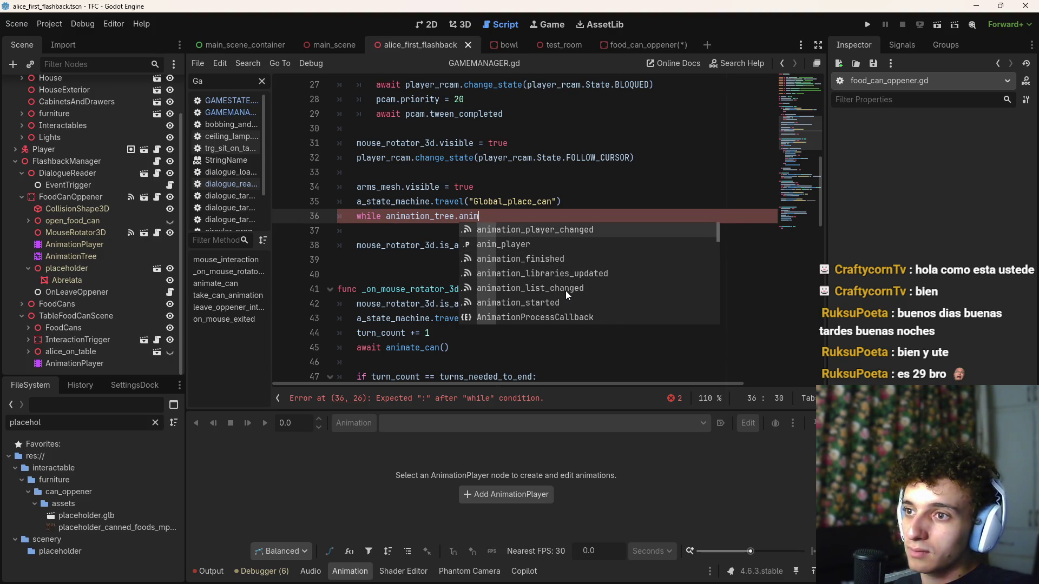
{"action": "key", "text": "Escape"}
Declare var current_animation = "" on a new line above the while statement
{"action": "key", "text": "ctrl+shift+Left"}
{"action": "key", "text": "ctrl+shift+Left"}
{"action": "key", "text": "ctrl+shift+Left"}
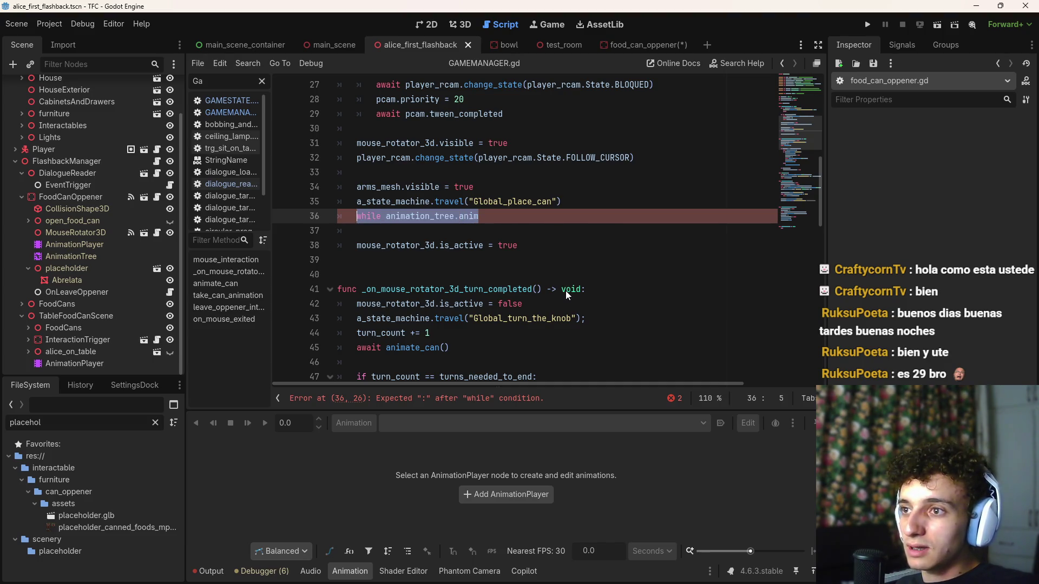
{"action": "key", "text": "Left"}
{"action": "key", "text": "Return"}
{"action": "key", "text": "Up"}
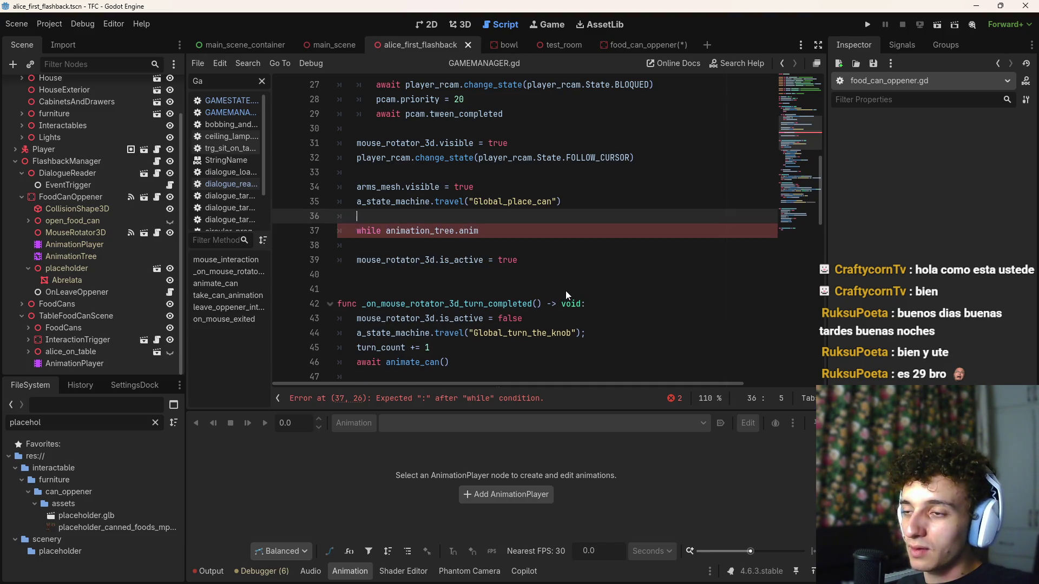
{"action": "key", "text": "Return"}
{"action": "type", "text": "var current_animation():"}
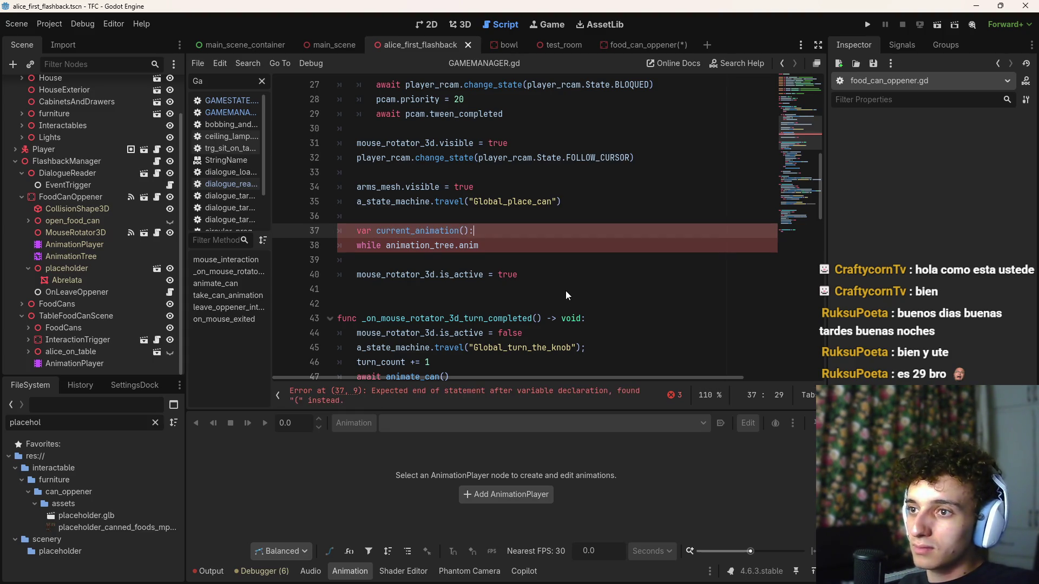
{"action": "key", "text": "BackSpace"}
{"action": "key", "text": "BackSpace"}
{"action": "key", "text": "BackSpace"}
{"action": "type", "text": "= \""}
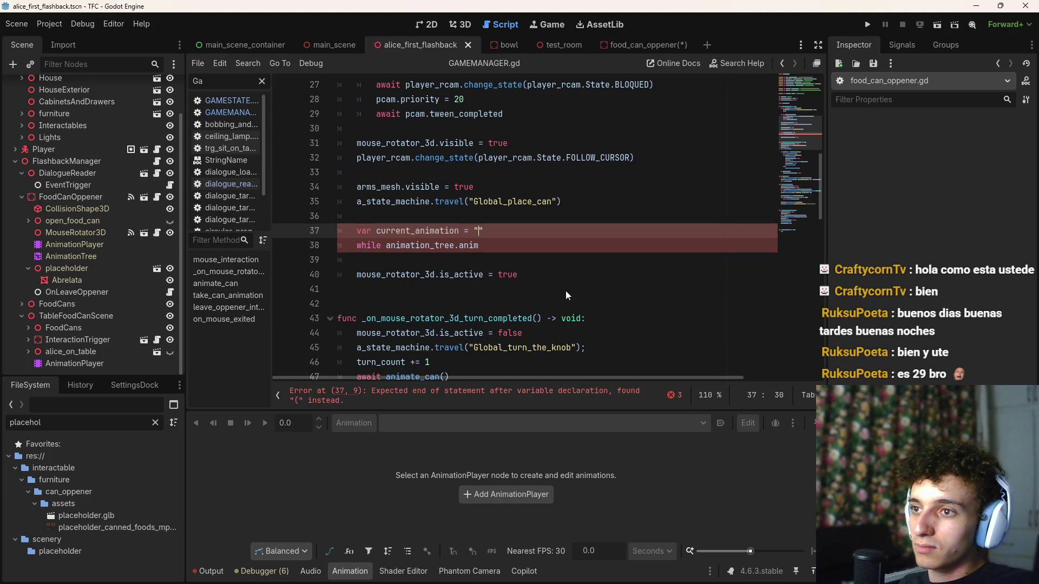
{"action": "type", "text": "\""}
Try a 'while true:' loop condition, then remove it again
{"action": "key", "text": "Down"}
{"action": "key", "text": "BackSpace"}
{"action": "key", "text": "BackSpace"}
{"action": "key", "text": "BackSpace"}
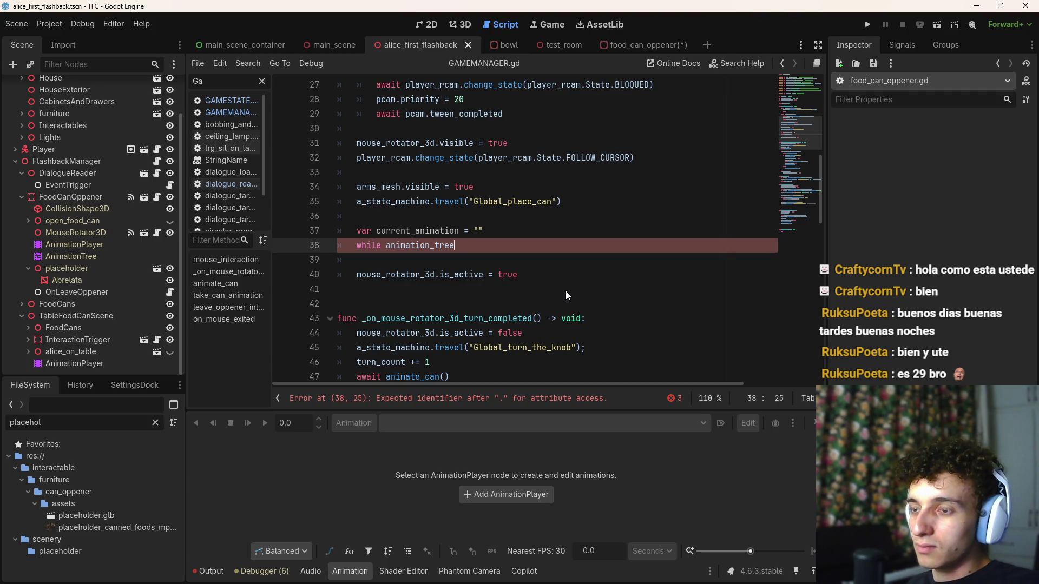
{"action": "key", "text": "BackSpace"}
{"action": "key", "text": "BackSpace"}
{"action": "key", "text": "BackSpace"}
{"action": "type", "text": "true:"}
{"action": "key", "text": "Return"}
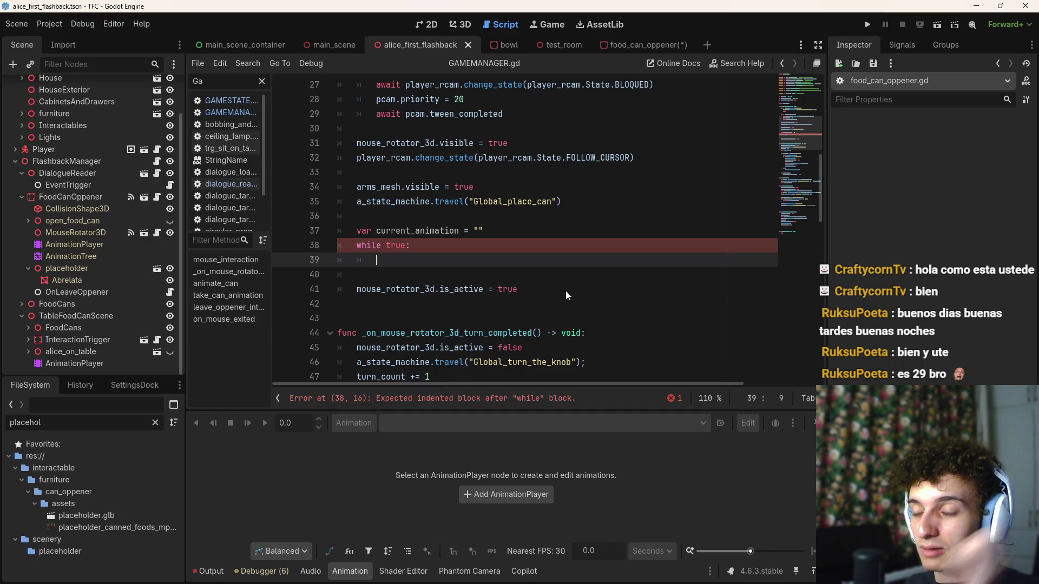
{"action": "key", "text": "BackSpace"}
{"action": "key", "text": "BackSpace"}
{"action": "key", "text": "BackSpace"}
Set the while condition to current_animation != "" after trying animation_player getters
{"action": "type", "text": "anima"}
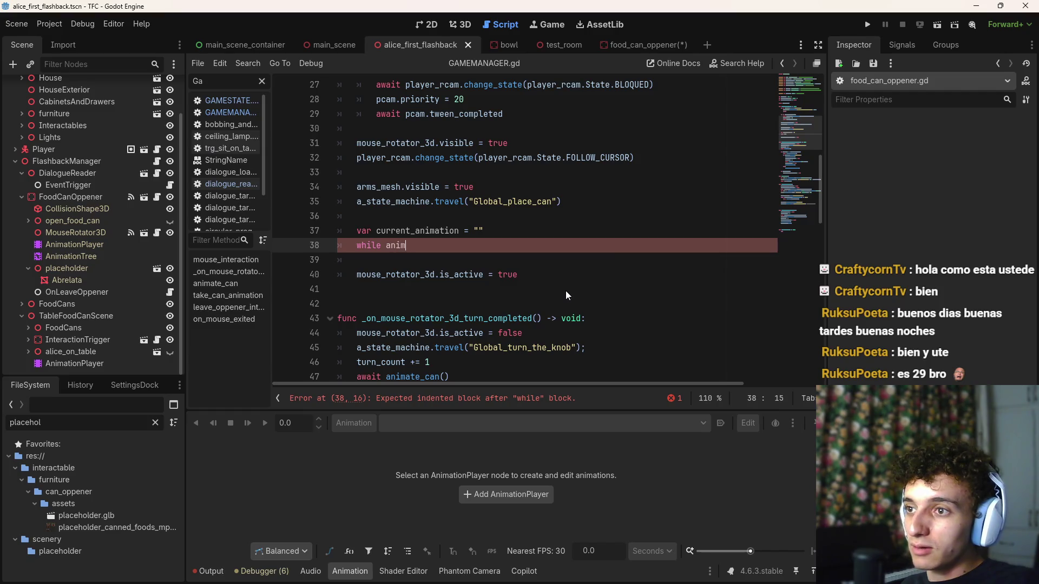
{"action": "key", "text": "Down"}
{"action": "key", "text": "Return"}
{"action": "type", "text": ".get"}
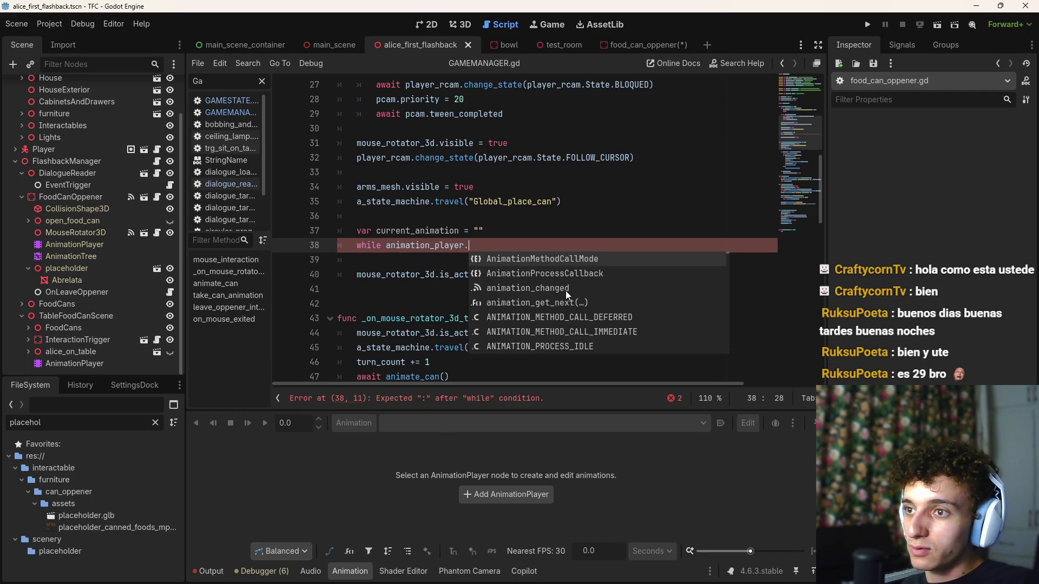
{"action": "type", "text": "_ani"}
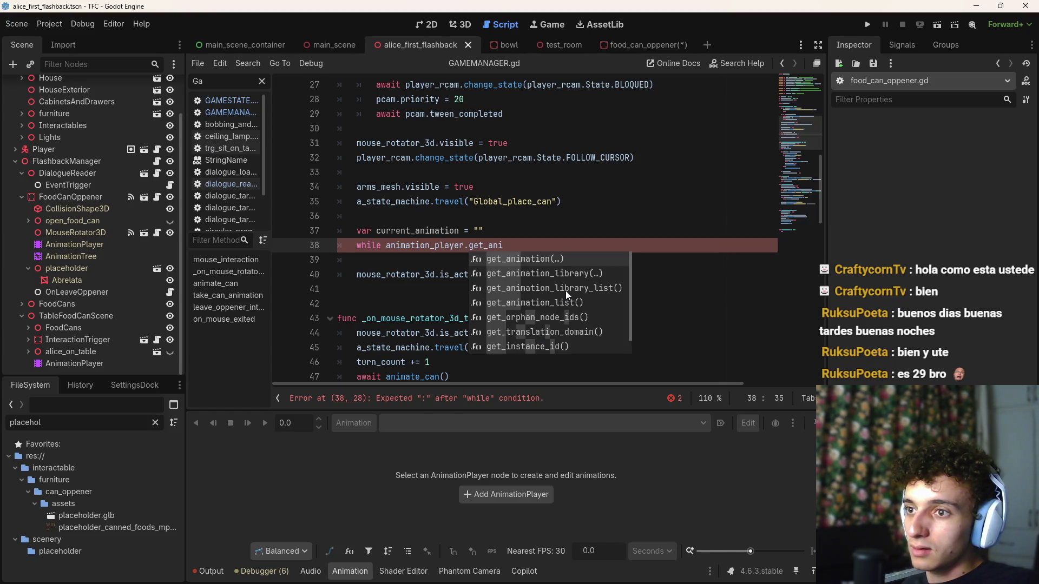
{"action": "key", "text": "Return"}
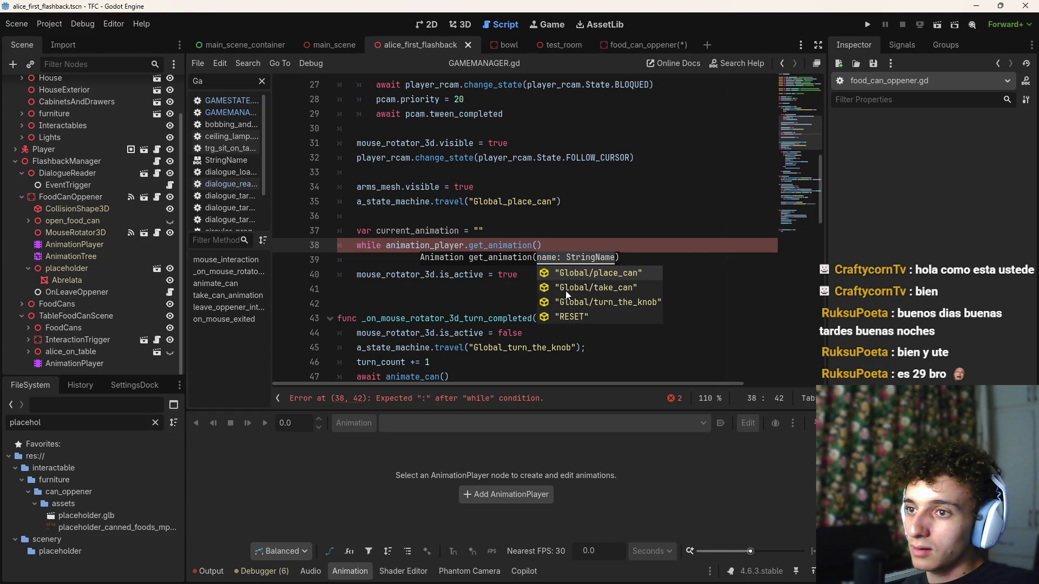
{"action": "key", "text": "BackSpace"}
{"action": "key", "text": "BackSpace"}
{"action": "key", "text": "BackSpace"}
{"action": "type", "text": "na"}
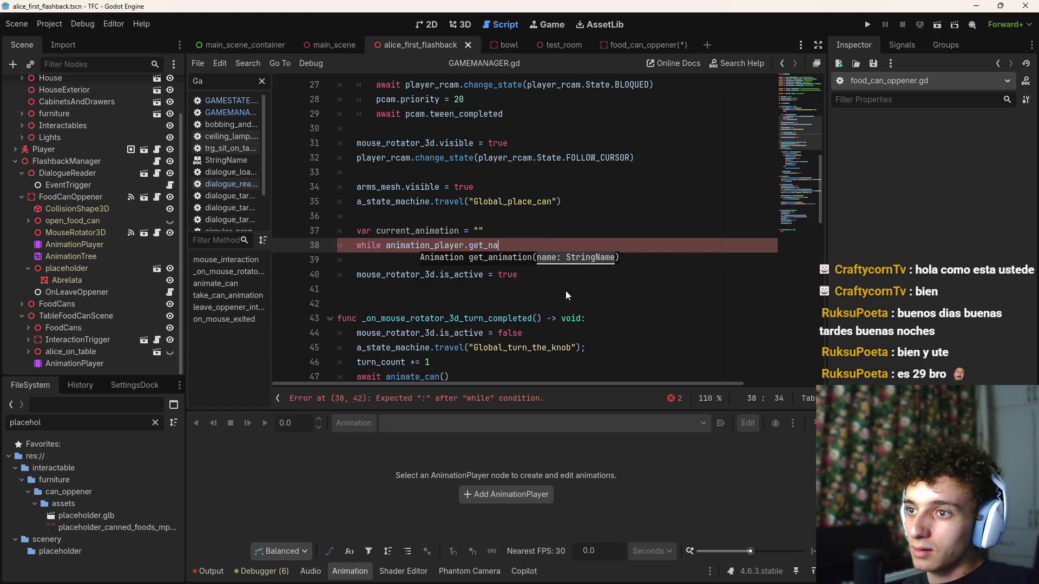
{"action": "key", "text": "BackSpace"}
{"action": "key", "text": "BackSpace"}
{"action": "type", "text": "actua"}
{"action": "key", "text": "BackSpace"}
{"action": "key", "text": "BackSpace"}
{"action": "key", "text": "BackSpace"}
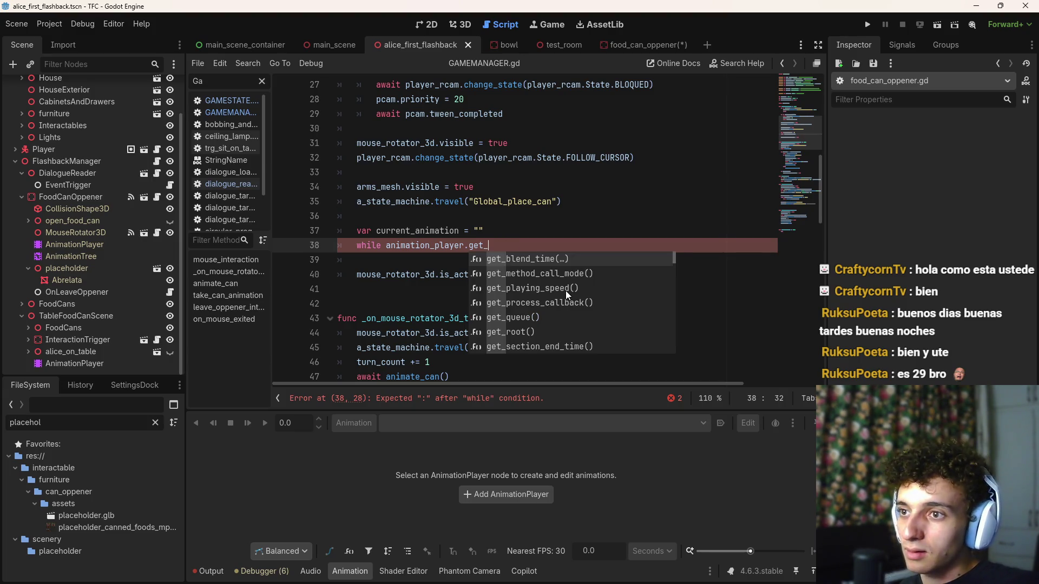
{"action": "key", "text": "BackSpace"}
{"action": "key", "text": "BackSpace"}
{"action": "key", "text": "BackSpace"}
{"action": "type", "text": "current_animation"}
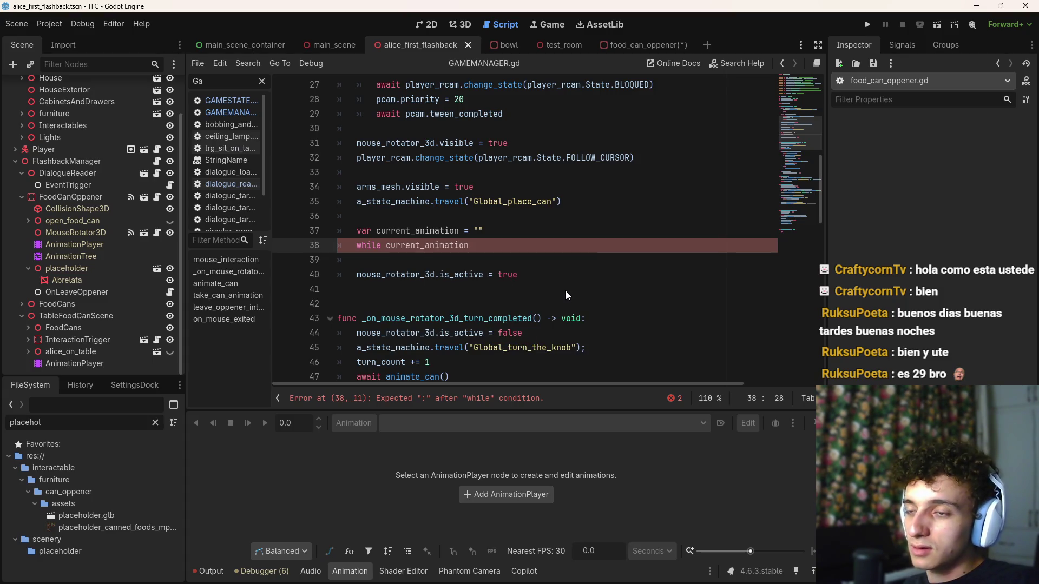
{"action": "type", "text": " != "}
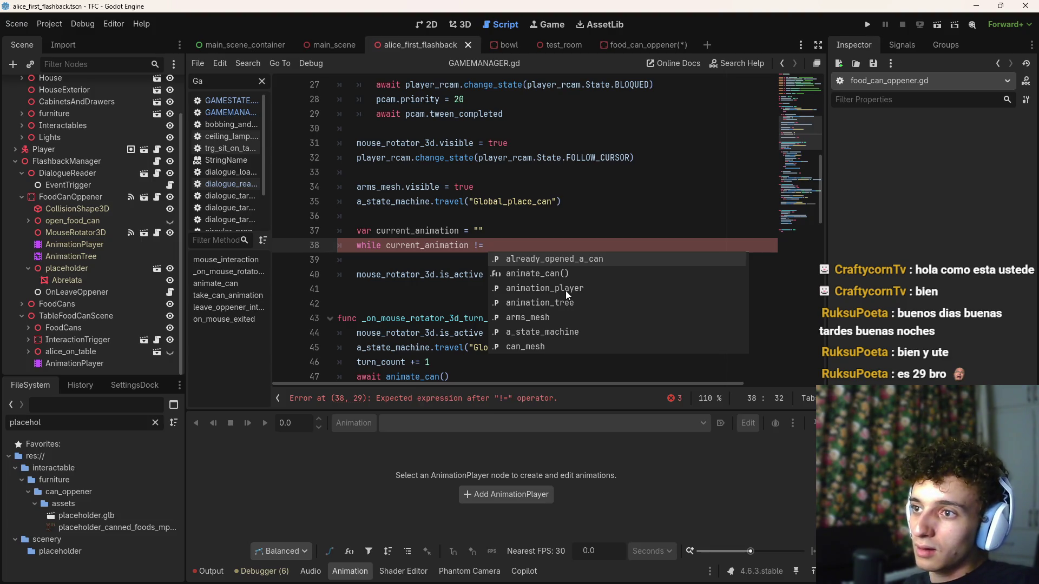
{"action": "type", "text": "\"\""}
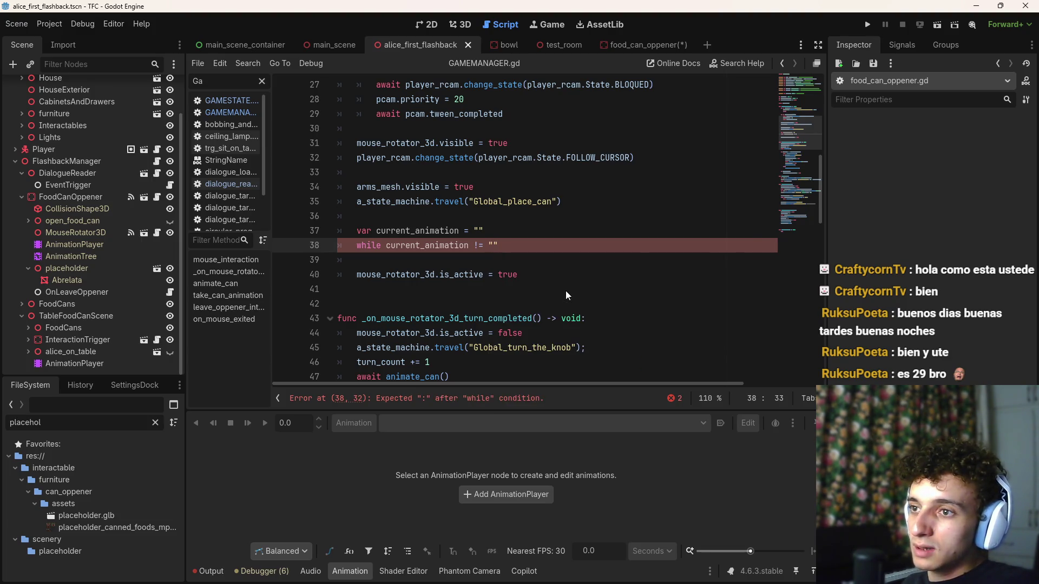
Draft an animation_player.play("Global/place_can") loop body, then delete it
{"action": "key", "text": "Return"}
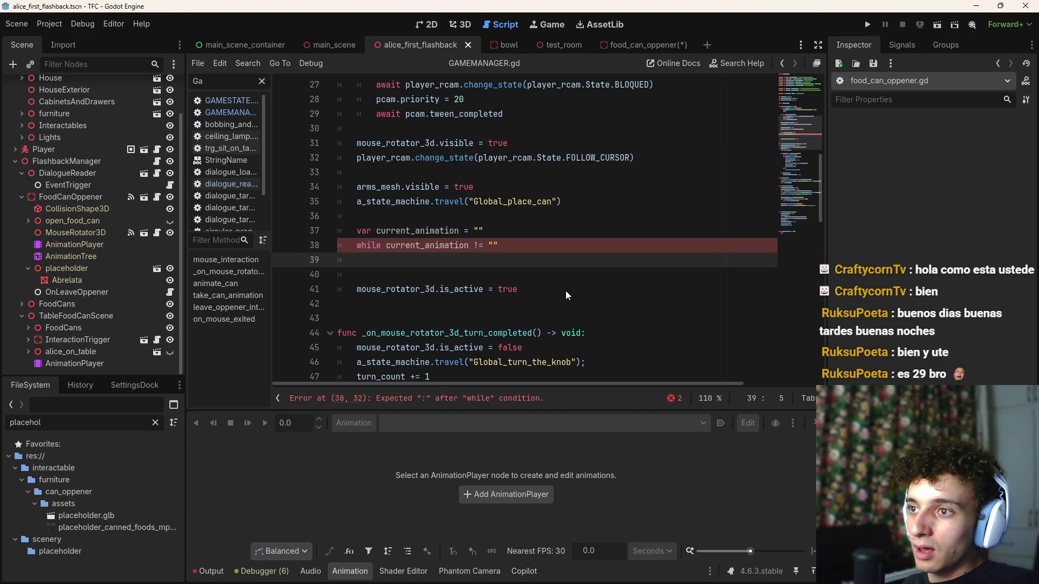
{"action": "type", "text": "an"}
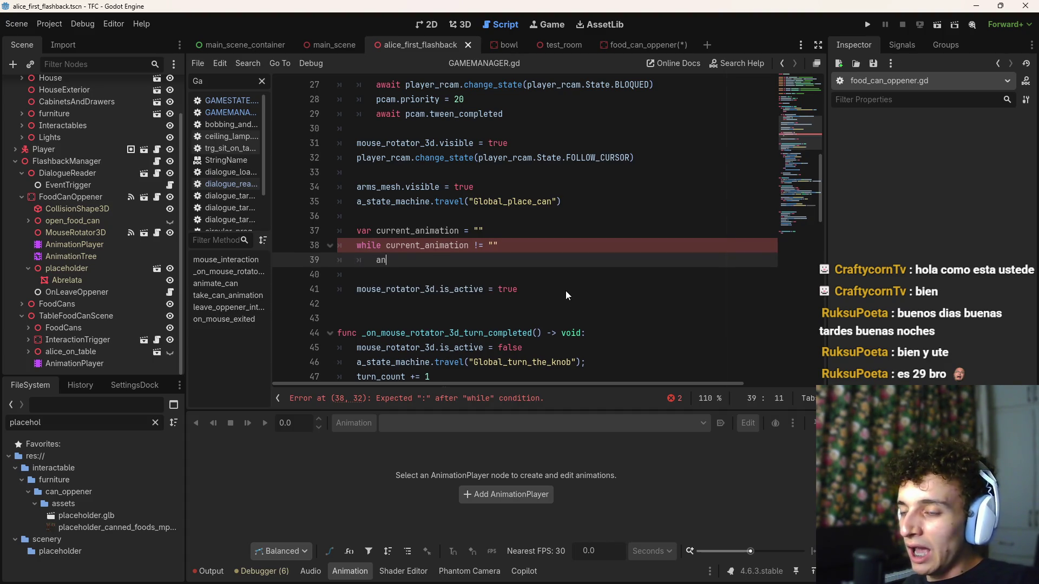
{"action": "key", "text": "Return"}
{"action": "key", "text": "BackSpace"}
{"action": "key", "text": "BackSpace"}
{"action": "key", "text": "BackSpace"}
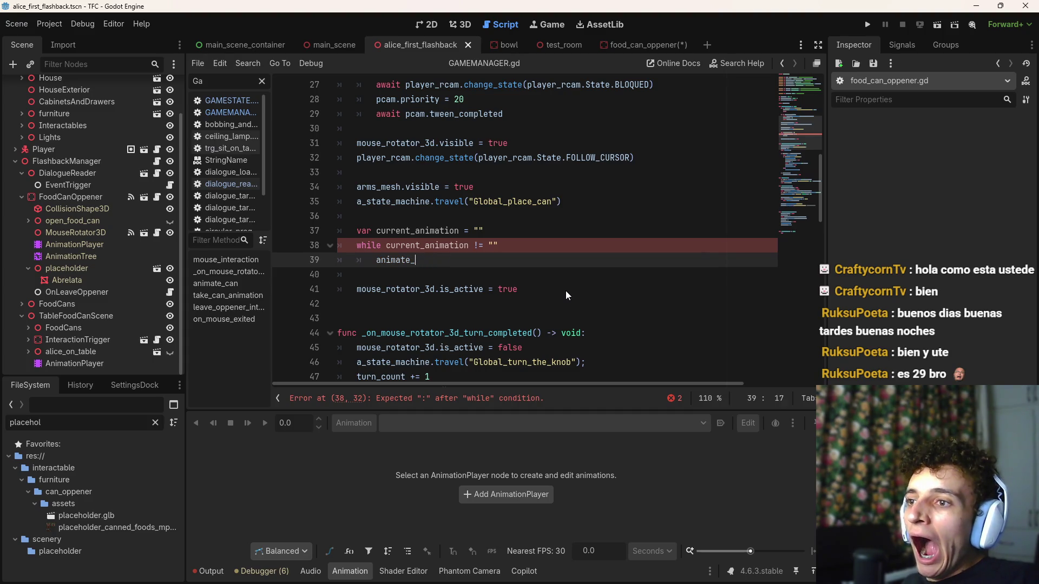
{"action": "type", "text": "ati"}
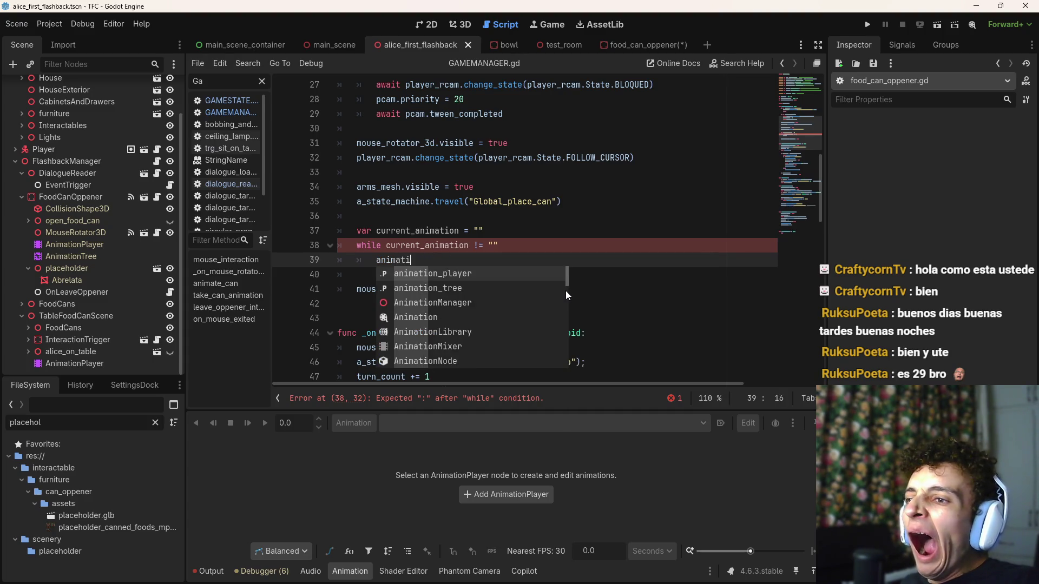
{"action": "key", "text": "Return"}
{"action": "type", "text": ".pl"}
{"action": "key", "text": "Return"}
{"action": "key", "text": "Down"}
{"action": "key", "text": "Down"}
{"action": "key", "text": "Up"}
{"action": "key", "text": "Up"}
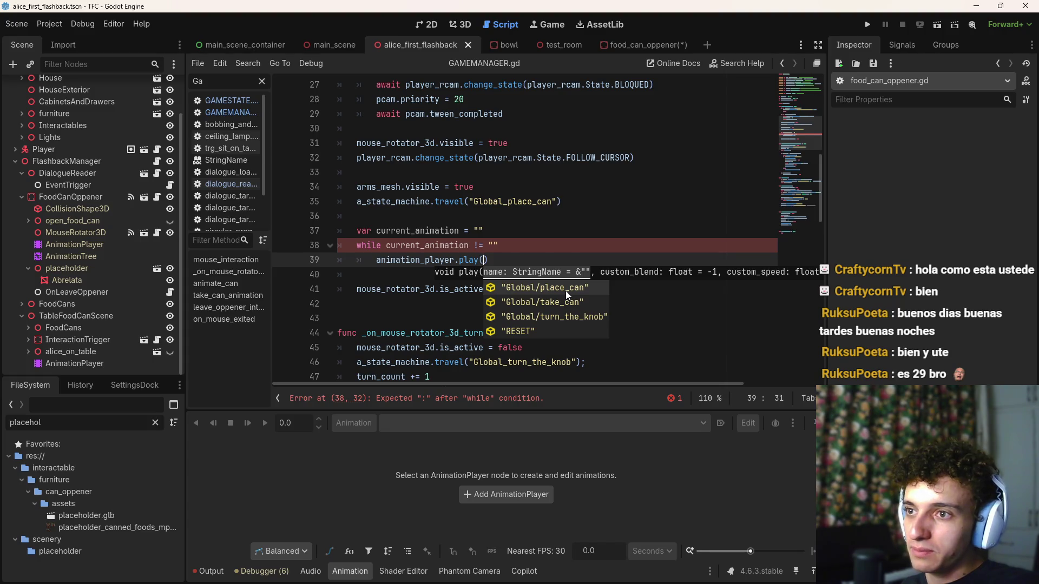
{"action": "key", "text": "Return"}
{"action": "key", "text": "BackSpace"}
{"action": "key", "text": "BackSpace"}
{"action": "key", "text": "BackSpace"}
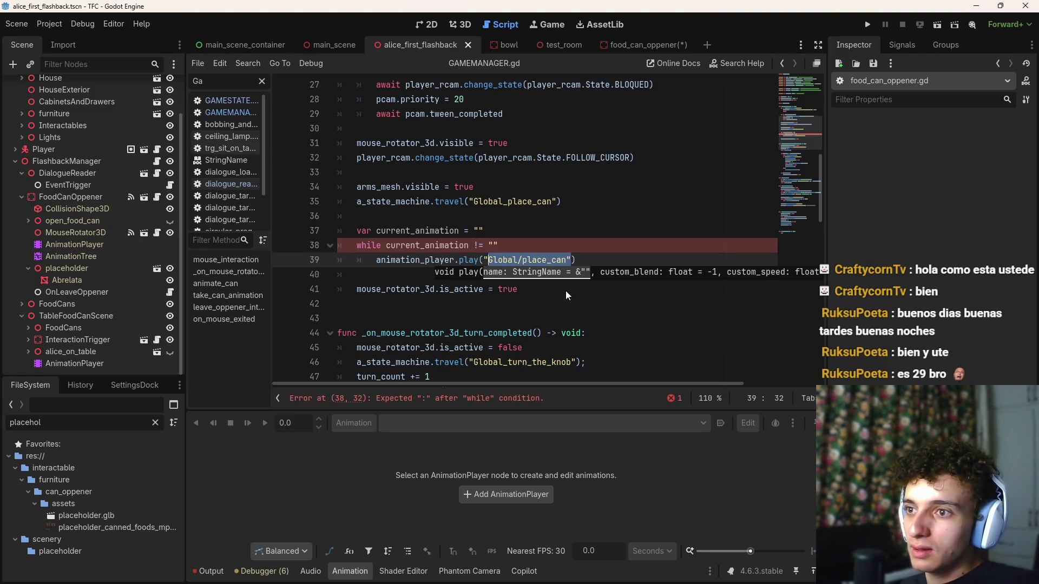
{"action": "key", "text": "shift+Home"}
{"action": "key", "text": "BackSpace"}
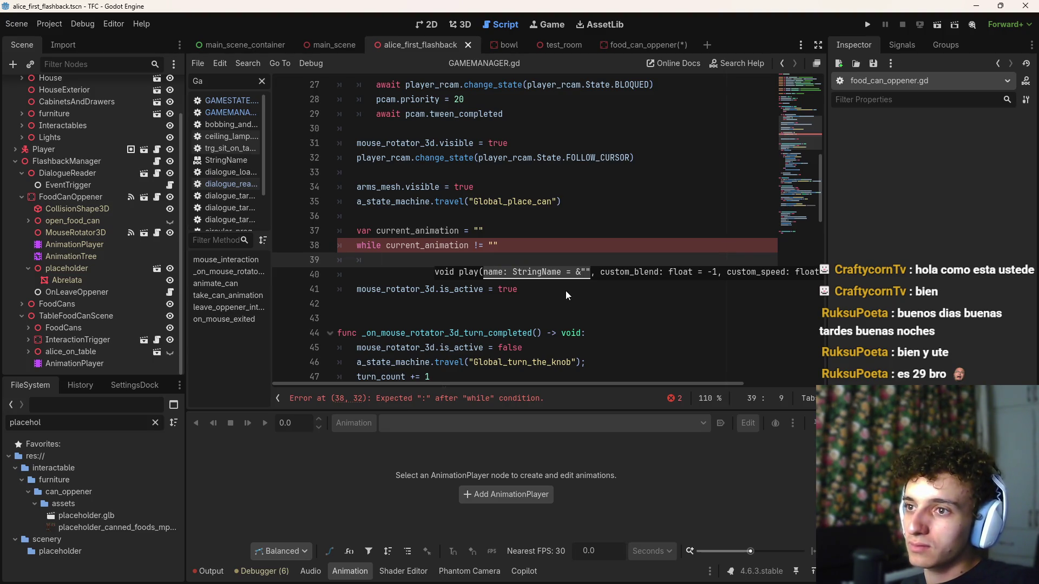
{"action": "key", "text": "BackSpace"}
{"action": "key", "text": "BackSpace"}
{"action": "key", "text": "BackSpace"}
Compare against "Global/place_can", set the body to await animation_player.animation_finished, add the colon, and save
{"action": "key", "text": "Left"}
{"action": "type", "text": "Global/place_can\""}
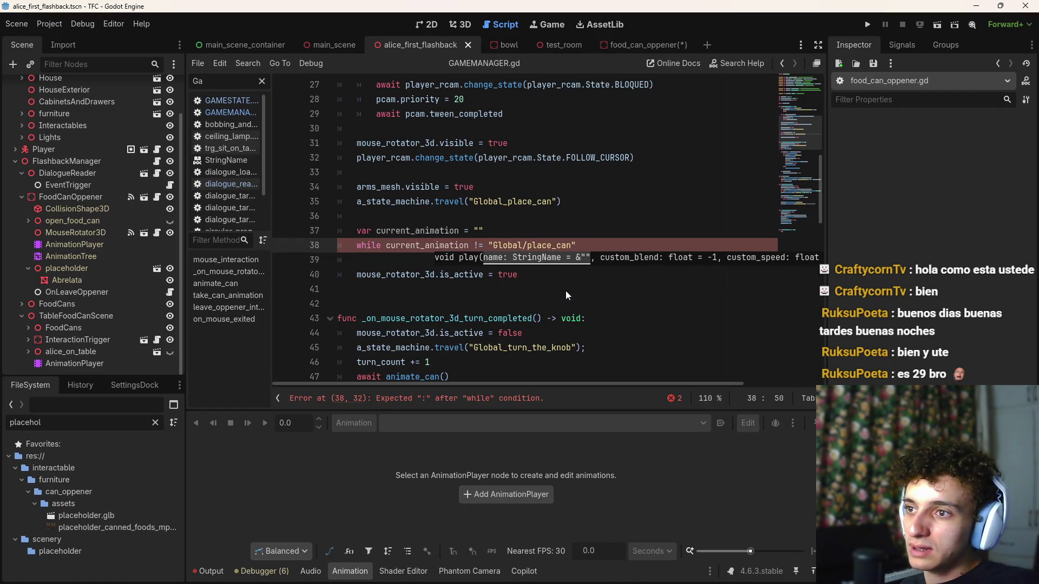
{"action": "key", "text": "Return"}
{"action": "key", "text": "Tab"}
{"action": "type", "text": "current_animation "}
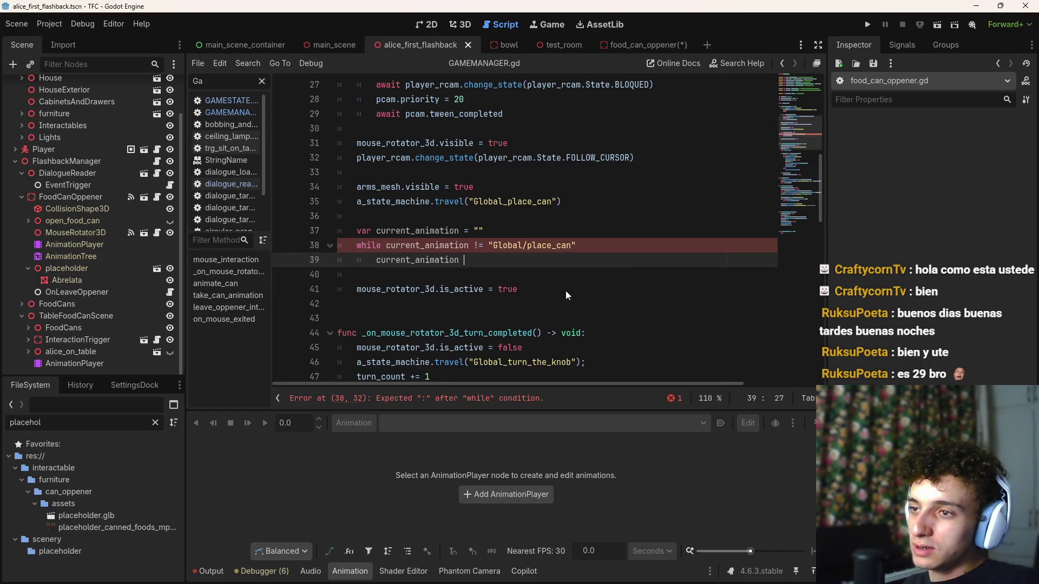
{"action": "type", "text": "= "}
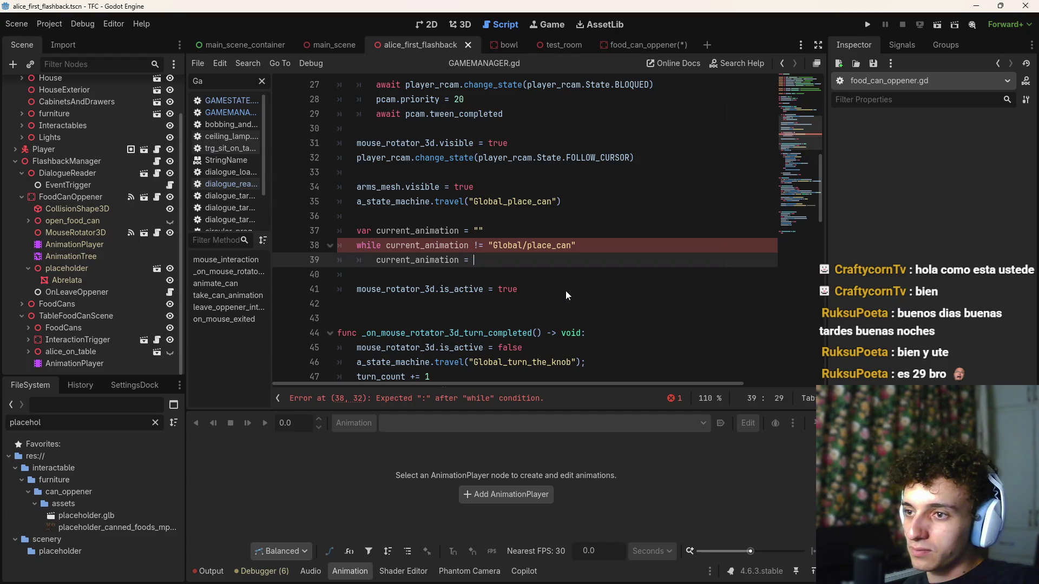
{"action": "type", "text": "await "}
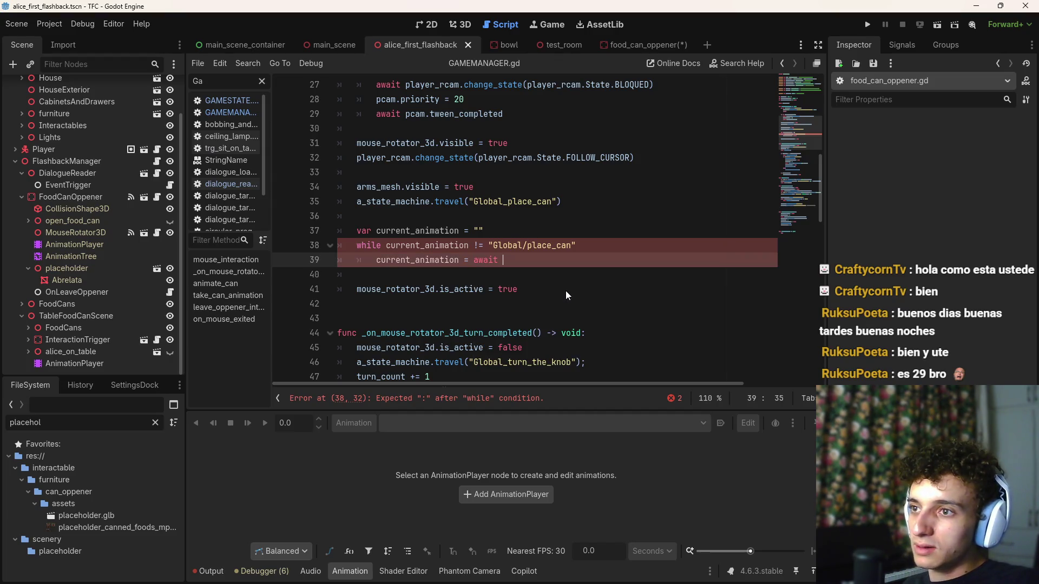
{"action": "type", "text": "animation_player."}
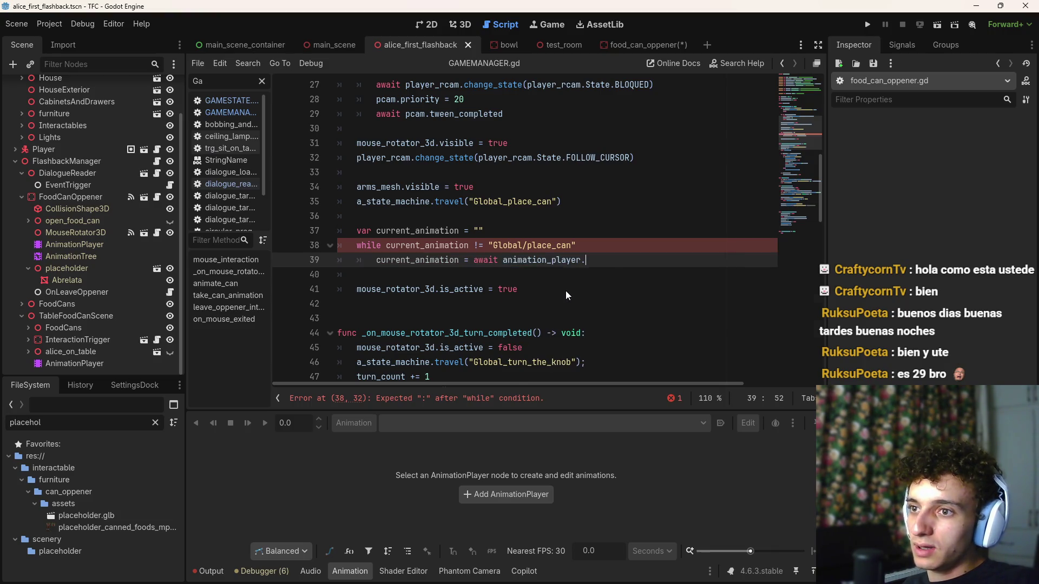
{"action": "type", "text": "fini"}
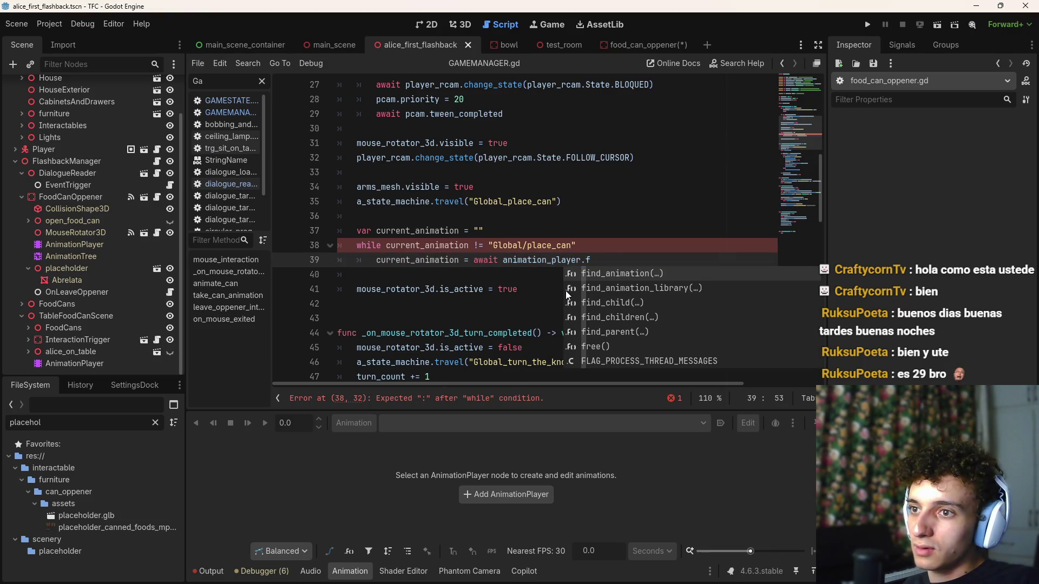
{"action": "key", "text": "BackSpace"}
{"action": "key", "text": "BackSpace"}
{"action": "key", "text": "BackSpace"}
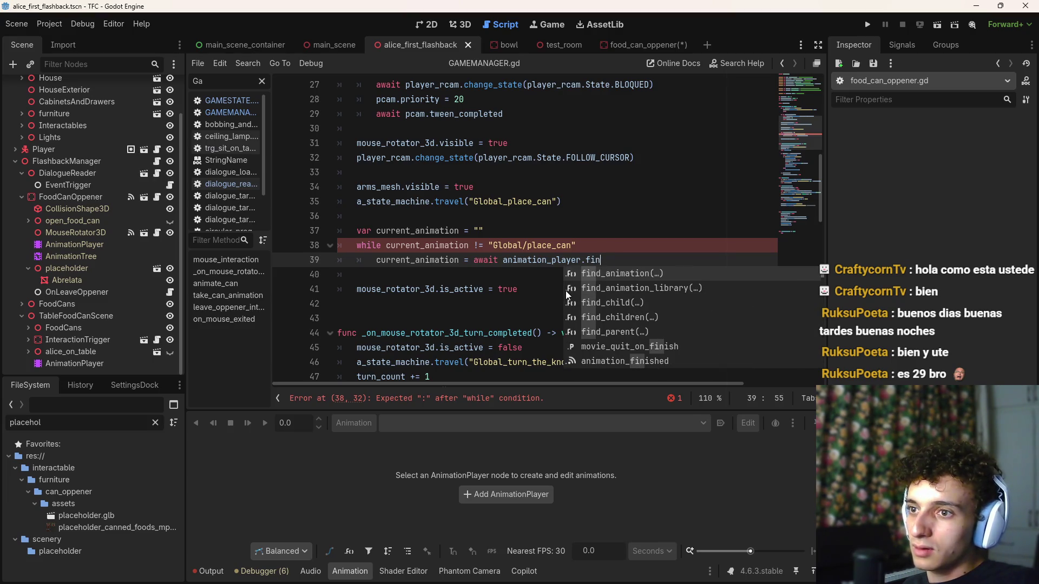
{"action": "key", "text": "BackSpace"}
{"action": "type", "text": "anima"}
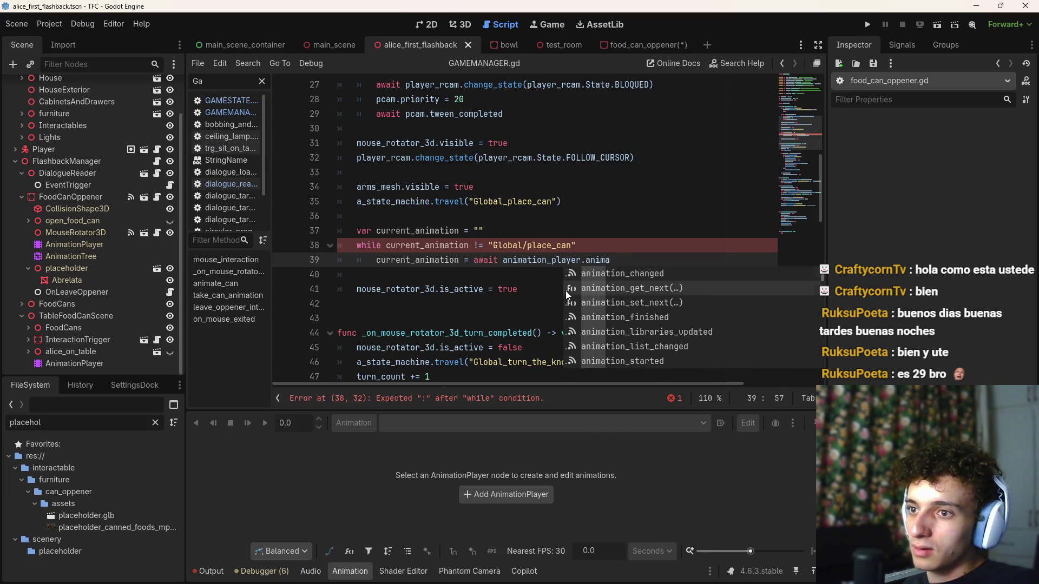
{"action": "key", "text": "Return"}
{"action": "key", "text": "ctrl+s"}
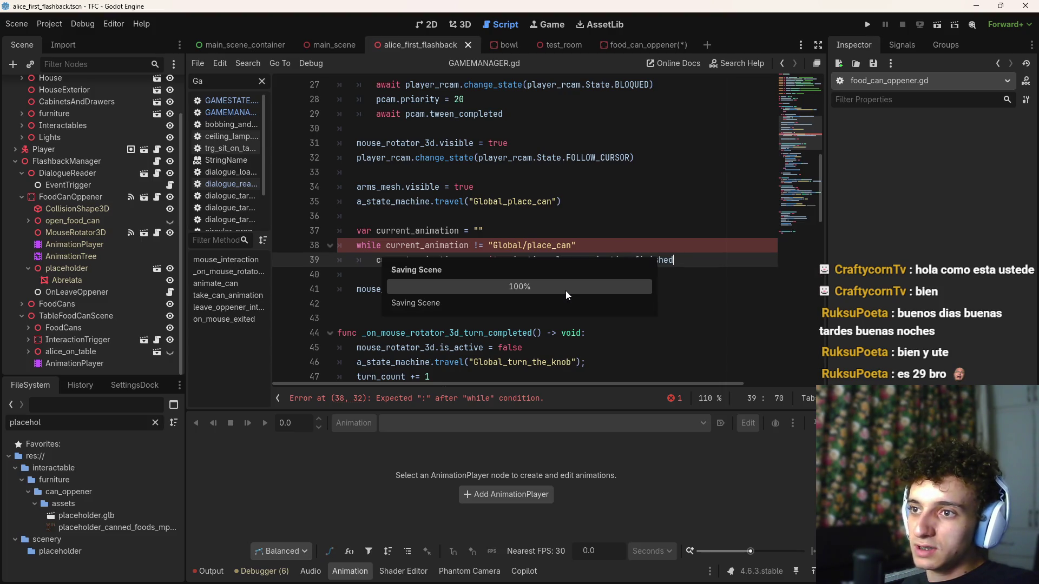
{"action": "key", "text": "Up"}
{"action": "type", "text": ":"}
{"action": "key", "text": "ctrl+s"}
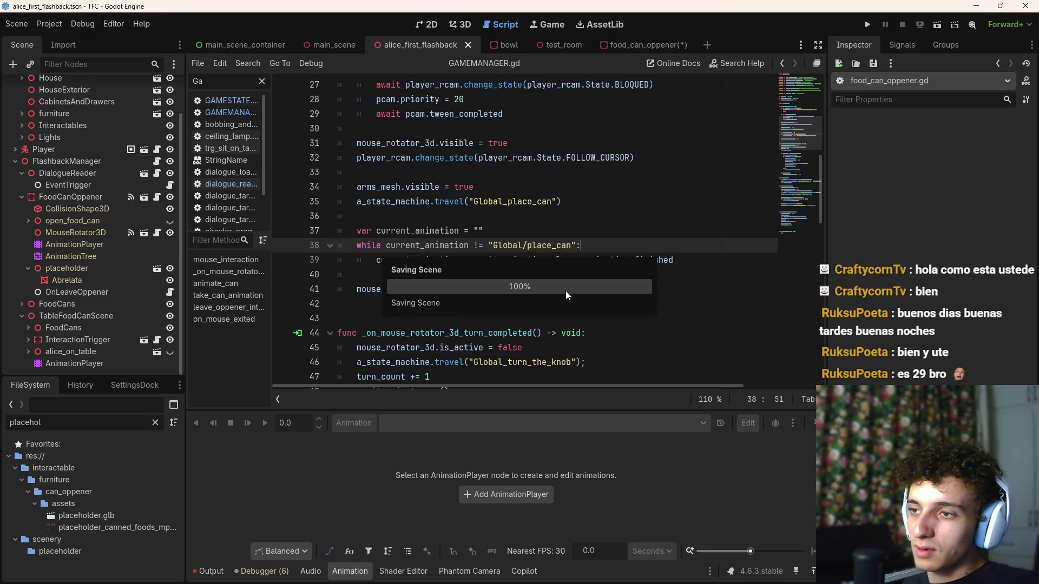
Playtest the whole project, then the test_room scene, stopping each run
{"action": "left_click", "coordinate": [873, 23]}
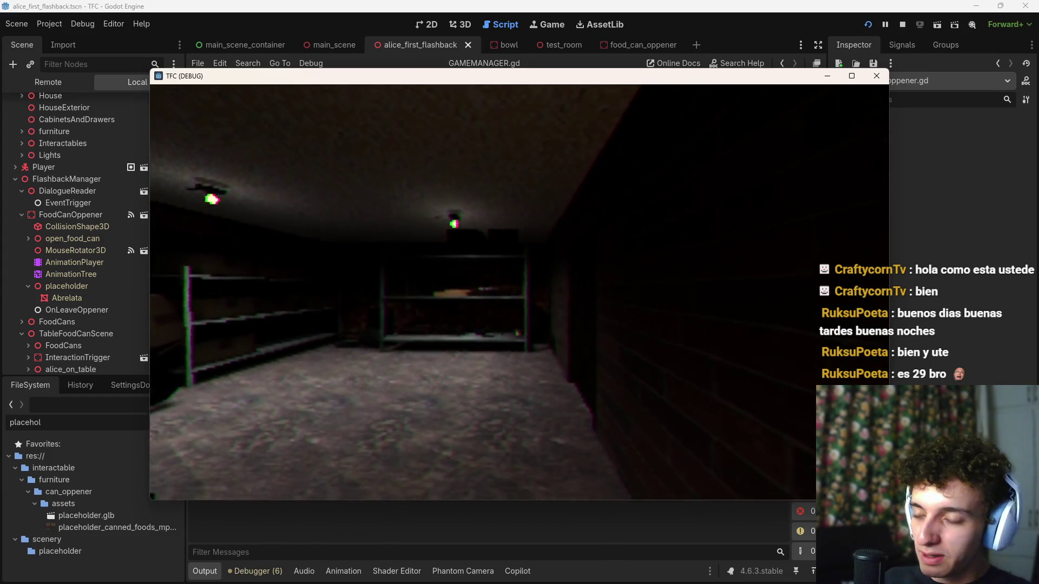
{"action": "key", "text": "F8"}
{"action": "left_click", "coordinate": [564, 41]}
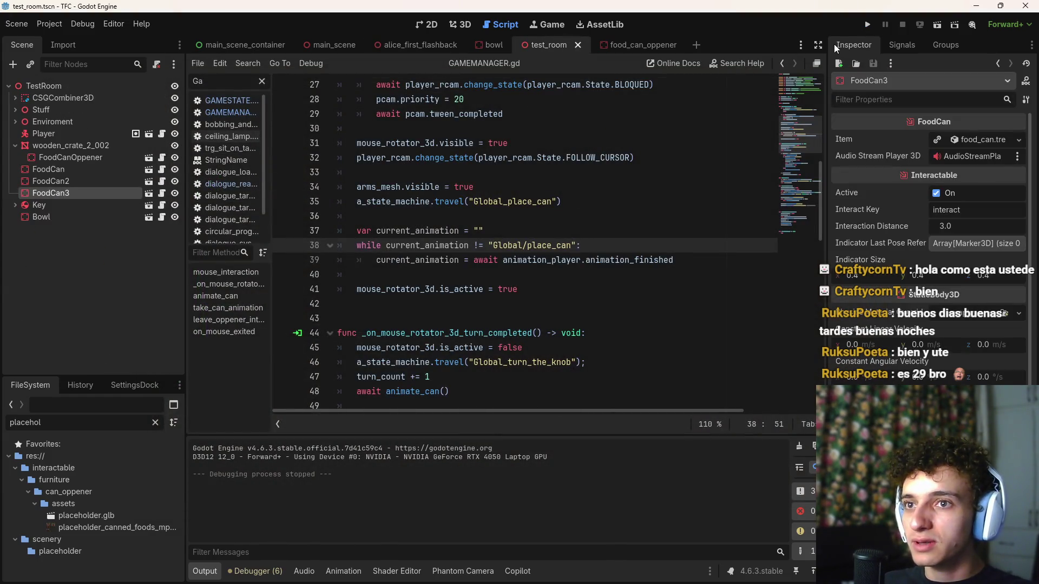
{"action": "left_click", "coordinate": [937, 25]}
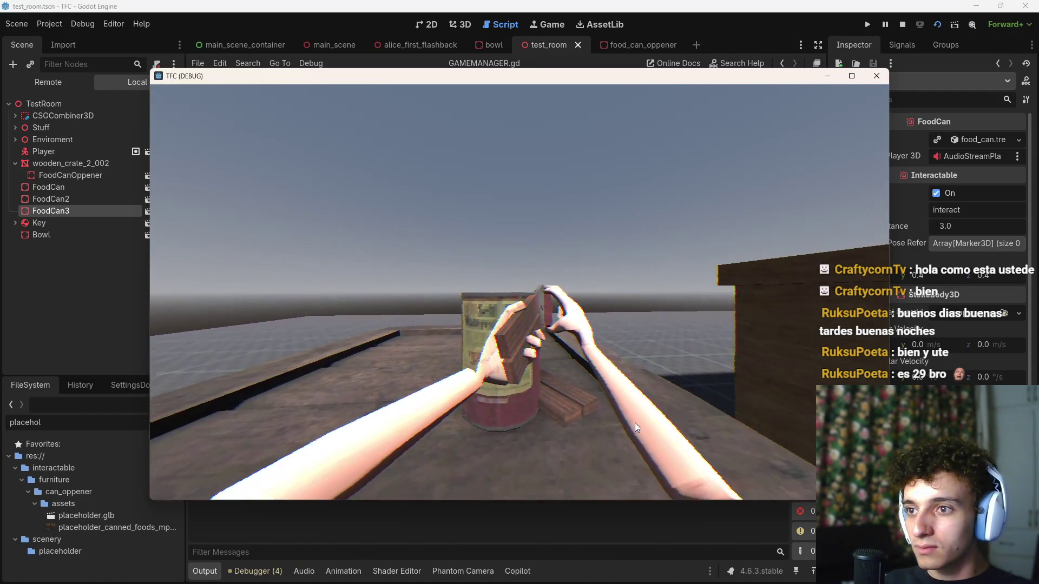
{"action": "key", "text": "F8"}
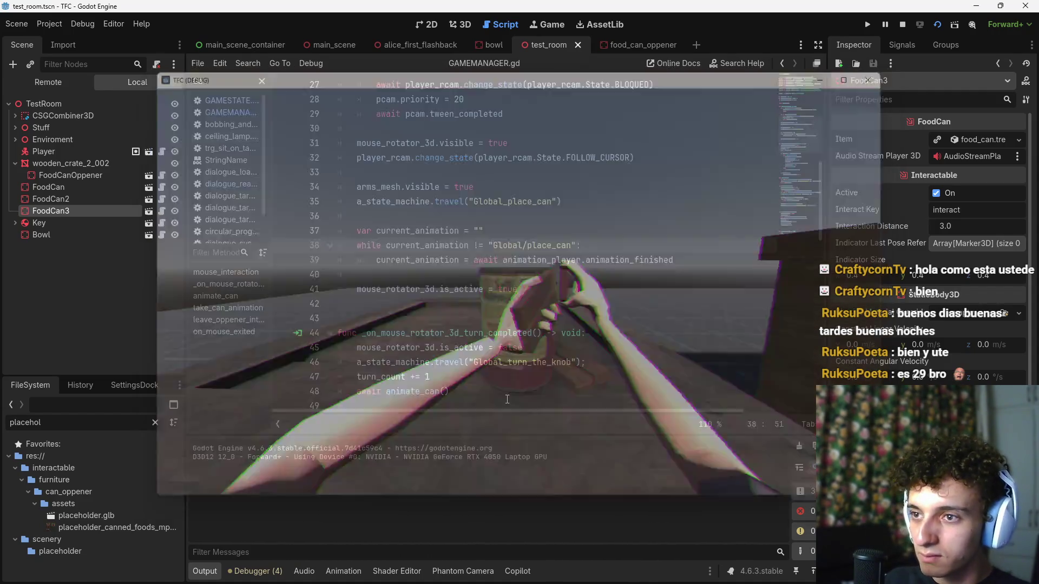
Save, then select the current_animation variable and while loop in the script
{"action": "key", "text": "ctrl+s"}
{"action": "scroll", "coordinate": [560, 230], "scroll_direction": "up", "scroll_amount": 2}
{"action": "scroll", "coordinate": [560, 229], "scroll_direction": "down", "scroll_amount": 2}
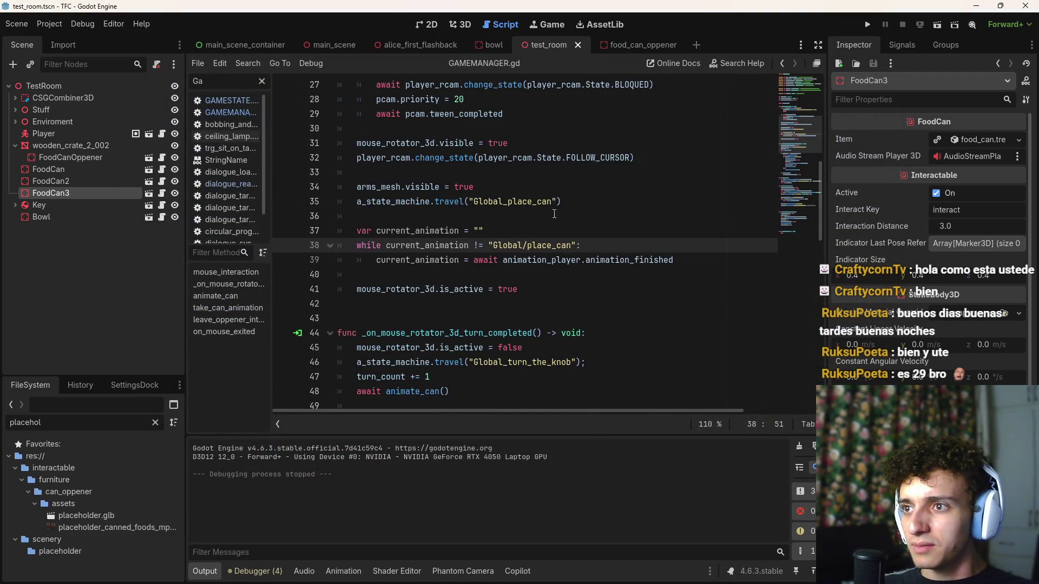
{"action": "mouse_move", "coordinate": [685, 262]}
{"action": "left_mouse_down"}
{"action": "mouse_move", "coordinate": [351, 246]}
{"action": "mouse_move", "coordinate": [358, 234]}
{"action": "left_mouse_up"}
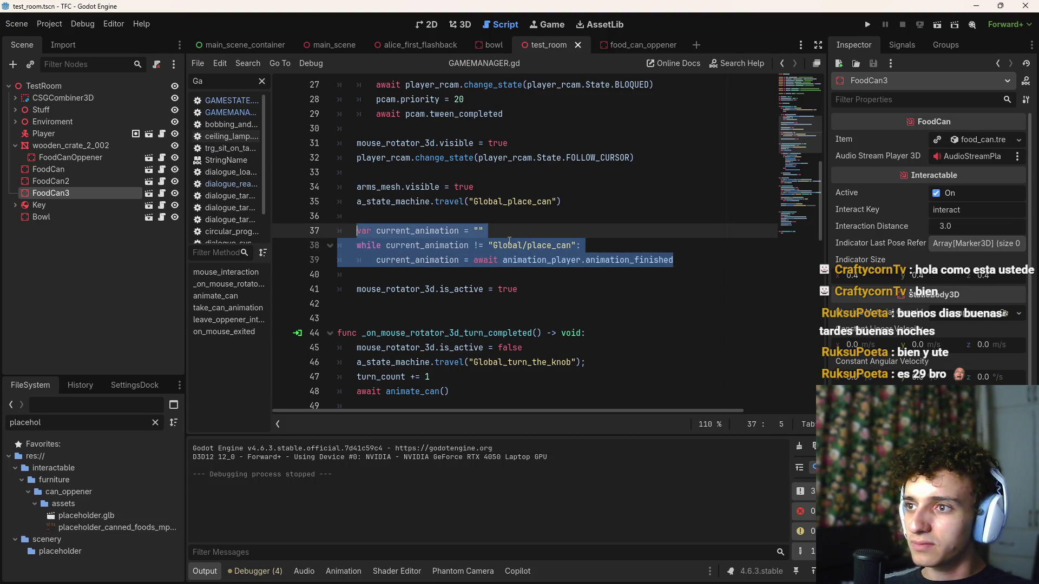
Replace the loop with a variable that awaits a_state_machine.state_finished, and save
{"action": "key", "text": "BackSpace"}
{"action": "type", "text": "a_state_machine."}
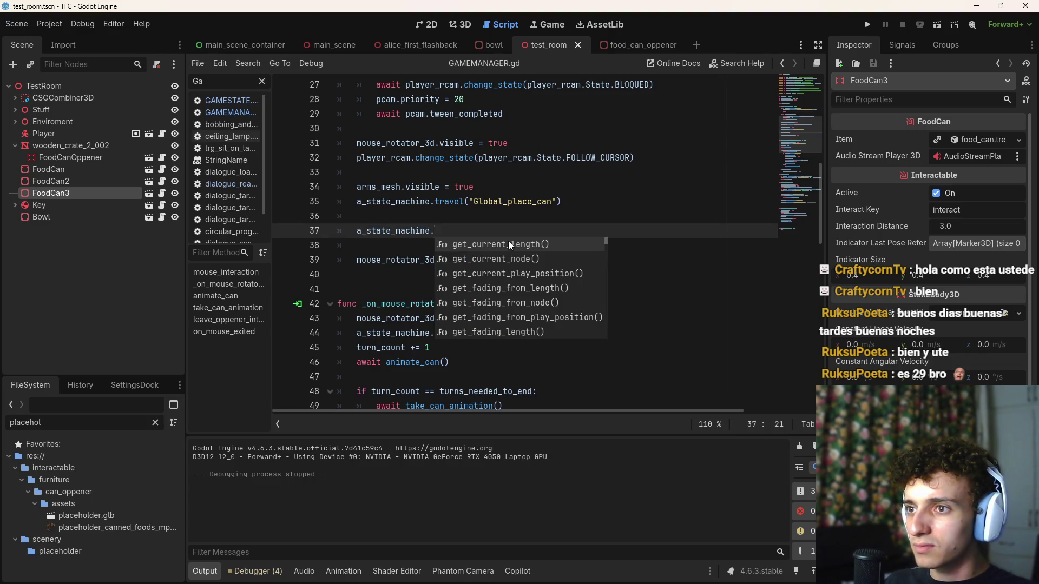
{"action": "type", "text": "finishe"}
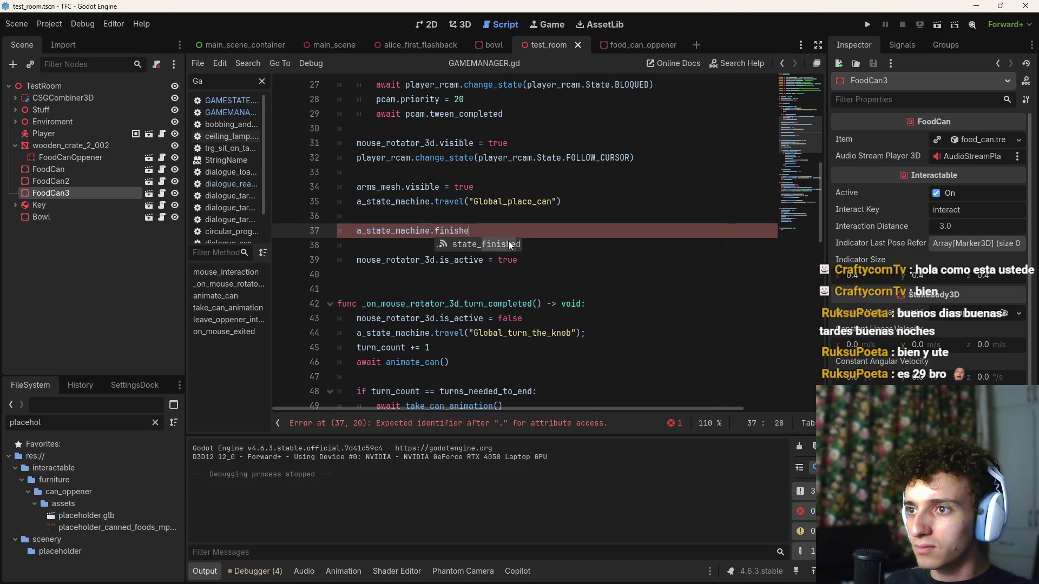
{"action": "key", "text": "Return"}
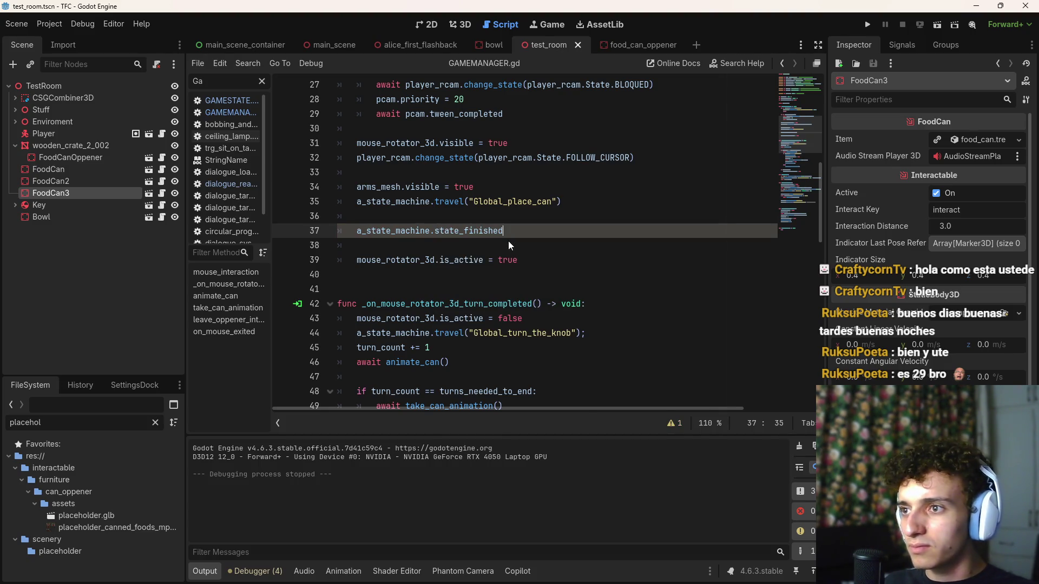
{"action": "key", "text": "shift+Home"}
{"action": "key", "text": "Left"}
{"action": "type", "text": "var "}
{"action": "type", "text": "star"}
{"action": "type", "text": "e_finished"}
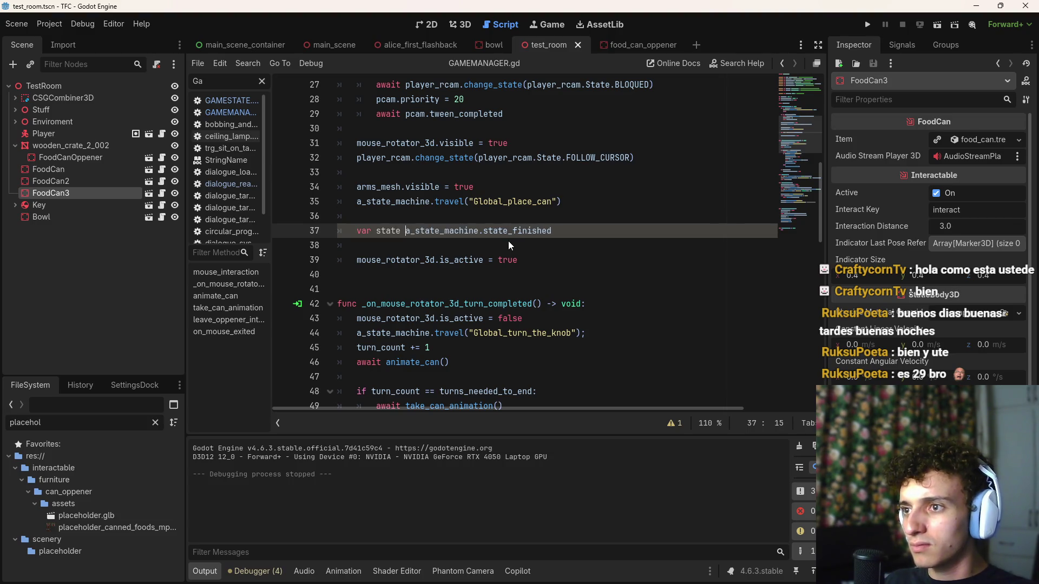
{"action": "type", "text": " ="}
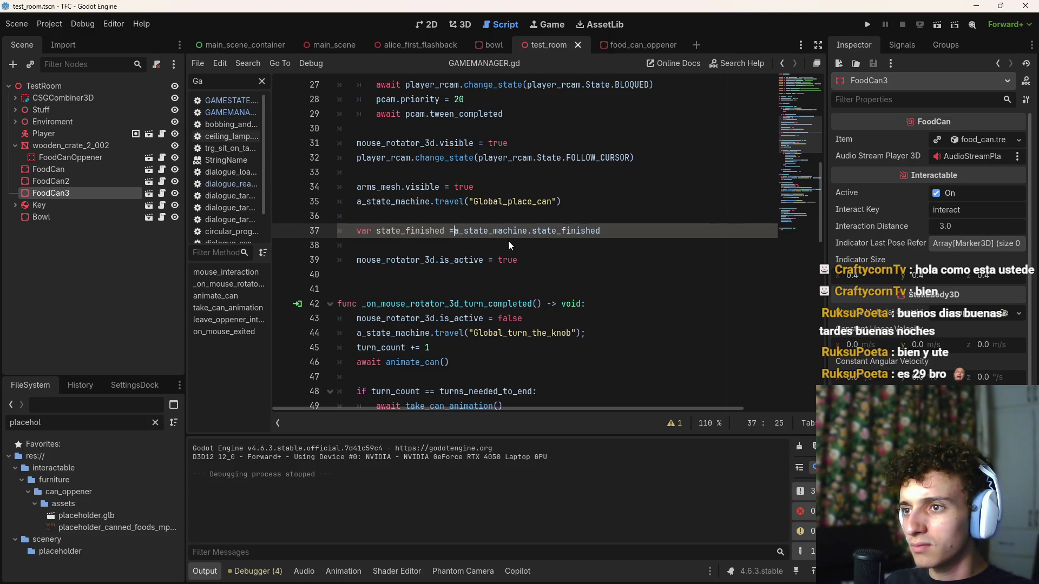
{"action": "left_click", "coordinate": [628, 230]}
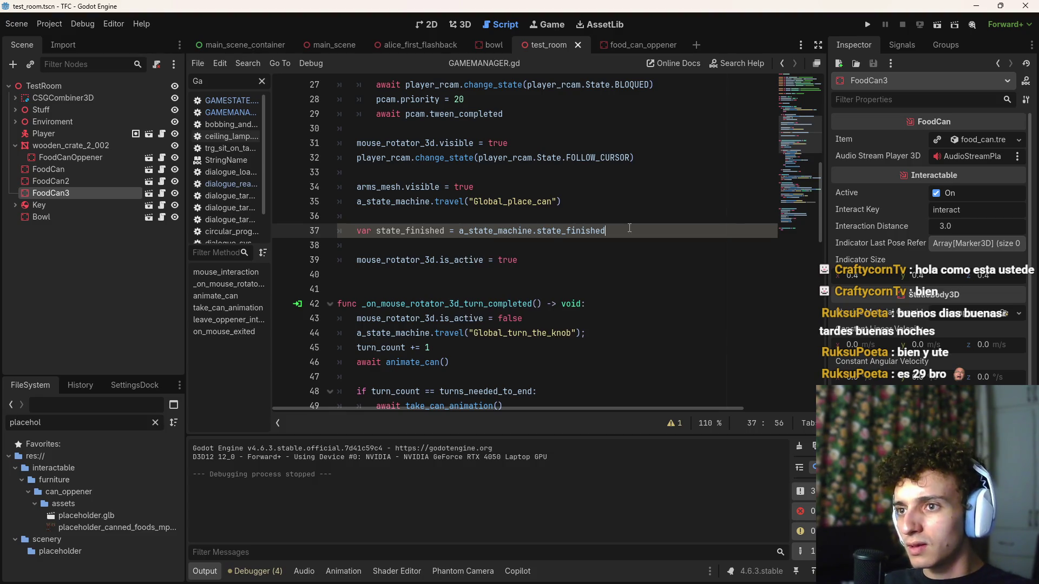
{"action": "key", "text": "ctrl+Left"}
{"action": "key", "text": "ctrl+Left"}
{"action": "type", "text": "await"}
{"action": "left_click", "coordinate": [628, 229]}
{"action": "key", "text": "ctrl+s"}
Add print(state_finished) below it, save, and run the test scene
{"action": "key", "text": "Return"}
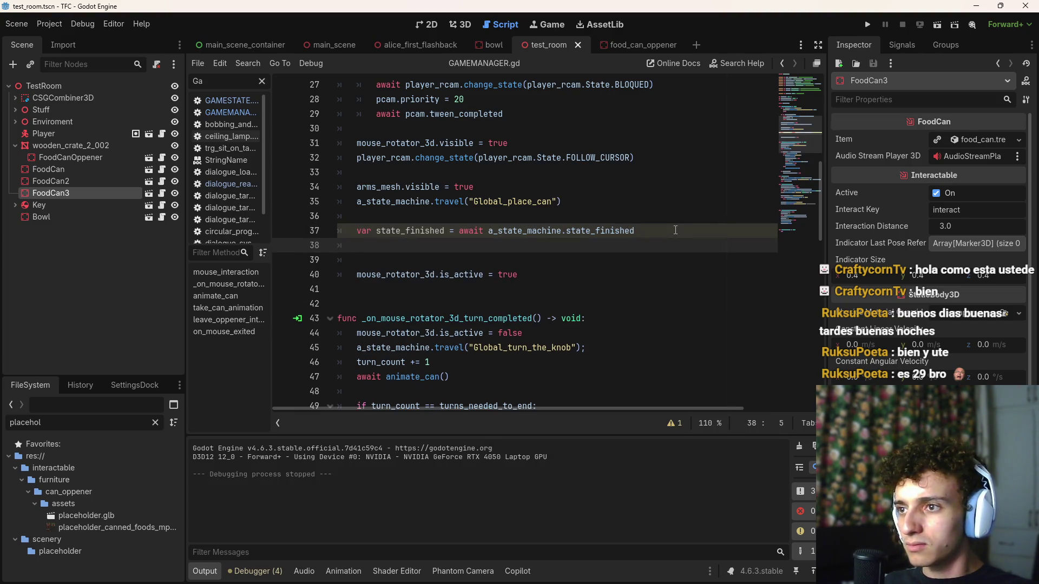
{"action": "type", "text": "print(stat"}
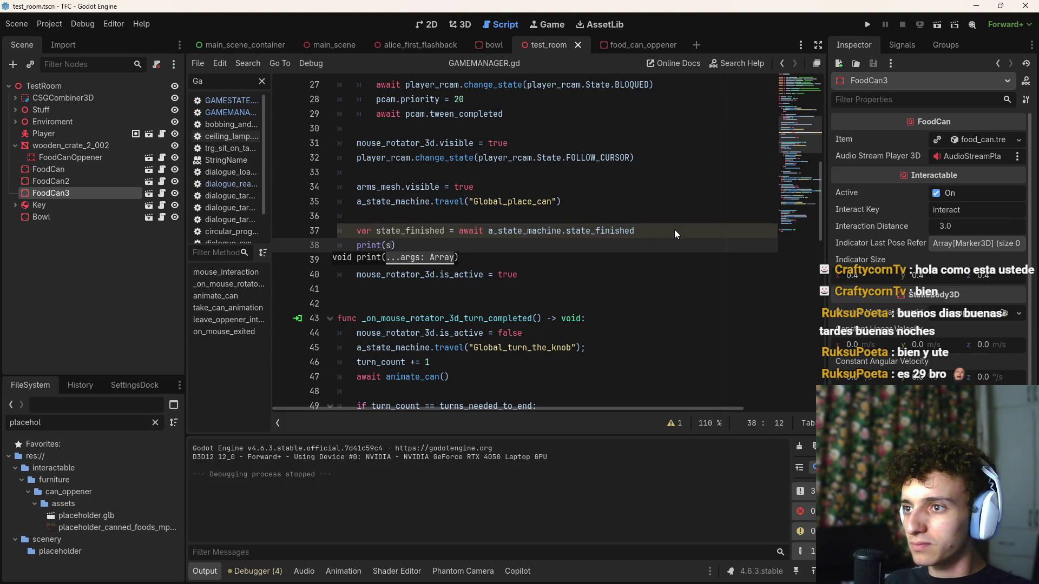
{"action": "key", "text": "Return"}
{"action": "key", "text": "ctrl+s"}
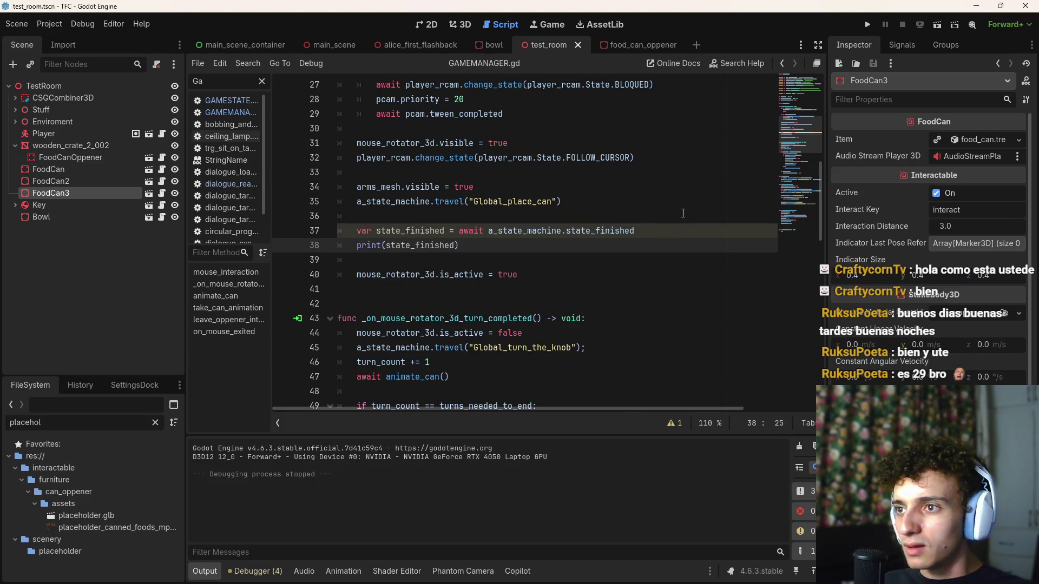
{"action": "left_click", "coordinate": [937, 24]}
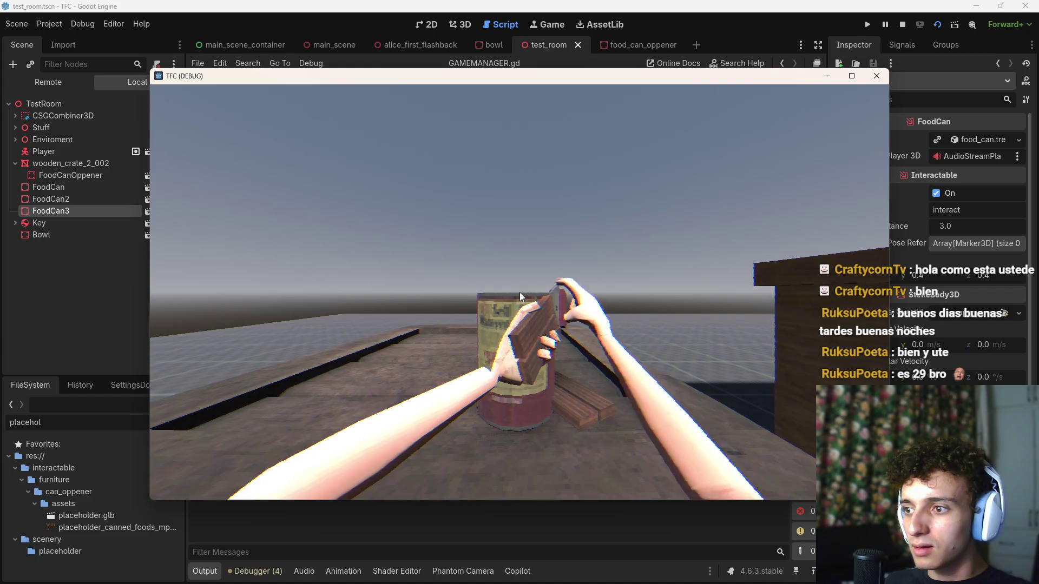
Stop the game and change the awaited signal to a_state_machine.state_started, then save
{"action": "key", "text": "F8"}
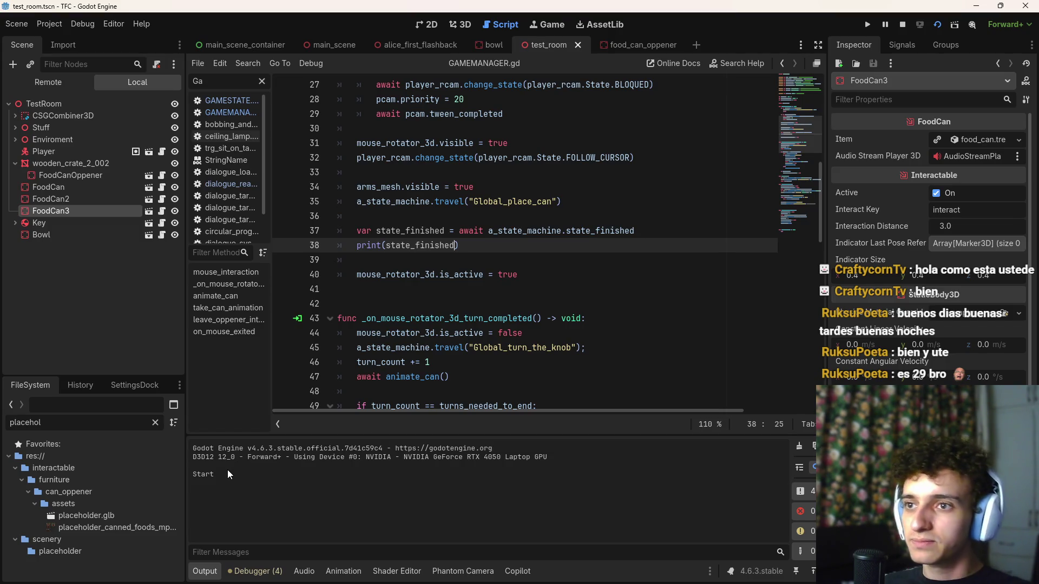
{"action": "left_click_drag", "start_coordinate": [635, 231], "coordinate": [597, 232]}
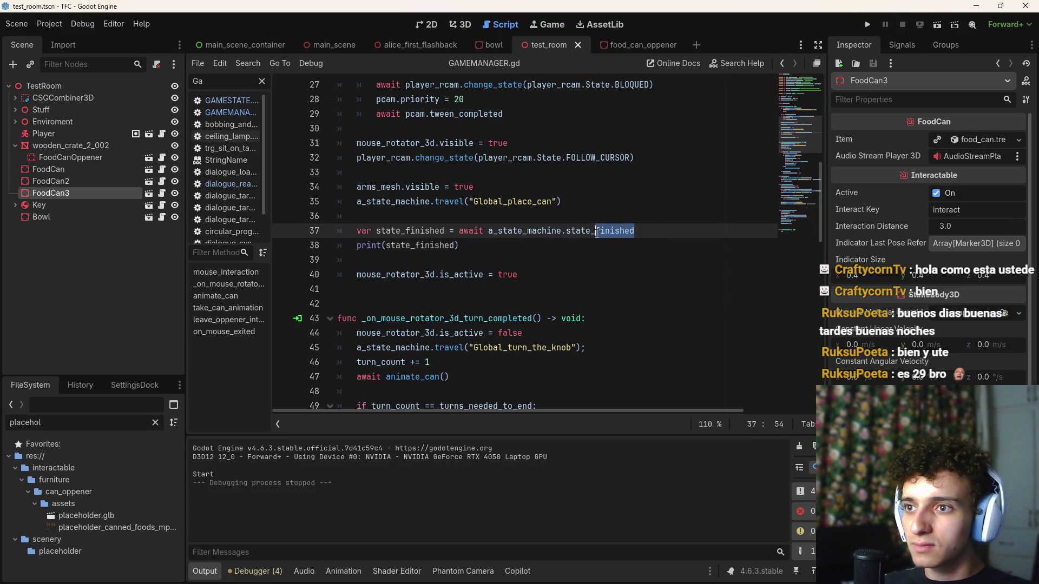
{"action": "key", "text": "BackSpace"}
{"action": "key", "text": "Down"}
{"action": "key", "text": "Return"}
{"action": "key", "text": "ctrl+s"}
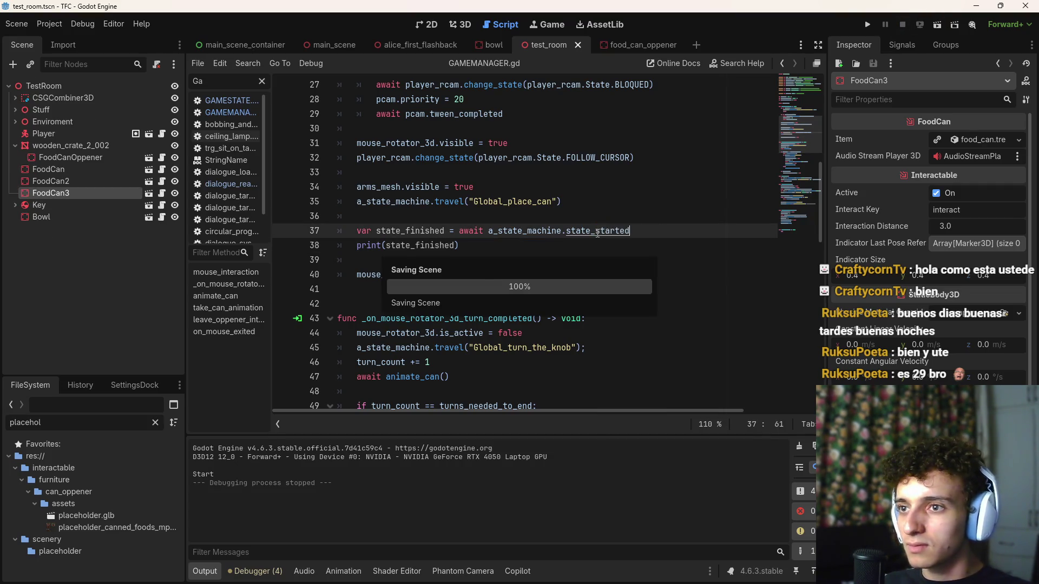
Playtest the test scene by walking the player onto the crate, then open food_can_oppener
{"action": "key", "text": "F6"}
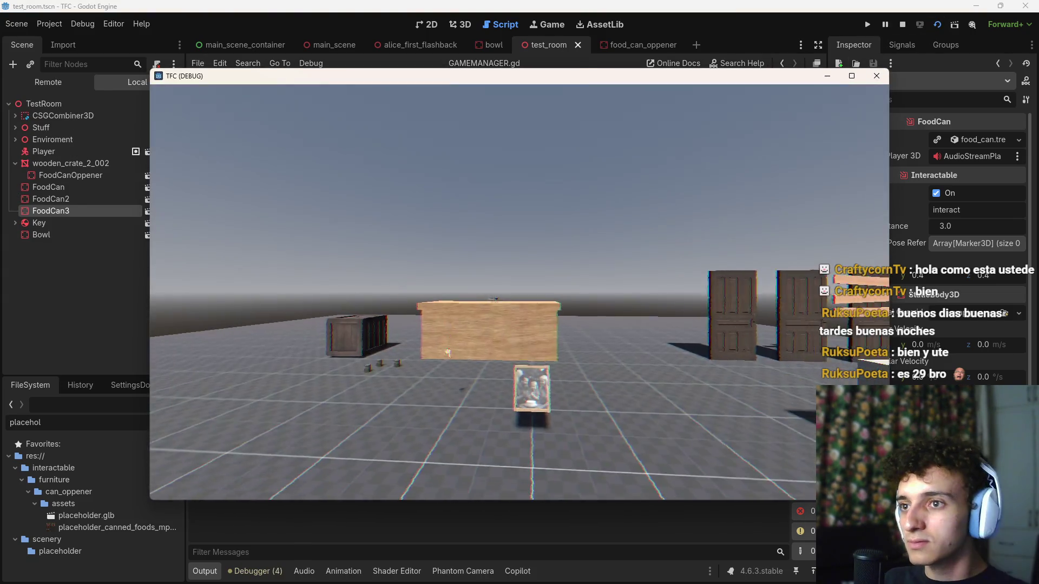
{"action": "key", "text": "w"}
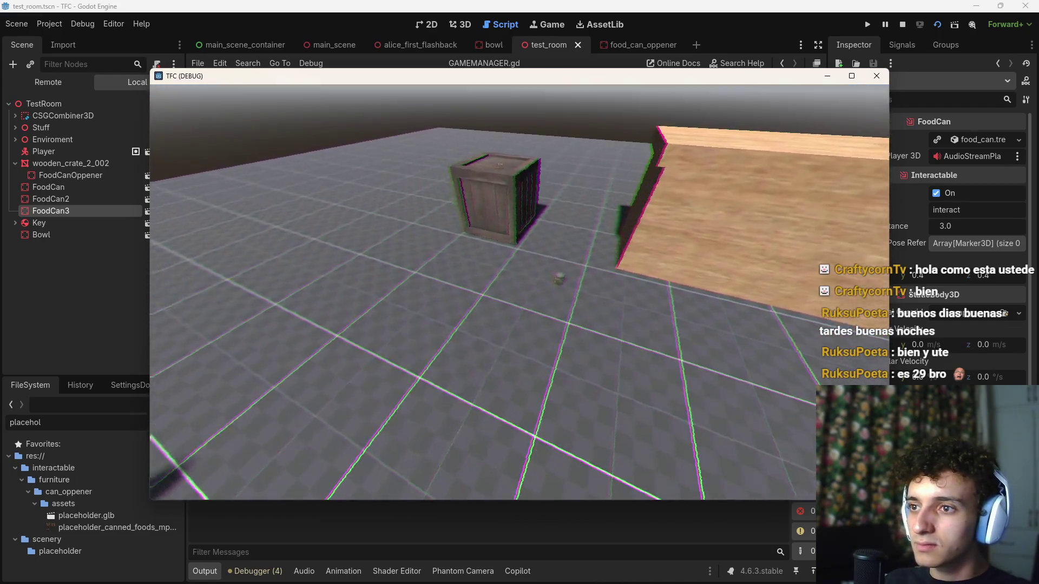
{"action": "key", "text": "F8"}
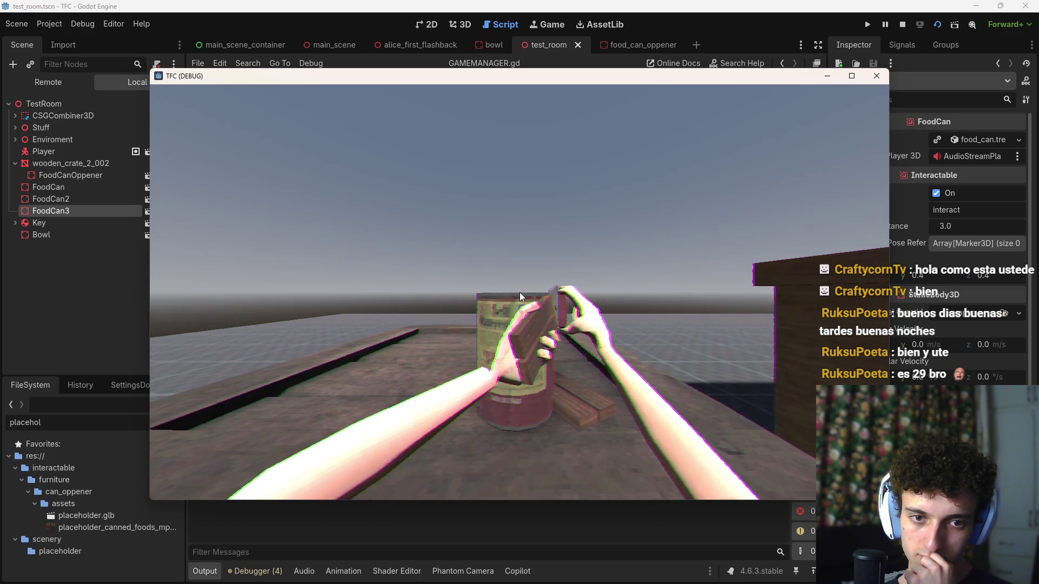
{"action": "key", "text": "F8"}
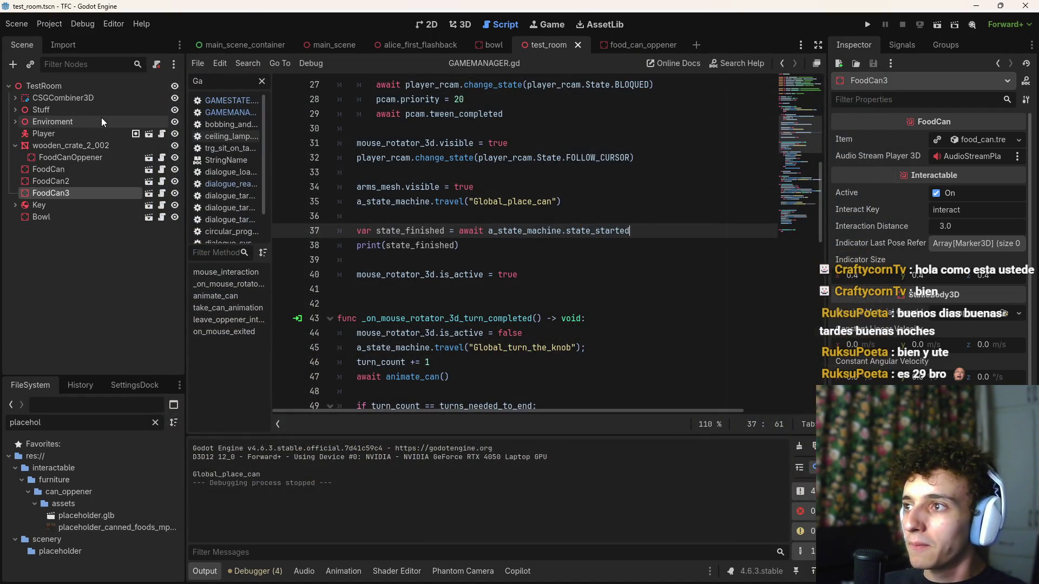
{"action": "left_click", "coordinate": [631, 46]}
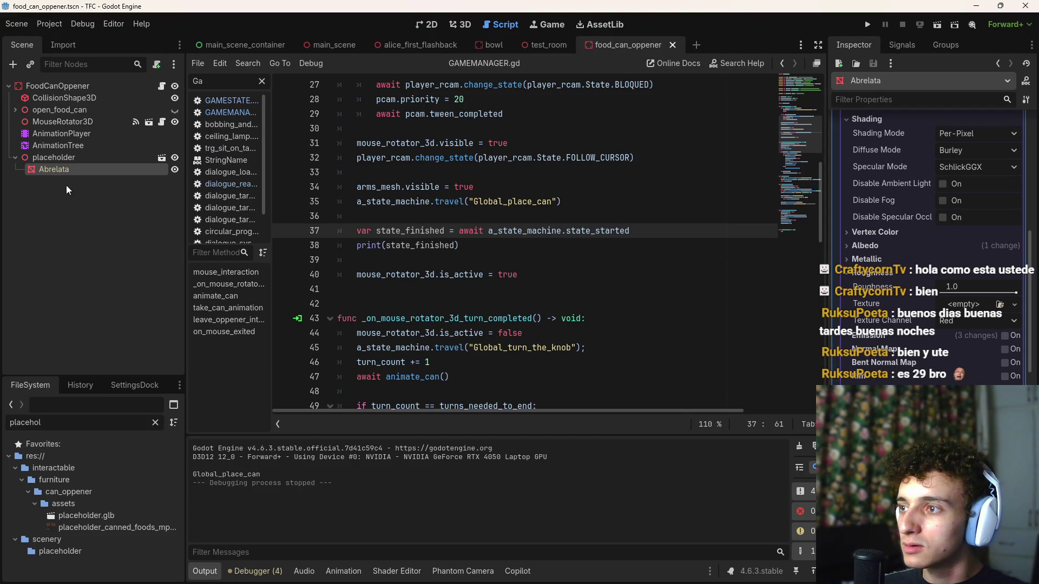
{"action": "left_click", "coordinate": [60, 144]}
{"action": "left_click", "coordinate": [567, 572]}
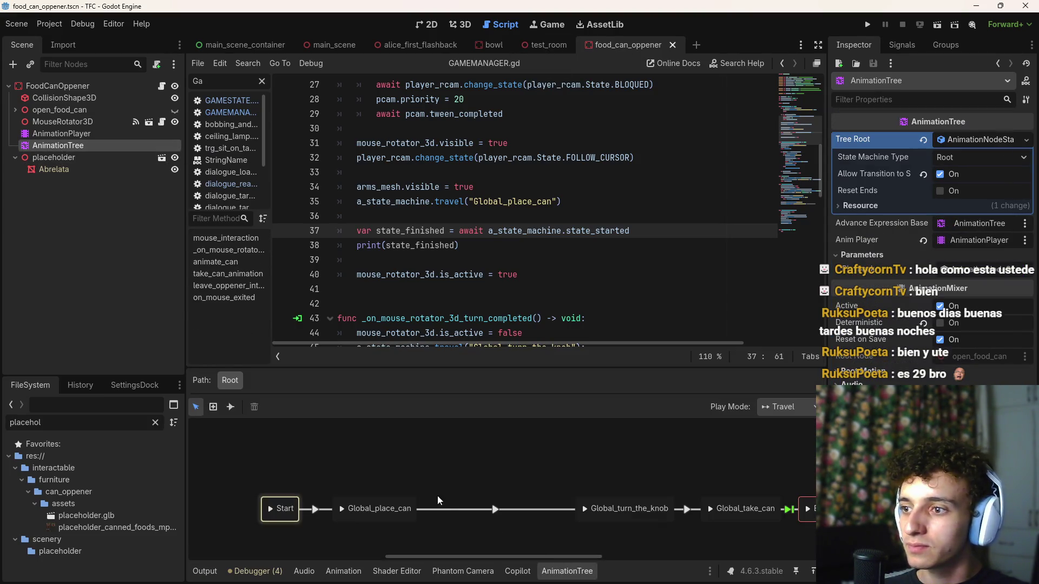
{"action": "left_click", "coordinate": [316, 511]}
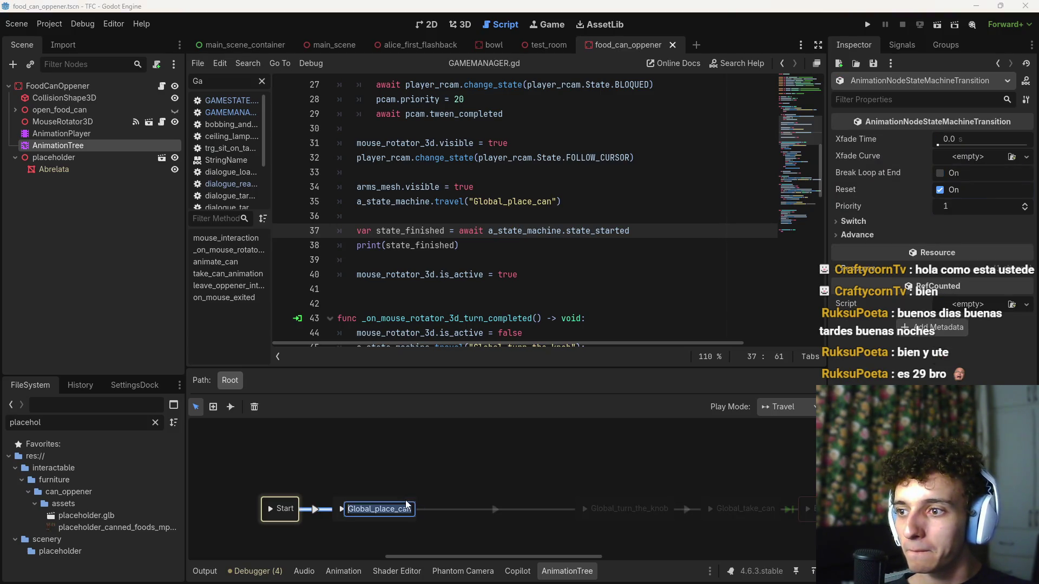
{"action": "left_click", "coordinate": [408, 509]}
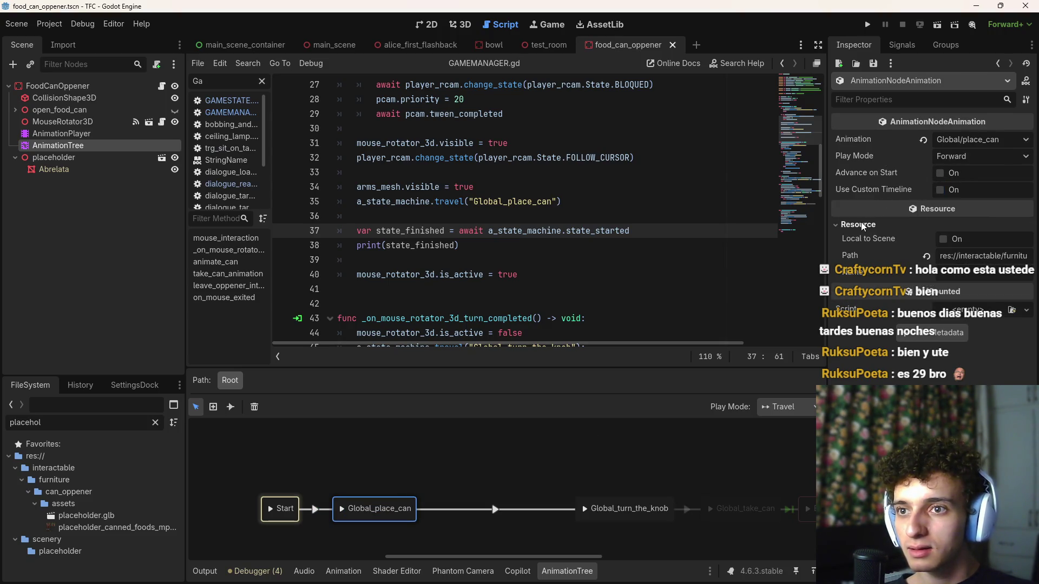
{"action": "left_click", "coordinate": [452, 509]}
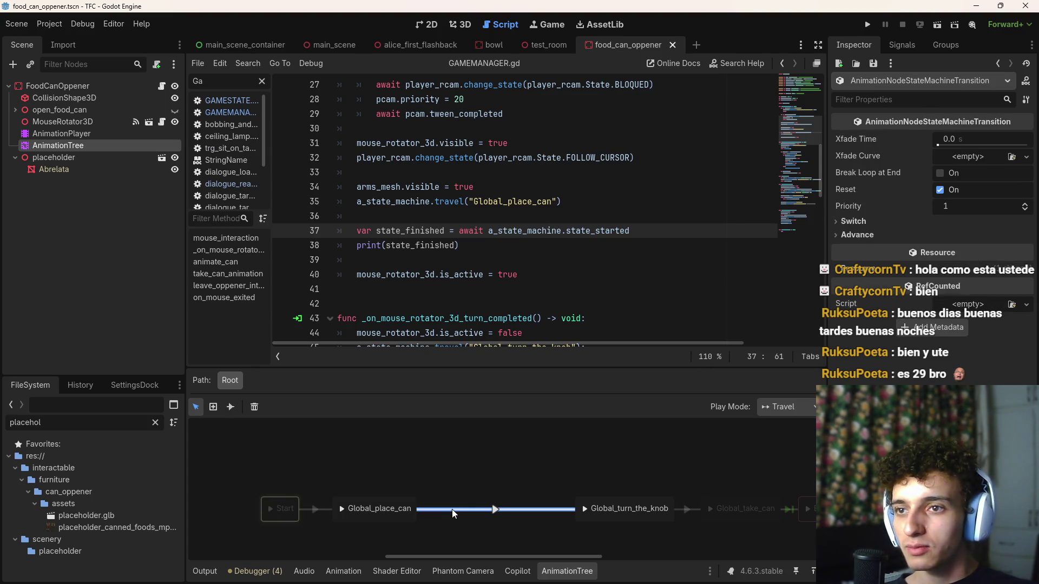
{"action": "left_click", "coordinate": [851, 221]}
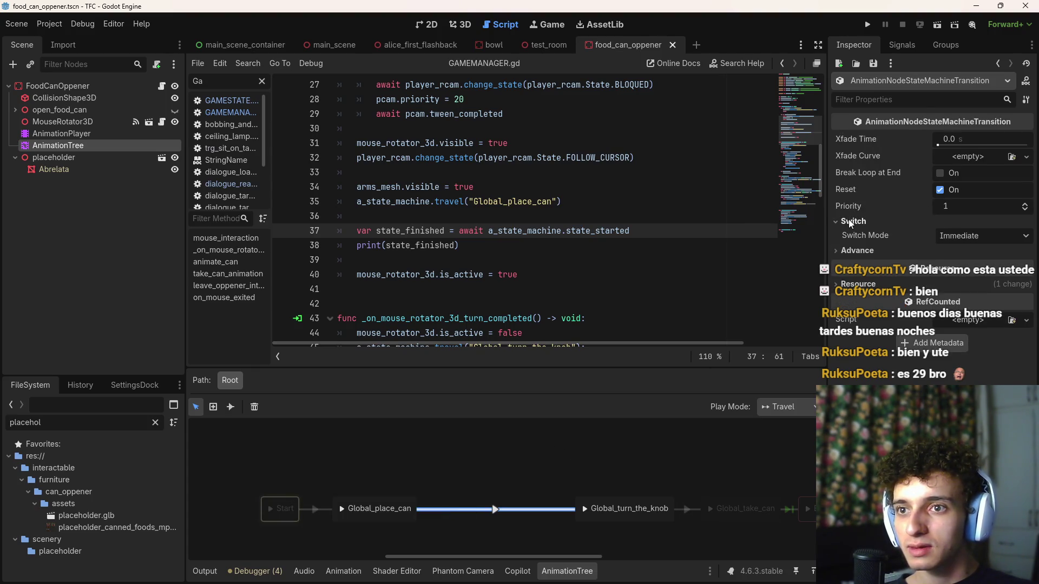
{"action": "left_click", "coordinate": [851, 222]}
{"action": "left_click", "coordinate": [855, 235]}
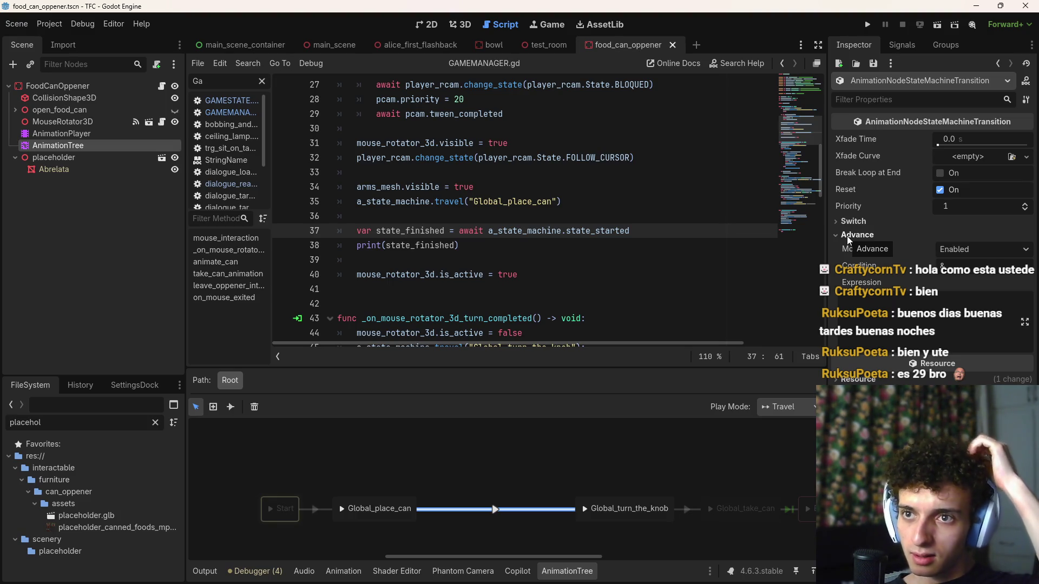
{"action": "left_click", "coordinate": [846, 236]}
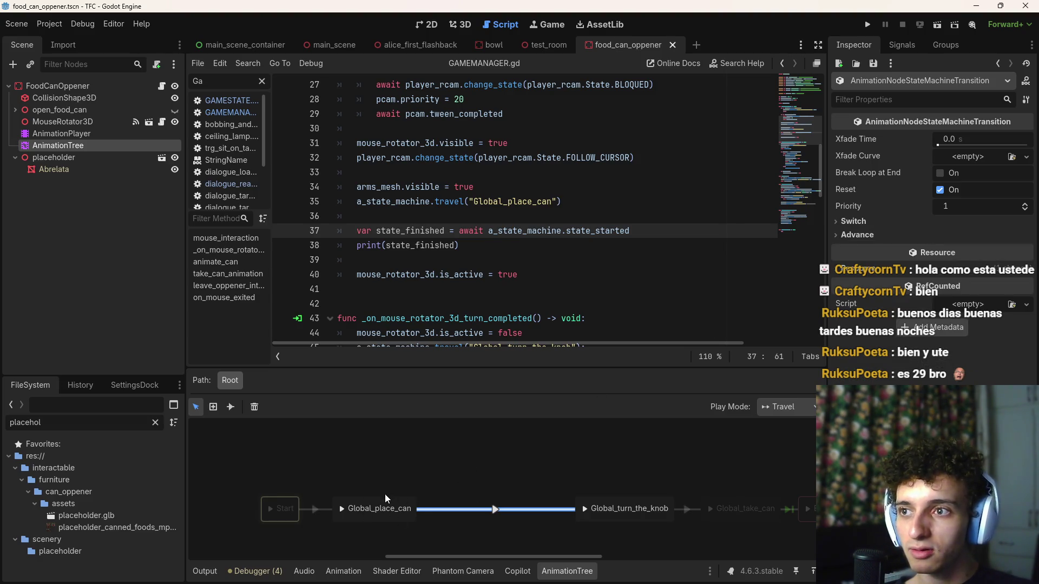
{"action": "left_click", "coordinate": [320, 511]}
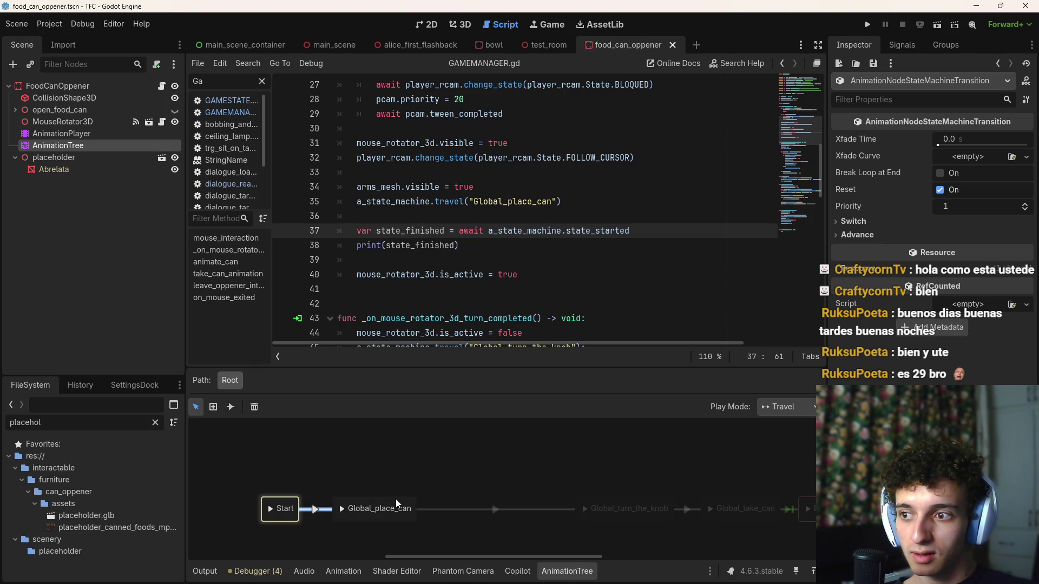
{"action": "left_click", "coordinate": [417, 472]}
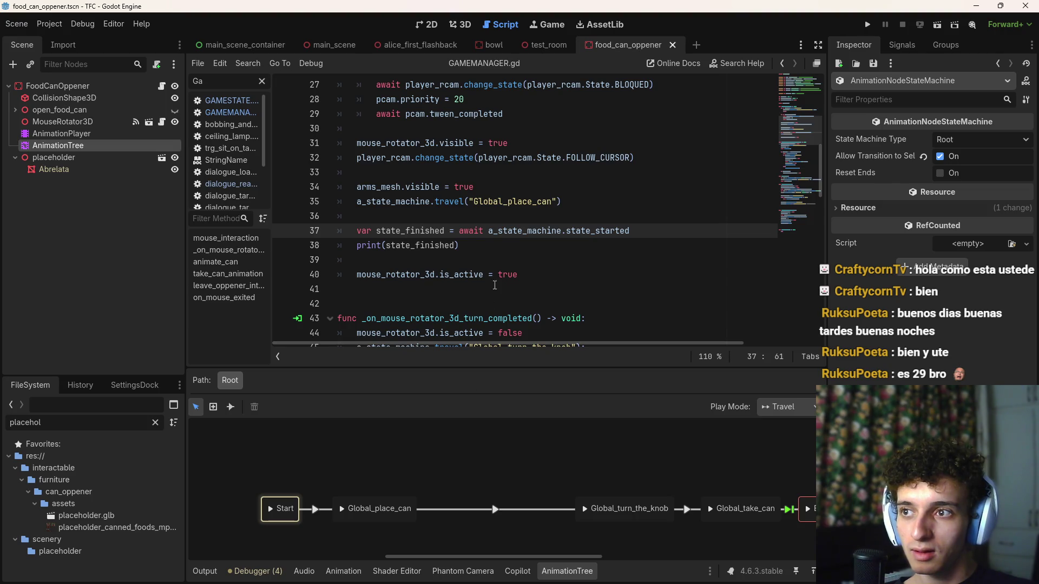
Collapse the bottom AnimationTree graph so GAMEMANAGER.gd fills the editor
{"action": "scroll", "coordinate": [476, 275], "scroll_direction": "down", "scroll_amount": 5}
{"action": "scroll", "coordinate": [476, 275], "scroll_direction": "down", "scroll_amount": 13}
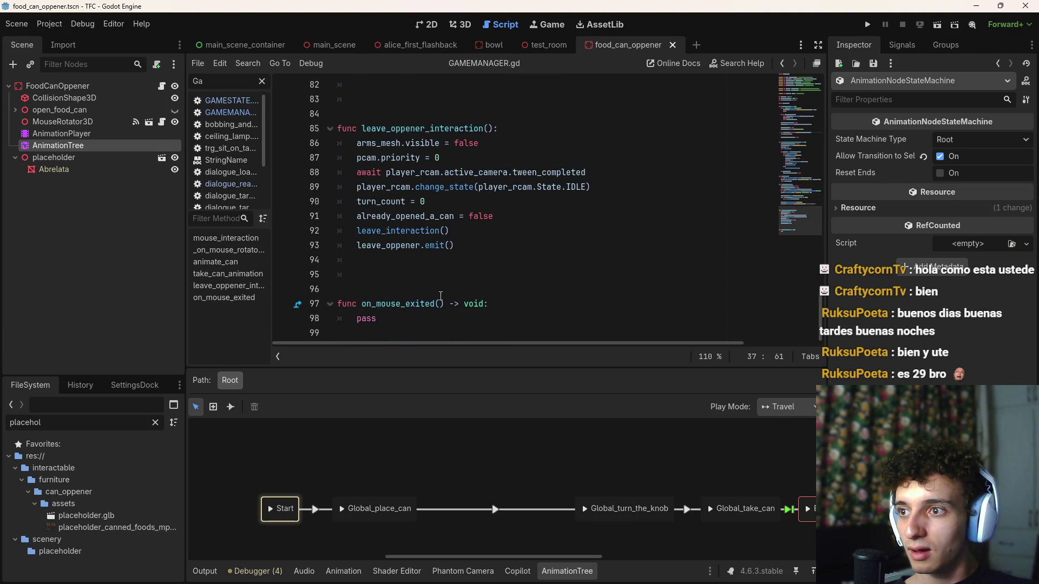
{"action": "scroll", "coordinate": [444, 293], "scroll_direction": "up", "scroll_amount": 13}
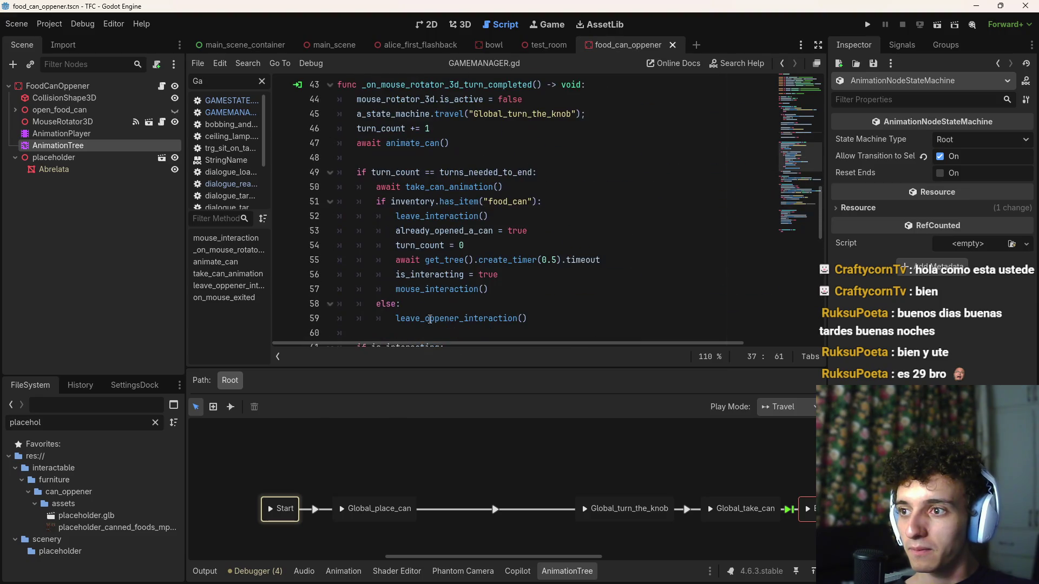
{"action": "left_click", "coordinate": [555, 575]}
Insert a blank line after the leave_oppener_interaction function
{"action": "scroll", "coordinate": [433, 368], "scroll_direction": "up", "scroll_amount": 14}
{"action": "scroll", "coordinate": [434, 368], "scroll_direction": "down", "scroll_amount": 2}
{"action": "scroll", "coordinate": [433, 368], "scroll_direction": "down", "scroll_amount": 7}
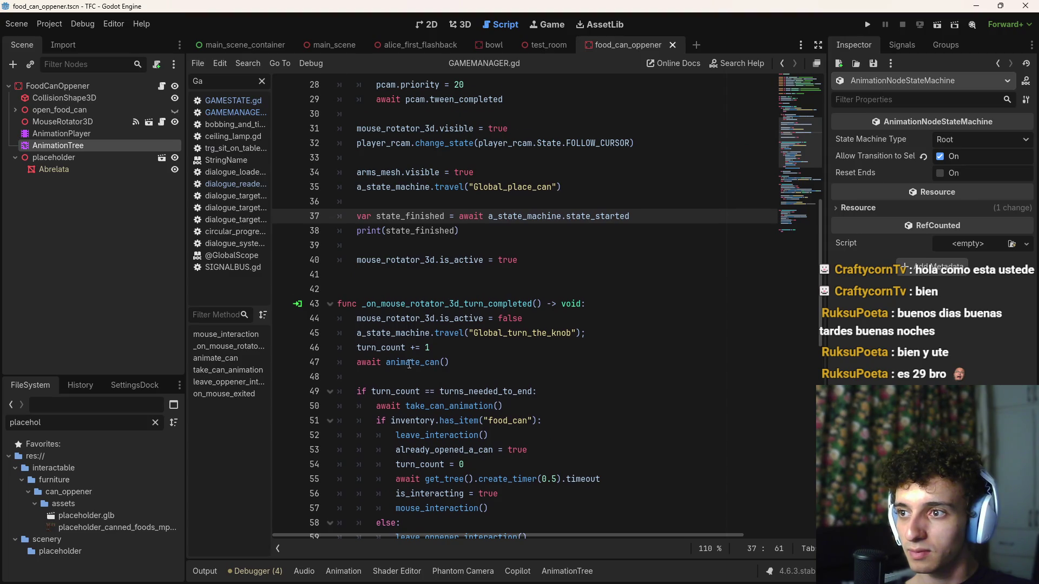
{"action": "scroll", "coordinate": [409, 363], "scroll_direction": "down", "scroll_amount": 14}
{"action": "left_click", "coordinate": [418, 464]}
{"action": "key", "text": "Return"}
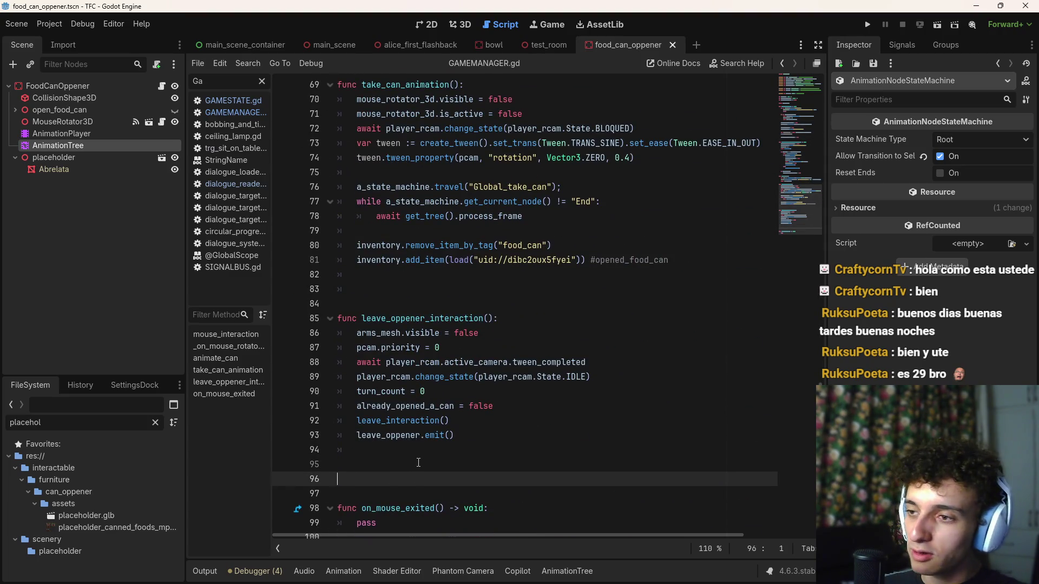
Add a func wait_for_animation_finished_on_state(): stub with a pass body
{"action": "key", "text": "BackSpace"}
{"action": "key", "text": "BackSpace"}
{"action": "key", "text": "Return"}
{"action": "type", "text": "func wait_for_anim"}
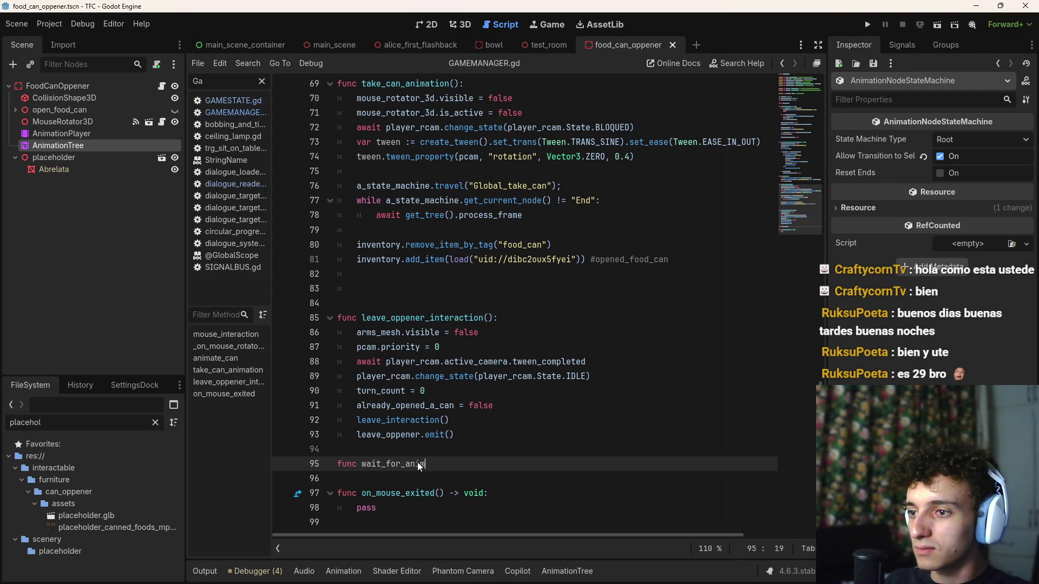
{"action": "type", "text": "ation_finished_on_"}
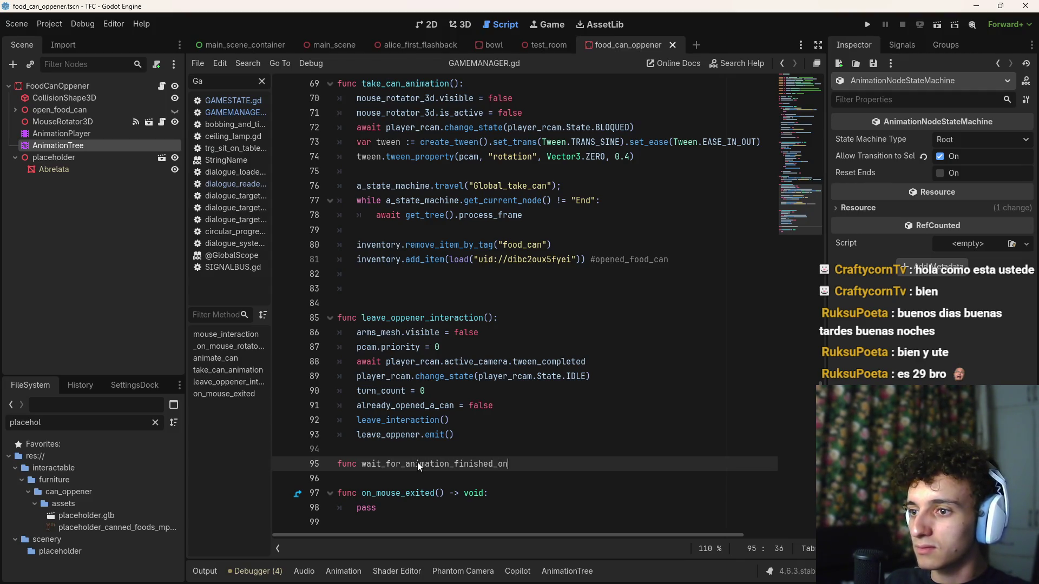
{"action": "type", "text": "state():"}
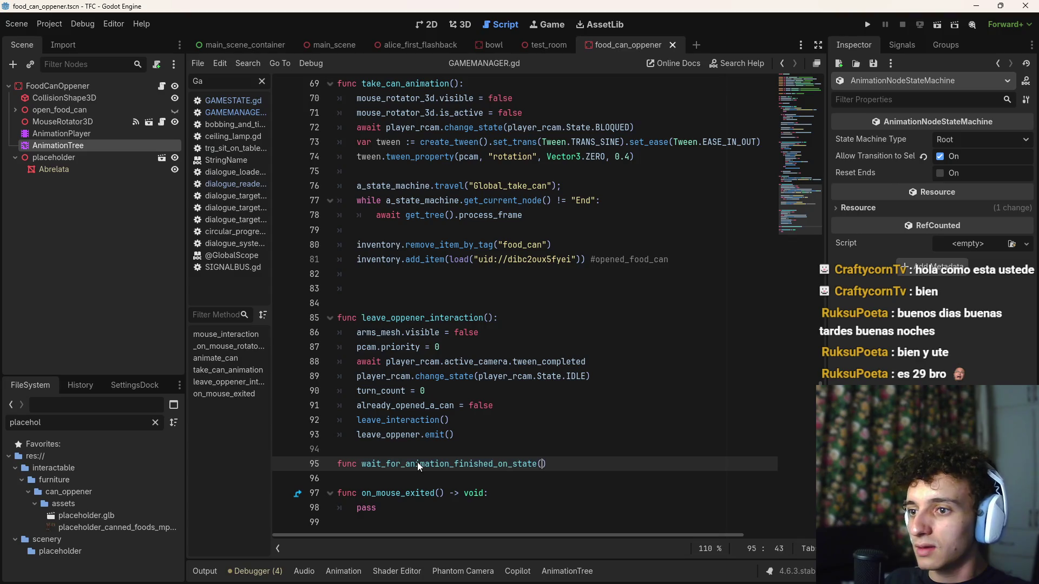
{"action": "key", "text": "Return"}
{"action": "type", "text": "pass"}
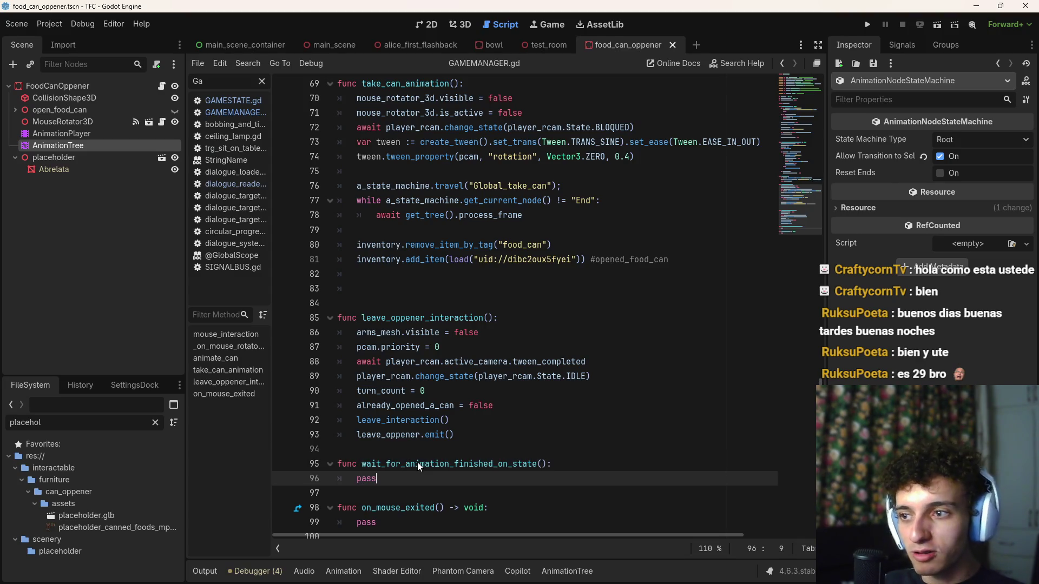
Rename the function to wait_for_state_anim_finished and put the caret between its parentheses
{"action": "left_click", "coordinate": [417, 462]}
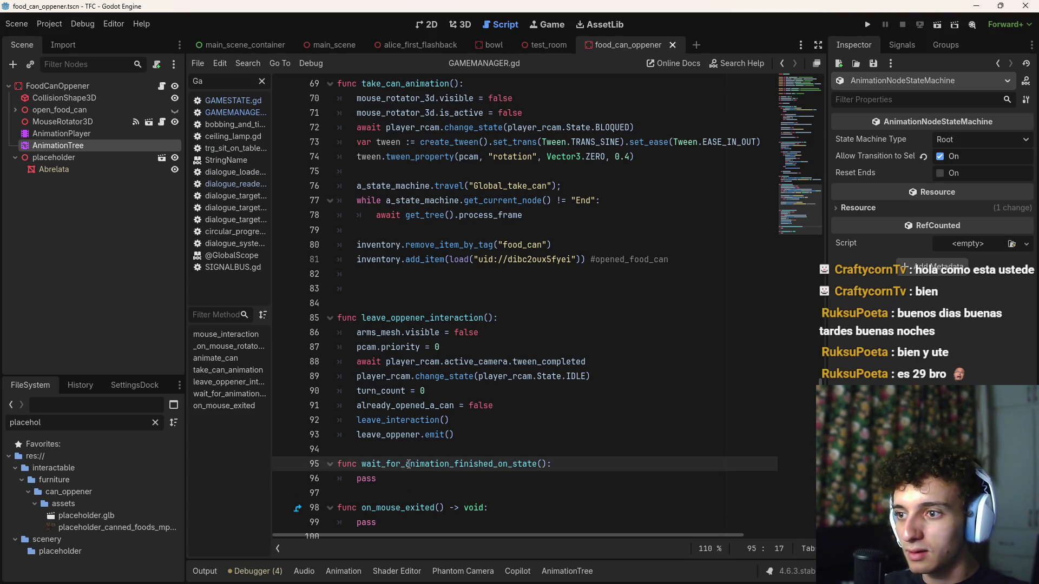
{"action": "key", "text": "shift+Left"}
{"action": "key", "text": "shift+Left"}
{"action": "key", "text": "shift+Left"}
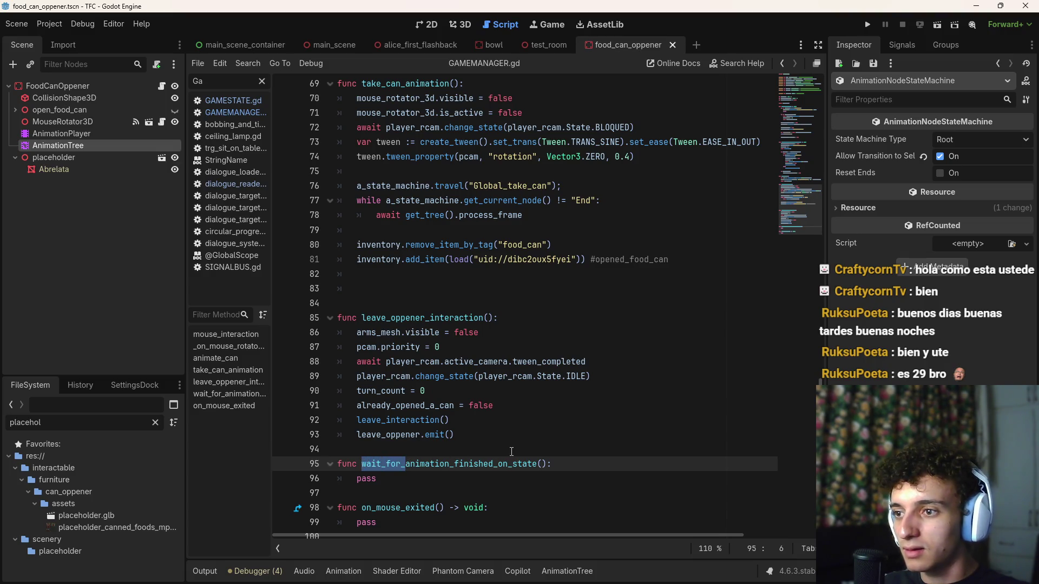
{"action": "key", "text": "Right"}
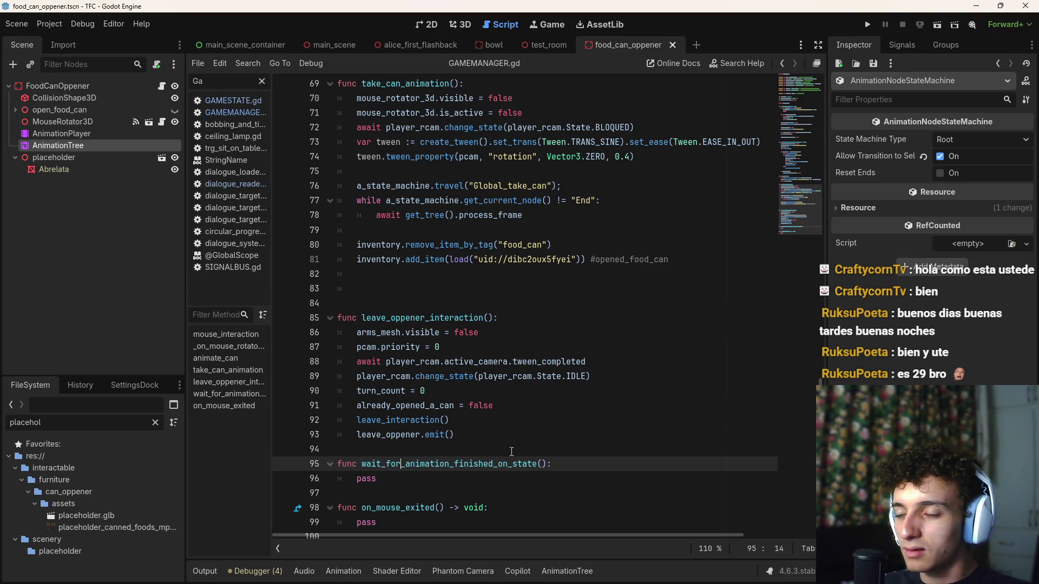
{"action": "key", "text": "shift+Right"}
{"action": "key", "text": "shift+Right"}
{"action": "key", "text": "shift+Right"}
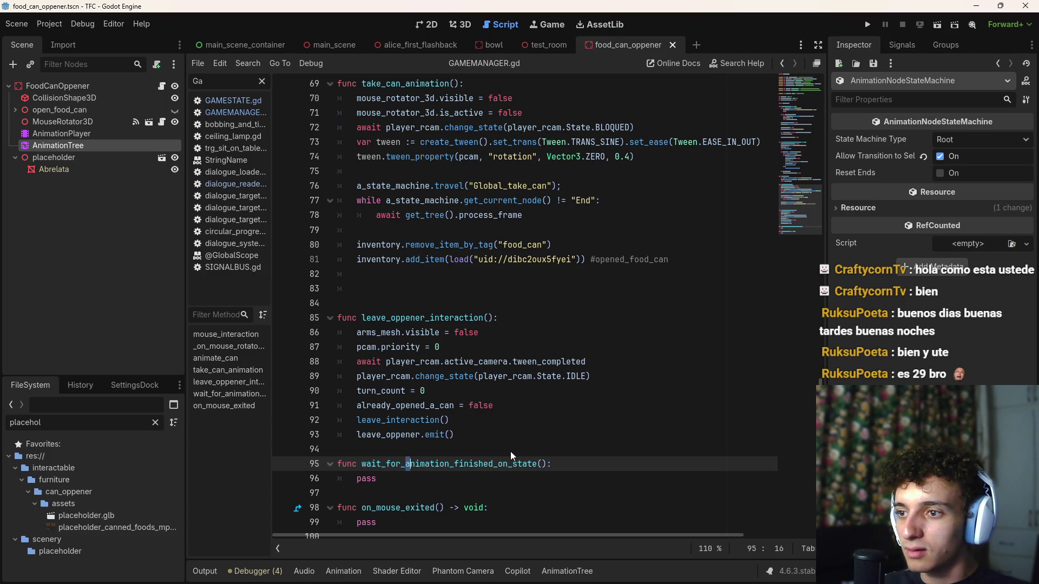
{"action": "key", "text": "Right"}
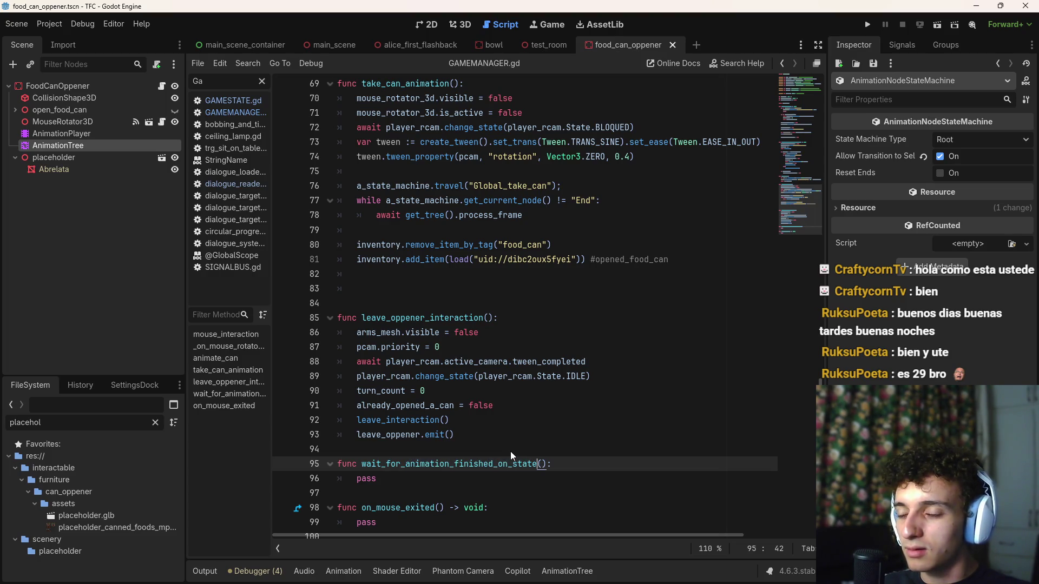
{"action": "key", "text": "shift+Left"}
{"action": "key", "text": "shift+Left"}
{"action": "key", "text": "shift+Left"}
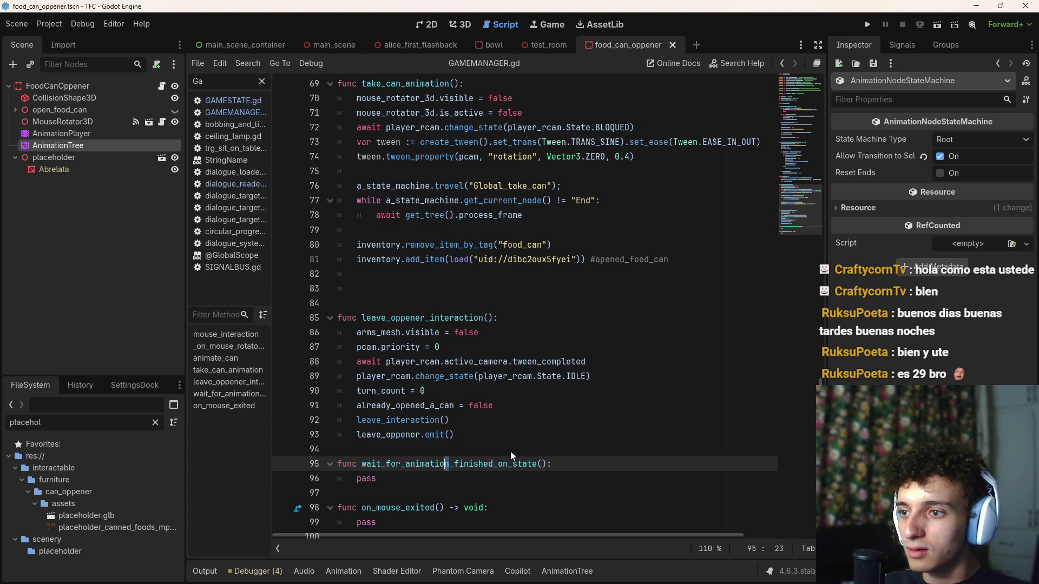
{"action": "type", "text": "state_ani"}
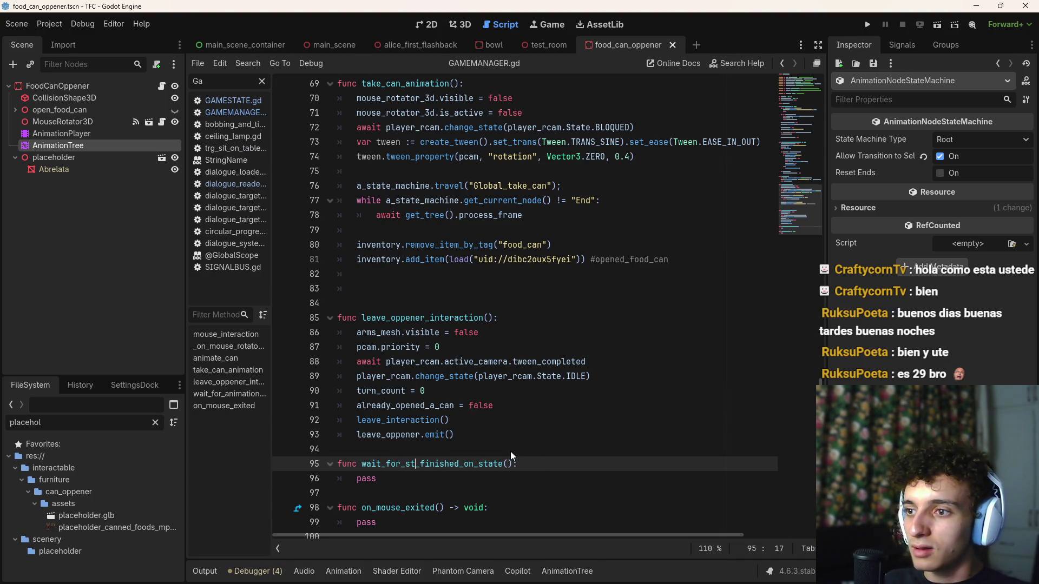
{"action": "type", "text": "m"}
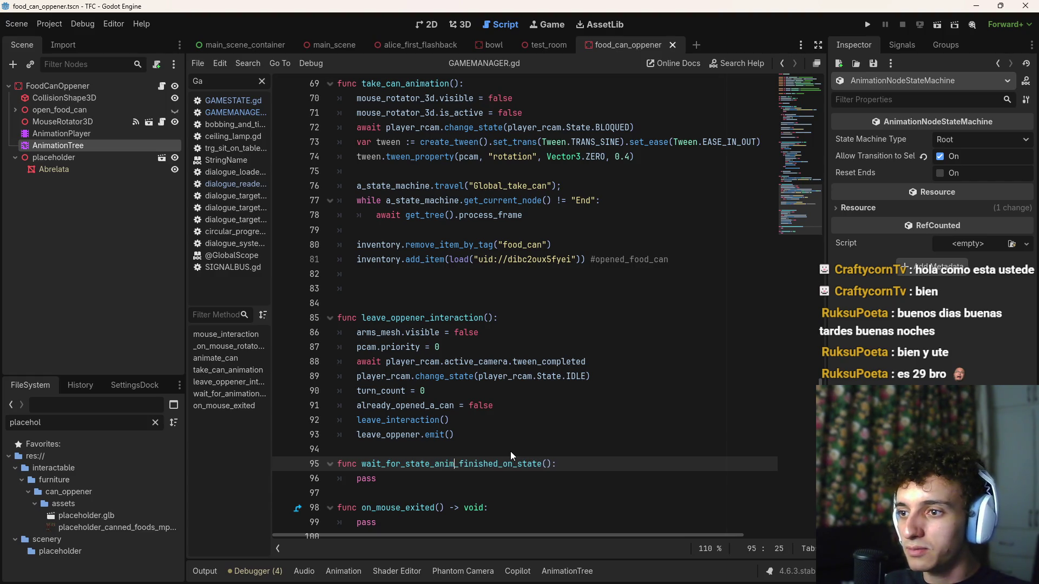
{"action": "key", "text": "Right"}
{"action": "key", "text": "Right"}
{"action": "key", "text": "Right"}
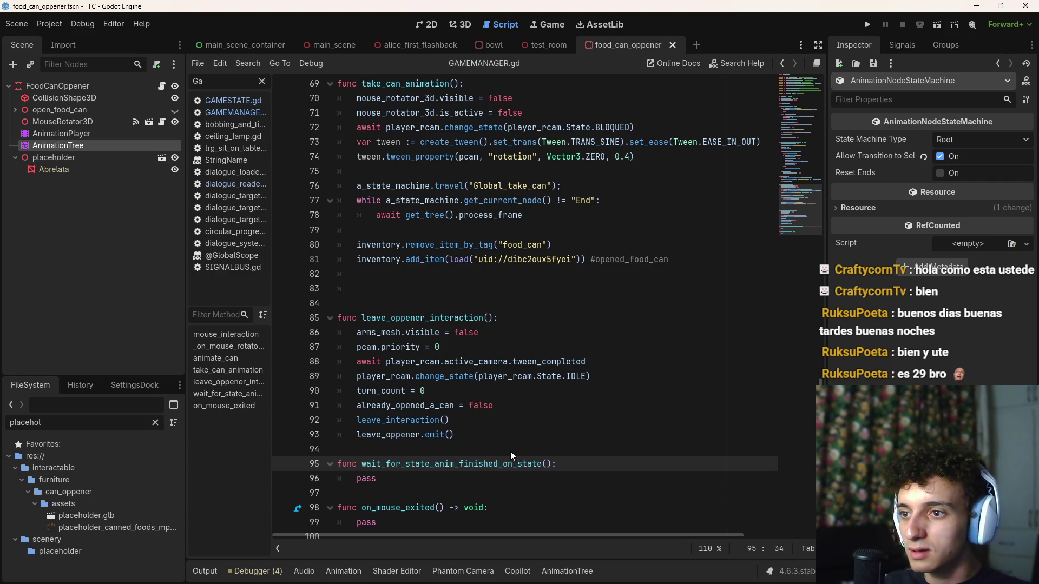
{"action": "key", "text": "BackSpace"}
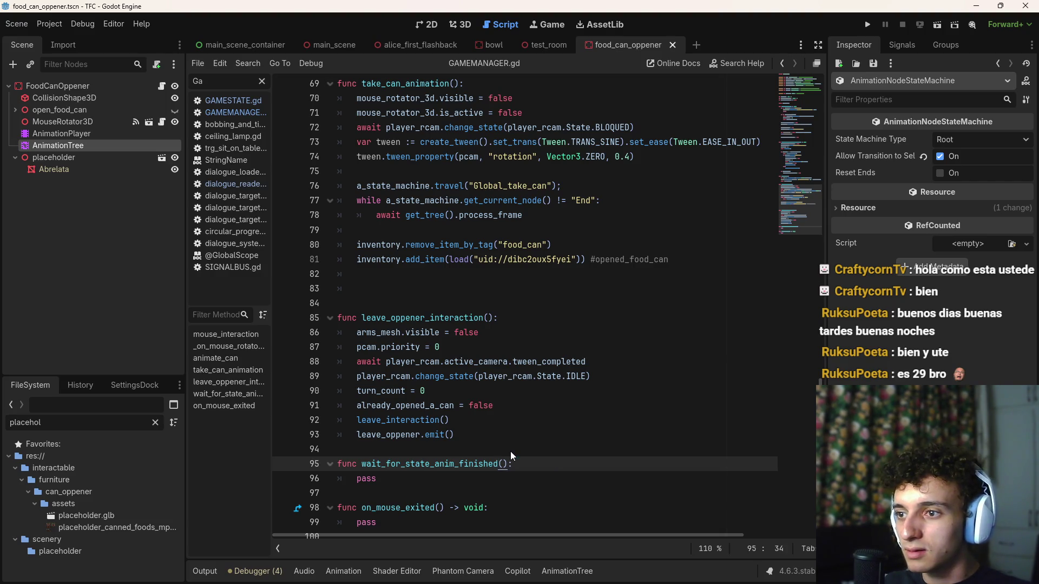
{"action": "key", "text": "Down"}
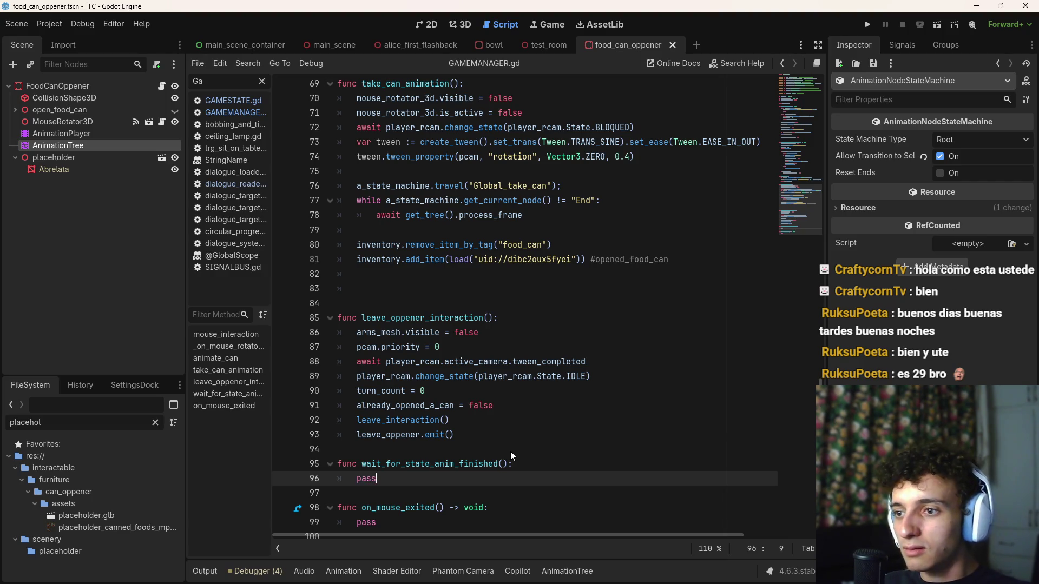
{"action": "left_click", "coordinate": [503, 464]}
Give the function a state parameter typed String and save the script
{"action": "type", "text": "state"}
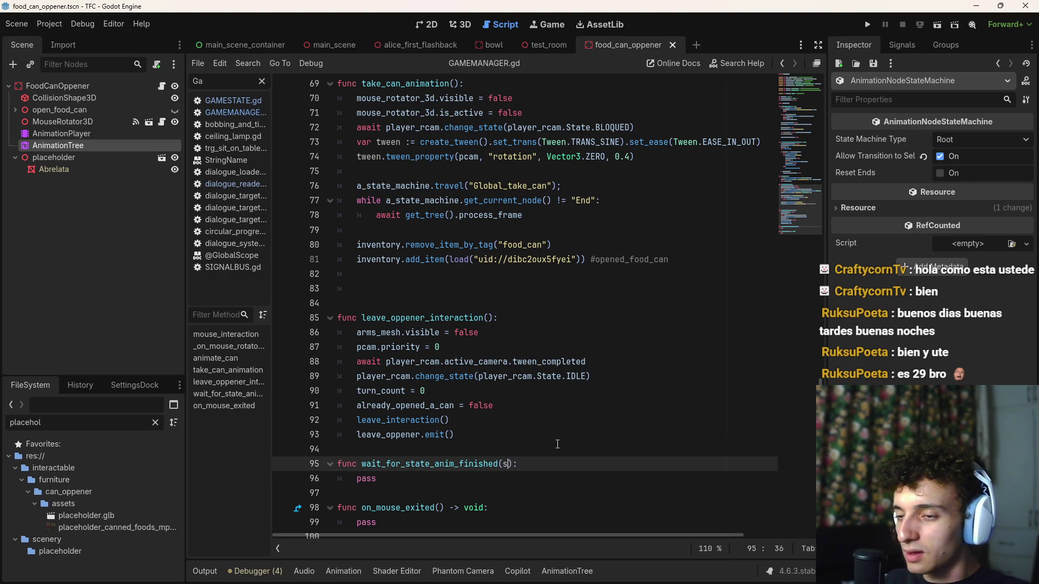
{"action": "key", "text": "BackSpace"}
{"action": "key", "text": "BackSpace"}
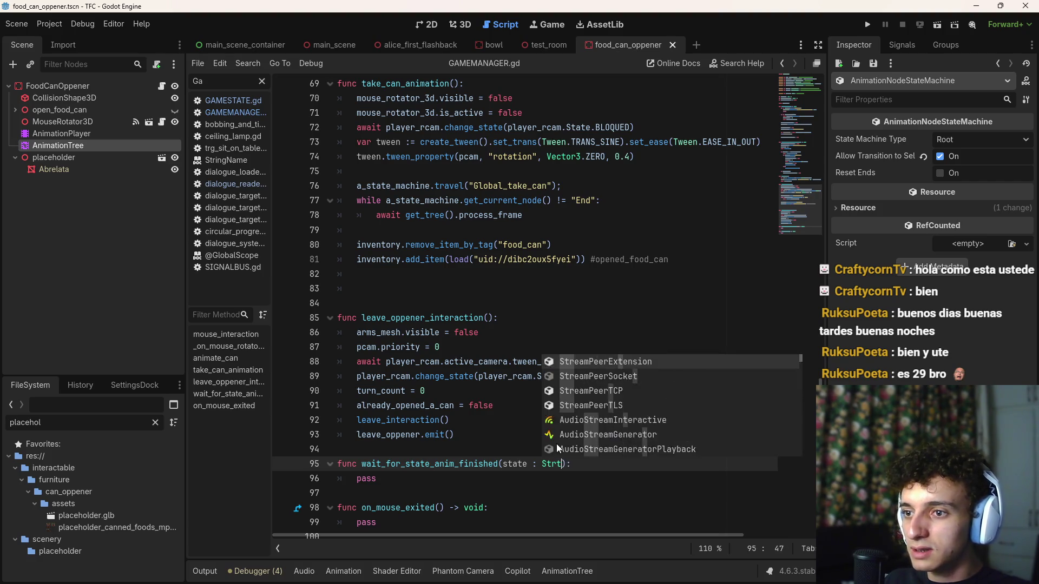
{"action": "type", "text": "ing"}
{"action": "key", "text": "ctrl+s"}
Replace the pass body with var actual_state : String = ""
{"action": "left_click", "coordinate": [416, 481]}
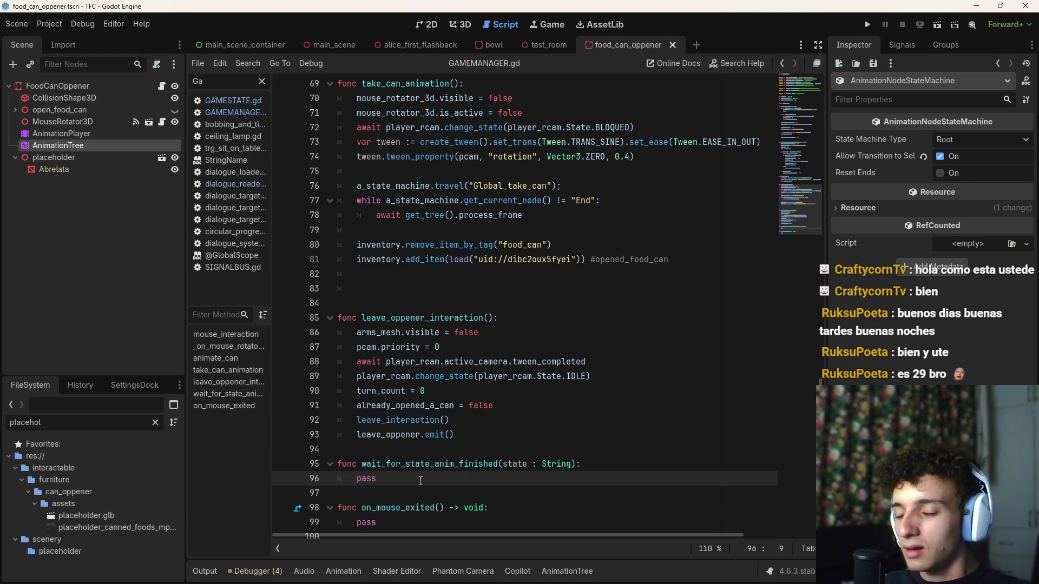
{"action": "key", "text": "BackSpace"}
{"action": "key", "text": "BackSpace"}
{"action": "key", "text": "BackSpace"}
{"action": "type", "text": "await"}
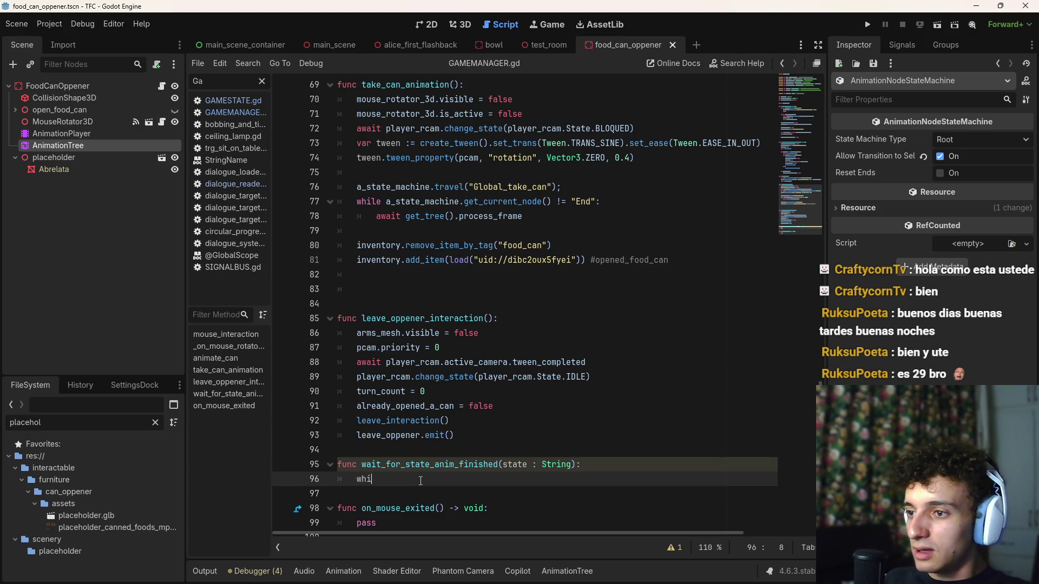
{"action": "key", "text": "BackSpace"}
{"action": "key", "text": "BackSpace"}
{"action": "key", "text": "BackSpace"}
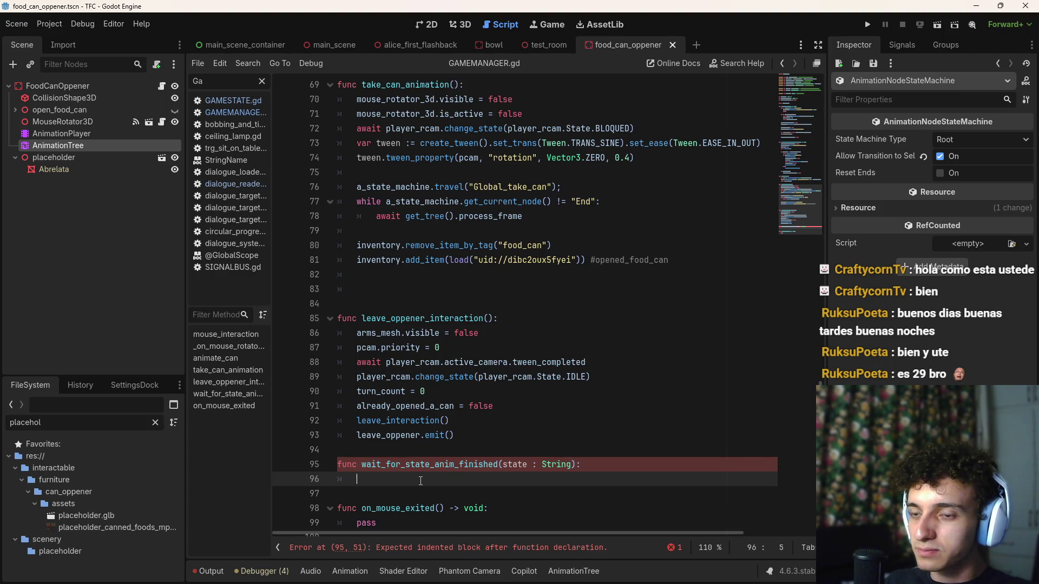
{"action": "type", "text": "var actual_state"}
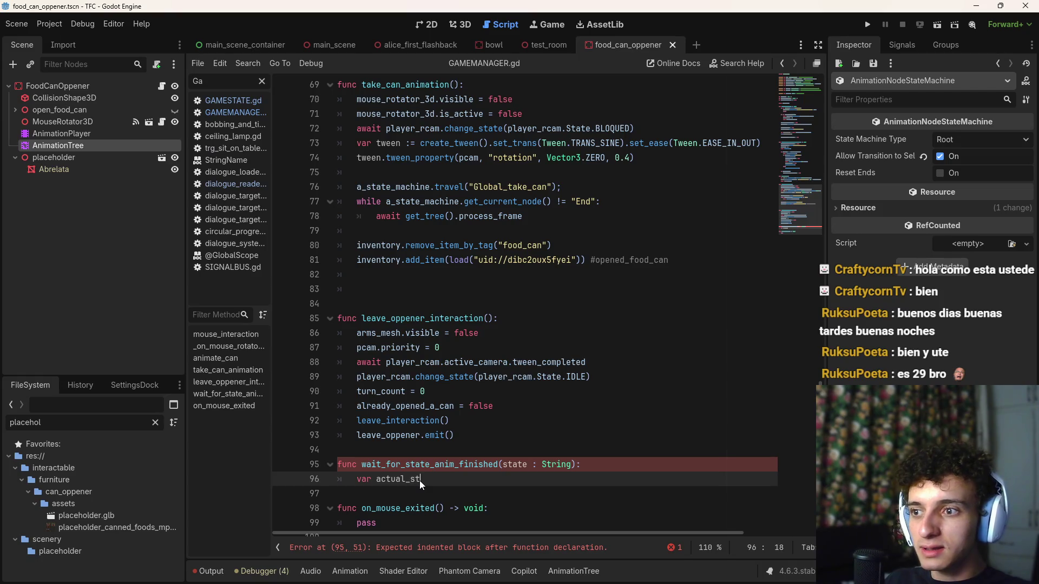
{"action": "type", "text": " : String"}
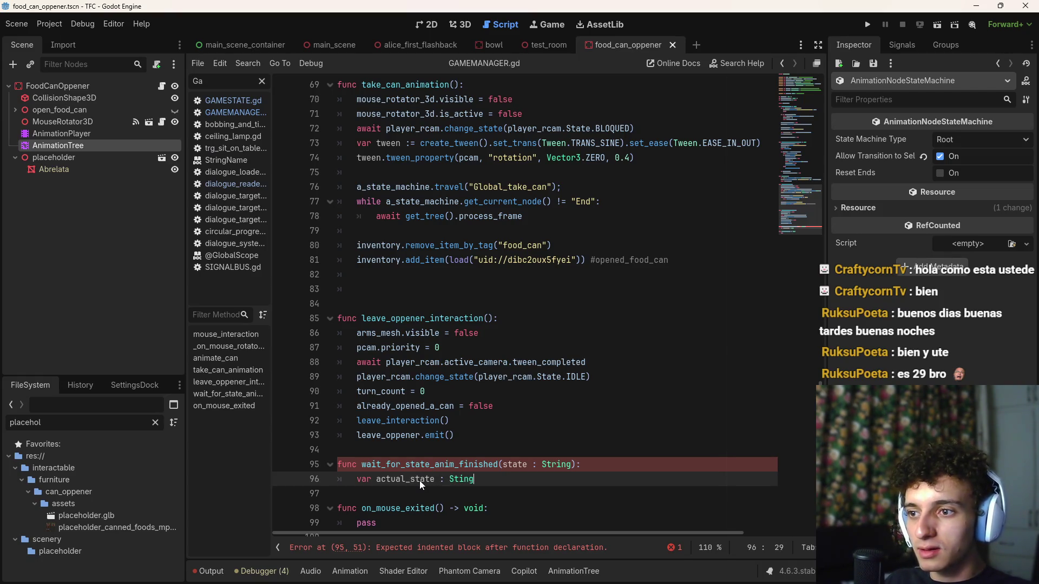
{"action": "type", "text": " = \""}
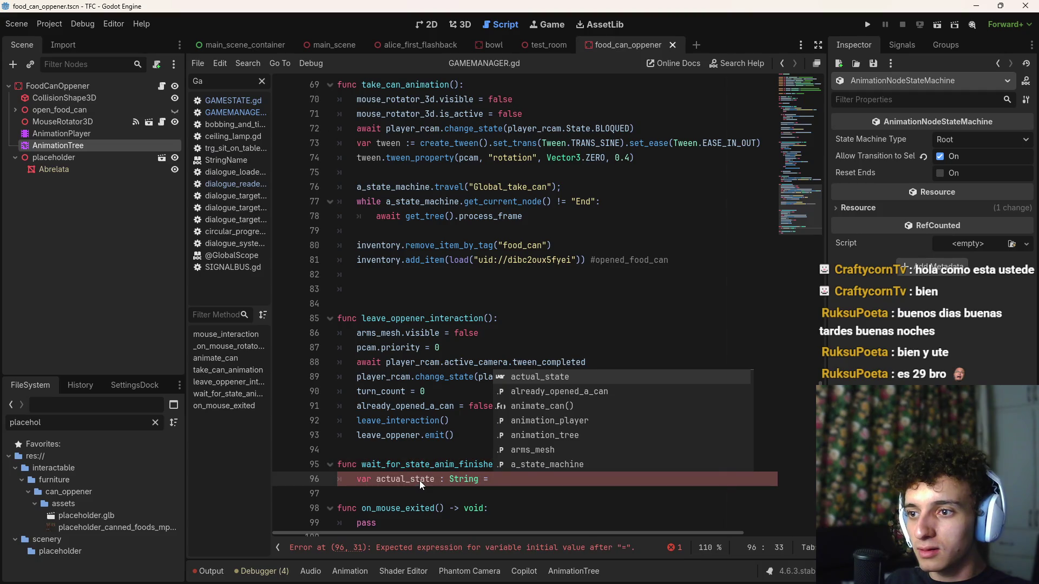
{"action": "type", "text": "\""}
{"action": "key", "text": "Return"}
Add a while actual_state != state: loop and start its body line
{"action": "type", "text": "var act"}
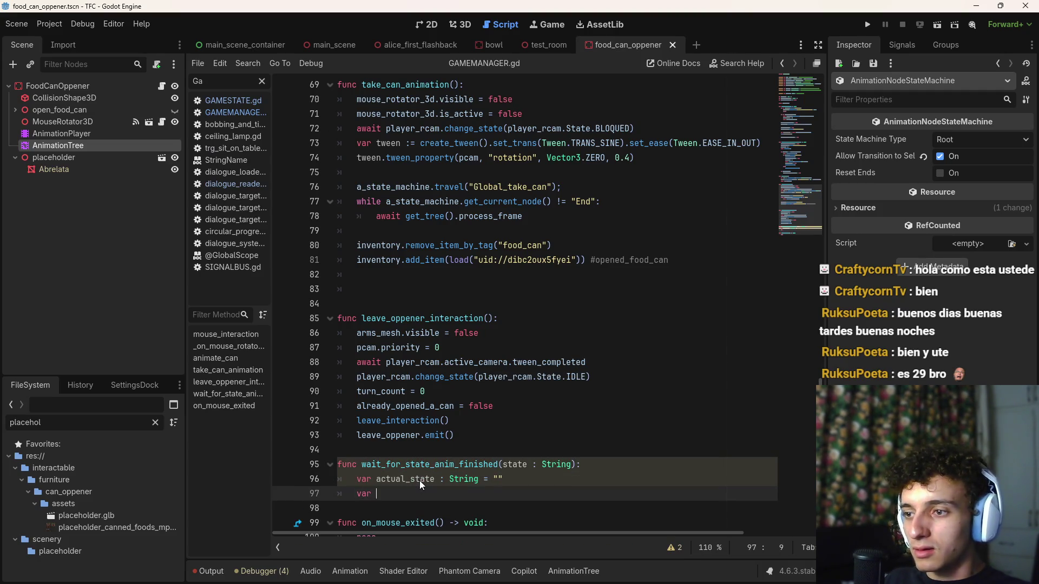
{"action": "key", "text": "BackSpace"}
{"action": "key", "text": "BackSpace"}
{"action": "key", "text": "BackSpace"}
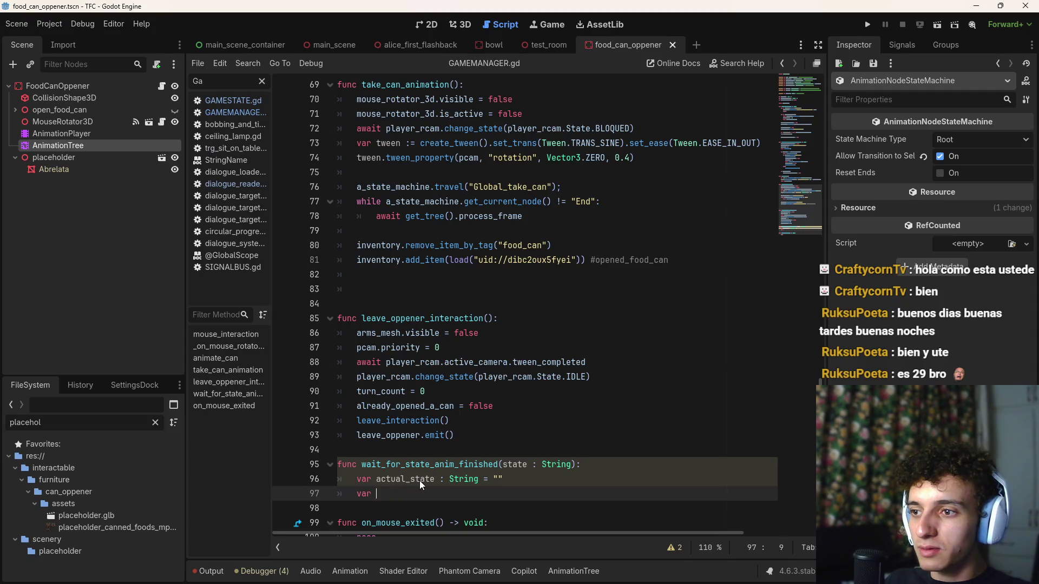
{"action": "type", "text": "while a"}
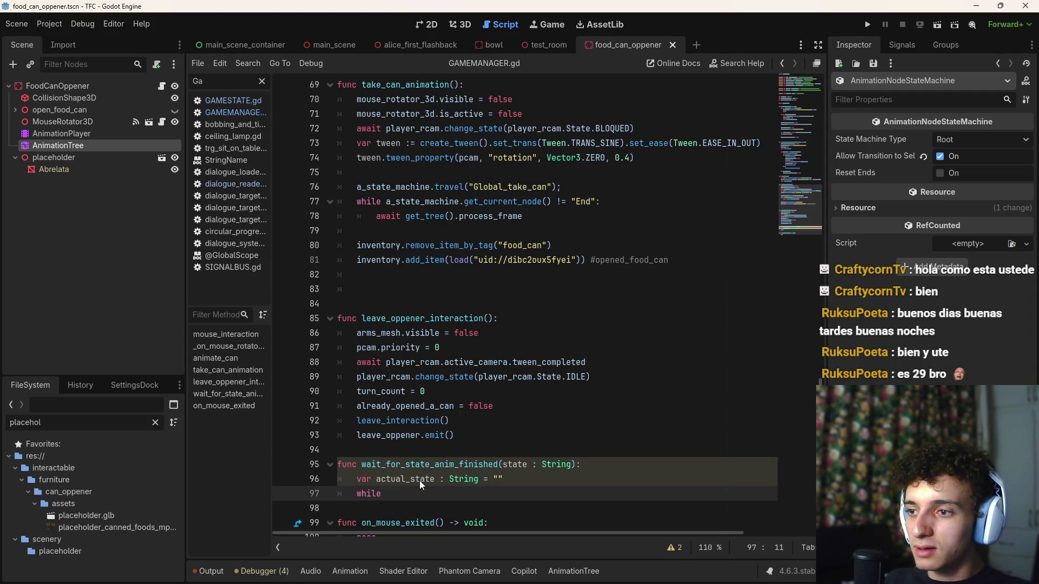
{"action": "type", "text": "c"}
{"action": "key", "text": "Return"}
{"action": "type", "text": "!0"}
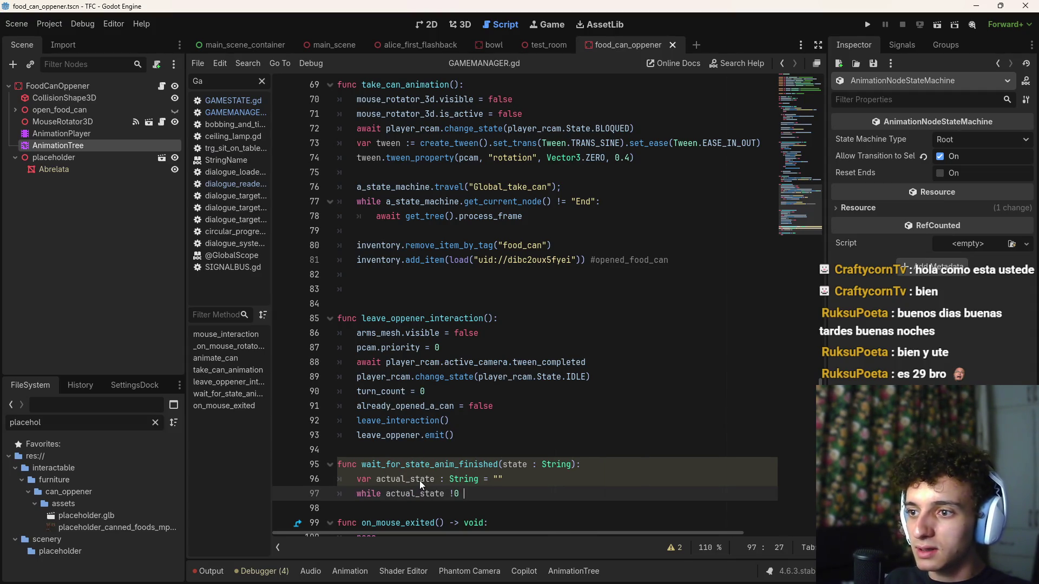
{"action": "key", "text": "BackSpace"}
{"action": "type", "text": "= state:"}
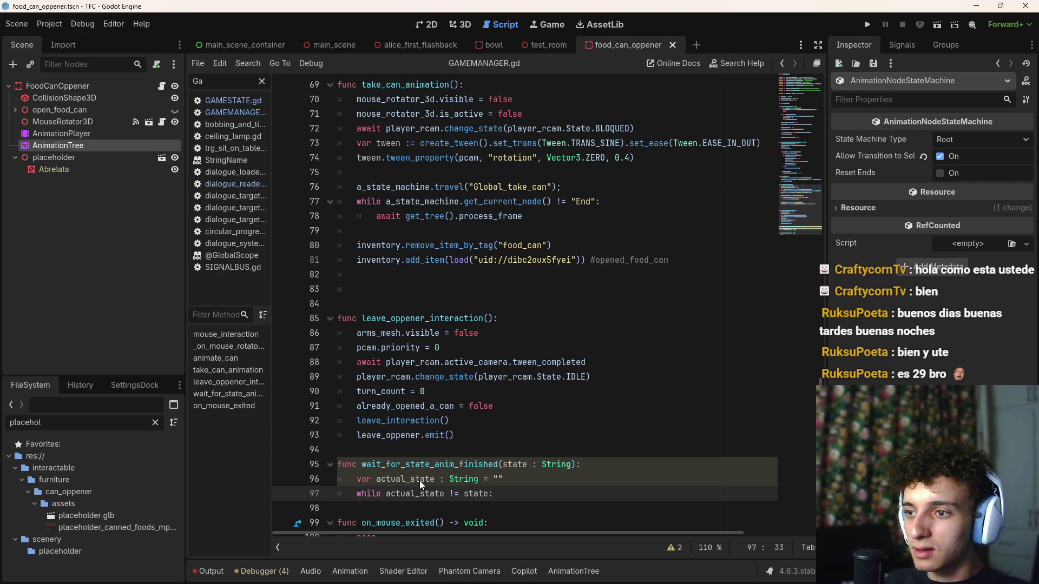
{"action": "key", "text": "Return"}
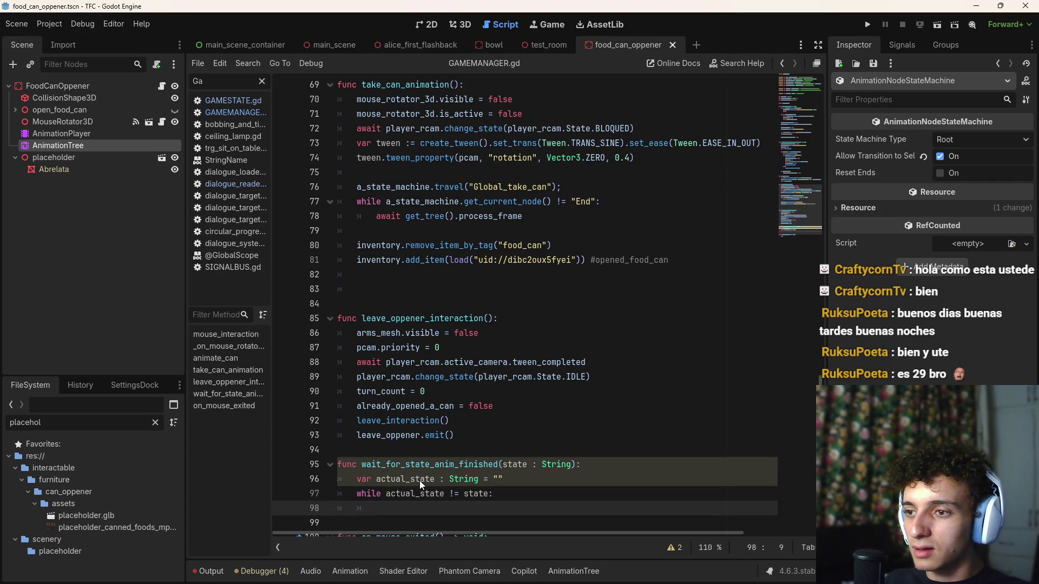
Inside the loop, set actual_state = await a_state_machine.state_started and save
{"action": "type", "text": "ac"}
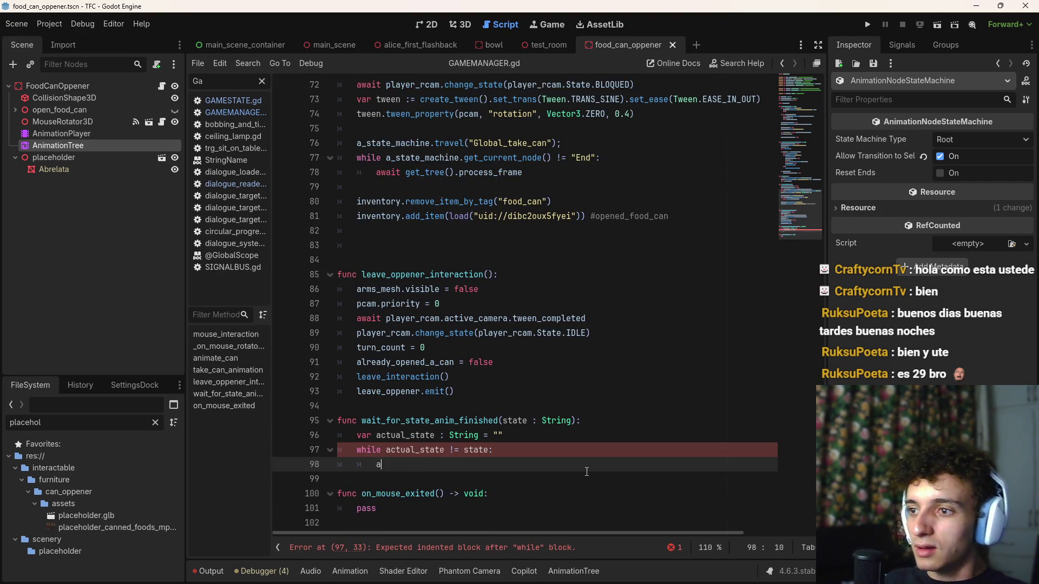
{"action": "key", "text": "Return"}
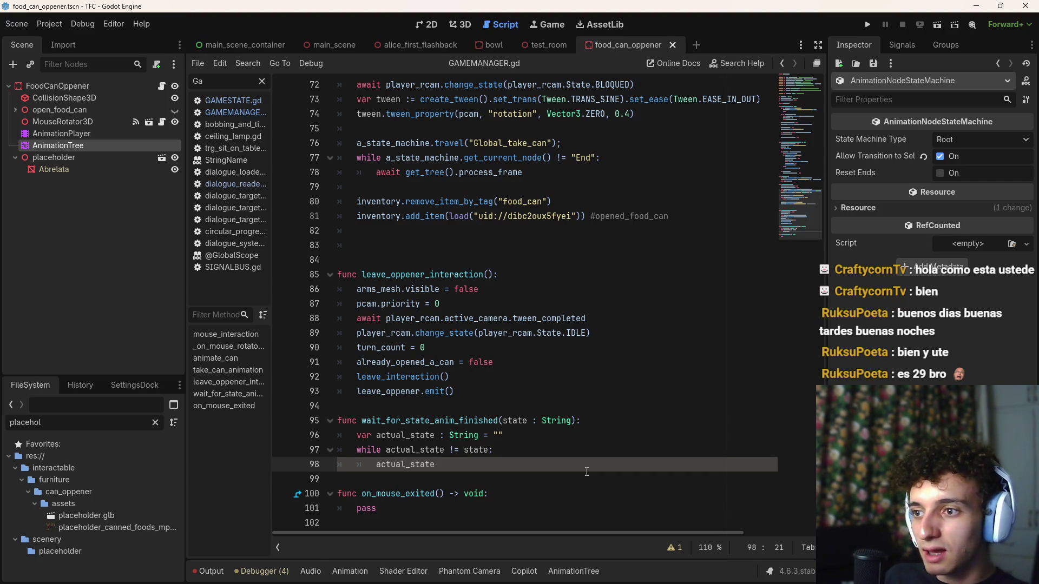
{"action": "type", "text": "= a_s"}
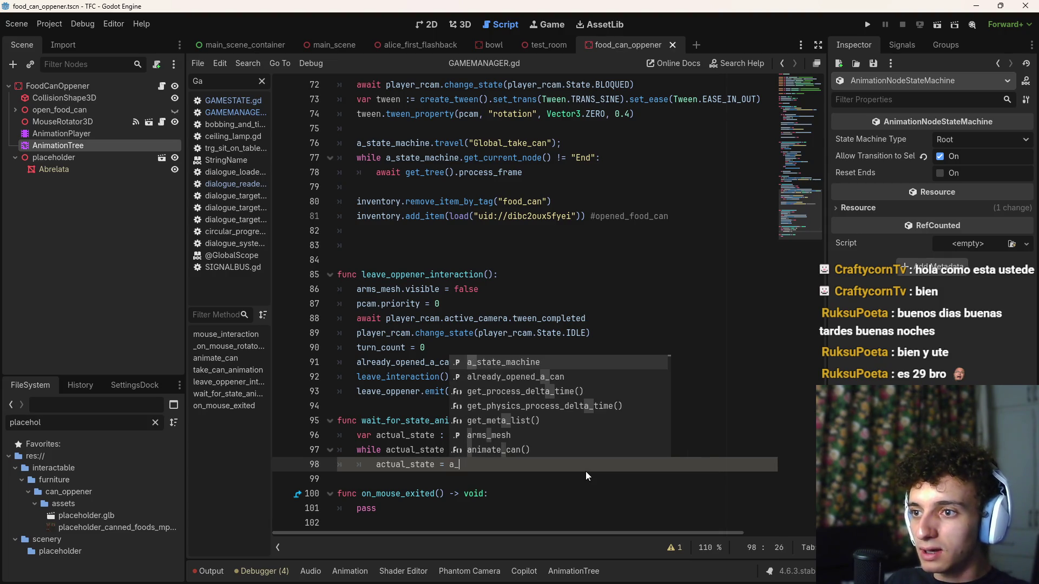
{"action": "key", "text": "Return"}
{"action": "type", "text": ".sta"}
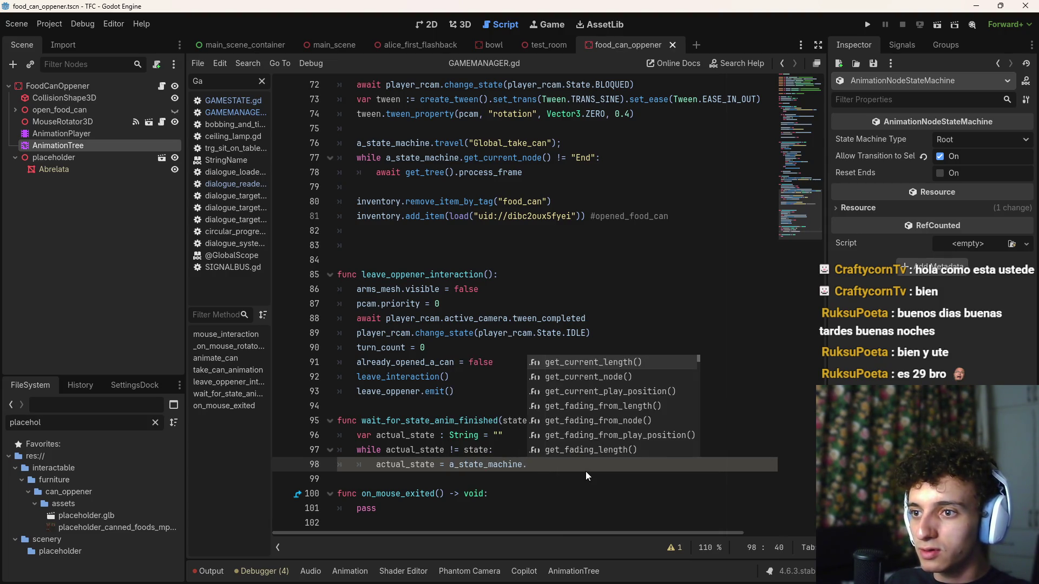
{"action": "type", "text": "t"}
{"action": "key", "text": "Down"}
{"action": "key", "text": "Return"}
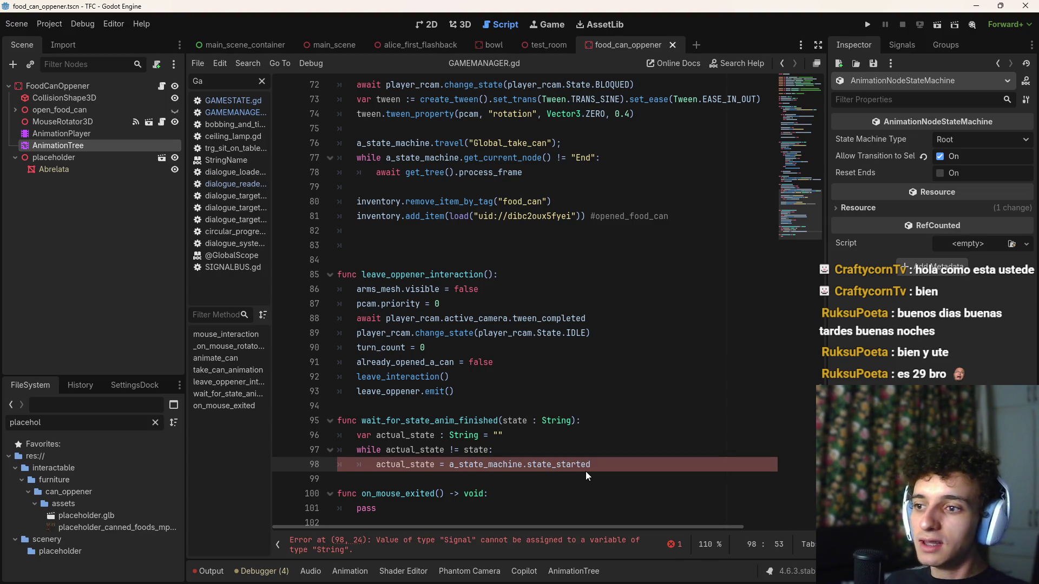
{"action": "key", "text": "ctrl+Left"}
{"action": "key", "text": "ctrl+Left"}
{"action": "key", "text": "ctrl+Left"}
{"action": "type", "text": "await"}
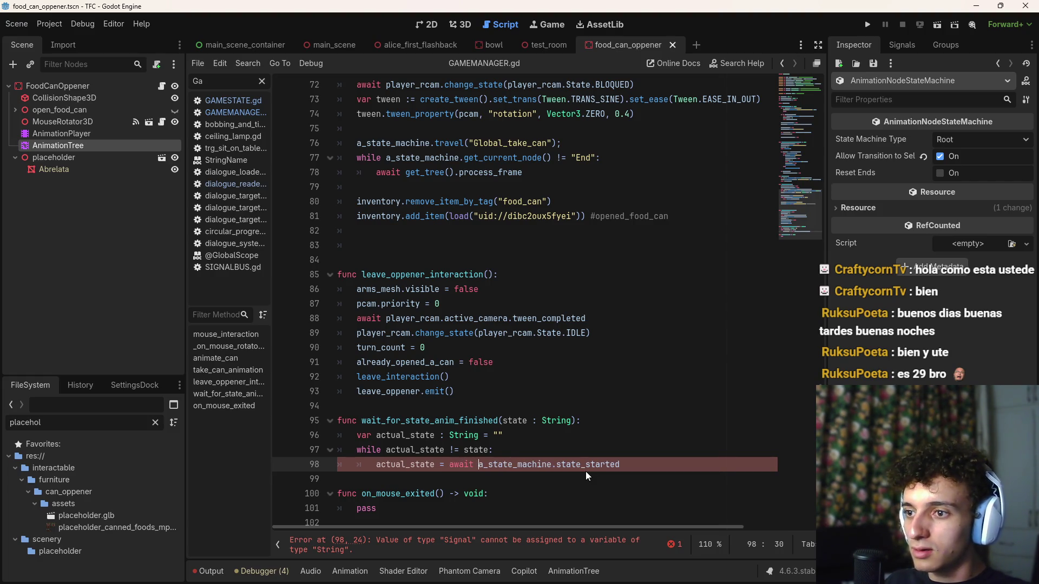
{"action": "left_click", "coordinate": [653, 465]}
{"action": "key", "text": "ctrl+s"}
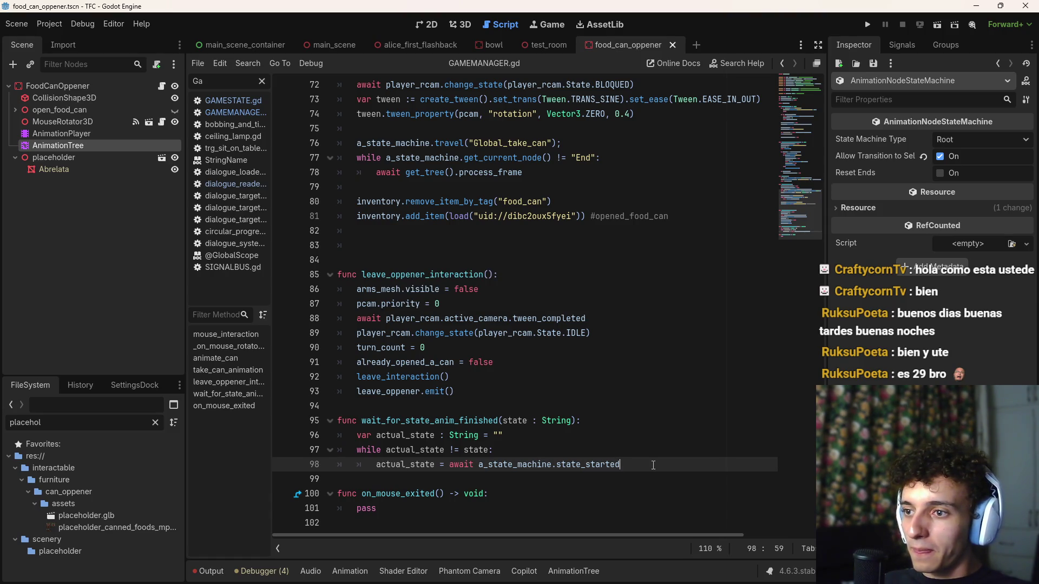
Below the loop, add await animation_player.animation_finished and save
{"action": "key", "text": "Return"}
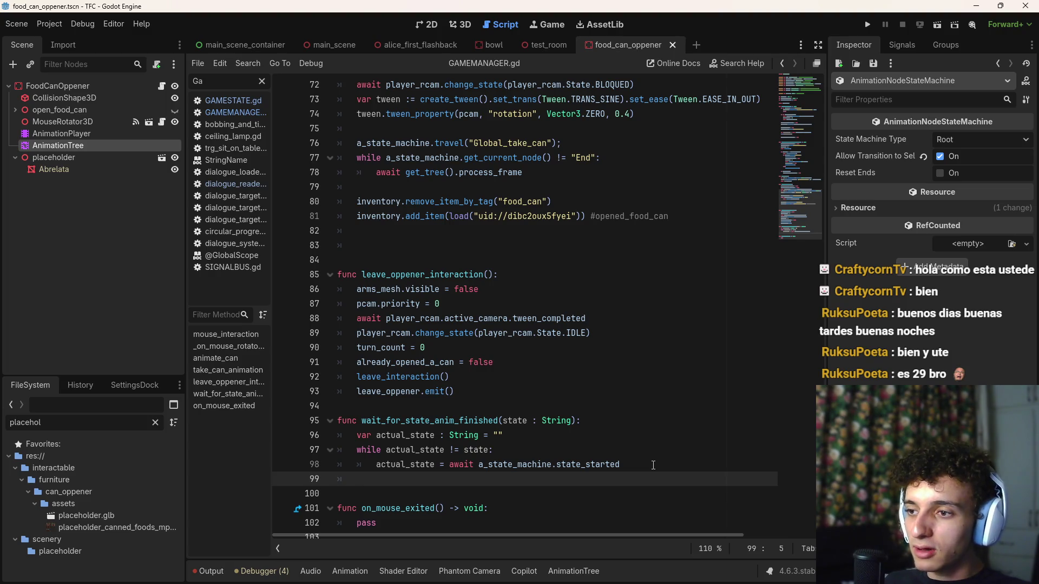
{"action": "type", "text": "await "}
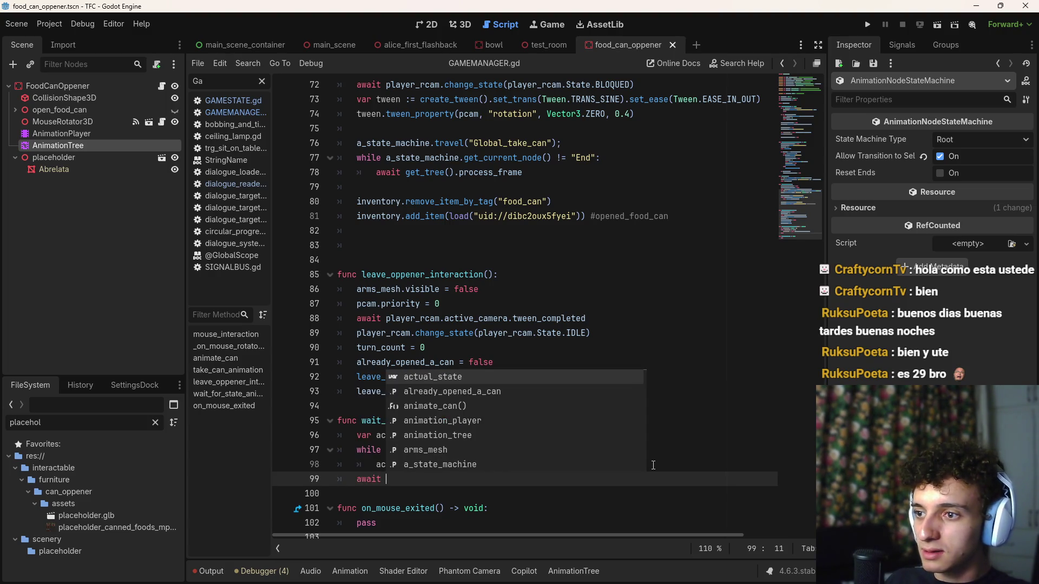
{"action": "type", "text": "an"}
{"action": "key", "text": "Return"}
{"action": "type", "text": ".anima"}
{"action": "key", "text": "Down"}
{"action": "key", "text": "Down"}
{"action": "key", "text": "Down"}
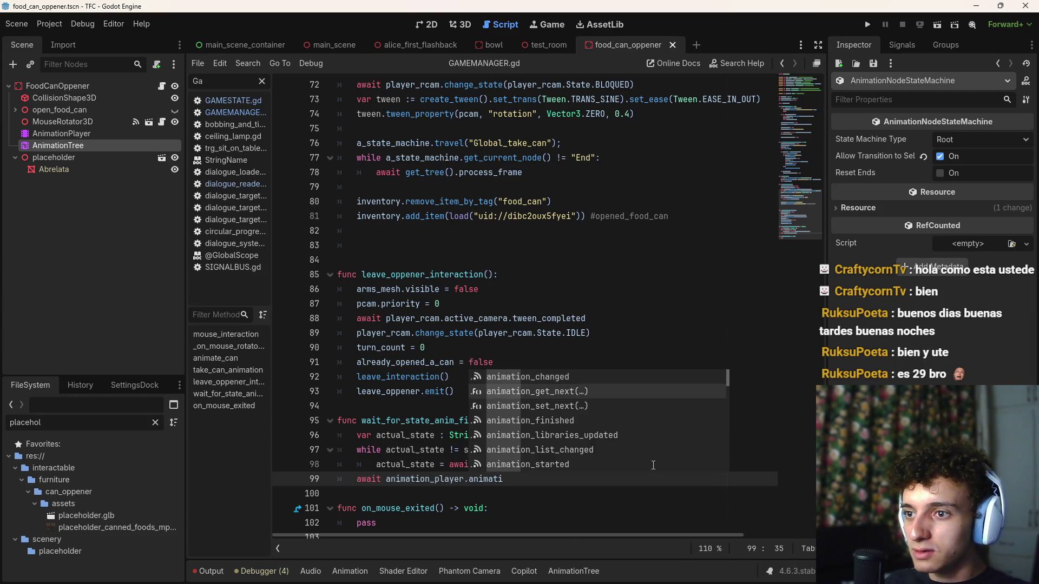
{"action": "key", "text": "Return"}
{"action": "key", "text": "ctrl+s"}
Select the old state_finished await and print lines in mouse_interaction
{"action": "scroll", "coordinate": [576, 415], "scroll_direction": "up", "scroll_amount": 10}
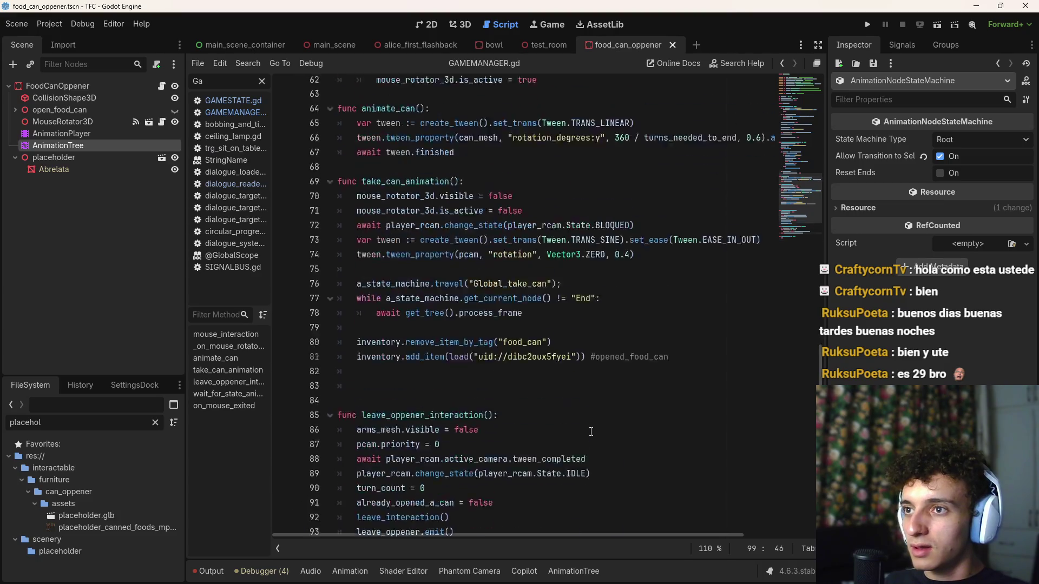
{"action": "scroll", "coordinate": [575, 416], "scroll_direction": "up", "scroll_amount": 9}
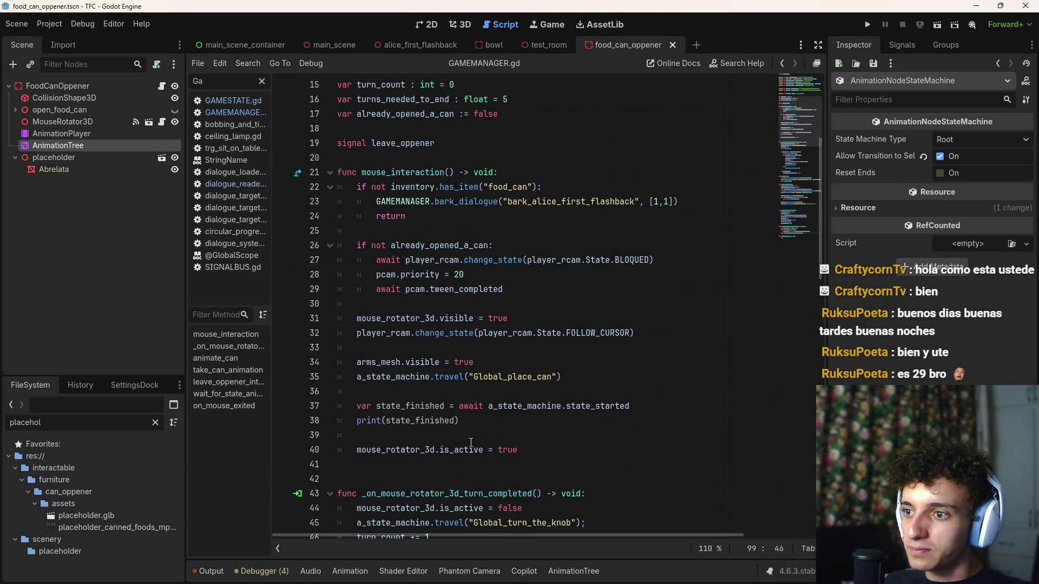
{"action": "left_click_drag", "start_coordinate": [479, 420], "coordinate": [357, 405]}
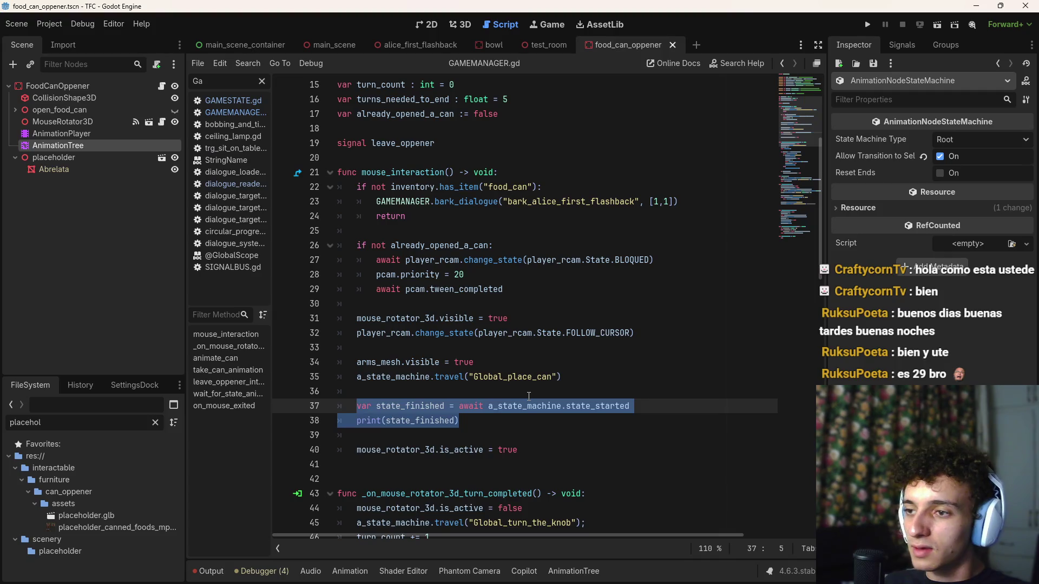
Replace those lines with await wait_for_state_anim_finished("Global_place_can") and save
{"action": "key", "text": "BackSpace"}
{"action": "type", "text": "await wait"}
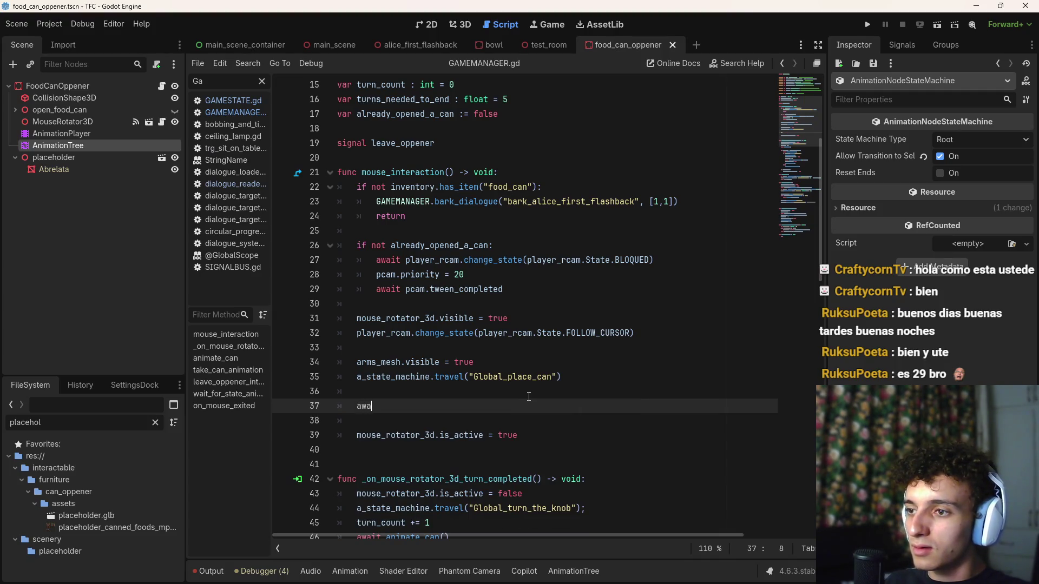
{"action": "key", "text": "Return"}
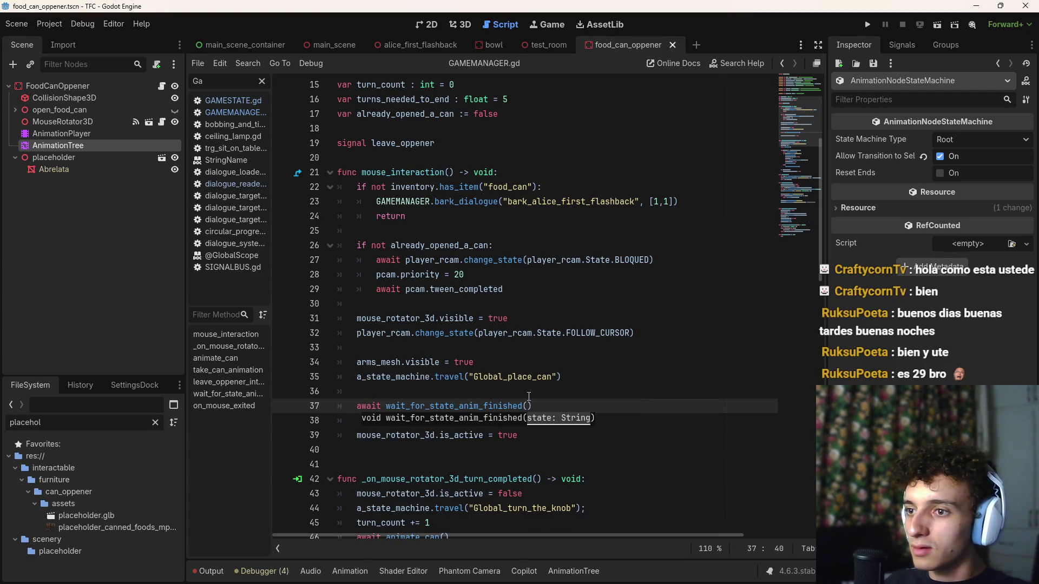
{"action": "left_click_drag", "start_coordinate": [470, 377], "coordinate": [551, 379]}
{"action": "key", "text": "ctrl+c"}
{"action": "left_click", "coordinate": [524, 406]}
{"action": "key", "text": "ctrl+v"}
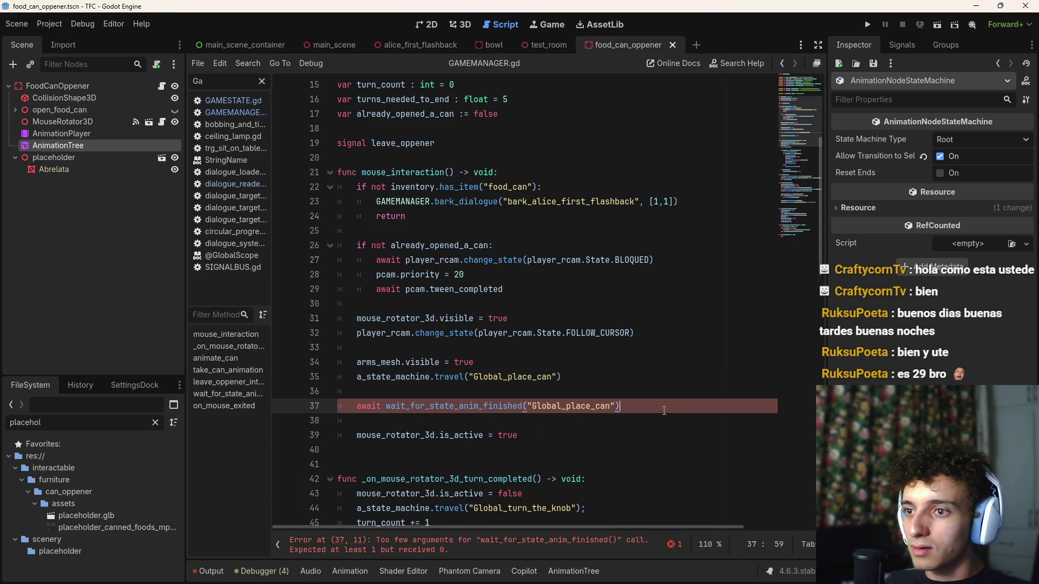
{"action": "left_click", "coordinate": [664, 410]}
{"action": "key", "text": "ctrl+s"}
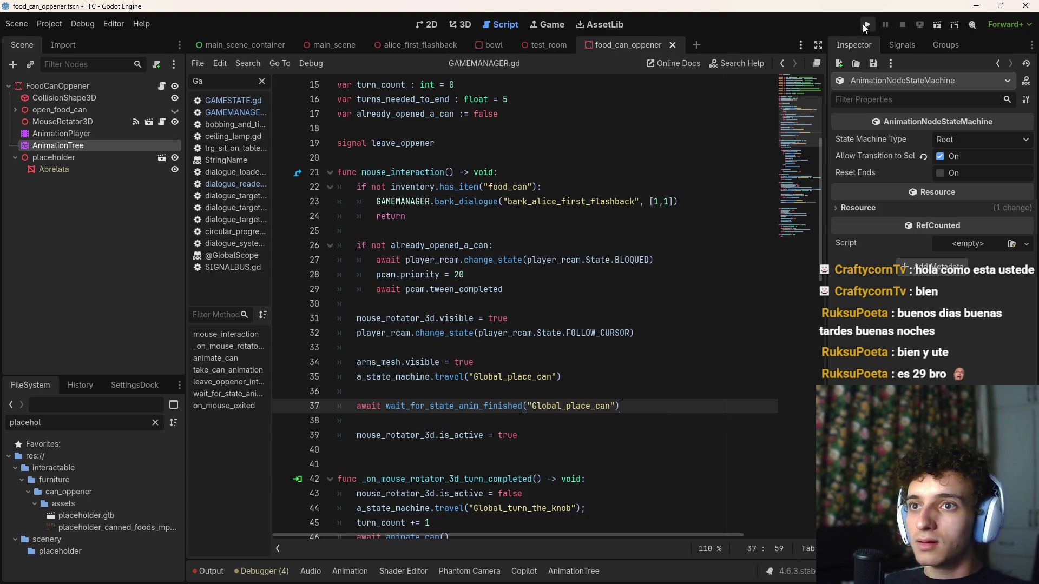
Run the project briefly, then run and stop the test_room scene to test the can opener
{"action": "left_click", "coordinate": [866, 27]}
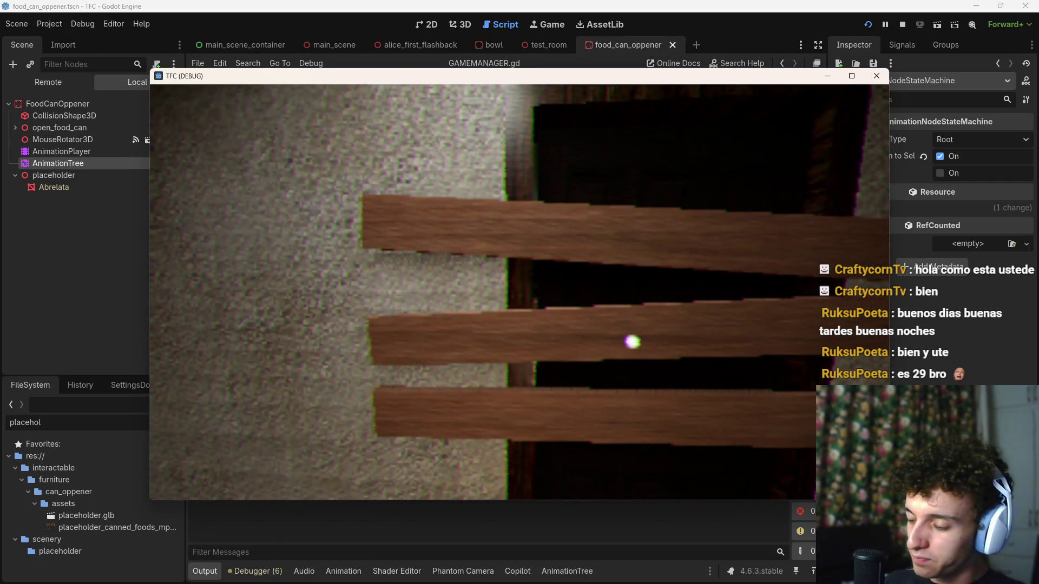
{"action": "key", "text": "F8"}
{"action": "key", "text": "ctrl+s"}
{"action": "left_click", "coordinate": [543, 44]}
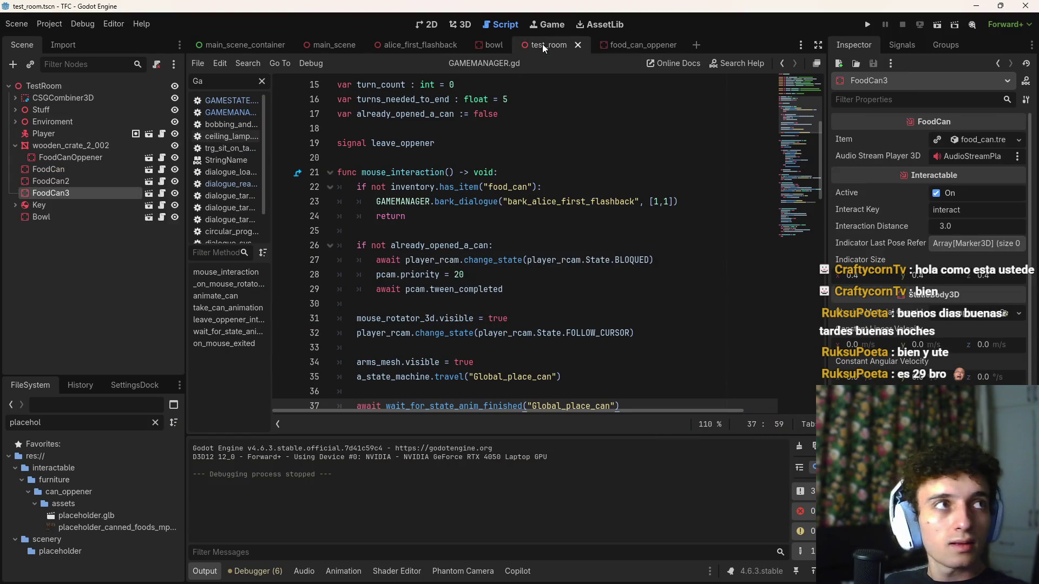
{"action": "left_click", "coordinate": [937, 23]}
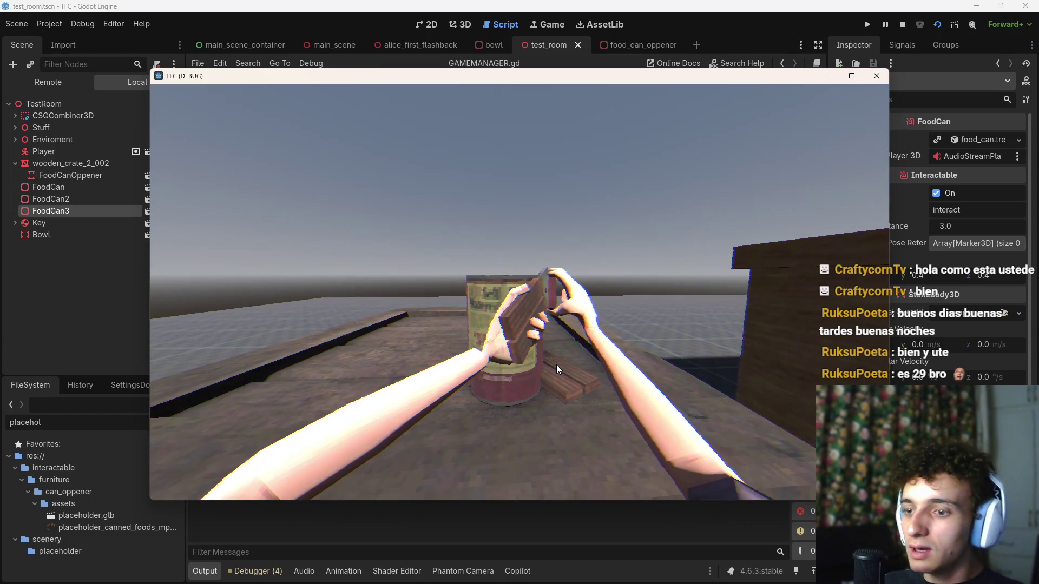
{"action": "key", "text": "F8"}
{"action": "scroll", "coordinate": [622, 324], "scroll_direction": "down", "scroll_amount": 20}
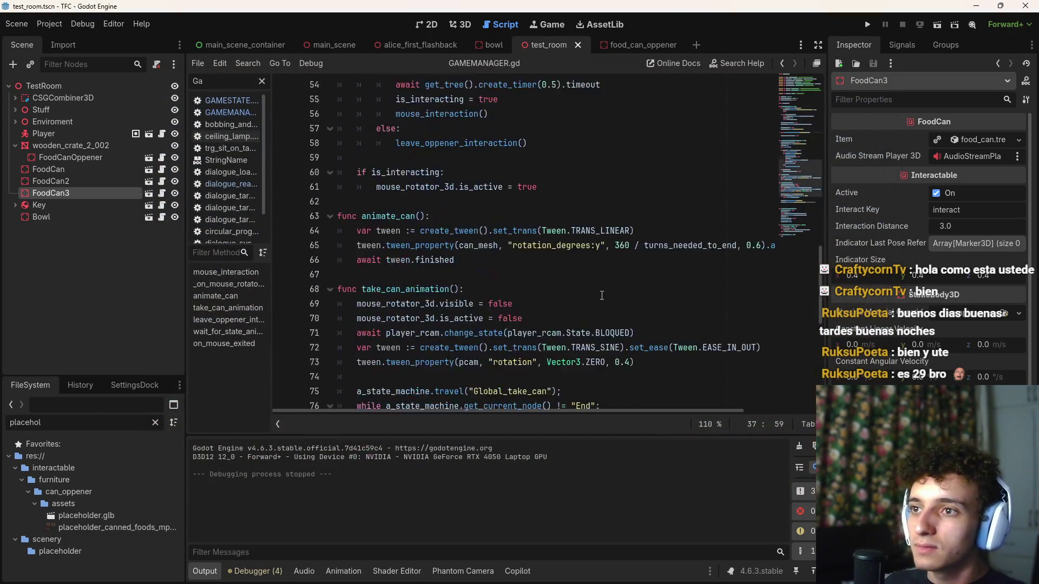
Add print(actual_state) after the state_started await in the loop and rerun test_room
{"action": "key", "text": "ctrl+s"}
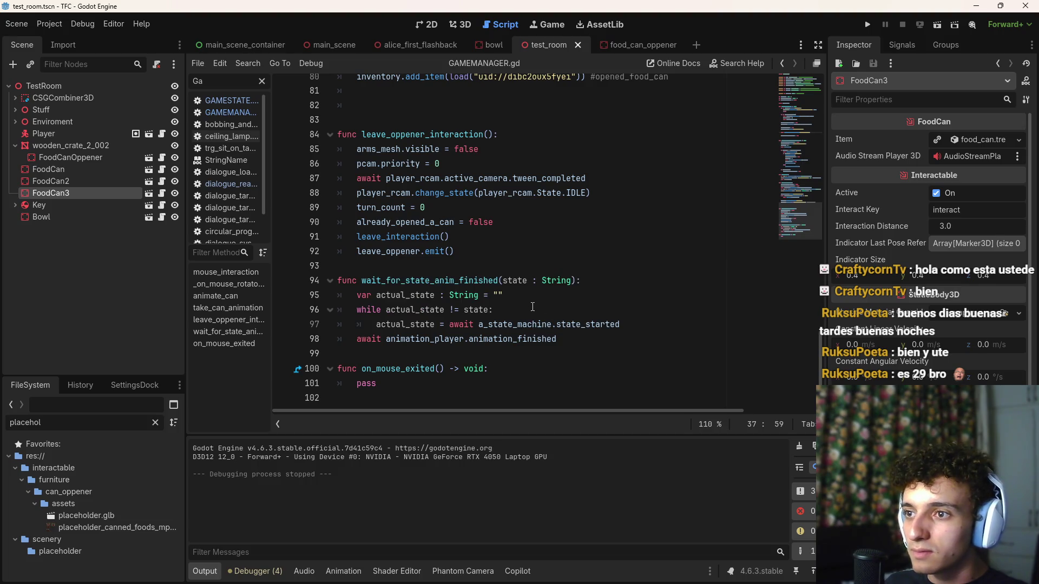
{"action": "left_click", "coordinate": [537, 300]}
{"action": "left_click", "coordinate": [535, 304]}
{"action": "left_click", "coordinate": [664, 326]}
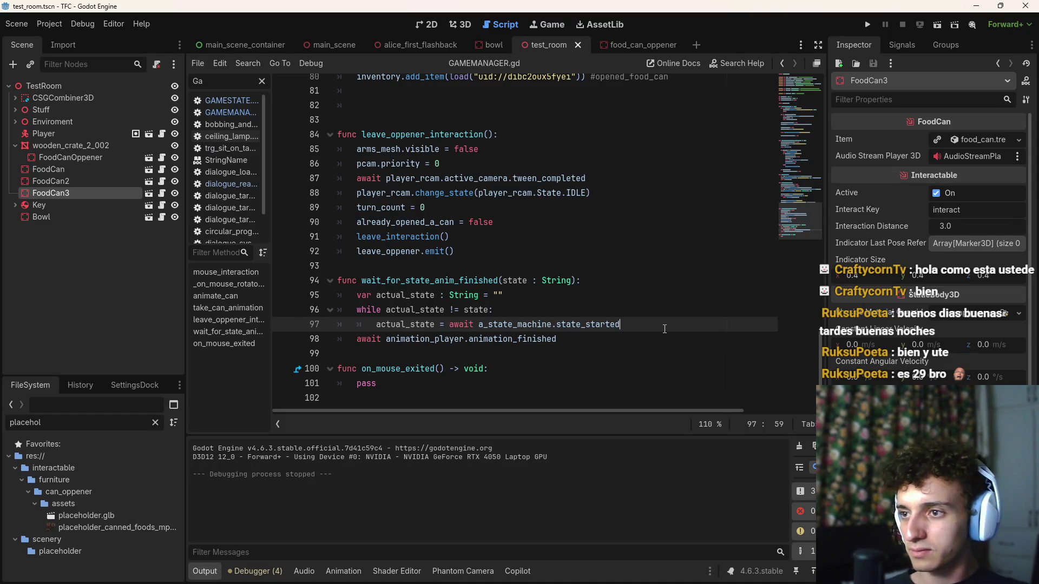
{"action": "key", "text": "Return"}
{"action": "type", "text": "print(ac"}
{"action": "type", "text": "t"}
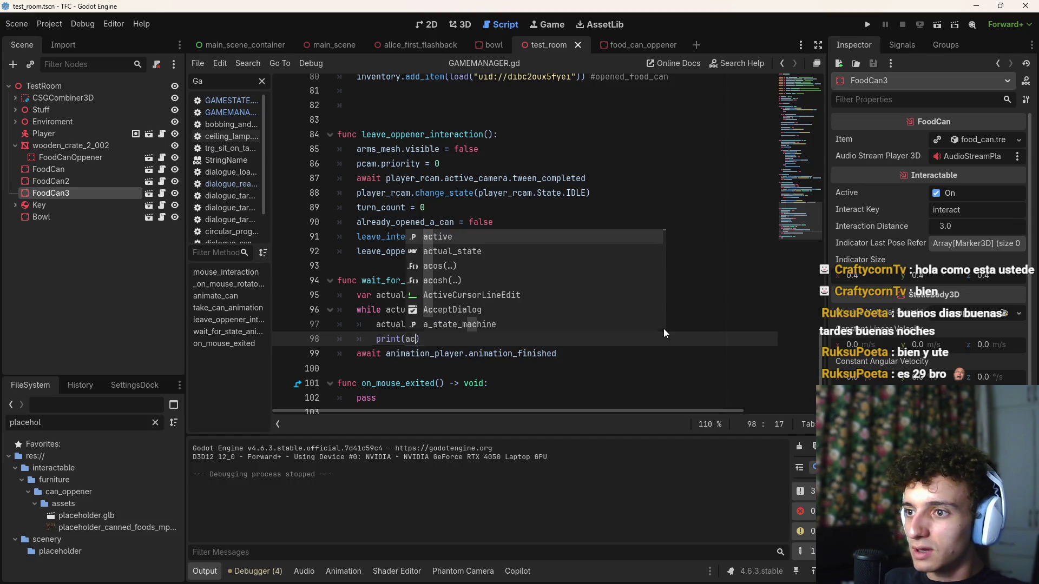
{"action": "key", "text": "Return"}
{"action": "key", "text": "F6"}
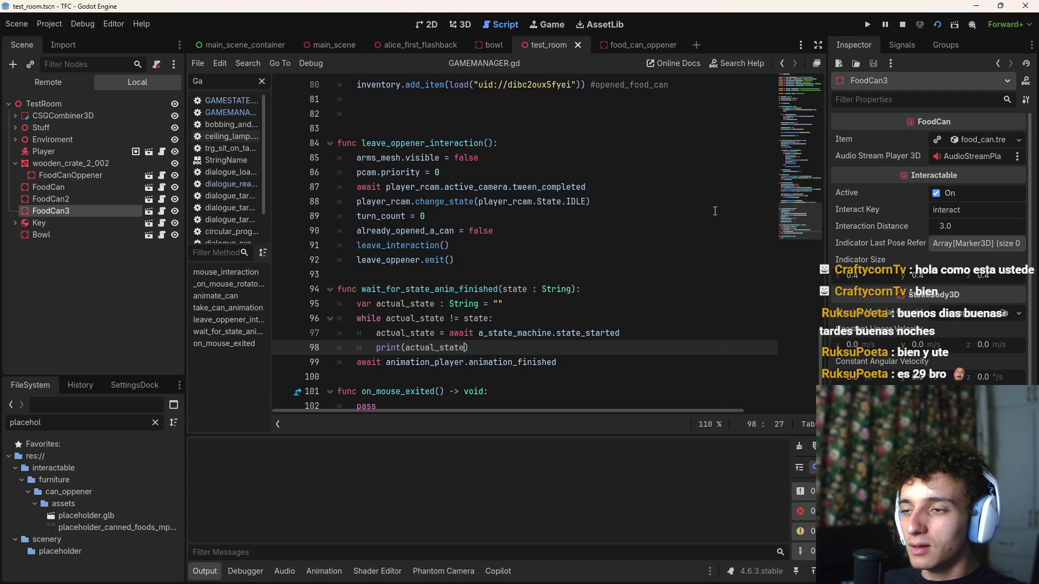
Walk to the crate, use the can opener on the can, then close the game
{"action": "key", "text": "a"}
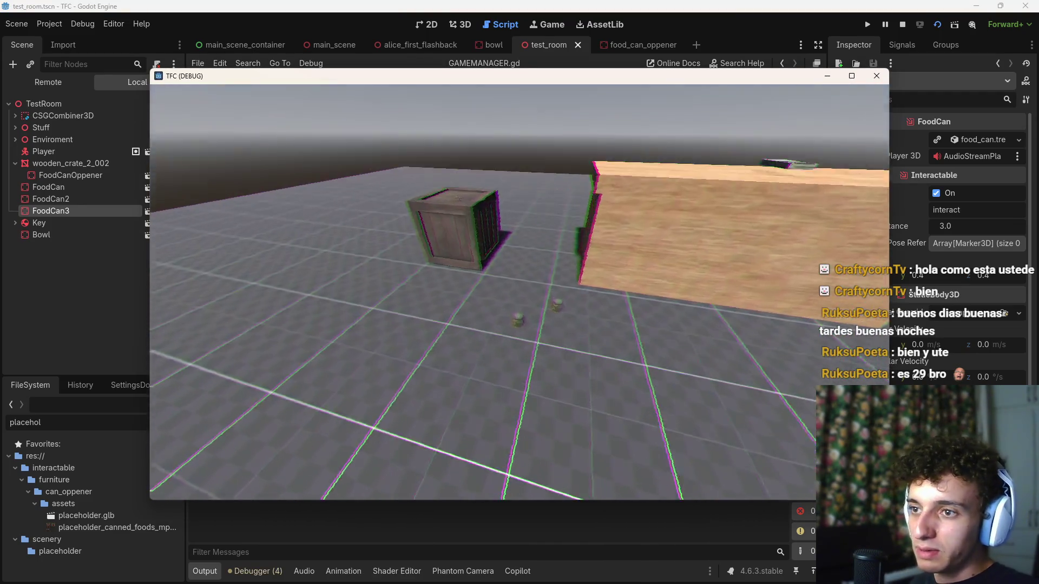
{"action": "key", "text": "w"}
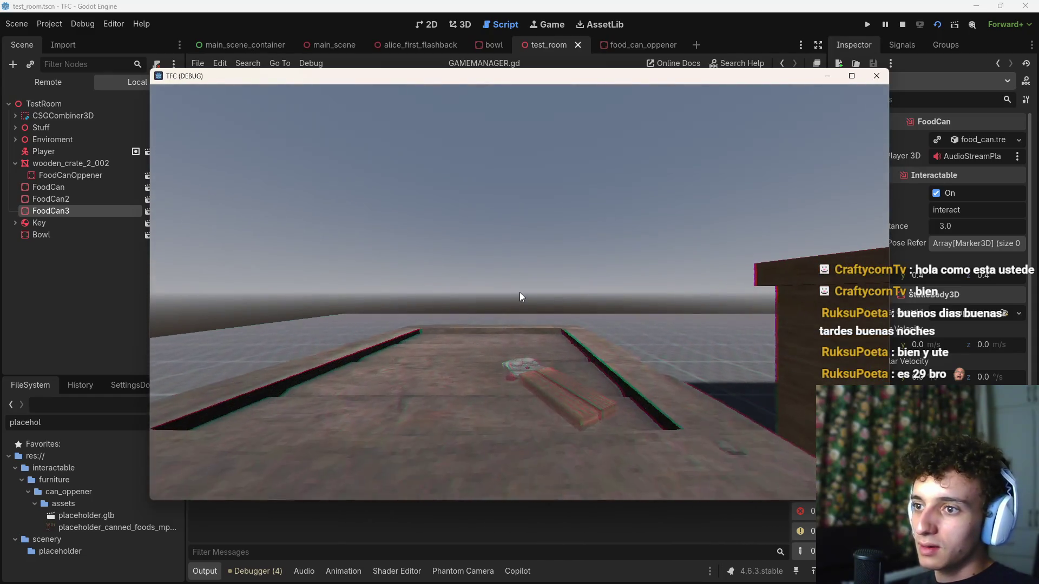
{"action": "key", "text": "e"}
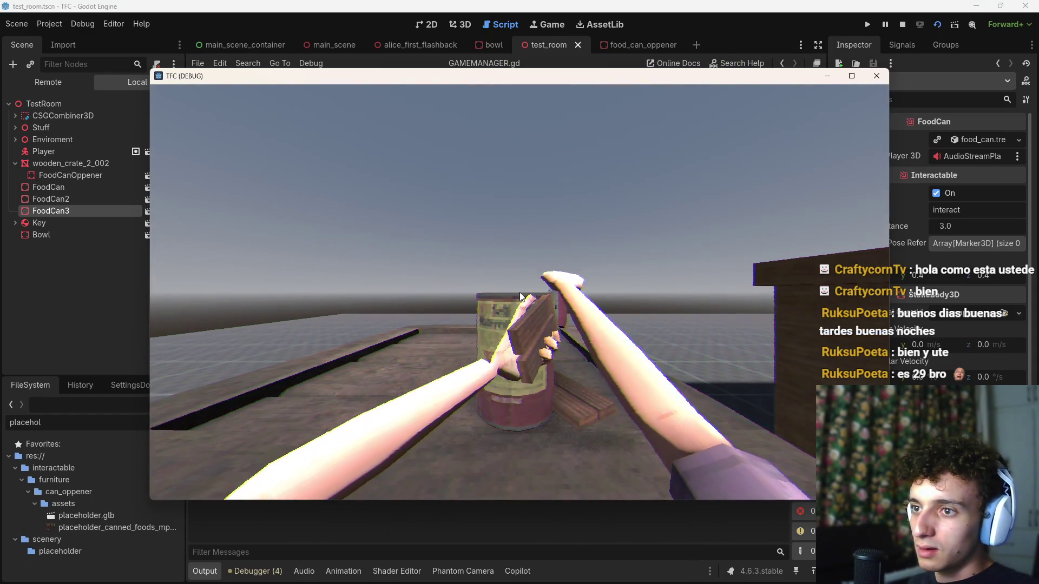
{"action": "key", "text": "Escape"}
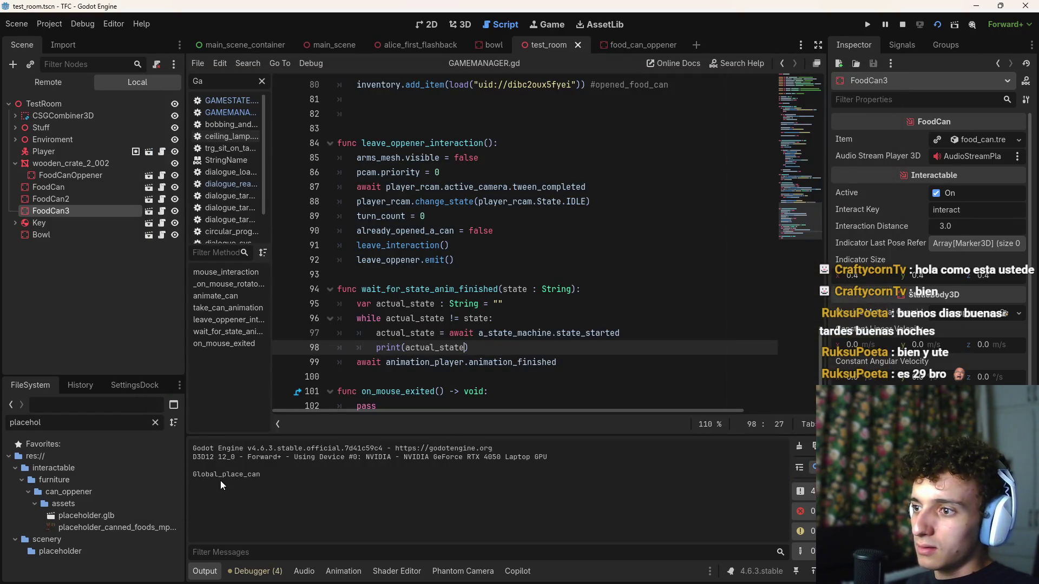
Check the Global_place_can output, put a breakpoint on the animation_finished await, and rerun the scene
{"action": "left_click_drag", "start_coordinate": [205, 475], "coordinate": [264, 475]}
{"action": "left_click", "coordinate": [269, 474]}
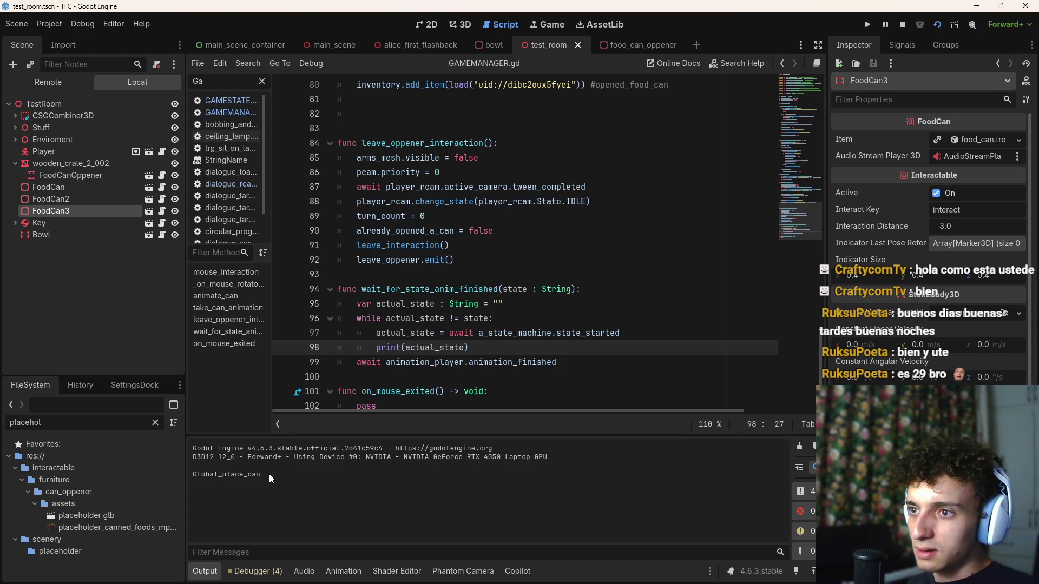
{"action": "scroll", "coordinate": [504, 324], "scroll_direction": "up", "scroll_amount": 13}
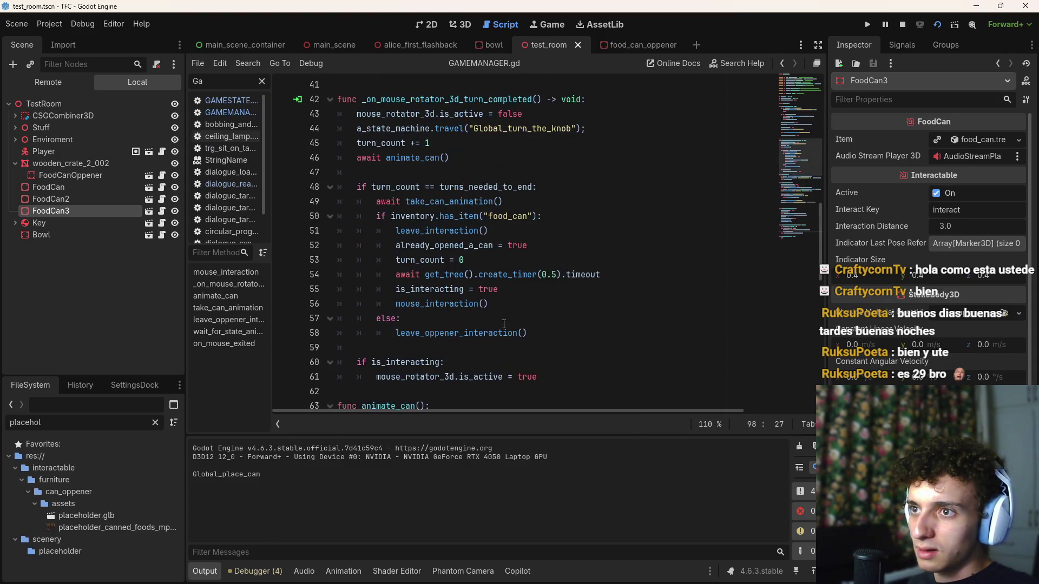
{"action": "scroll", "coordinate": [503, 325], "scroll_direction": "up", "scroll_amount": 4}
{"action": "scroll", "coordinate": [504, 326], "scroll_direction": "down", "scroll_amount": 17}
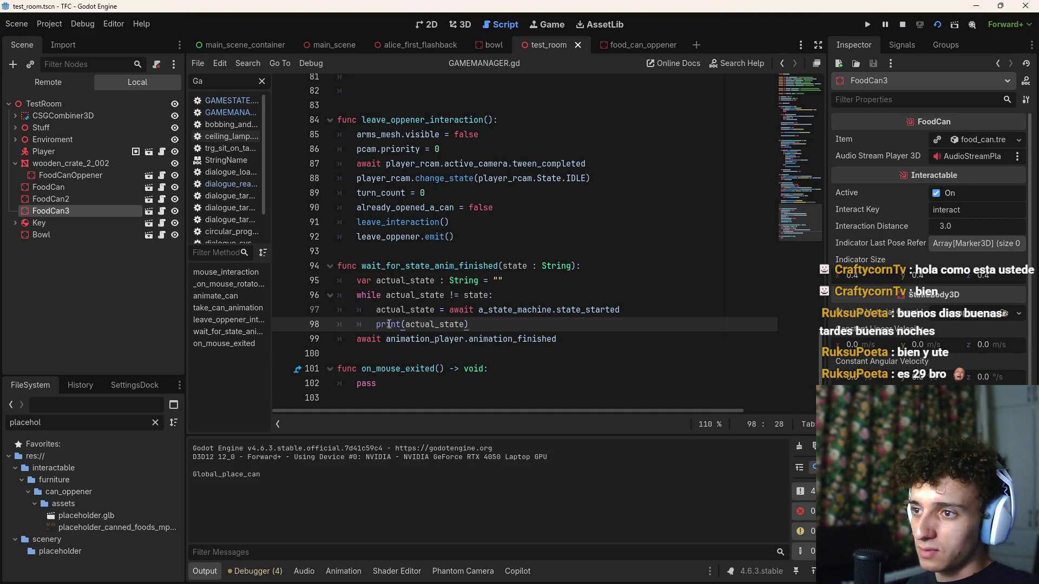
{"action": "left_click", "coordinate": [549, 321]}
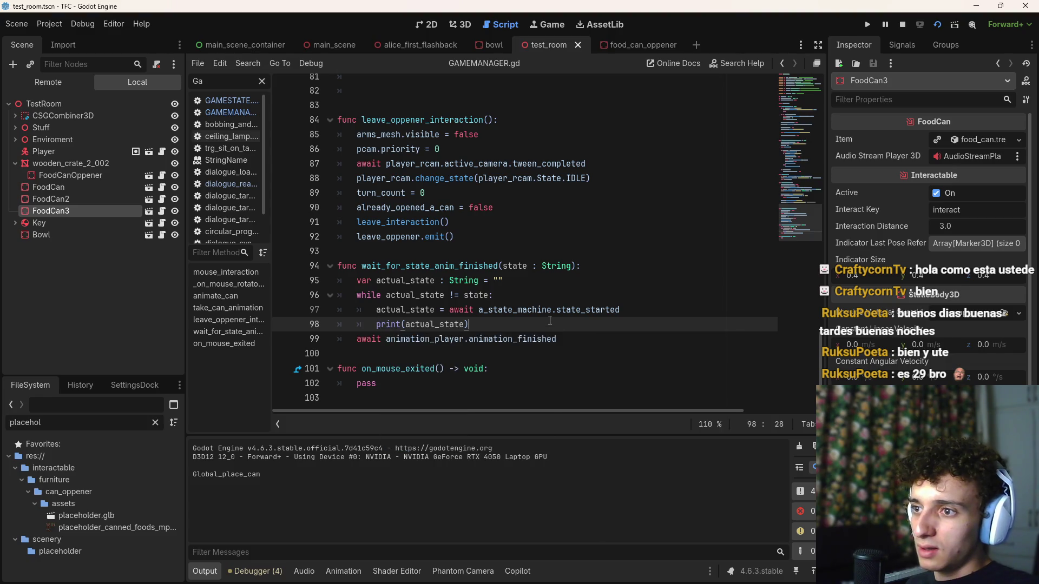
{"action": "left_click", "coordinate": [587, 341]}
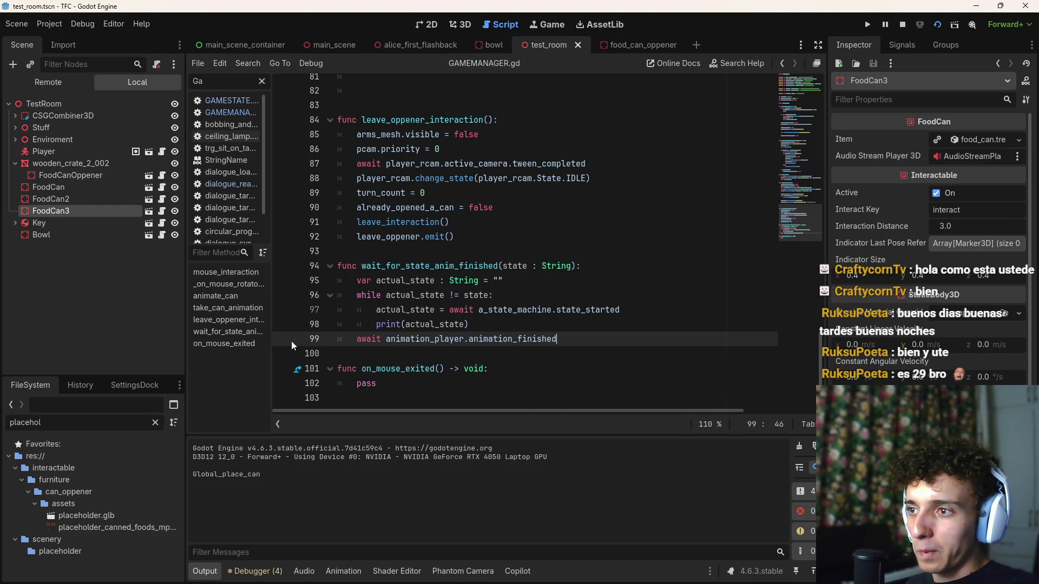
{"action": "left_click", "coordinate": [937, 24]}
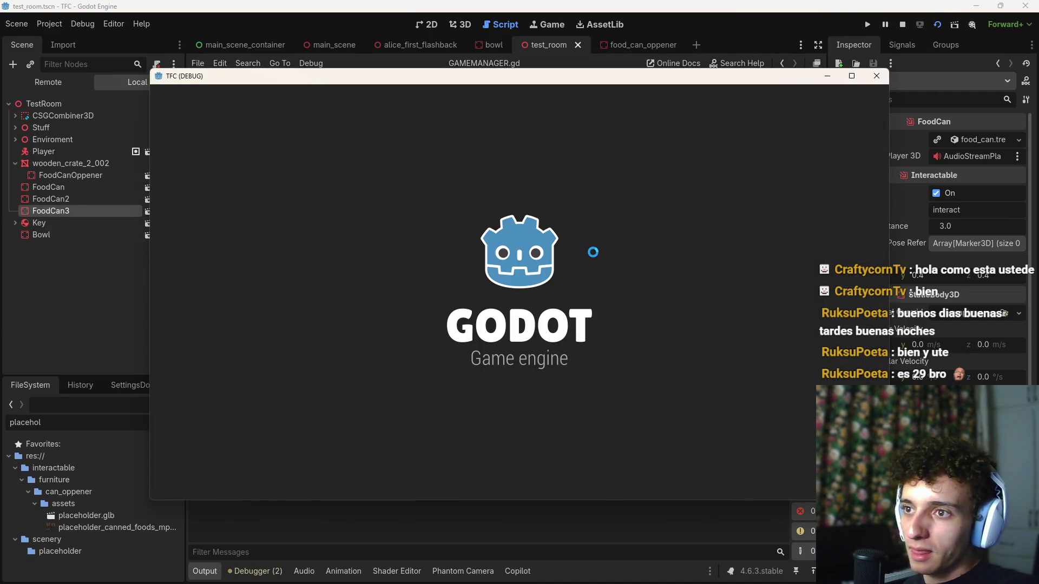
Play until paused at line 99 with Global_place_can, stop, and remove that breakpoint
{"action": "key", "text": "w"}
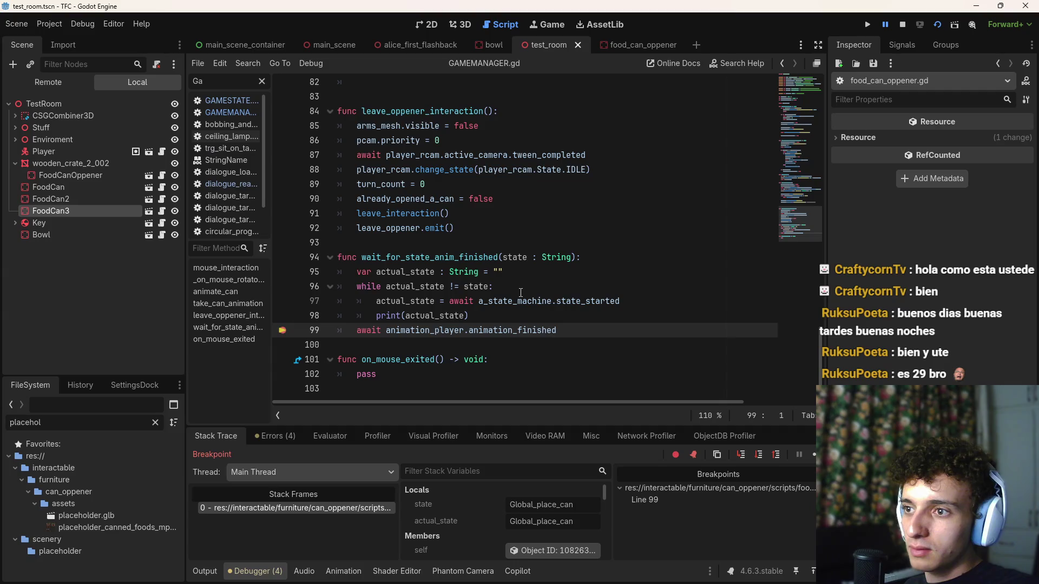
{"action": "left_click", "coordinate": [902, 25]}
{"action": "left_click", "coordinate": [587, 330]}
{"action": "key", "text": "F9"}
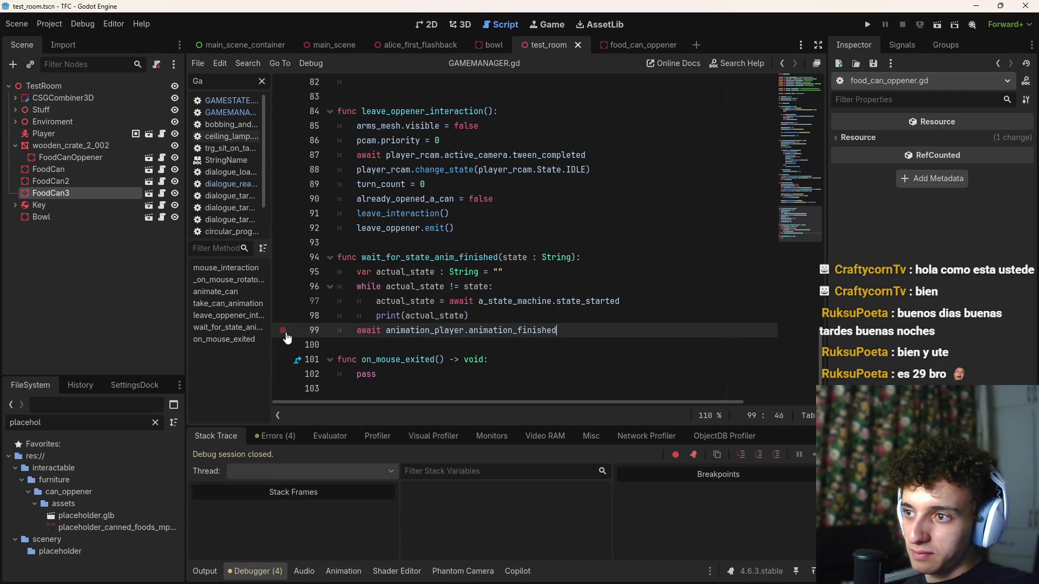
Select the animation_player.animation_finished text on line 99 and search for it
{"action": "mouse_move", "coordinate": [806, 224]}
{"action": "left_mouse_down"}
{"action": "mouse_move", "coordinate": [813, 122]}
{"action": "mouse_move", "coordinate": [806, 224]}
{"action": "left_mouse_up"}
{"action": "left_click_drag", "start_coordinate": [557, 330], "coordinate": [386, 330]}
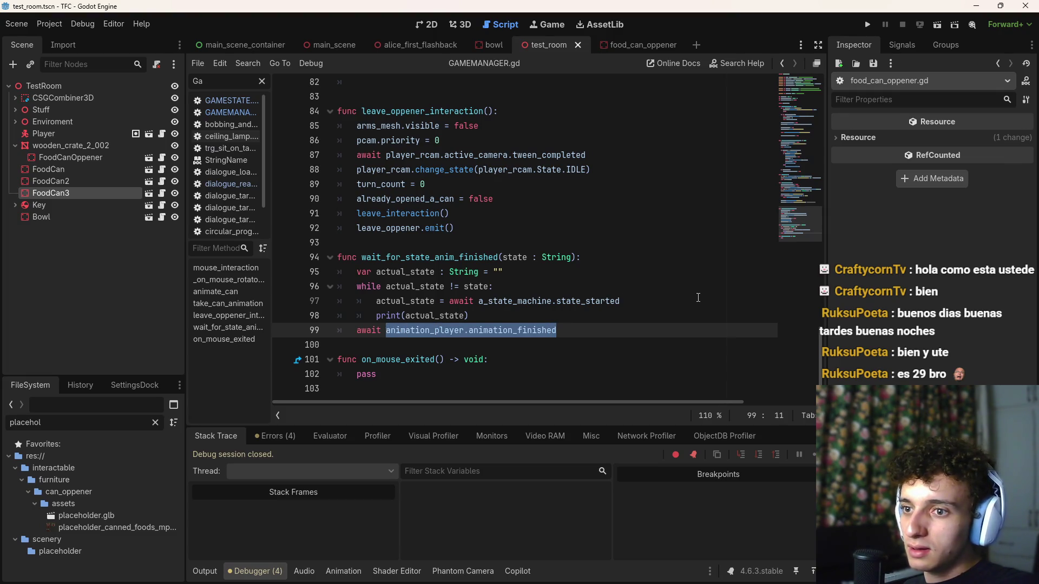
{"action": "key", "text": "ctrl+f"}
Narrow the search to animation_player and step through its matches in GAMEMANAGER.gd
{"action": "left_click", "coordinate": [650, 415]}
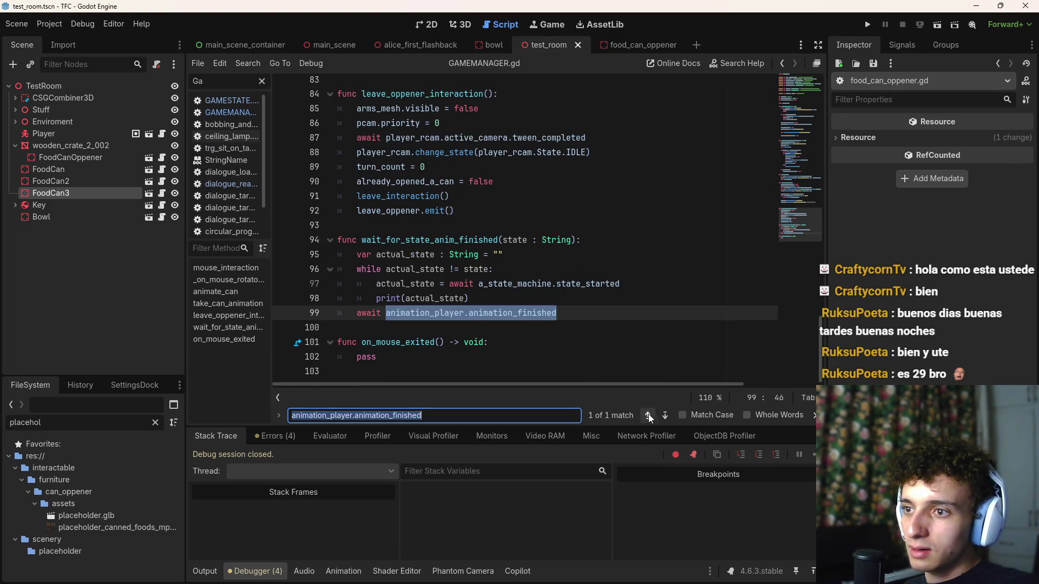
{"action": "left_click_drag", "start_coordinate": [422, 415], "coordinate": [354, 417]}
{"action": "key", "text": "BackSpace"}
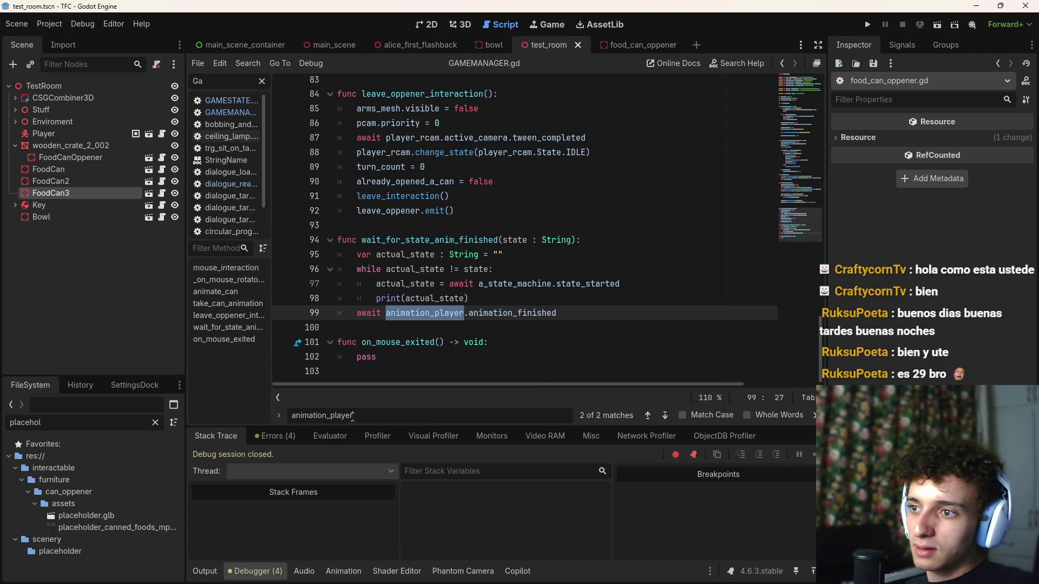
{"action": "left_click", "coordinate": [648, 415]}
{"action": "left_click", "coordinate": [647, 416]}
{"action": "left_click", "coordinate": [647, 417]}
{"action": "left_click", "coordinate": [647, 417]}
{"action": "key", "text": "Escape"}
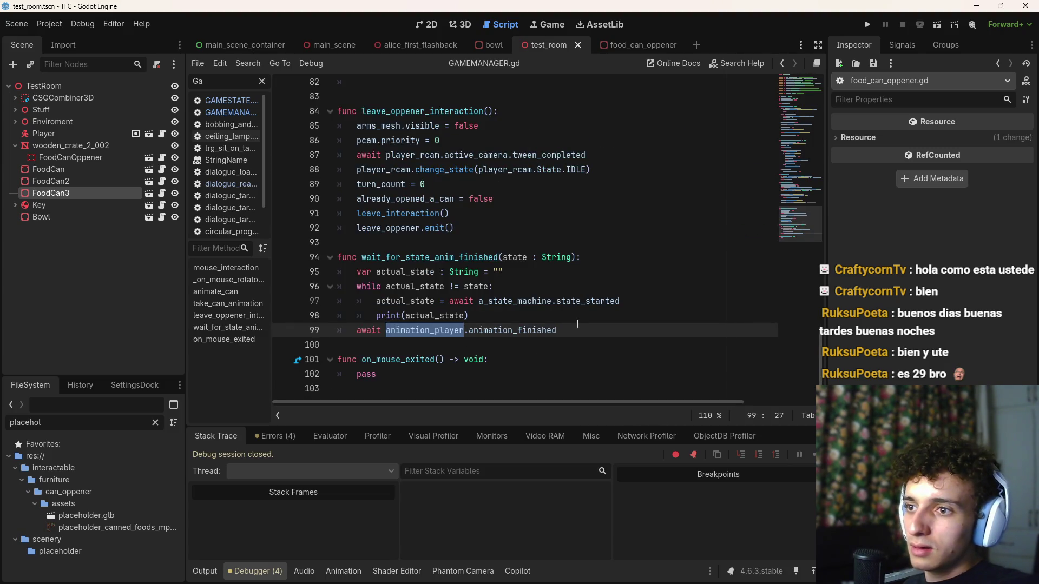
Re-enter animation_finished on line 99, save, and add an empty line below it
{"action": "key", "text": "End"}
{"action": "left_click_drag", "start_coordinate": [560, 331], "coordinate": [470, 332]}
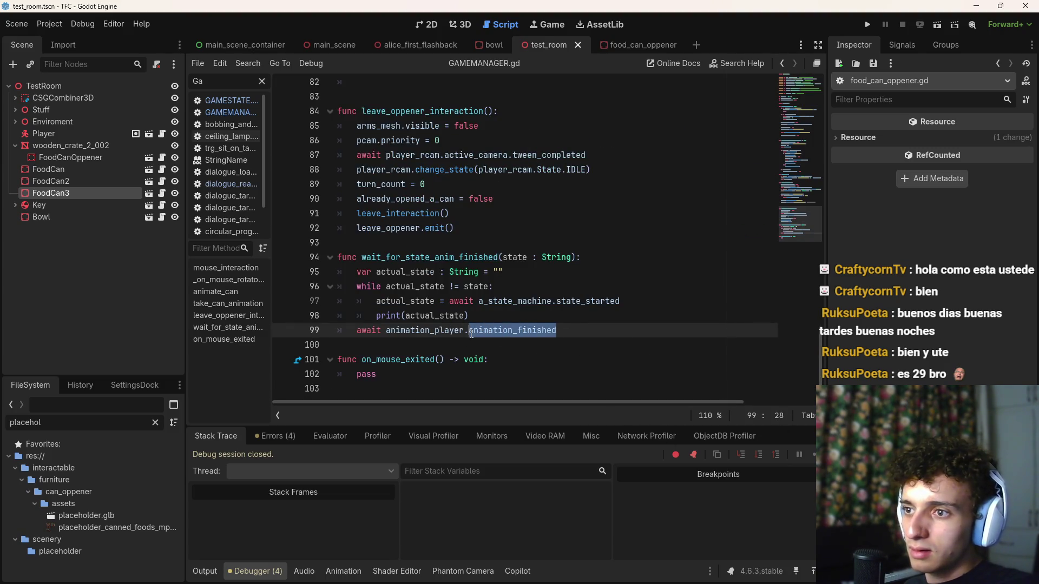
{"action": "type", "text": "a"}
{"action": "key", "text": "Return"}
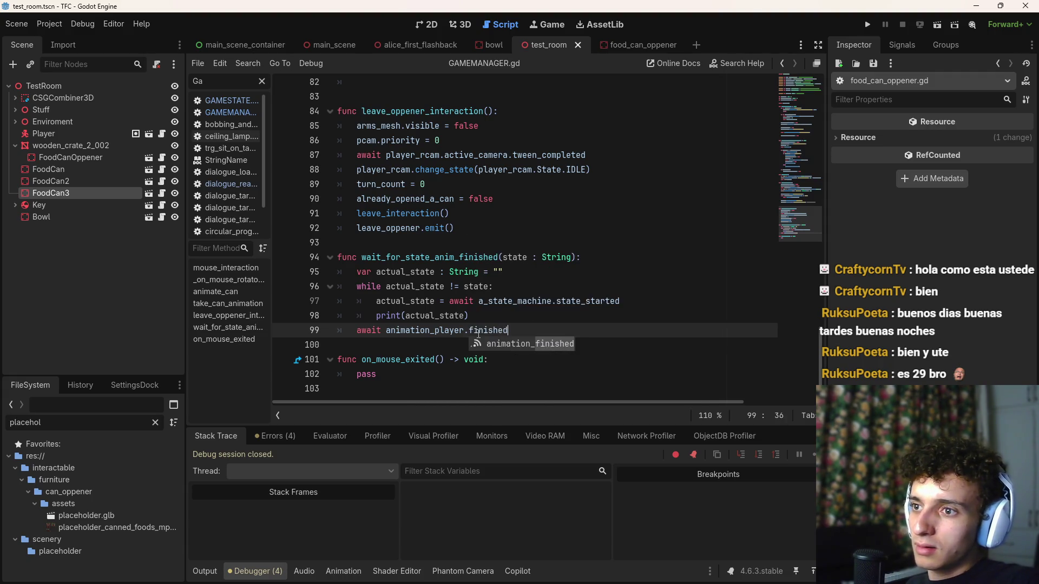
{"action": "key", "text": "ctrl+s"}
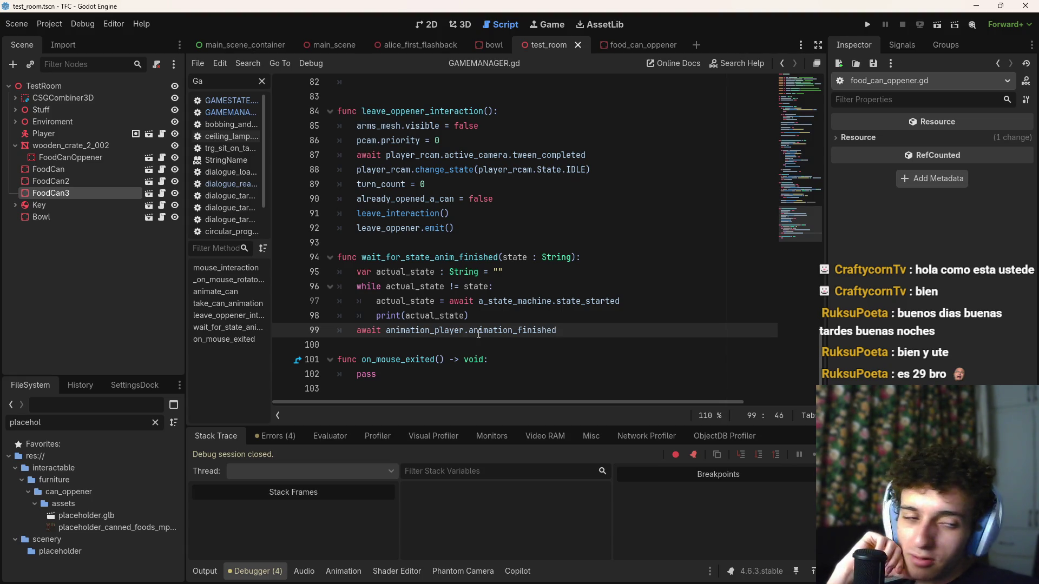
{"action": "key", "text": "Return"}
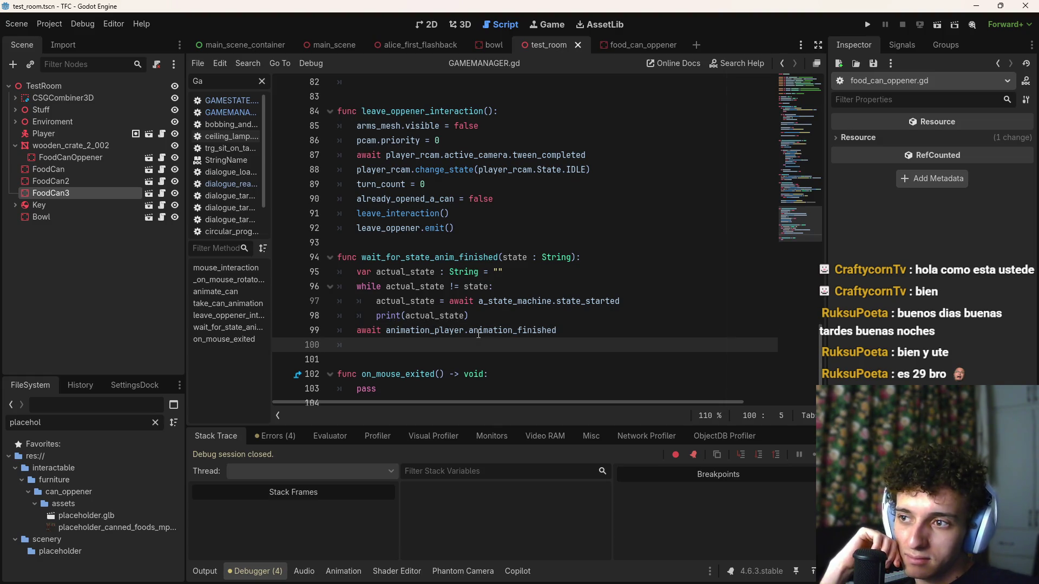
Add print("termino") after the animation_finished await on line 100 and save the script
{"action": "type", "text": "print(ter"}
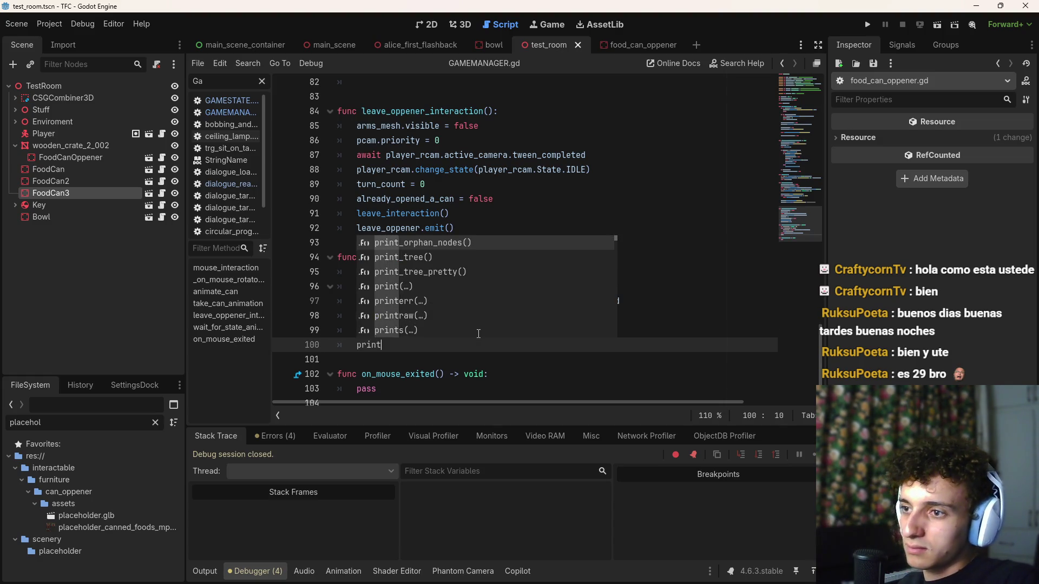
{"action": "key", "text": "BackSpace"}
{"action": "key", "text": "BackSpace"}
{"action": "key", "text": "BackSpace"}
{"action": "type", "text": "\"termino"}
{"action": "key", "text": "ctrl+s"}
Playtest the scene with F6, open a can with the can opener, then stop the game
{"action": "key", "text": "F6"}
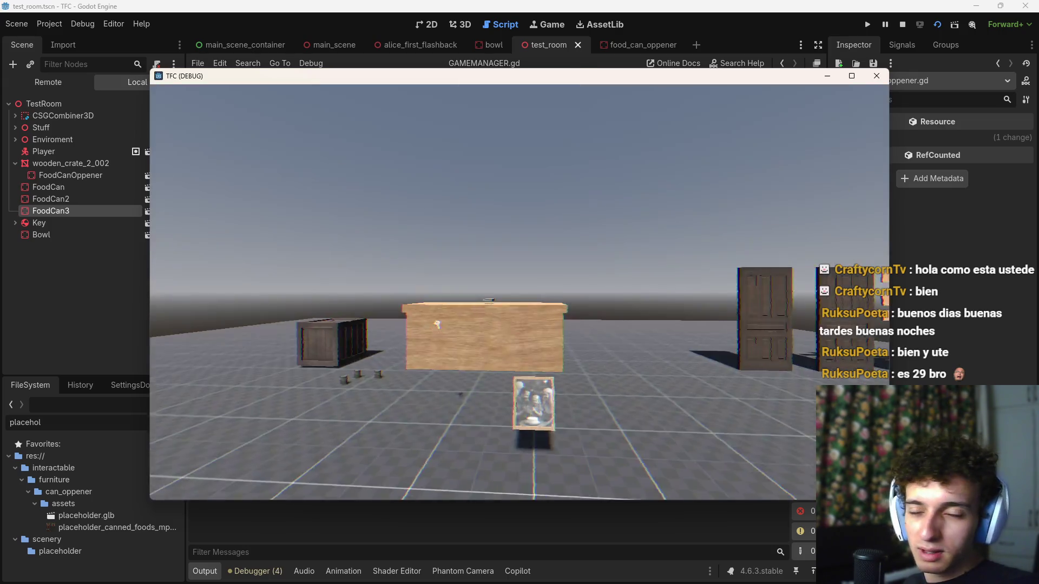
{"action": "key", "text": "w"}
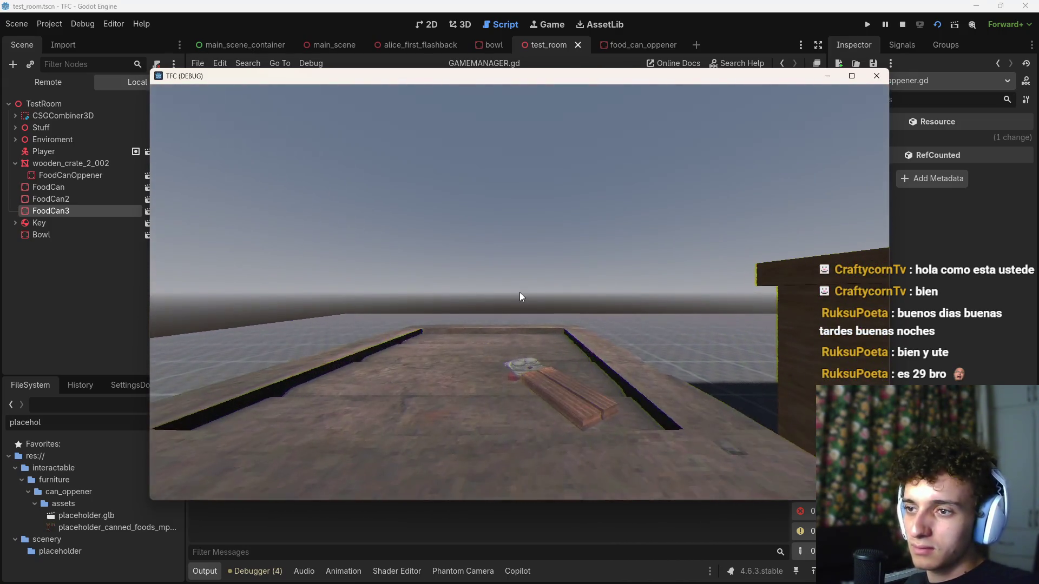
{"action": "left_click", "coordinate": [519, 292]}
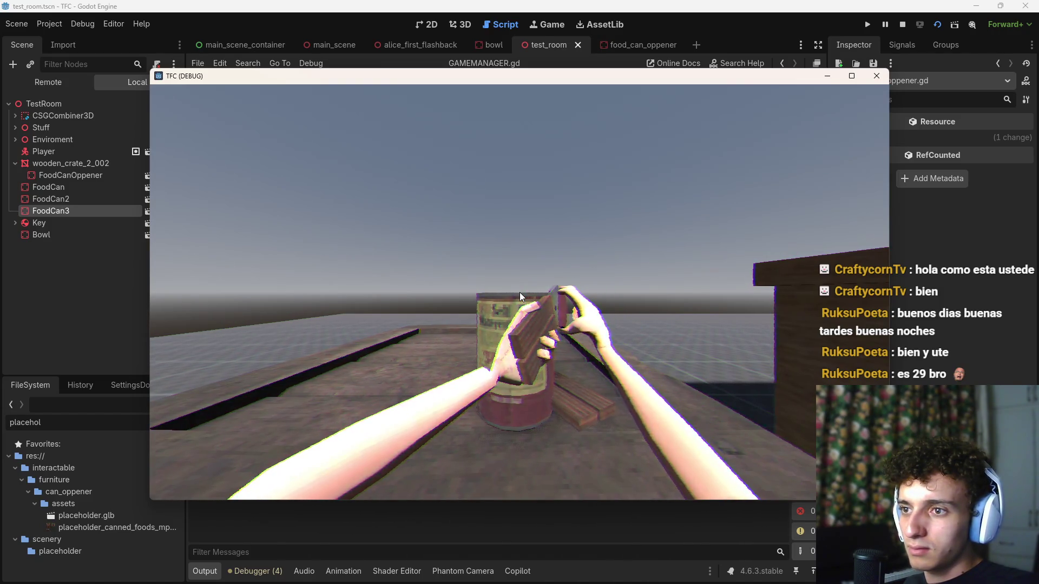
{"action": "key", "text": "F8"}
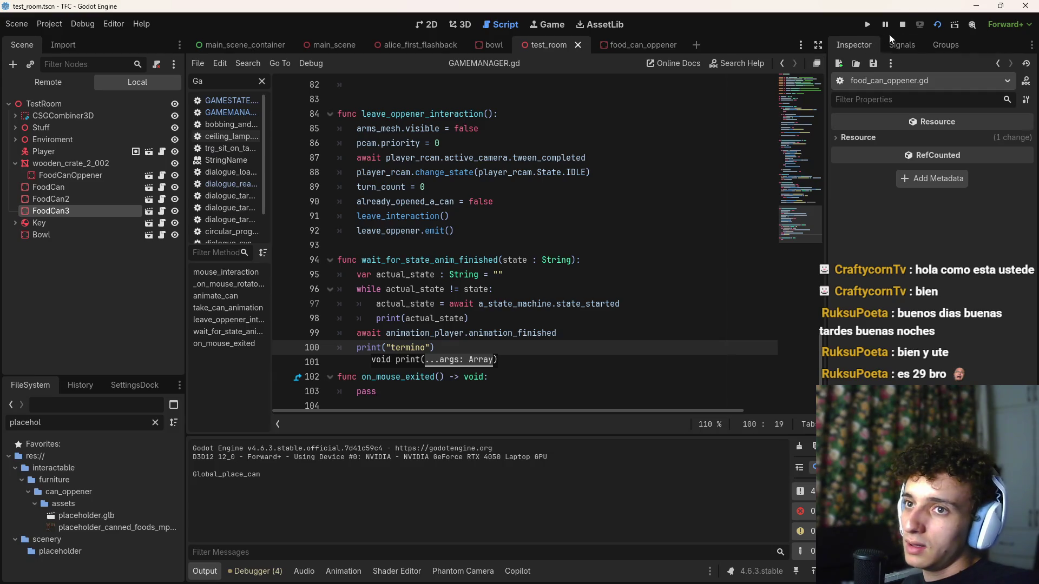
Dismiss the signature tooltip and place the caret at the ends of lines 100 and 99
{"action": "left_click", "coordinate": [492, 334]}
{"action": "double_click", "coordinate": [400, 347]}
{"action": "left_click", "coordinate": [492, 334]}
{"action": "left_click", "coordinate": [464, 350]}
{"action": "left_click", "coordinate": [574, 336]}
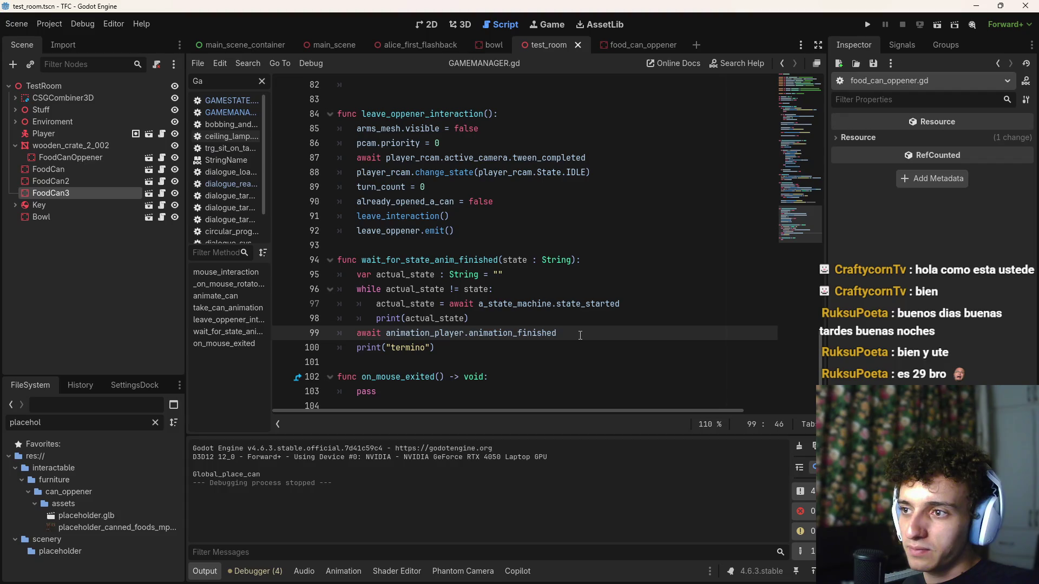
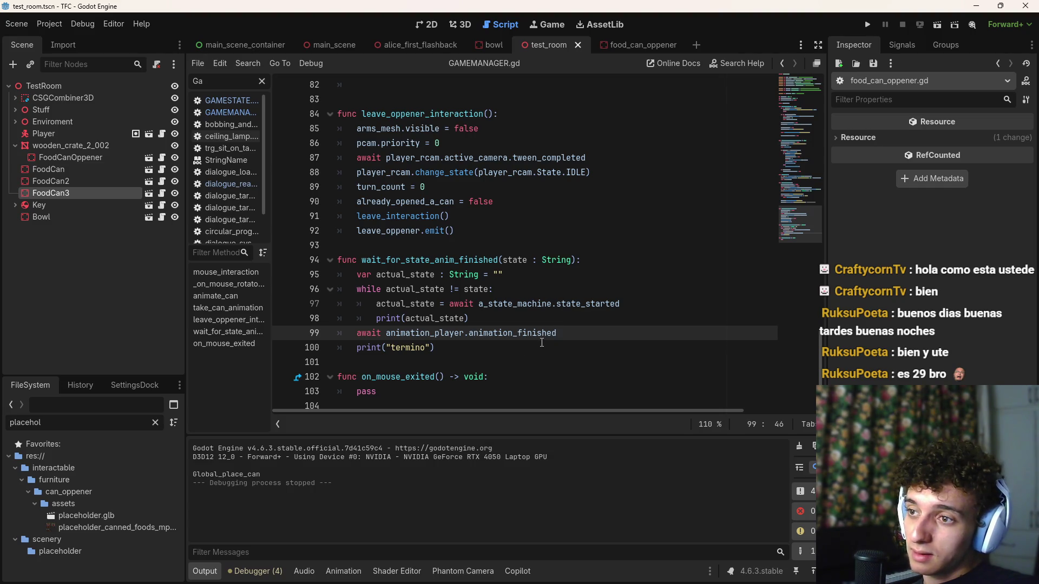
Delete the print("termino") and print(actual_state) debug lines and save the script
{"action": "left_click_drag", "start_coordinate": [459, 347], "coordinate": [303, 346]}
{"action": "key", "text": "BackSpace"}
{"action": "key", "text": "BackSpace"}
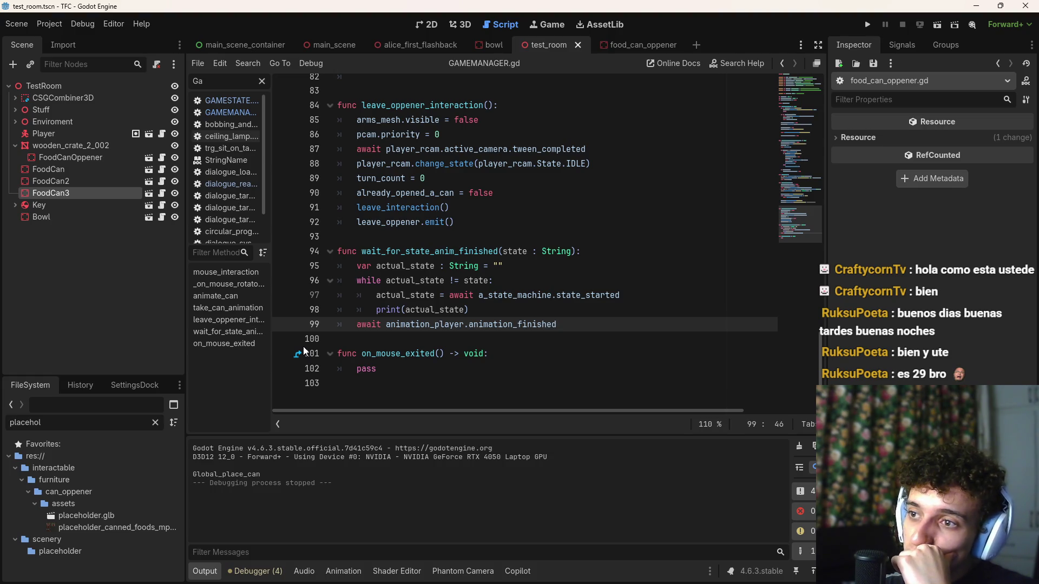
{"action": "left_click_drag", "start_coordinate": [488, 307], "coordinate": [337, 309]}
{"action": "key", "text": "BackSpace"}
{"action": "key", "text": "BackSpace"}
{"action": "left_click", "coordinate": [543, 309]}
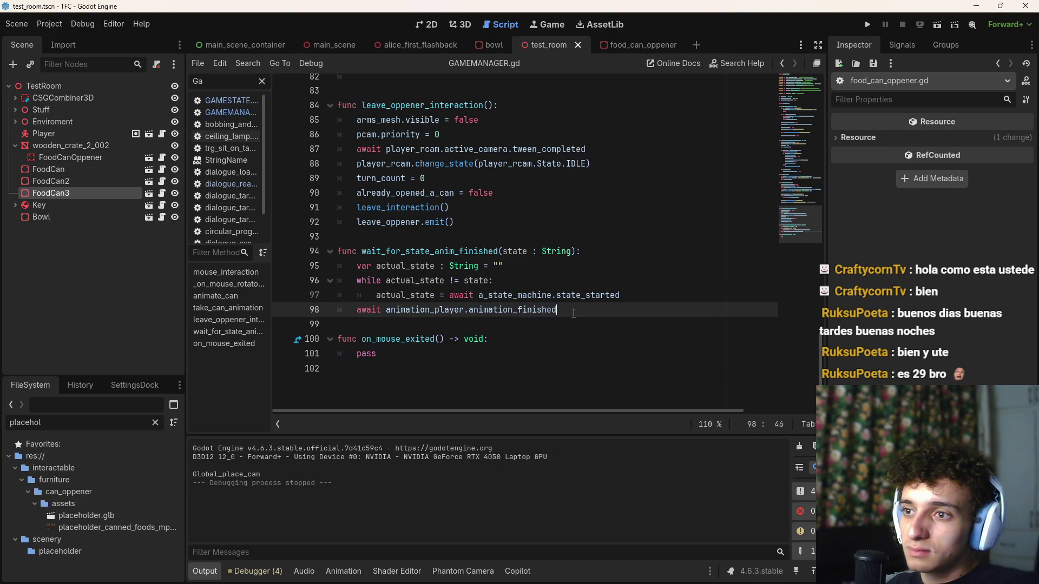
{"action": "key", "text": "ctrl+s"}
Copy the await animation_finished line to the function's start, save, breakpoint line 96, and run the scene
{"action": "left_click_drag", "start_coordinate": [574, 313], "coordinate": [360, 316]}
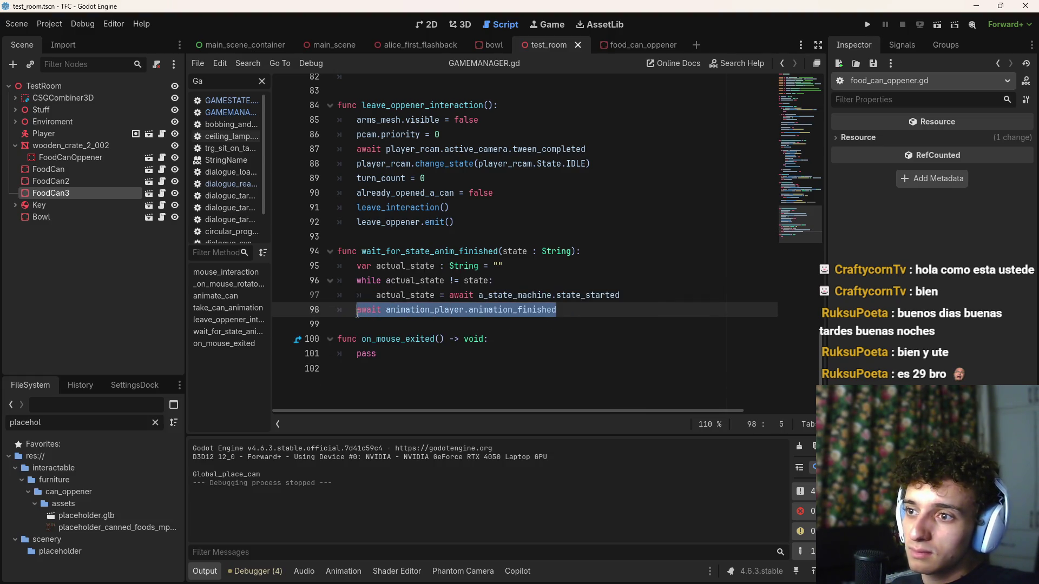
{"action": "key", "text": "ctrl+c"}
{"action": "left_click", "coordinate": [557, 251]}
{"action": "key", "text": "Return"}
{"action": "key", "text": "ctrl+v"}
{"action": "key", "text": "ctrl+s"}
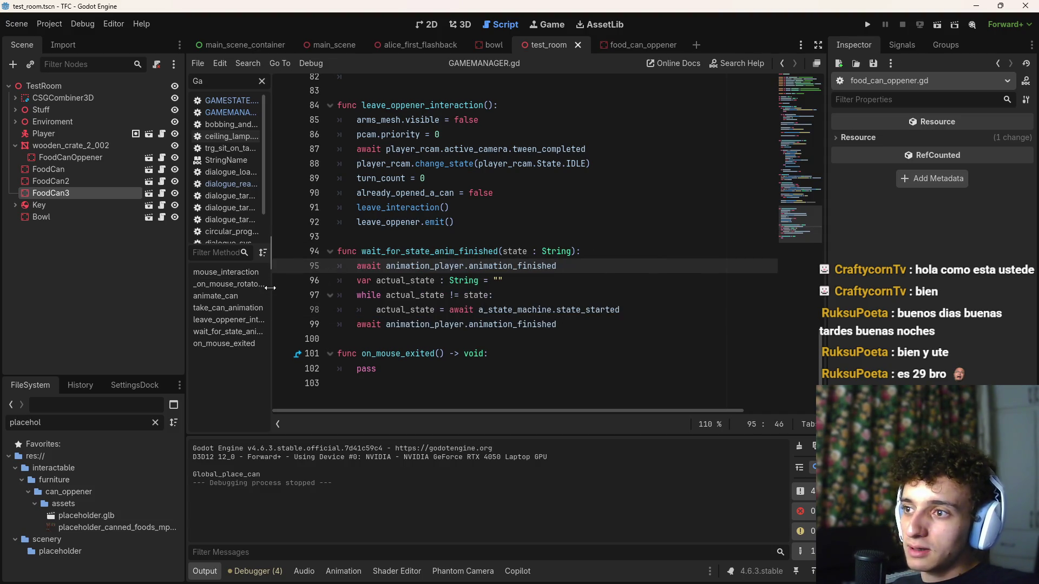
{"action": "left_click", "coordinate": [283, 280]}
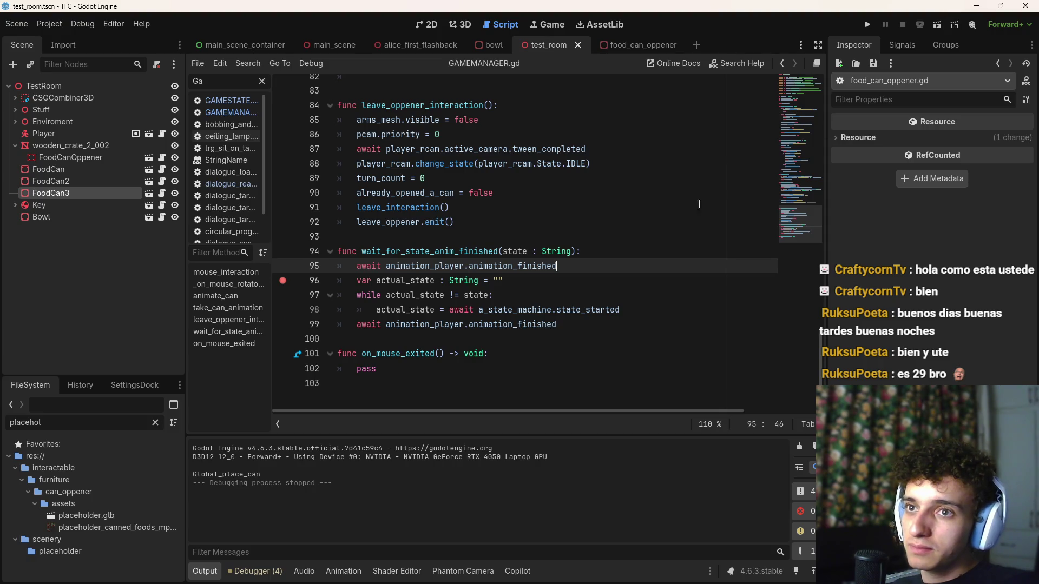
{"action": "left_click", "coordinate": [937, 25]}
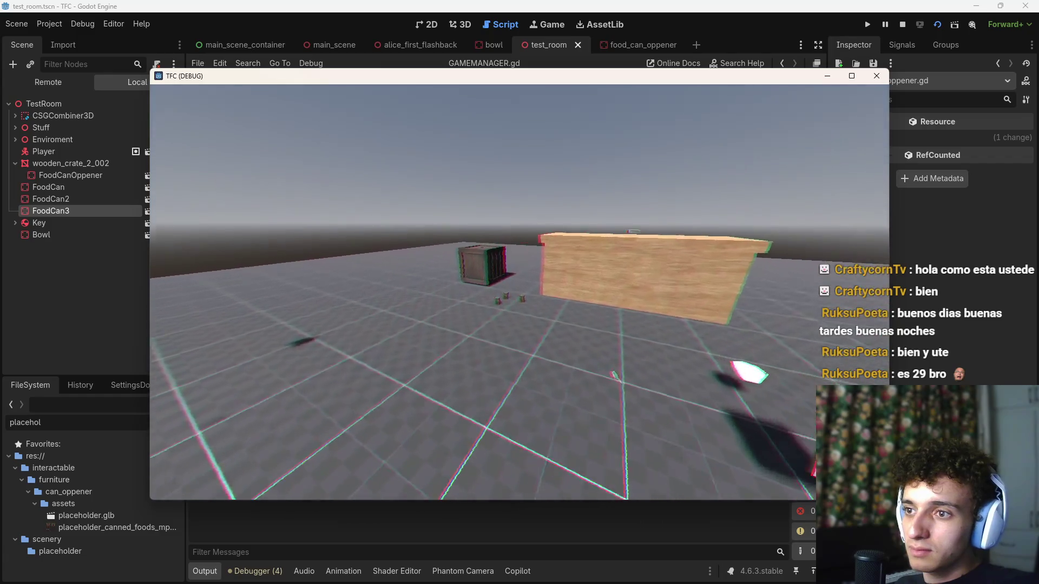
Walk to the crate, trigger the can-opener interaction, then stop the game with F8
{"action": "key", "text": "w"}
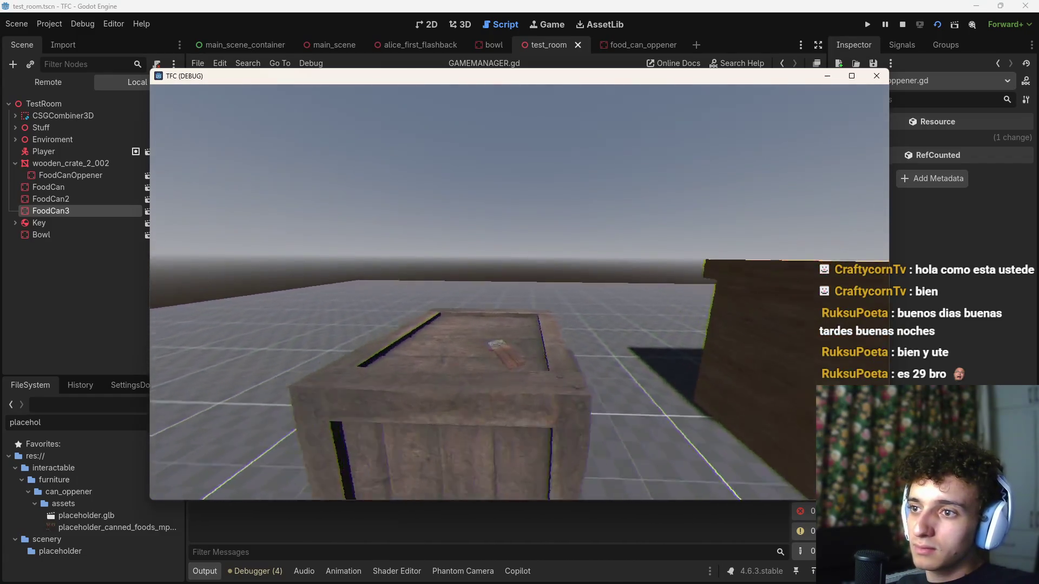
{"action": "left_click", "coordinate": [519, 292]}
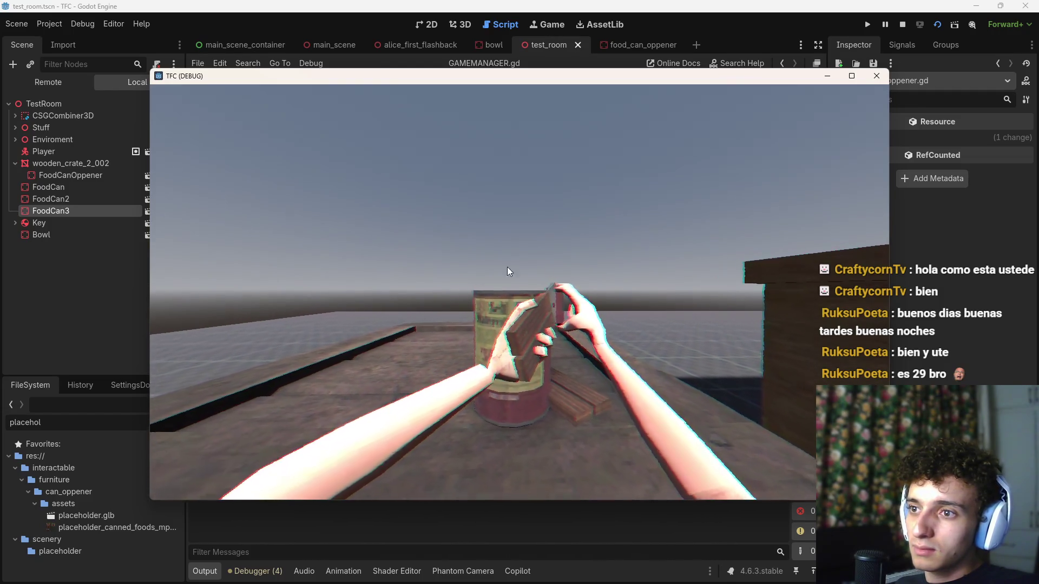
{"action": "key", "text": "F8"}
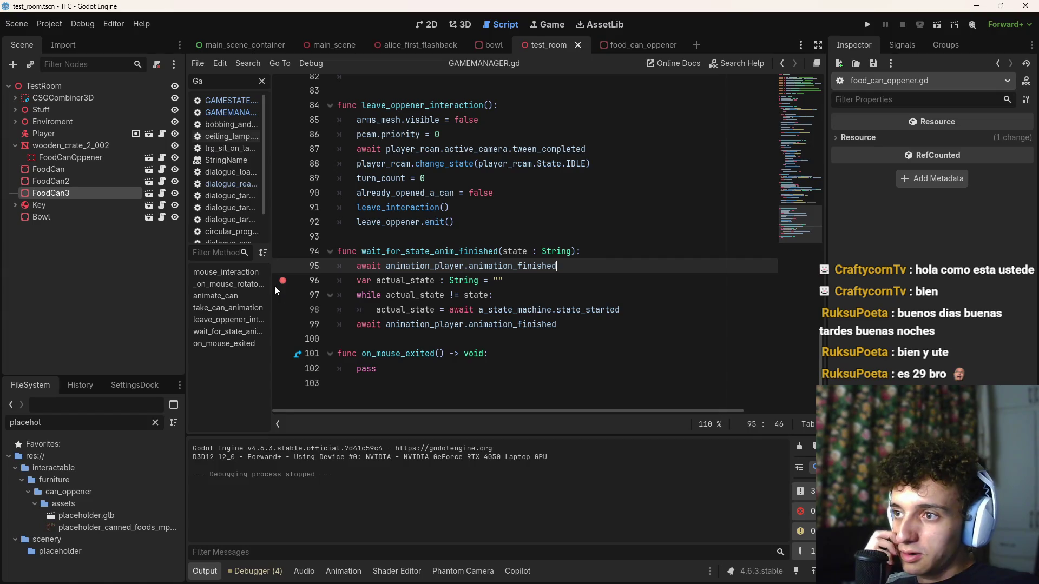
Remove .animation_finished from line 95 and browse the completions for a finished signal
{"action": "left_click_drag", "start_coordinate": [556, 265], "coordinate": [467, 270]}
{"action": "key", "text": "BackSpace"}
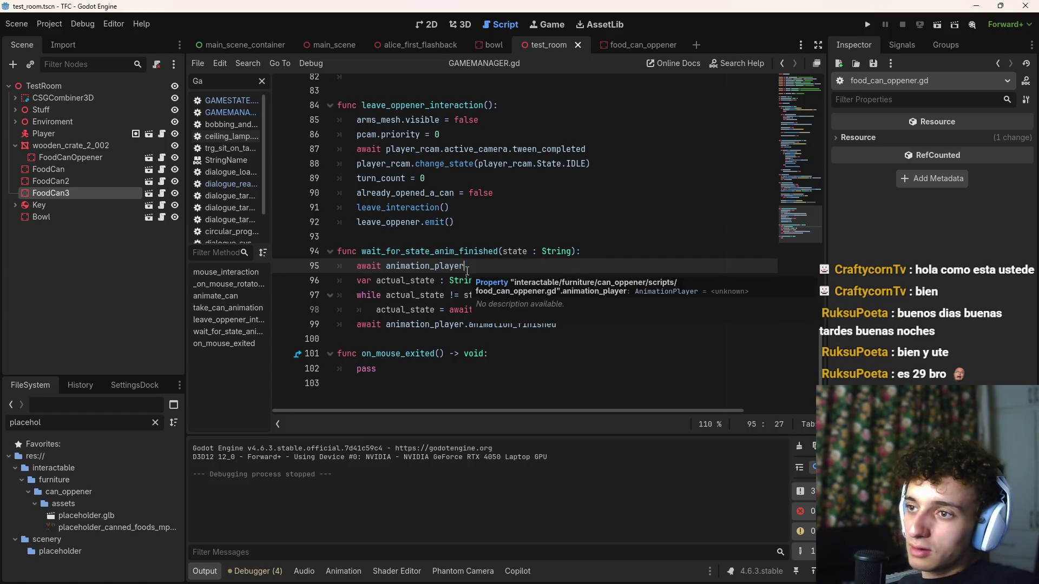
{"action": "type", "text": "."}
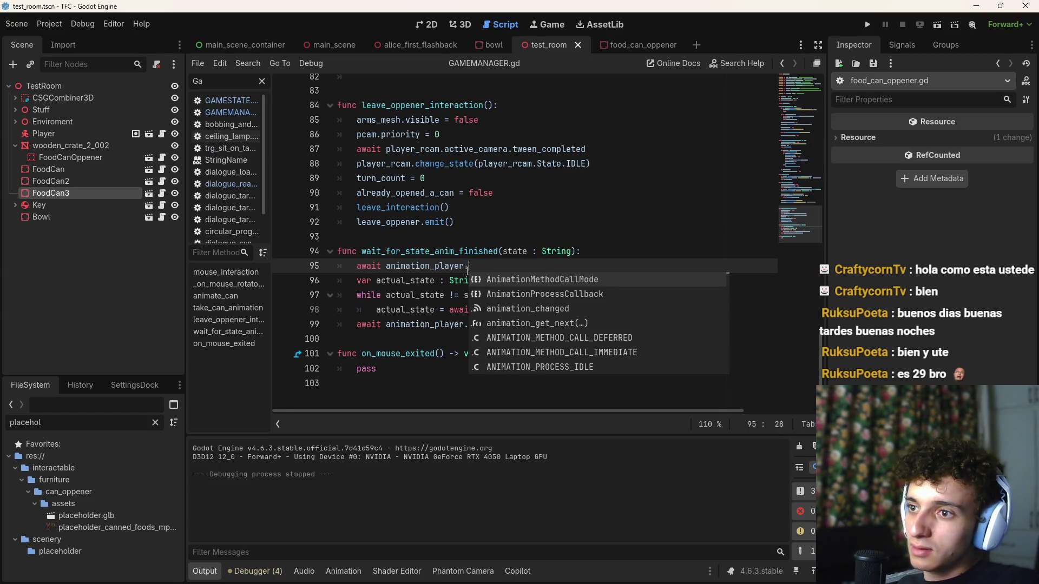
{"action": "type", "text": "finis"}
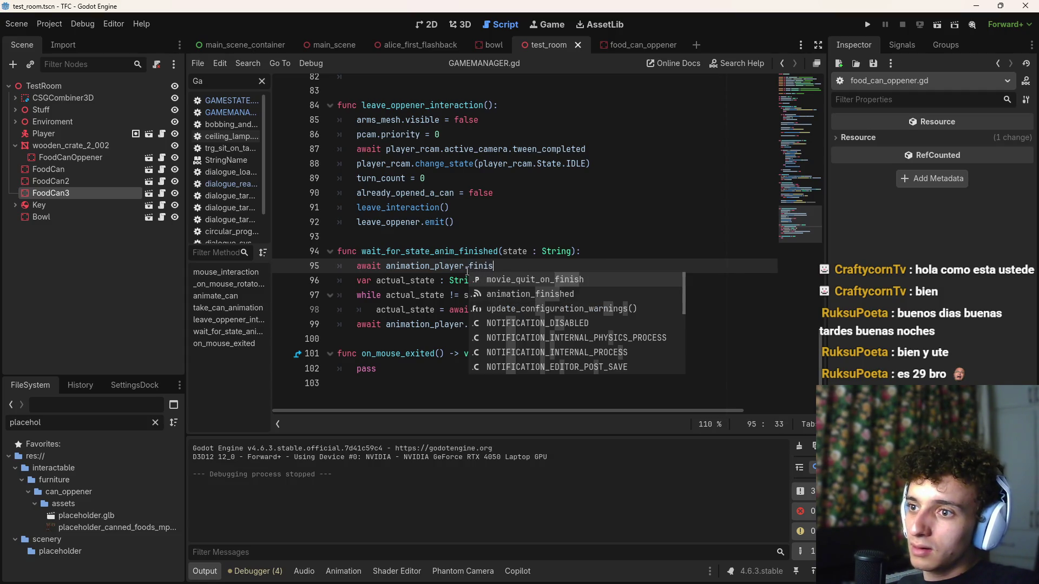
{"action": "key", "text": "Down"}
{"action": "key", "text": "Down"}
{"action": "key", "text": "Down"}
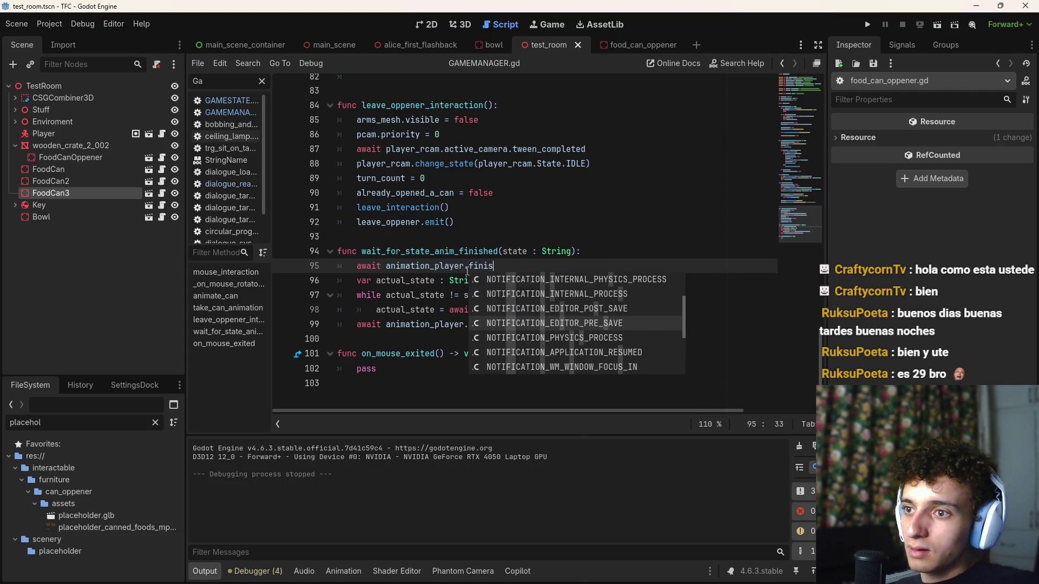
Read the AnimationPlayer class documentation, including the animation_changed signal description
{"action": "left_click", "coordinate": [450, 270], "text": "ctrl"}
{"action": "left_click", "coordinate": [524, 193], "text": "ctrl"}
{"action": "scroll", "coordinate": [422, 178], "scroll_direction": "down", "scroll_amount": 5}
{"action": "scroll", "coordinate": [457, 188], "scroll_direction": "down", "scroll_amount": 10}
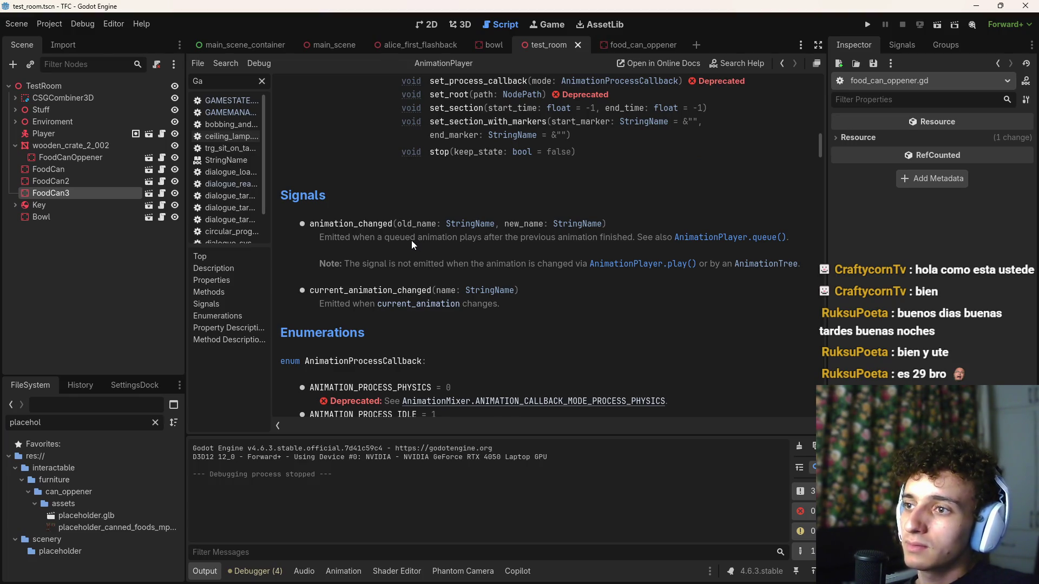
{"action": "scroll", "coordinate": [409, 240], "scroll_direction": "up", "scroll_amount": 12}
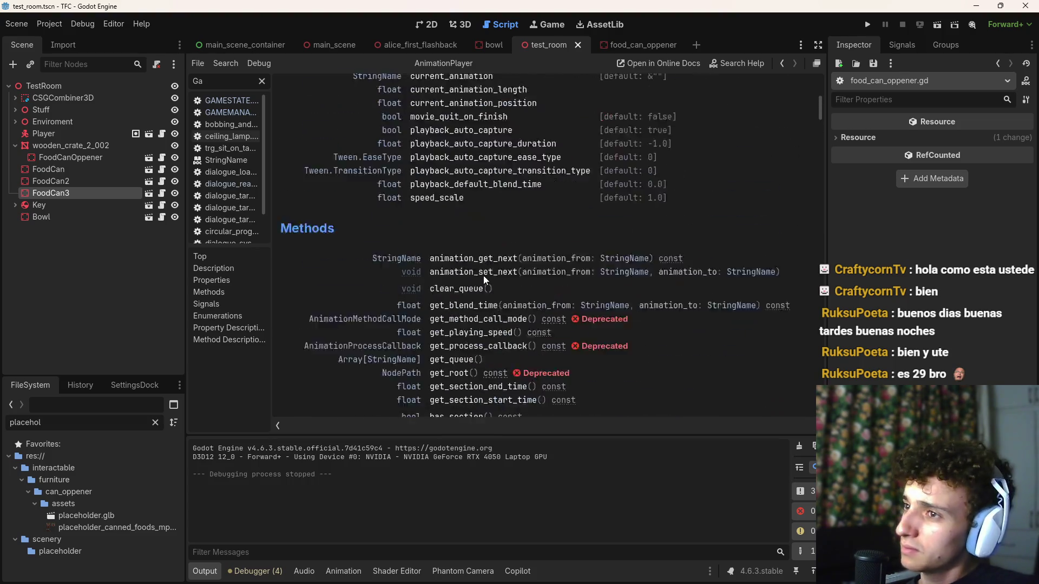
{"action": "scroll", "coordinate": [460, 281], "scroll_direction": "up", "scroll_amount": 3}
{"action": "scroll", "coordinate": [440, 284], "scroll_direction": "down", "scroll_amount": 3}
{"action": "scroll", "coordinate": [430, 288], "scroll_direction": "up", "scroll_amount": 3}
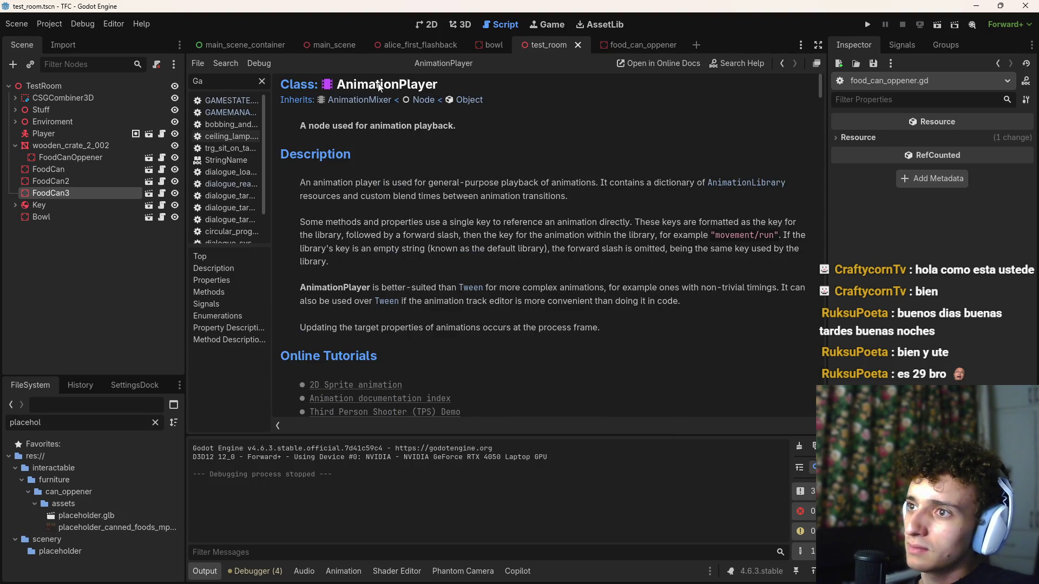
{"action": "scroll", "coordinate": [427, 238], "scroll_direction": "down", "scroll_amount": 3}
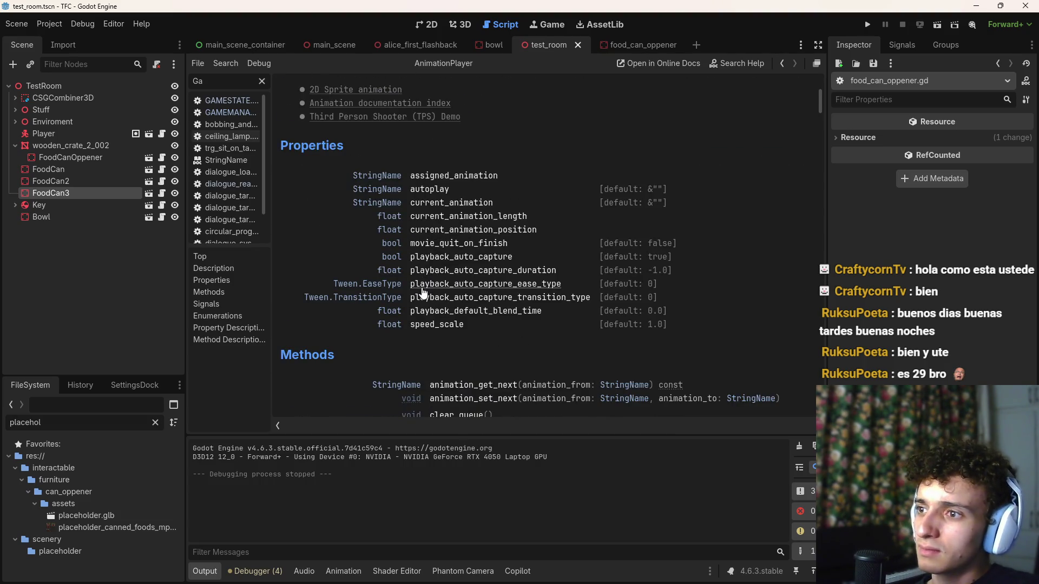
{"action": "scroll", "coordinate": [422, 294], "scroll_direction": "down", "scroll_amount": 3}
{"action": "scroll", "coordinate": [417, 319], "scroll_direction": "down", "scroll_amount": 3}
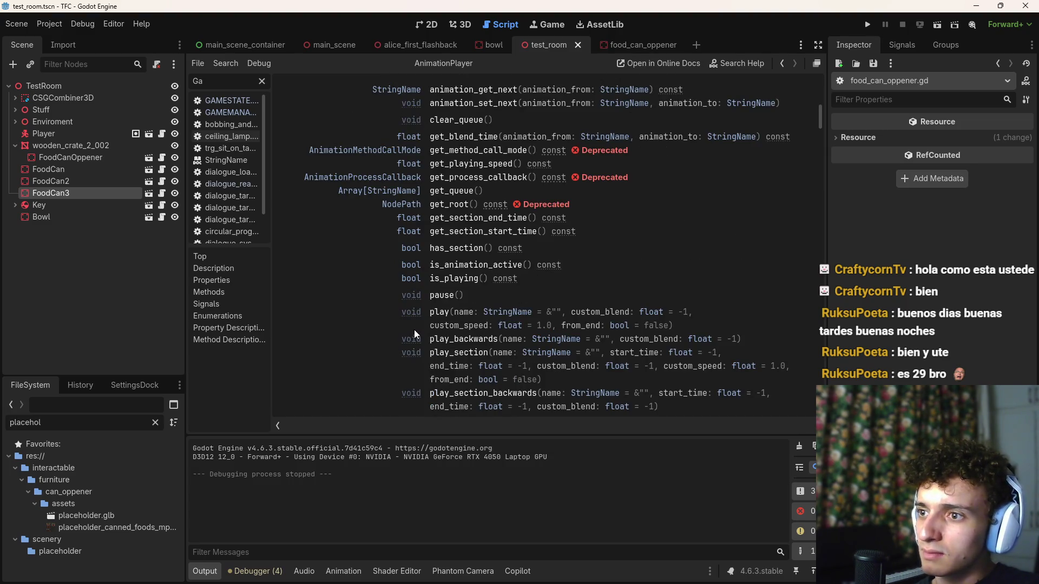
{"action": "scroll", "coordinate": [424, 329], "scroll_direction": "down", "scroll_amount": 5}
{"action": "scroll", "coordinate": [424, 340], "scroll_direction": "down", "scroll_amount": 5}
{"action": "scroll", "coordinate": [427, 335], "scroll_direction": "down", "scroll_amount": 5}
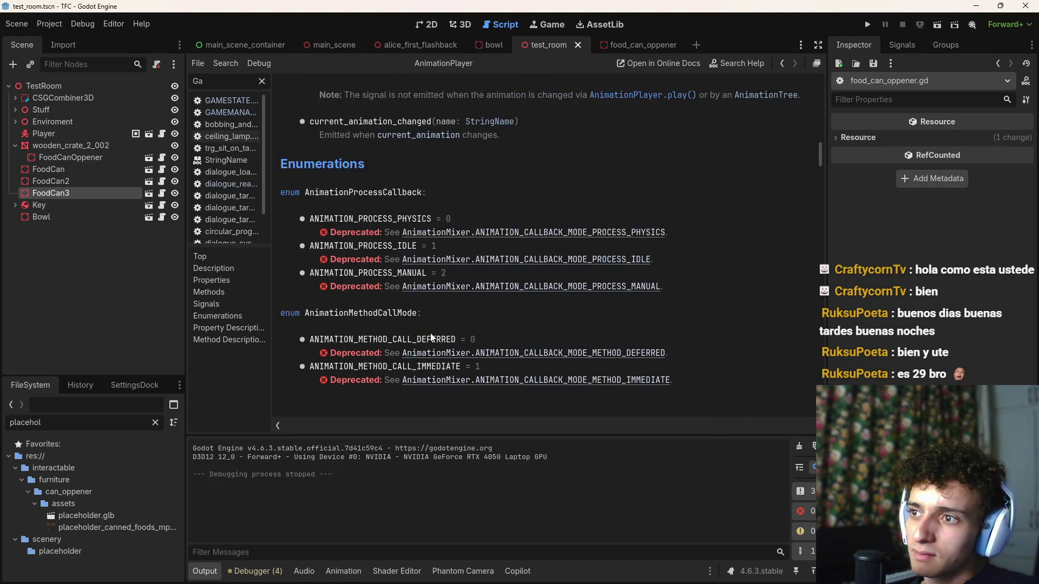
{"action": "scroll", "coordinate": [430, 333], "scroll_direction": "down", "scroll_amount": 5}
{"action": "scroll", "coordinate": [430, 339], "scroll_direction": "up", "scroll_amount": 10}
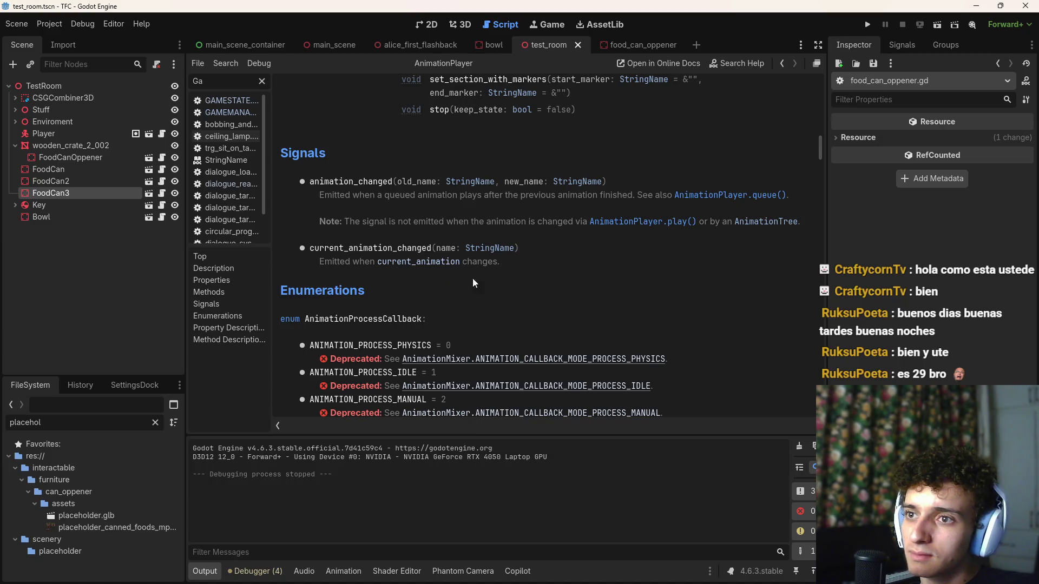
{"action": "mouse_move", "coordinate": [560, 194]}
{"action": "left_mouse_down"}
{"action": "mouse_move", "coordinate": [644, 195]}
{"action": "mouse_move", "coordinate": [636, 197]}
{"action": "left_mouse_up"}
{"action": "left_click", "coordinate": [627, 199]}
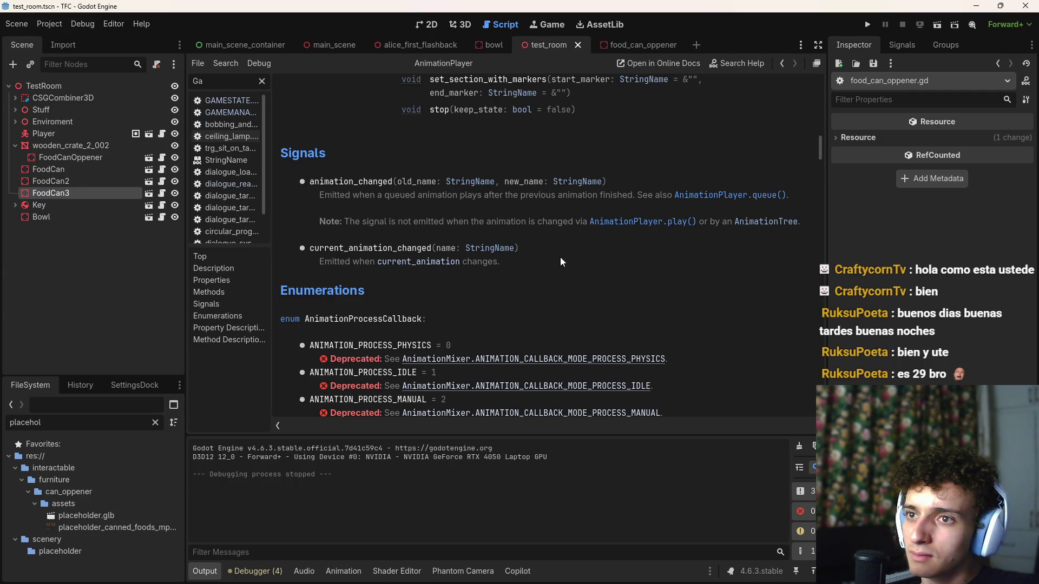
{"action": "scroll", "coordinate": [808, 157], "scroll_direction": "up", "scroll_amount": 2}
{"action": "left_click_drag", "start_coordinate": [820, 144], "coordinate": [818, 86]}
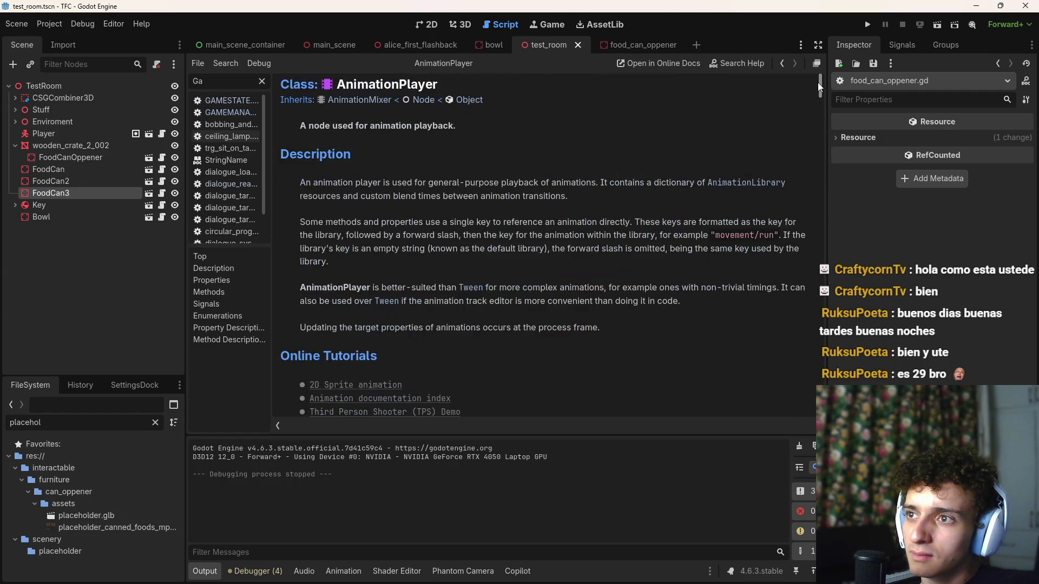
Read the animation_finished signal in the AnimationMixer docs, then return to food_can_oppener.gd
{"action": "left_click", "coordinate": [359, 101]}
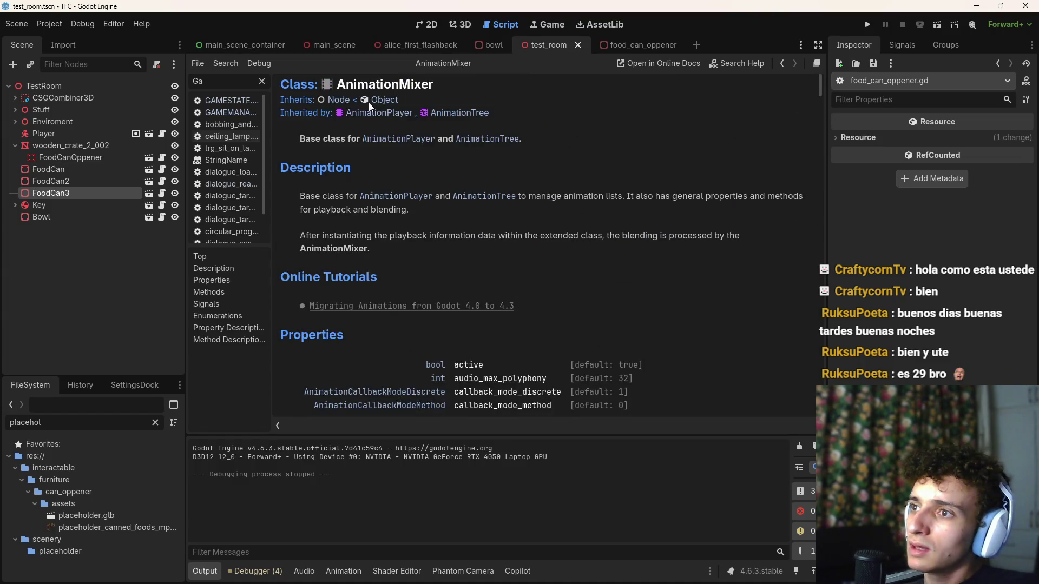
{"action": "scroll", "coordinate": [472, 254], "scroll_direction": "down", "scroll_amount": 15}
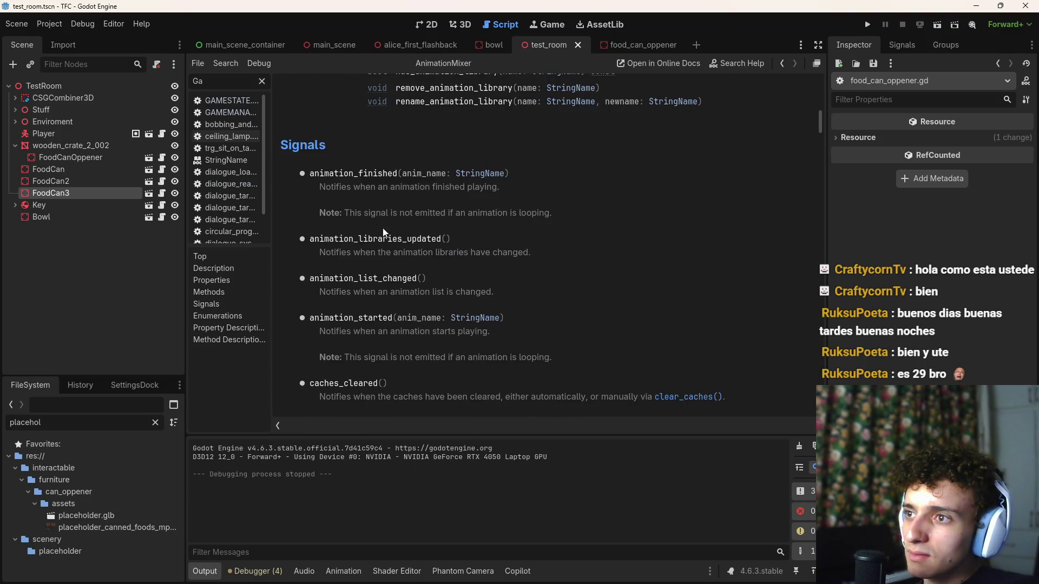
{"action": "left_click_drag", "start_coordinate": [362, 185], "coordinate": [465, 187]}
{"action": "left_click", "coordinate": [498, 190]}
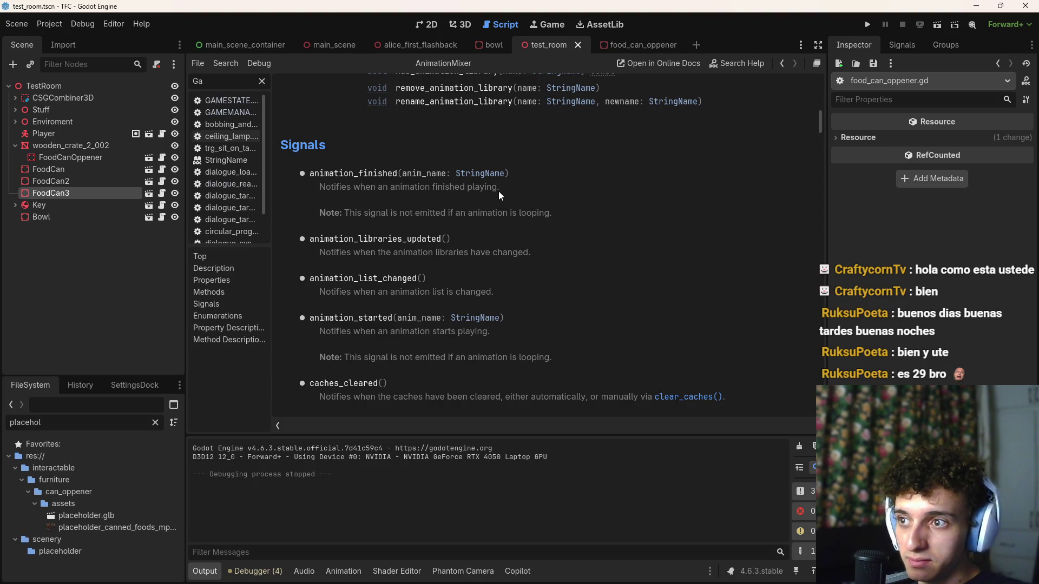
{"action": "scroll", "coordinate": [498, 193], "scroll_direction": "down", "scroll_amount": 3}
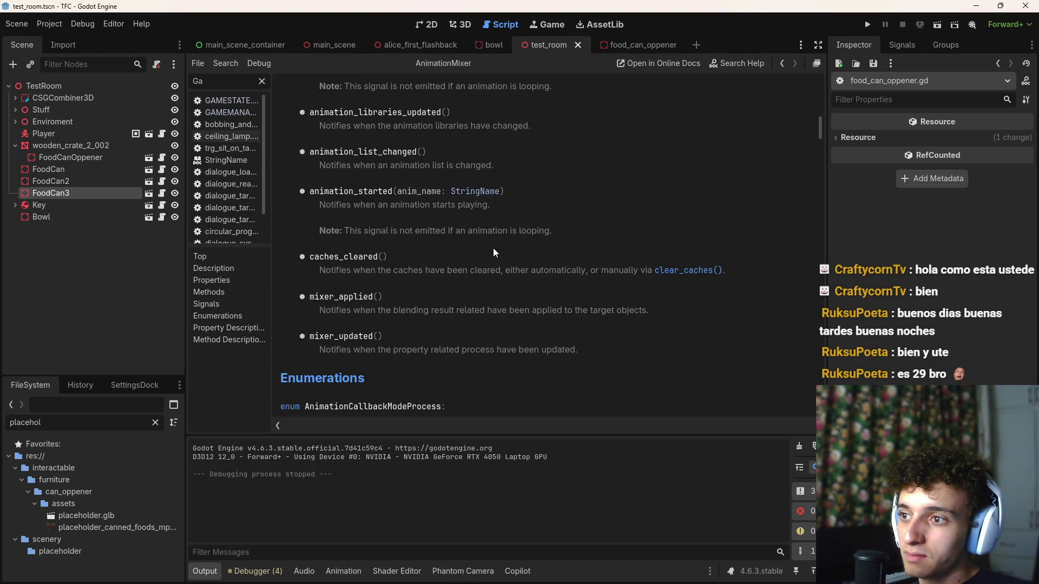
{"action": "left_click", "coordinate": [783, 64]}
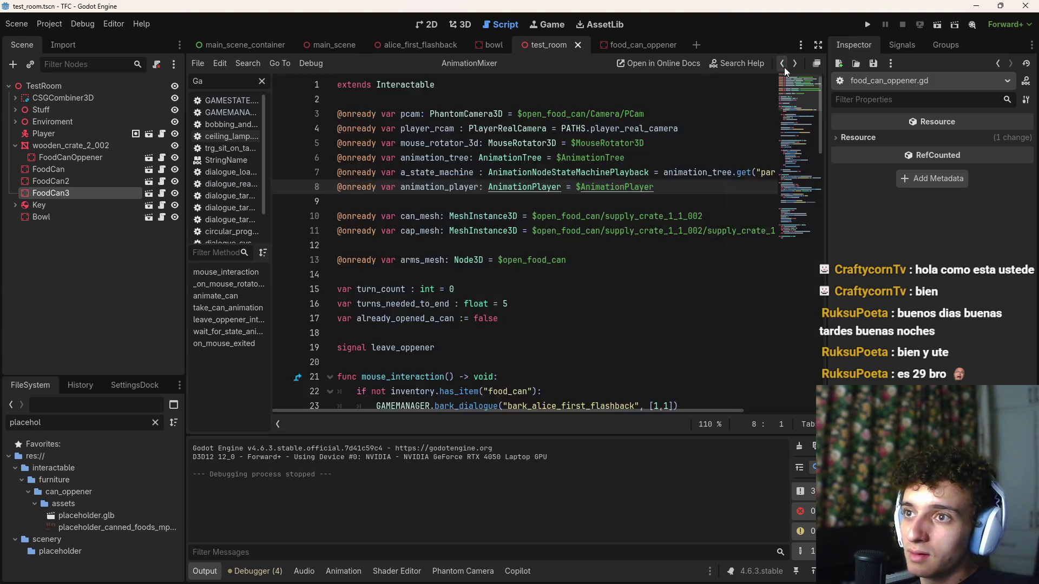
Complete line 95 as await animation_player.animation_started and save
{"action": "mouse_move", "coordinate": [493, 281]}
{"action": "left_mouse_down"}
{"action": "mouse_move", "coordinate": [412, 280]}
{"action": "mouse_move", "coordinate": [474, 281]}
{"action": "left_mouse_up"}
{"action": "key", "text": "BackSpace"}
{"action": "key", "text": "BackSpace"}
{"action": "type", "text": "sta"}
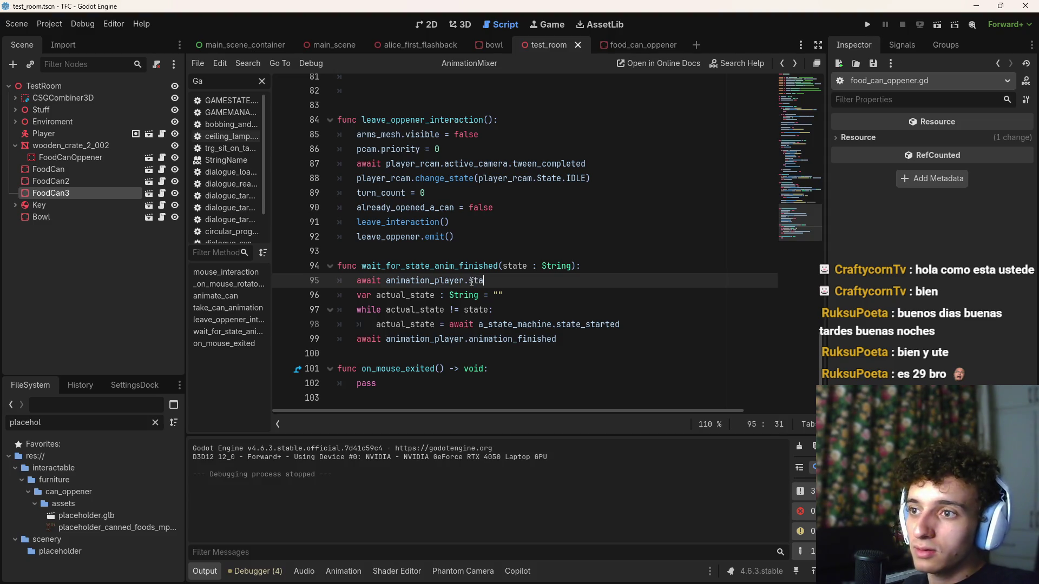
{"action": "key", "text": "Down"}
{"action": "key", "text": "Return"}
{"action": "key", "text": "ctrl+s"}
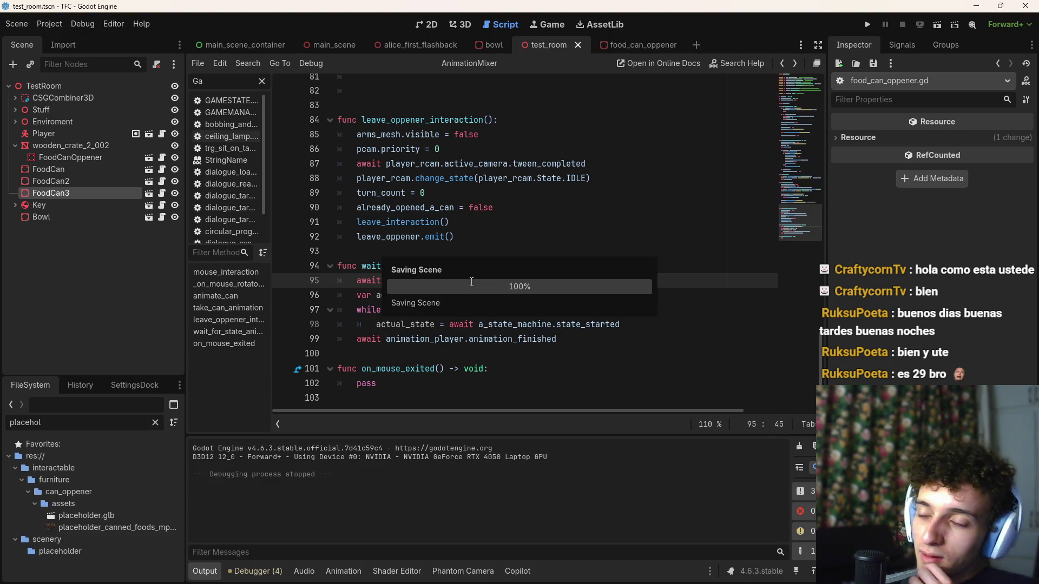
Wrap line 95's await expression in print( ... ) and save the script
{"action": "key", "text": "Home"}
{"action": "type", "text": "var"}
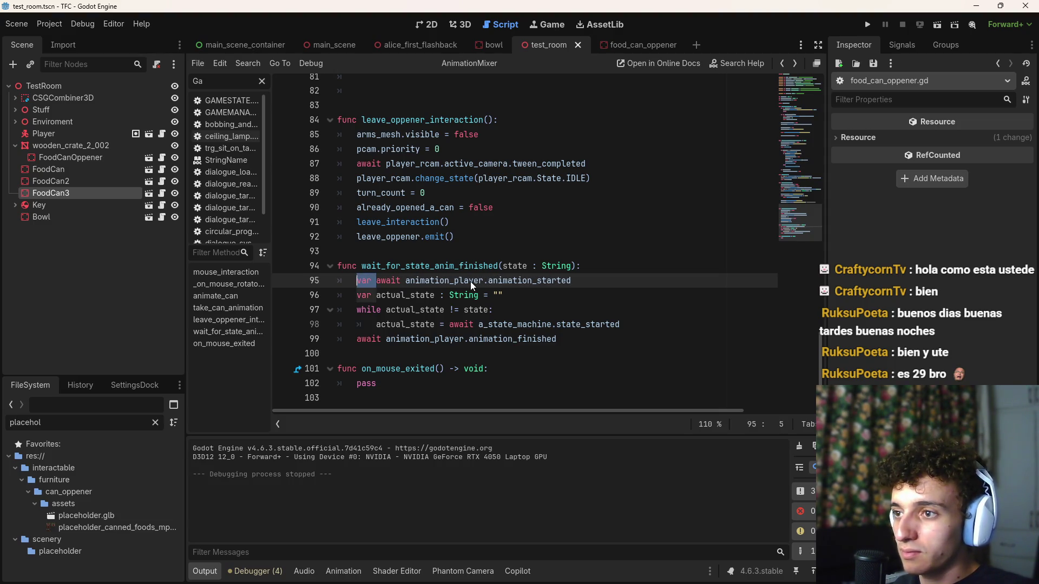
{"action": "key", "text": "BackSpace"}
{"action": "key", "text": "BackSpace"}
{"action": "key", "text": "BackSpace"}
{"action": "type", "text": "print("}
{"action": "key", "text": "End"}
{"action": "type", "text": ")"}
{"action": "key", "text": "ctrl+s"}
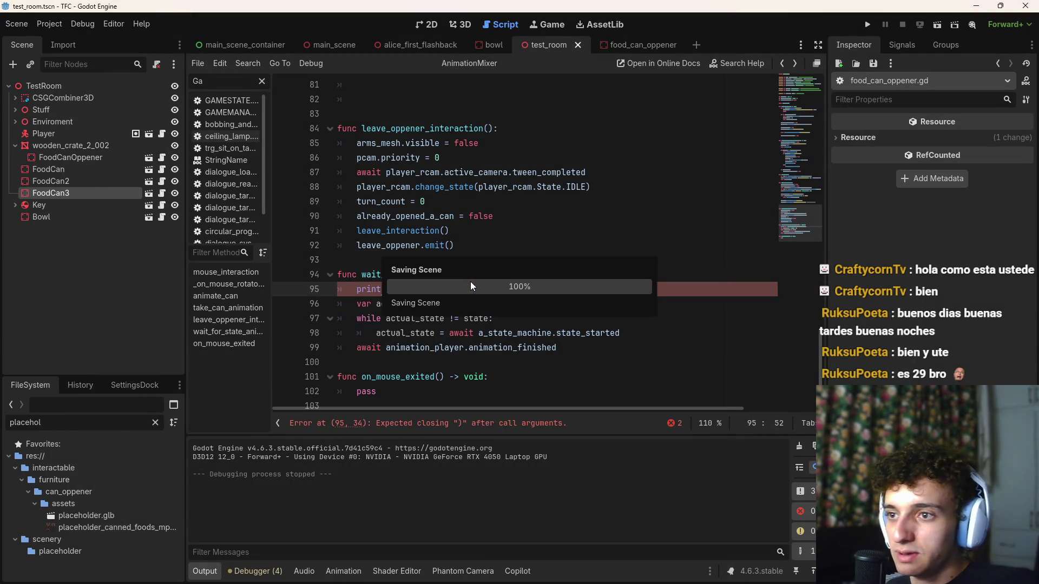
{"action": "left_click", "coordinate": [938, 25]}
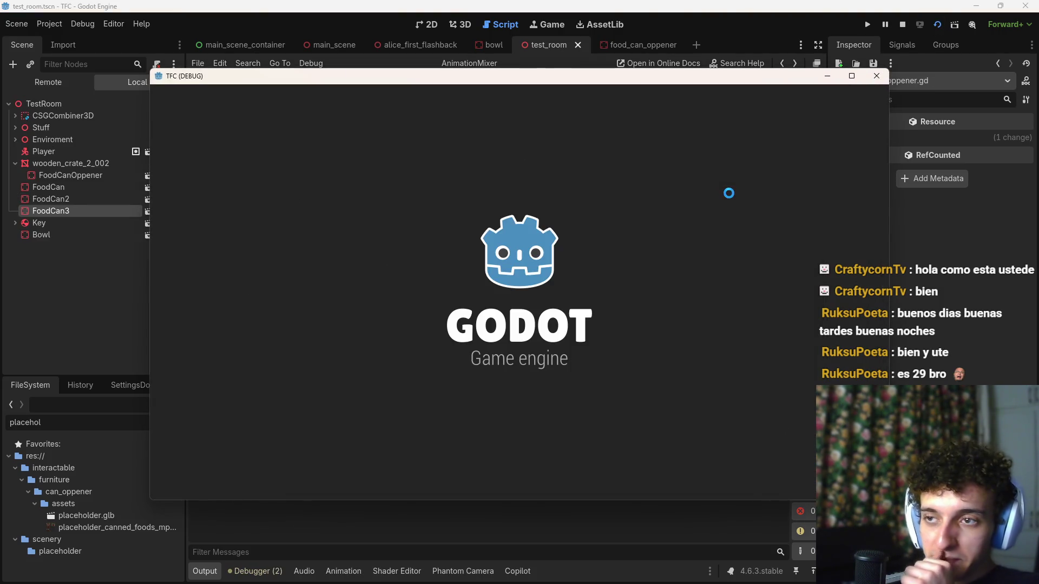
{"action": "key", "text": "w"}
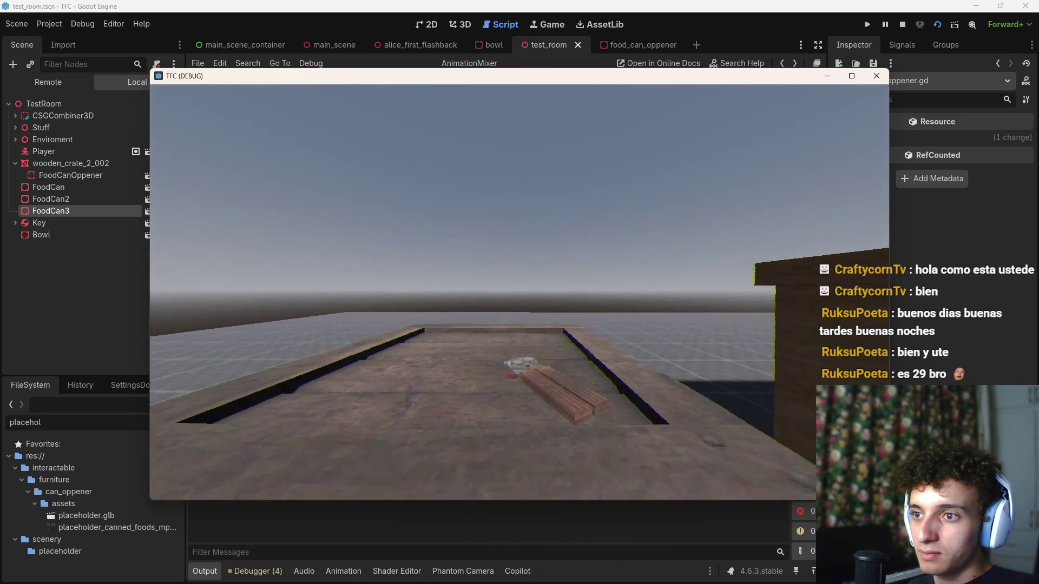
{"action": "left_click", "coordinate": [519, 293]}
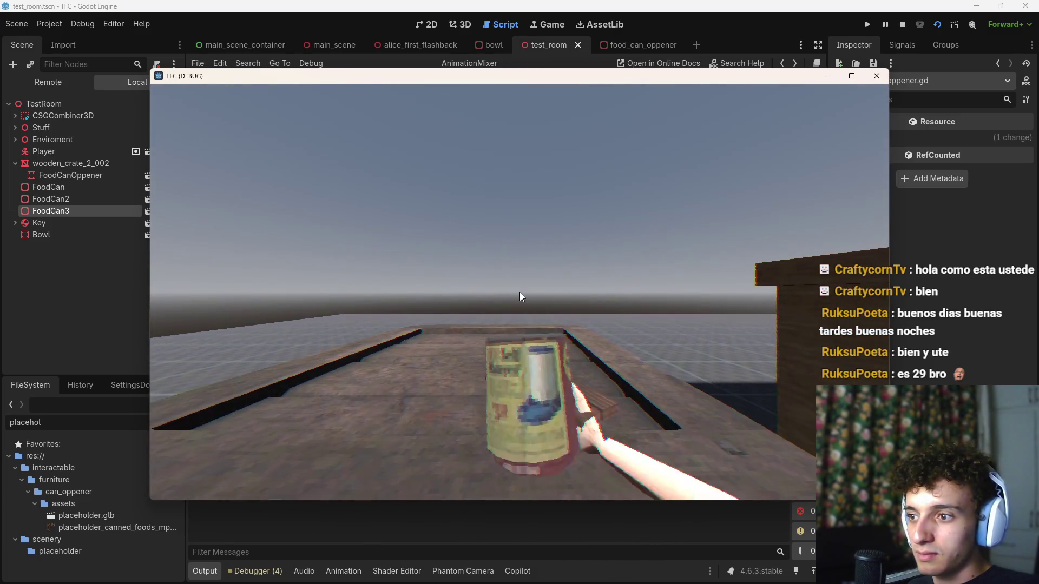
{"action": "key", "text": "F8"}
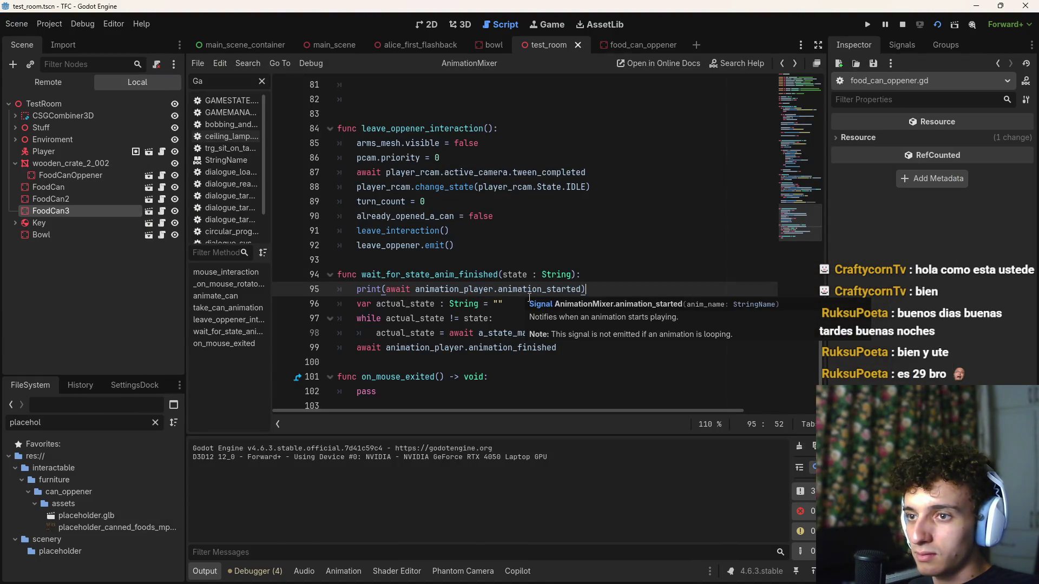
Stop the debug run, change line 95 to print(await animation_player.animation_finished), and save
{"action": "left_click", "coordinate": [902, 25]}
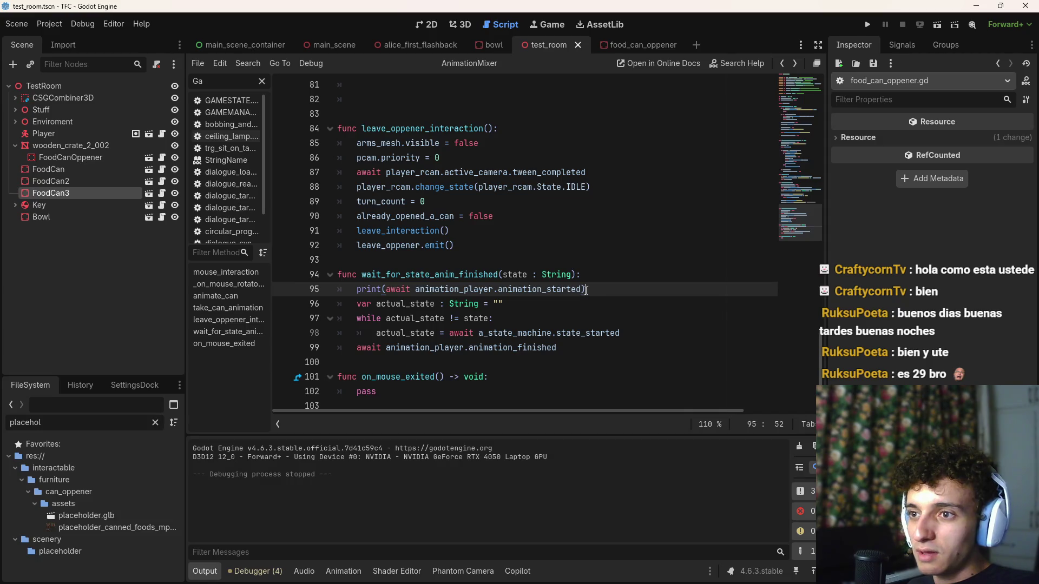
{"action": "left_click_drag", "start_coordinate": [581, 290], "coordinate": [497, 290]}
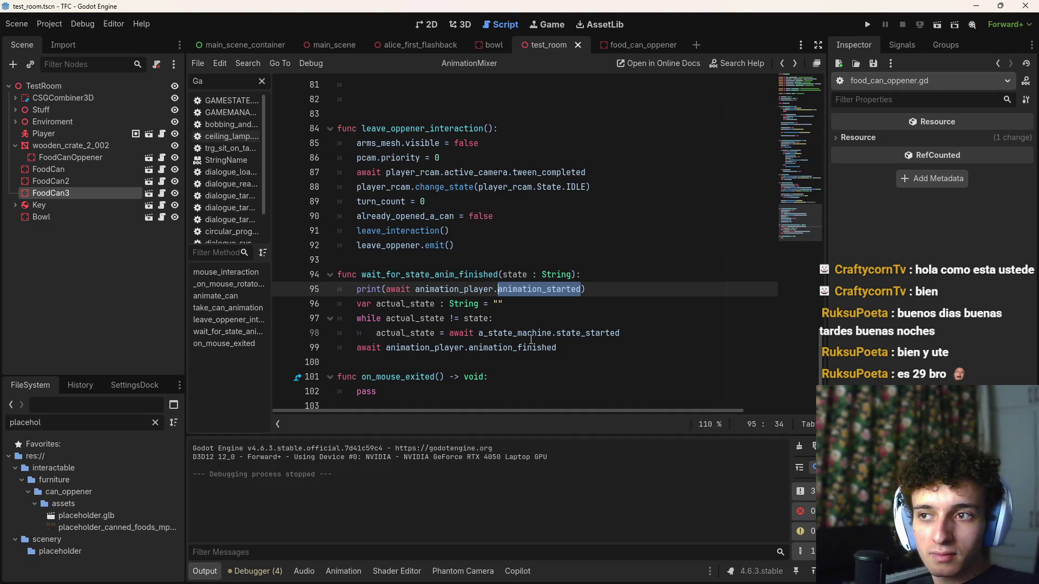
{"action": "key", "text": "BackSpace"}
{"action": "key", "text": "BackSpace"}
{"action": "type", "text": "."}
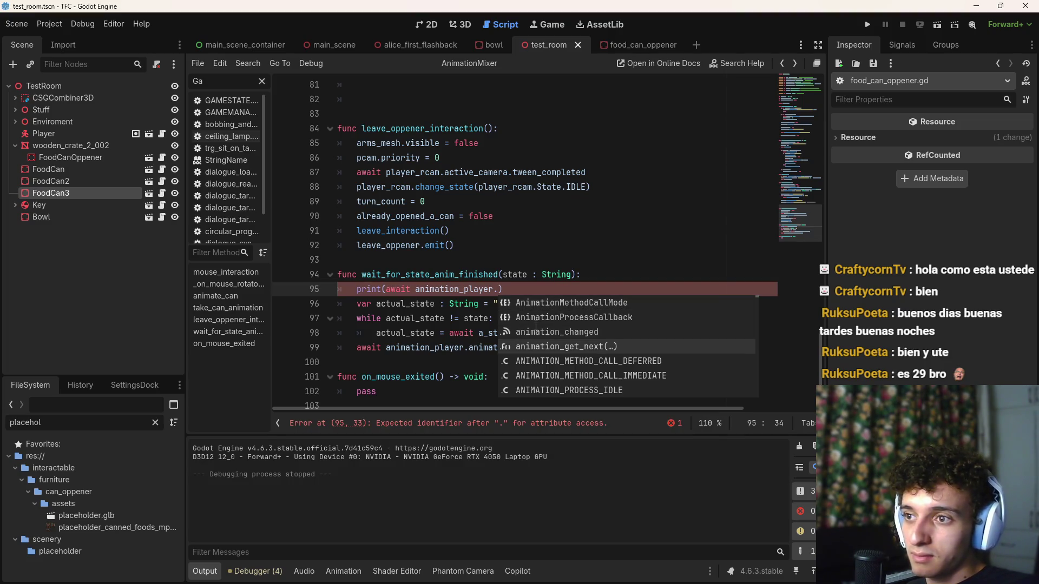
{"action": "scroll", "coordinate": [536, 326], "scroll_direction": "down", "scroll_amount": 7}
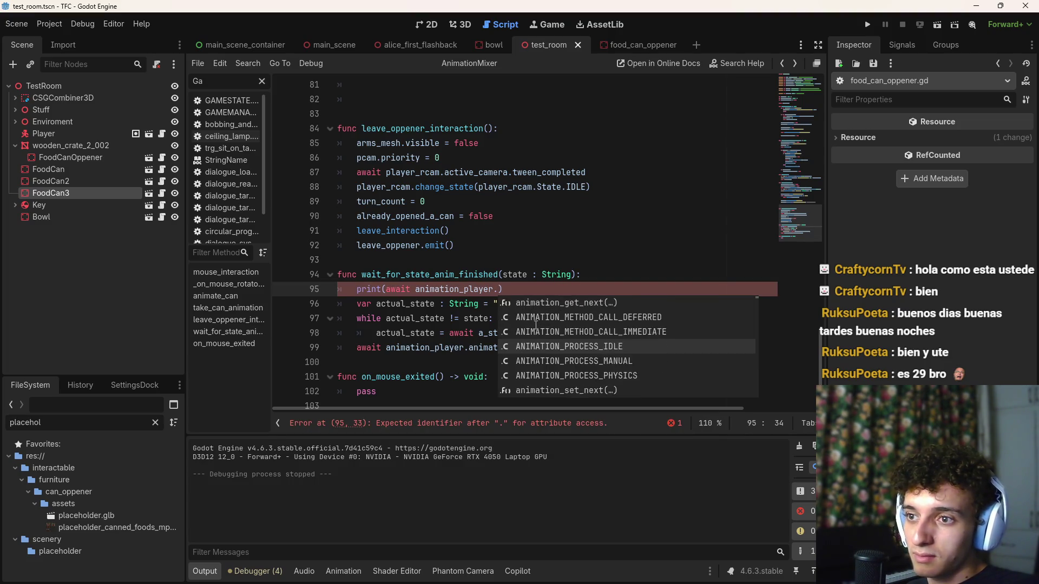
{"action": "scroll", "coordinate": [536, 326], "scroll_direction": "down", "scroll_amount": 2}
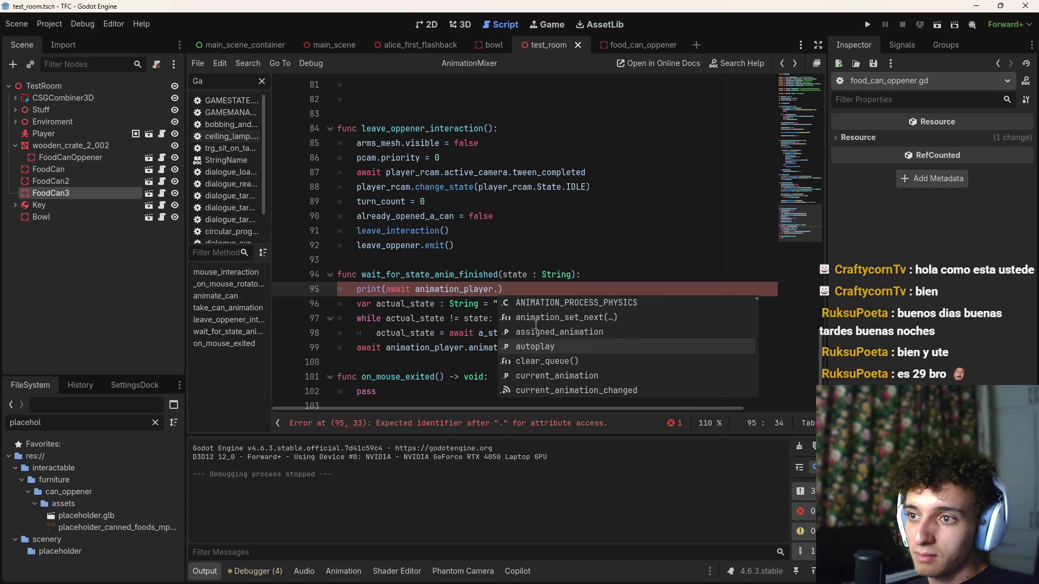
{"action": "scroll", "coordinate": [536, 325], "scroll_direction": "down", "scroll_amount": 3}
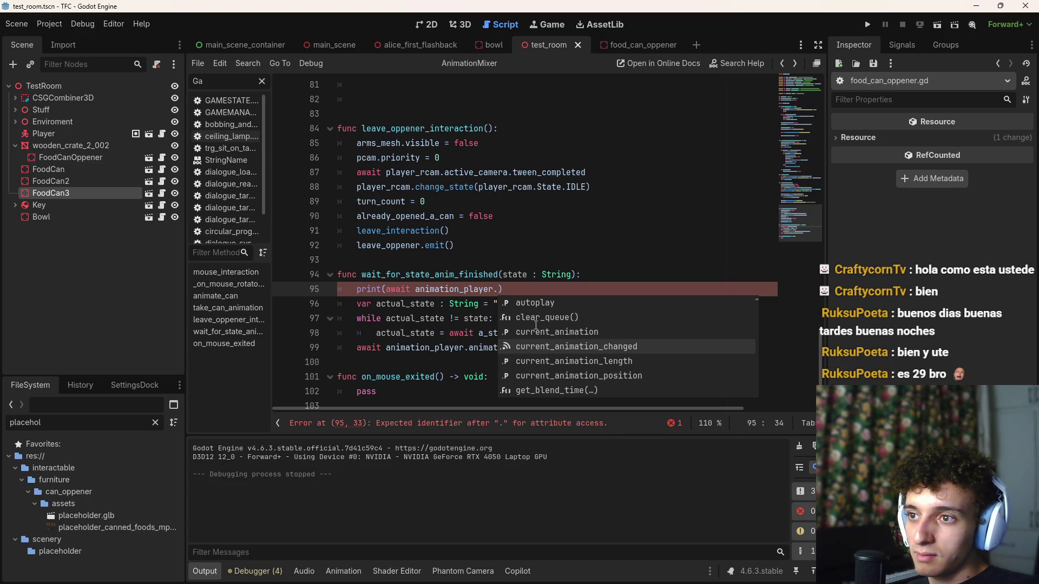
{"action": "type", "text": "fini"}
{"action": "key", "text": "Return"}
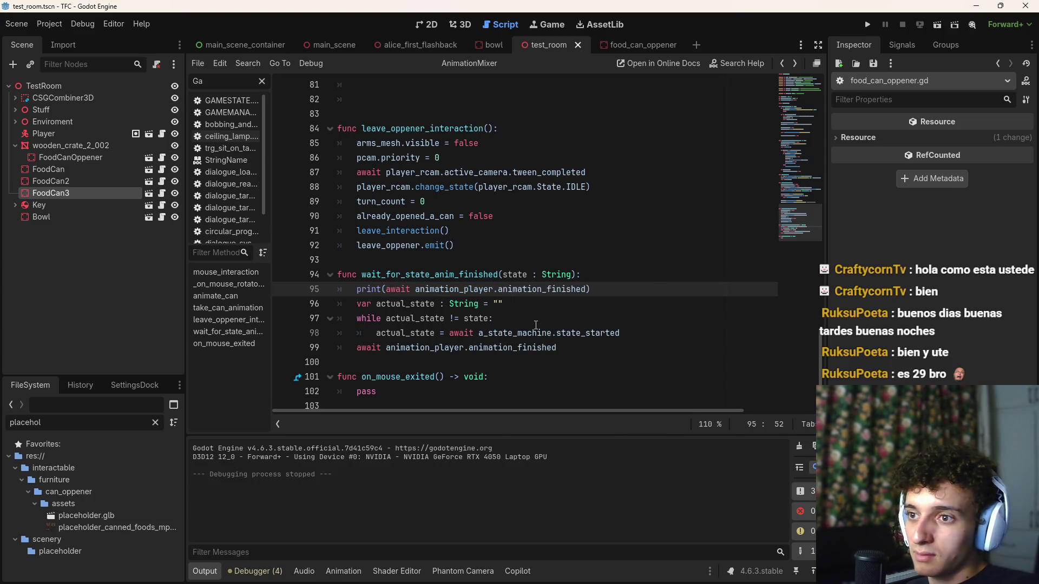
{"action": "key", "text": "ctrl+s"}
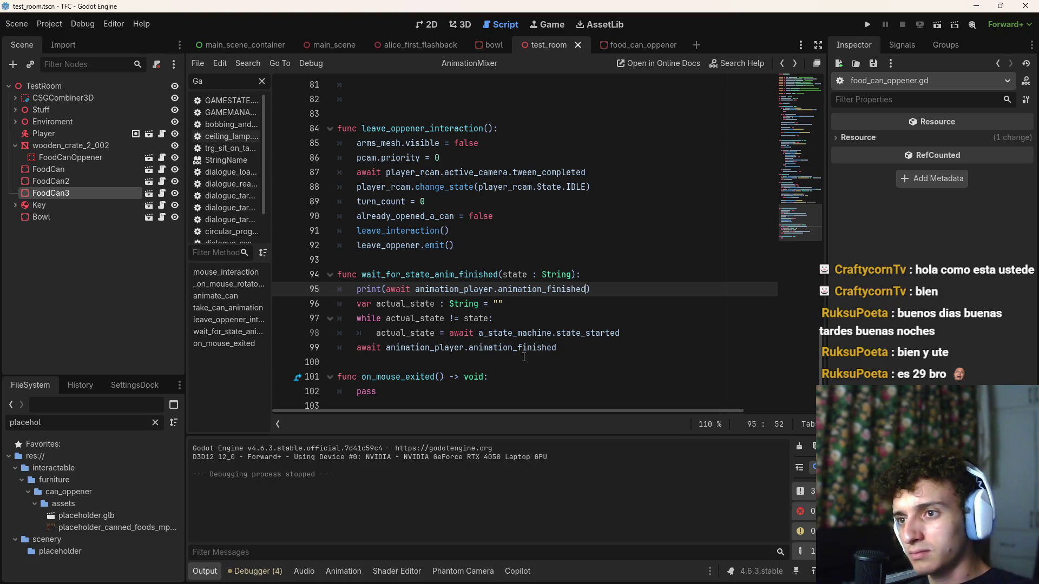
Breakpoint line 95, run with F6, trigger the can opener in-game, and continue past the break
{"action": "left_click", "coordinate": [282, 289]}
{"action": "key", "text": "F6"}
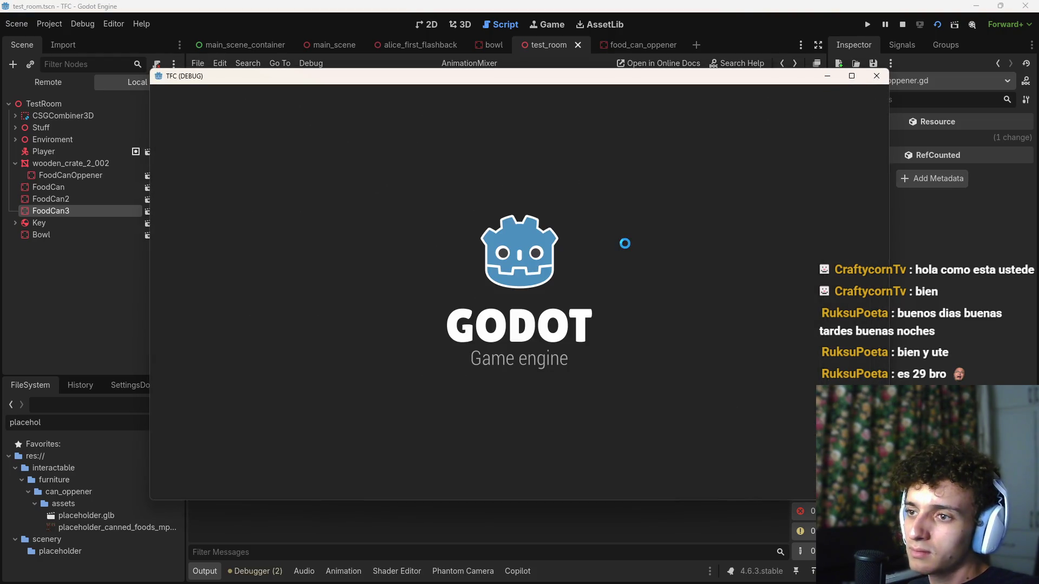
{"action": "key", "text": "w"}
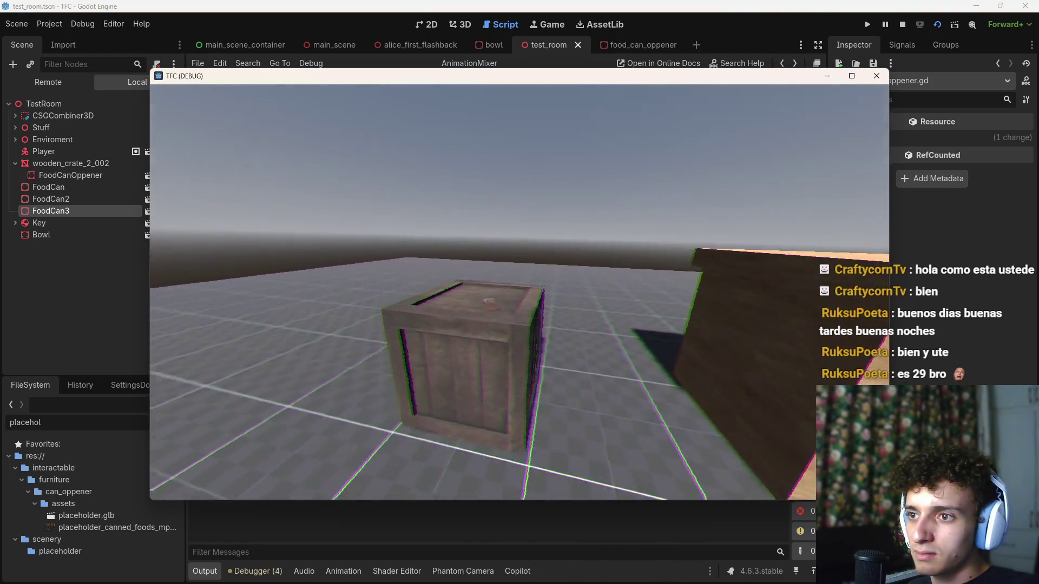
{"action": "left_click", "coordinate": [521, 292]}
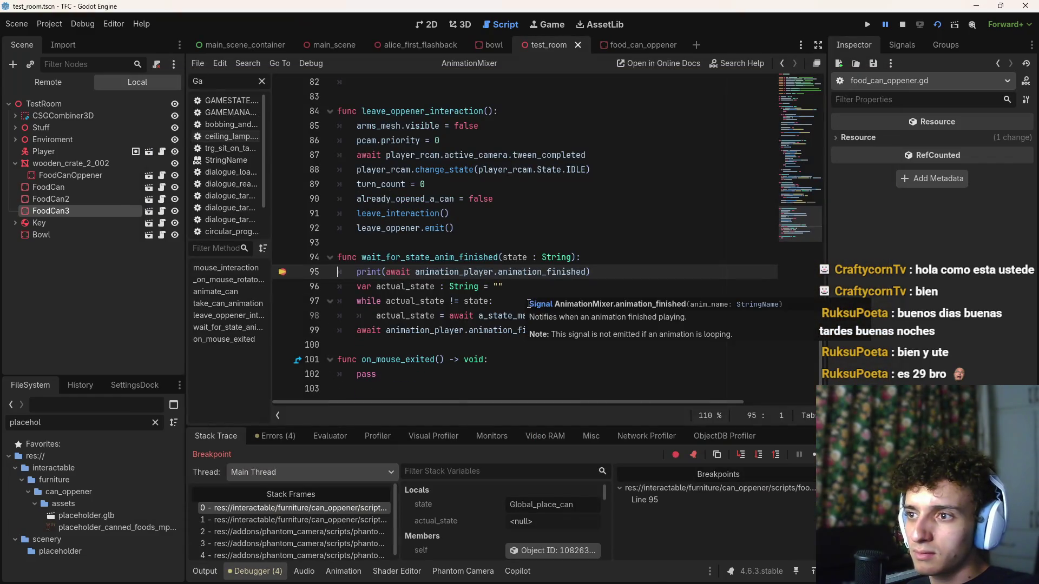
{"action": "left_click", "coordinate": [812, 455]}
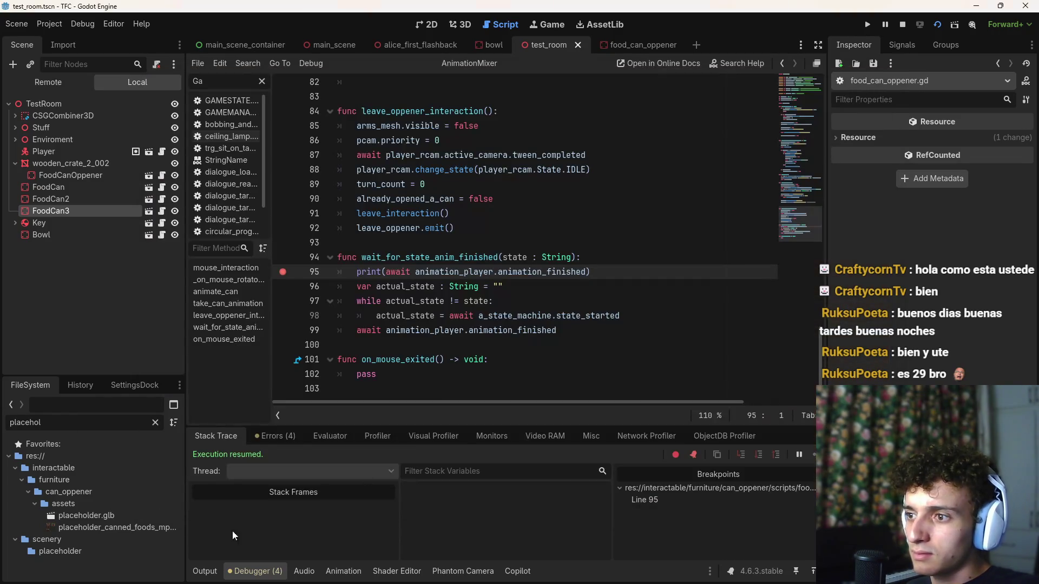
{"action": "left_click", "coordinate": [219, 568]}
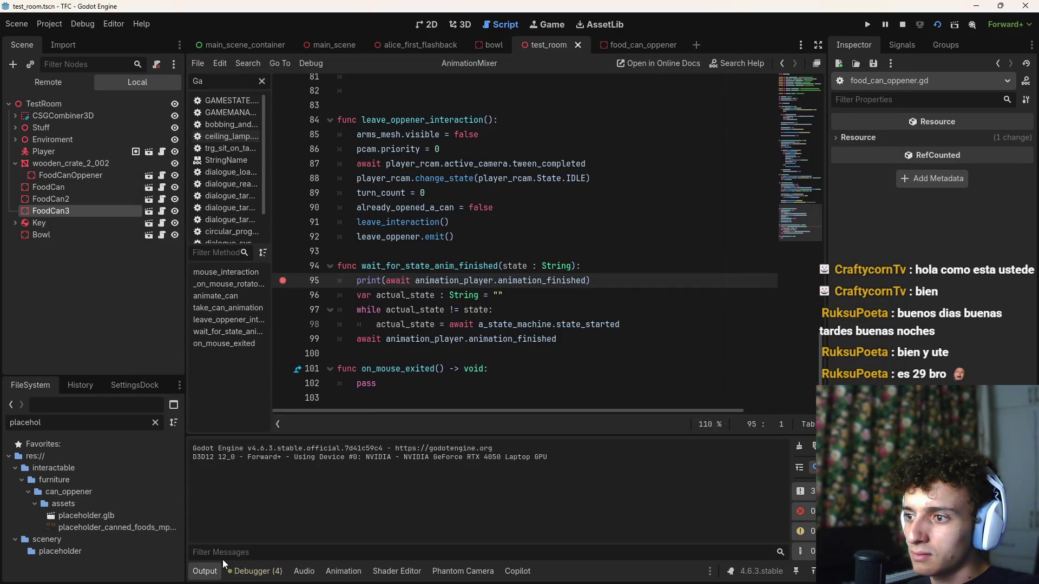
Stop the debug session and select the await expression inside line 95's print call
{"action": "left_click", "coordinate": [902, 24]}
{"action": "left_click", "coordinate": [616, 281]}
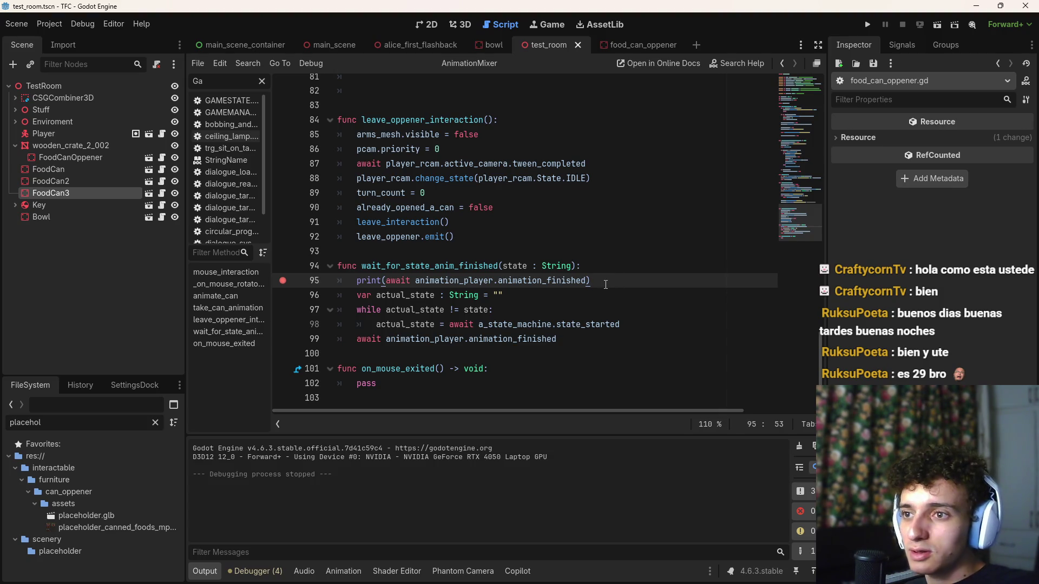
{"action": "left_click_drag", "start_coordinate": [590, 280], "coordinate": [333, 280]}
Delete the leftover print line from line 95 and save
{"action": "key", "text": "BackSpace"}
{"action": "key", "text": "BackSpace"}
{"action": "key", "text": "BackSpace"}
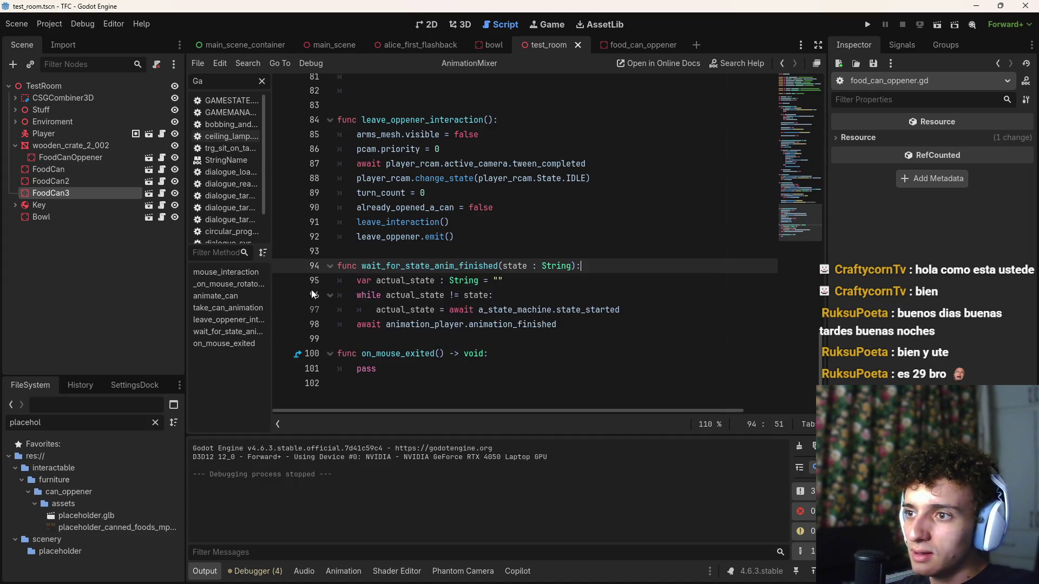
{"action": "scroll", "coordinate": [509, 280], "scroll_direction": "up", "scroll_amount": 13}
{"action": "key", "text": "ctrl+s"}
{"action": "scroll", "coordinate": [509, 287], "scroll_direction": "up", "scroll_amount": 10}
{"action": "scroll", "coordinate": [474, 284], "scroll_direction": "down", "scroll_amount": 5}
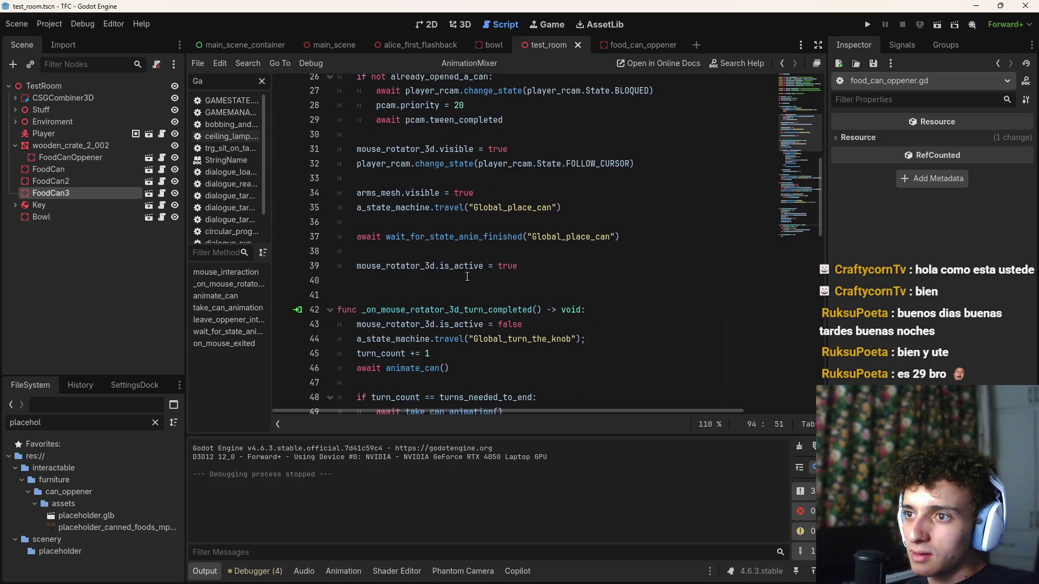
Comment out line 37's call and add 'await animation_player.animation_finished' below it, then save
{"action": "left_click", "coordinate": [645, 236]}
{"action": "key", "text": "ctrl+k"}
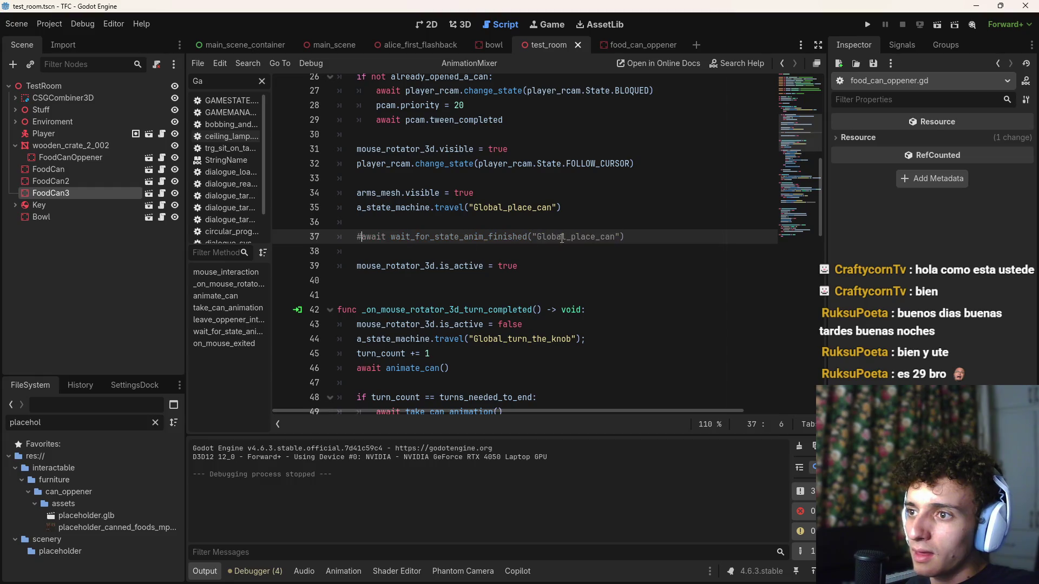
{"action": "key", "text": "Return"}
{"action": "type", "text": "await animation_player.animation_finished"}
{"action": "key", "text": "ctrl+s"}
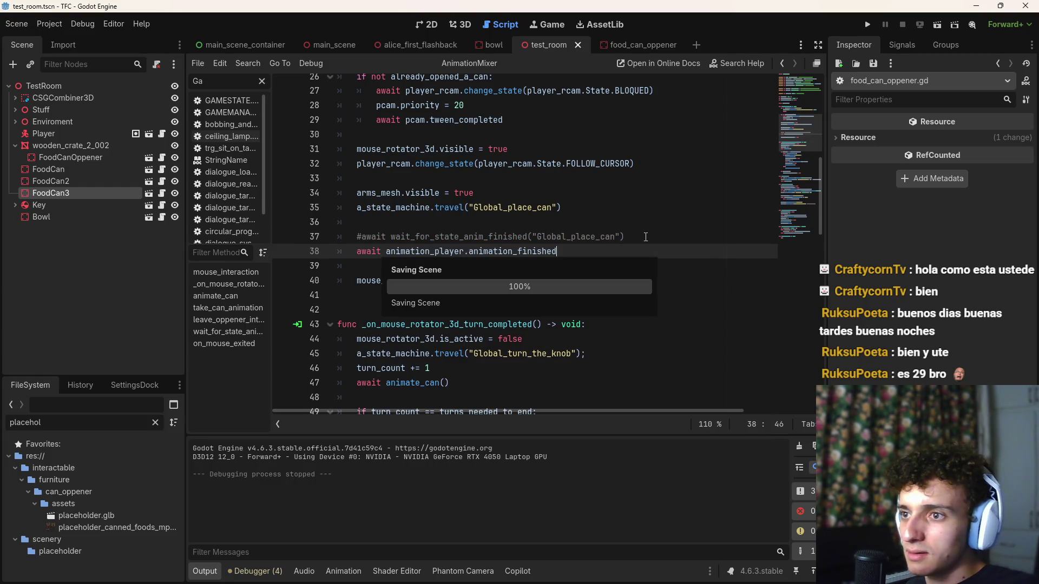
Test-run the scene with the can opener at the crate, stop it, and search for the browser
{"action": "left_click", "coordinate": [934, 25]}
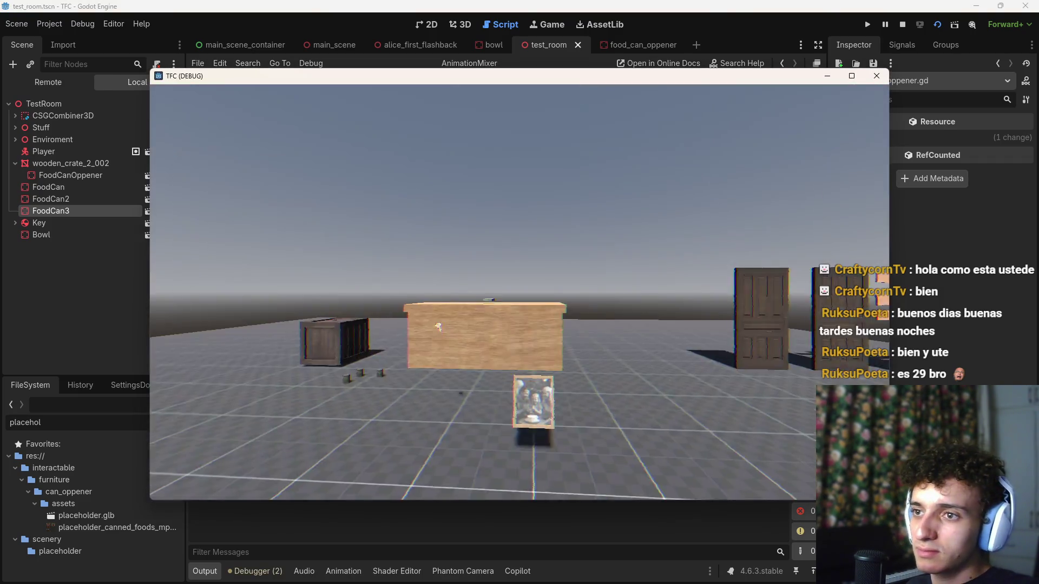
{"action": "key", "text": "w"}
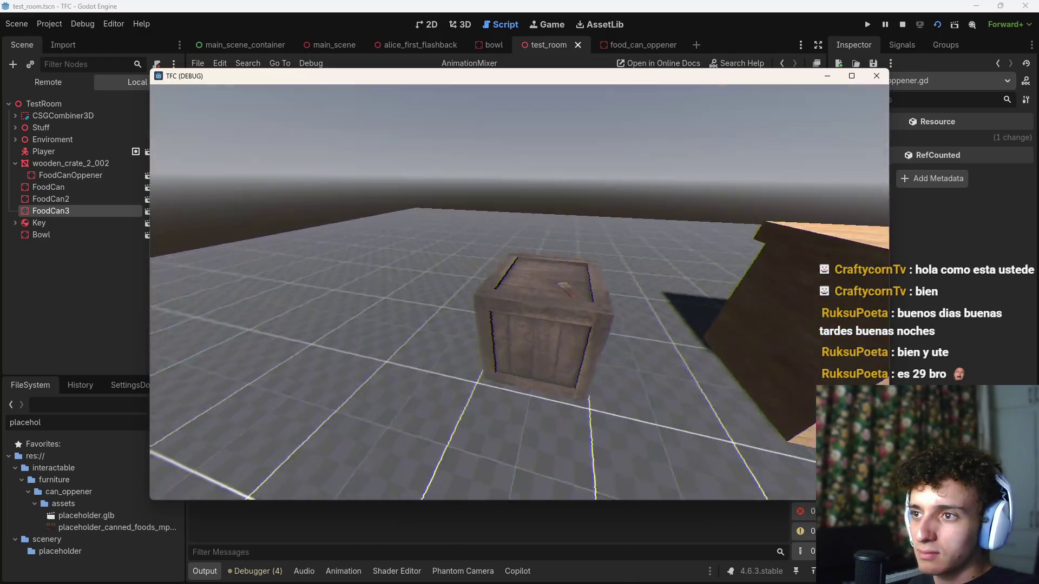
{"action": "left_click", "coordinate": [519, 292]}
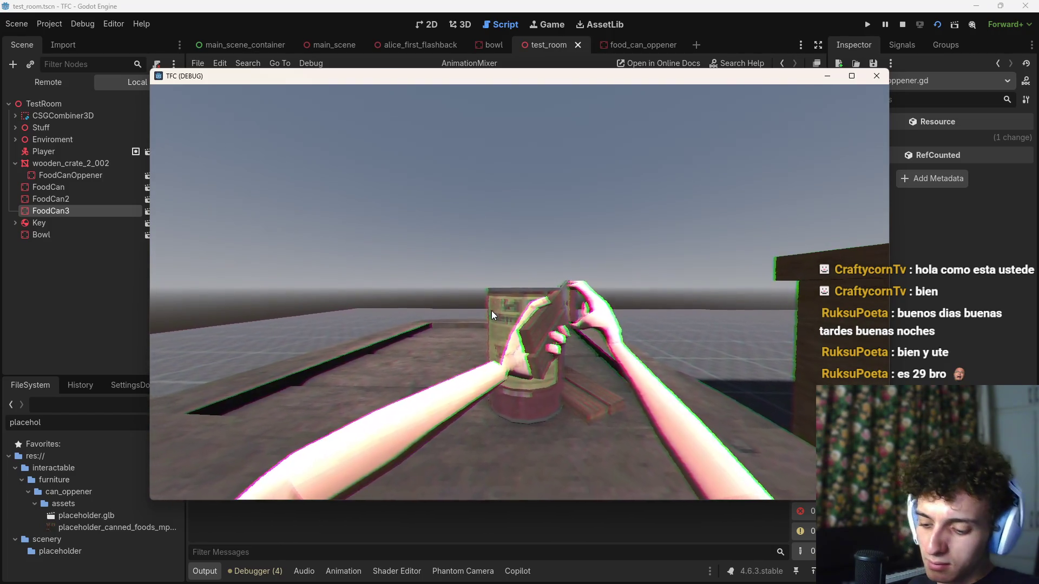
{"action": "key", "text": "F8"}
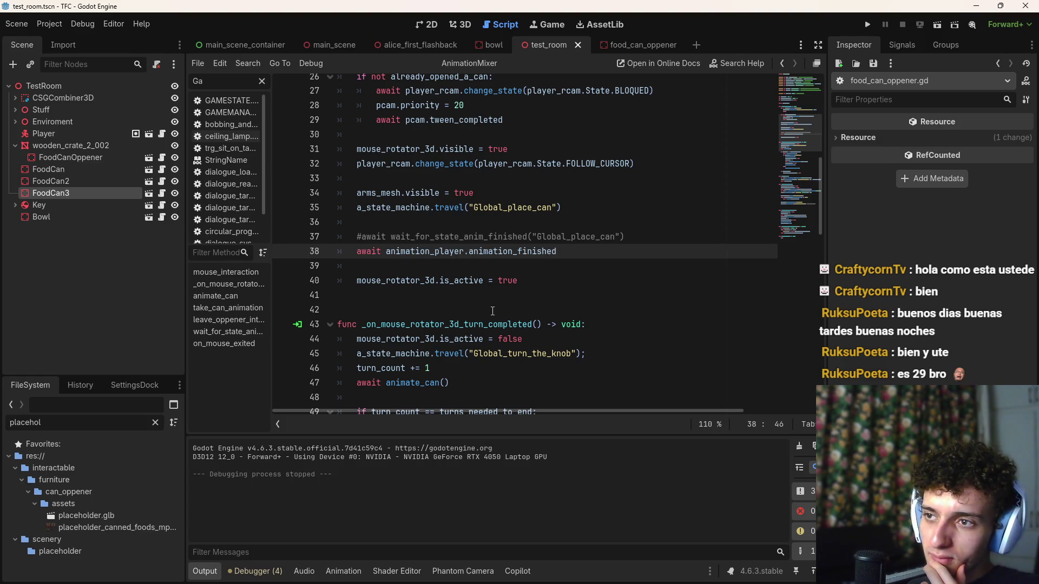
{"action": "key", "text": "super"}
{"action": "type", "text": "g"}
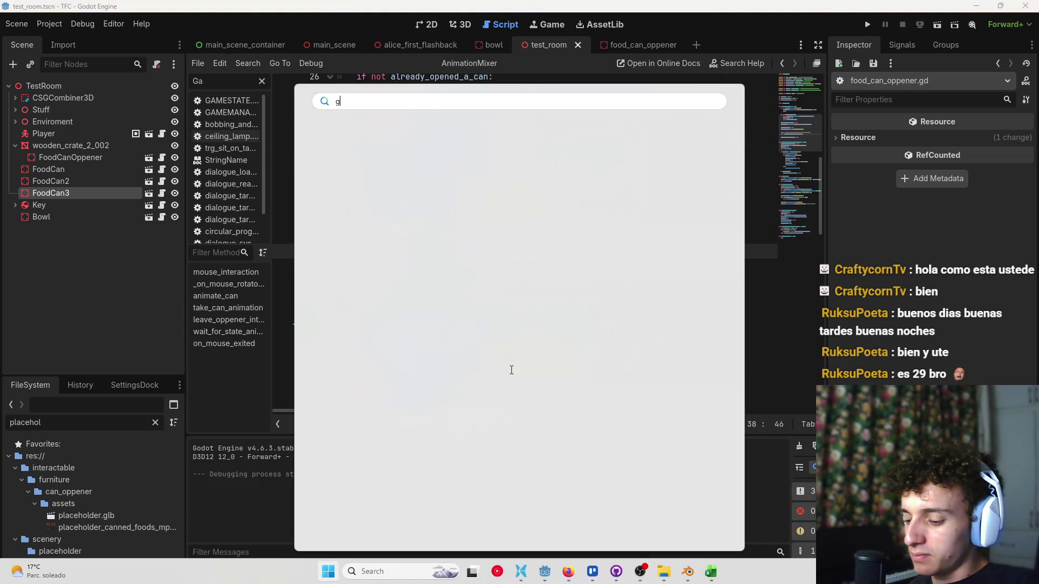
Open GitHub in a new Firefox tab
{"action": "key", "text": "Escape"}
{"action": "left_click", "coordinate": [568, 572]}
{"action": "left_click", "coordinate": [400, 12]}
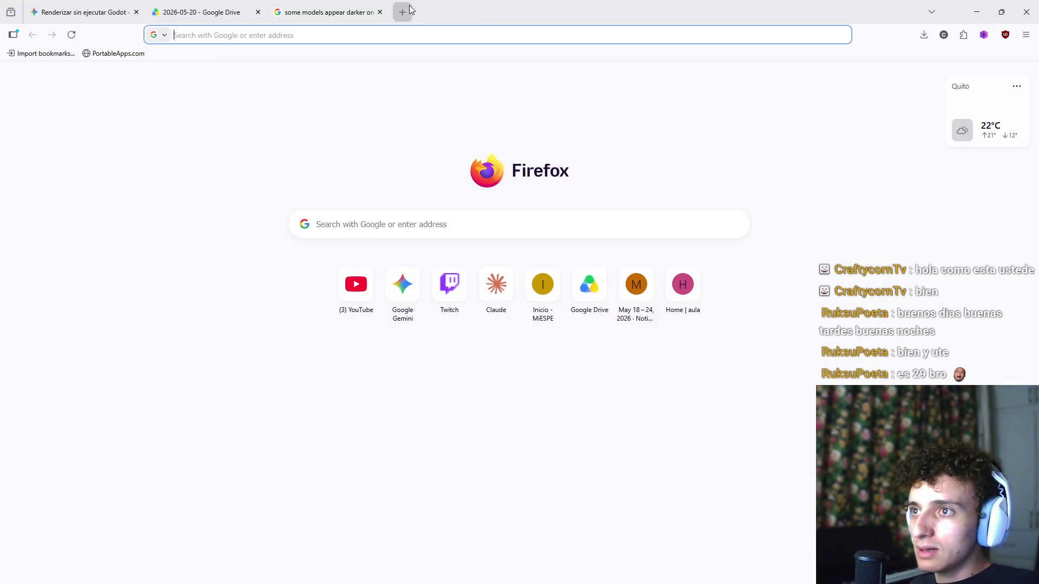
{"action": "type", "text": "github.com/"}
{"action": "key", "text": "Return"}
In Godot, replace animation_finished on line 38 with the partial text 'anima'
{"action": "key", "text": "alt+Tab"}
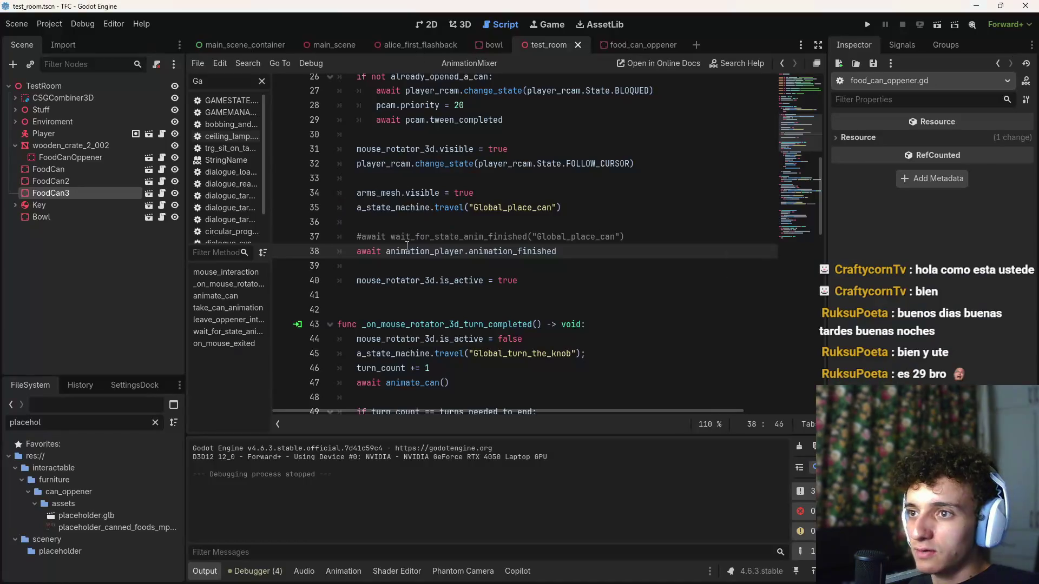
{"action": "scroll", "coordinate": [569, 307], "scroll_direction": "up", "scroll_amount": 1}
{"action": "left_click_drag", "start_coordinate": [556, 295], "coordinate": [469, 295]}
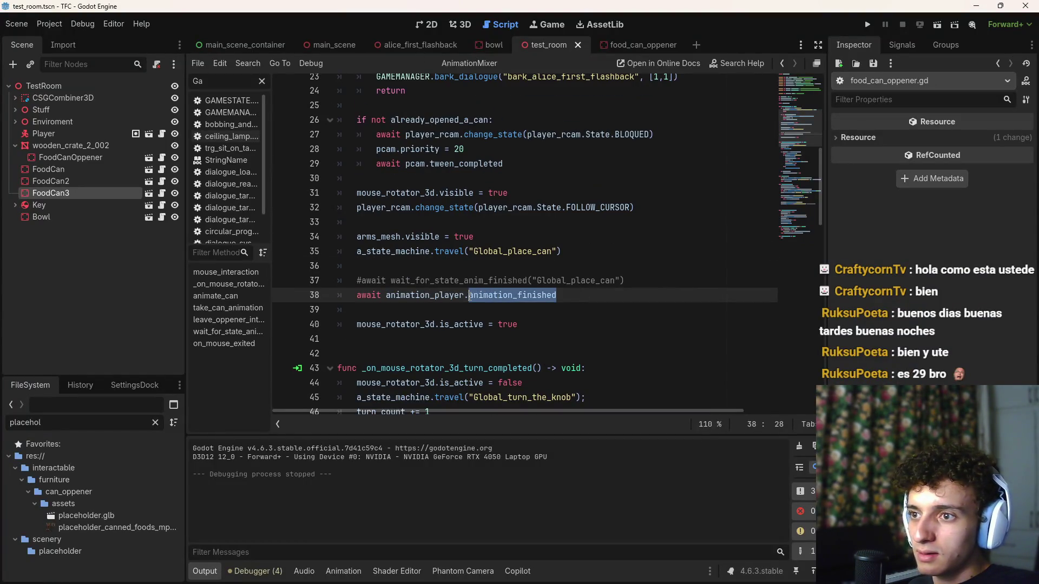
{"action": "type", "text": "anima"}
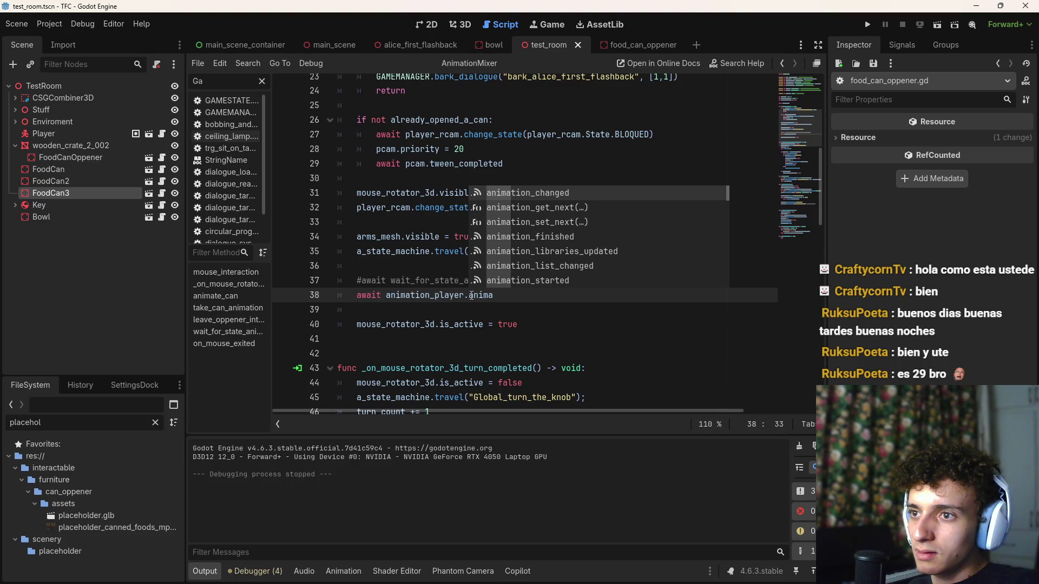
Browse The-Flesh-Collector to interactable/furniture/can_oppener/scripts/food_can_oppener.gd
{"action": "key", "text": "alt+Tab"}
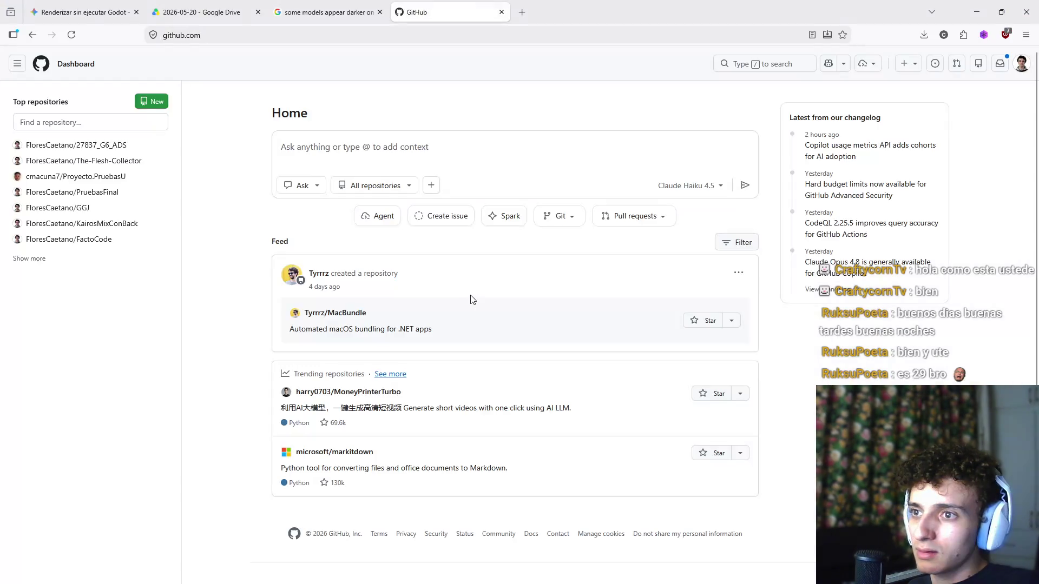
{"action": "left_click", "coordinate": [124, 162]}
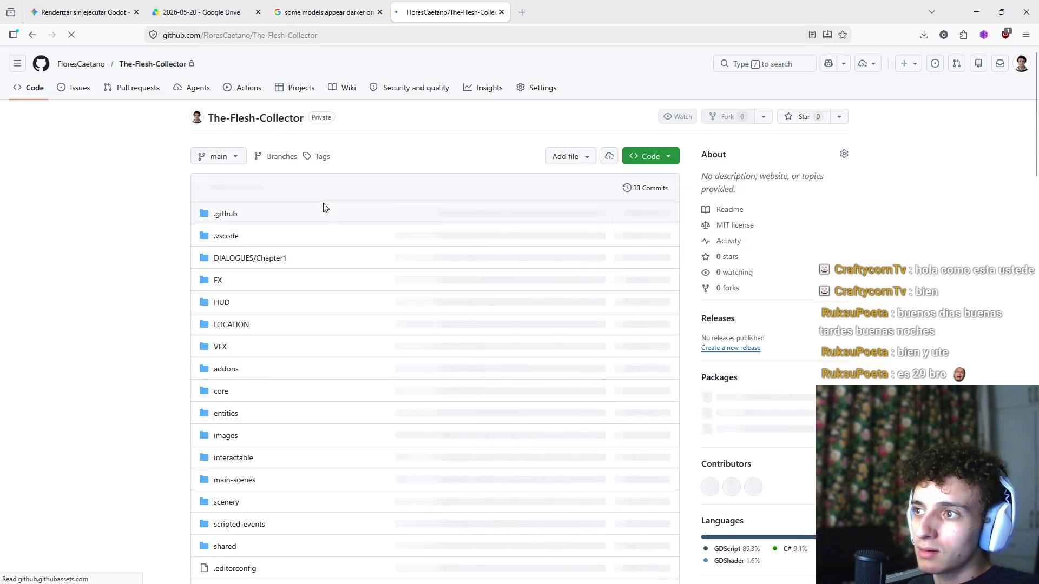
{"action": "scroll", "coordinate": [319, 216], "scroll_direction": "down", "scroll_amount": 3}
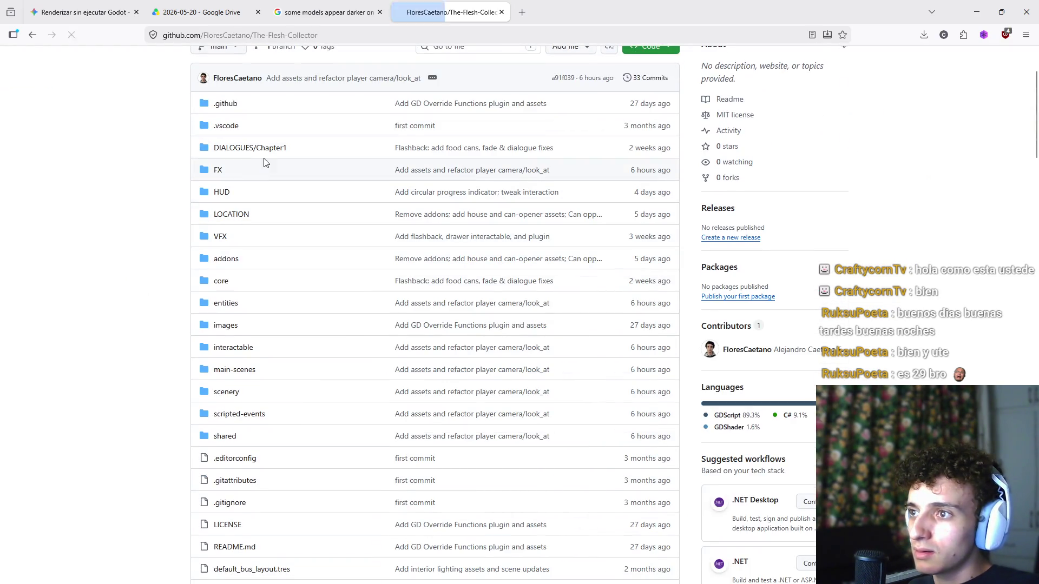
{"action": "left_click", "coordinate": [234, 349]}
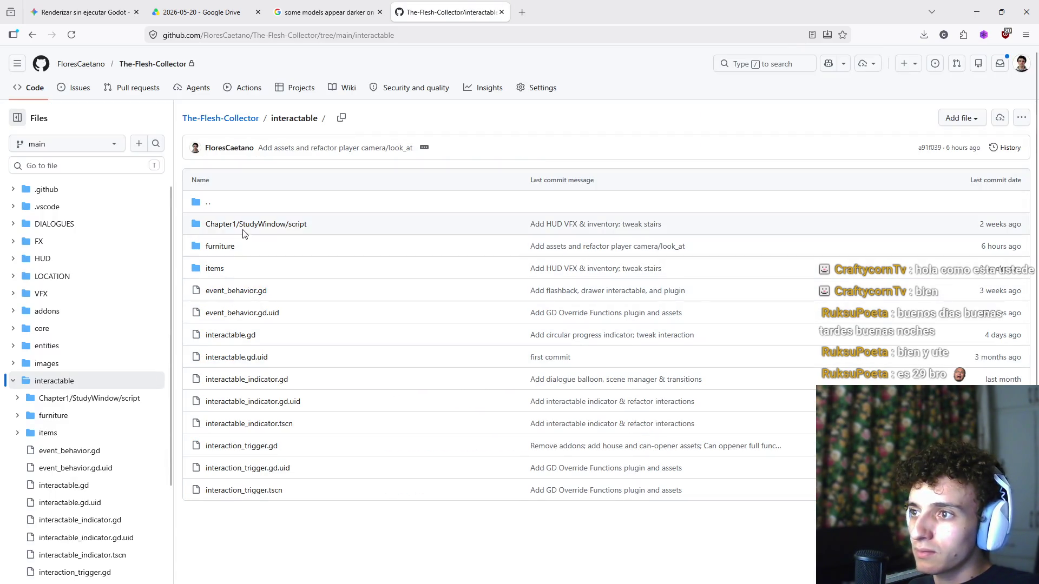
{"action": "left_click", "coordinate": [212, 269]}
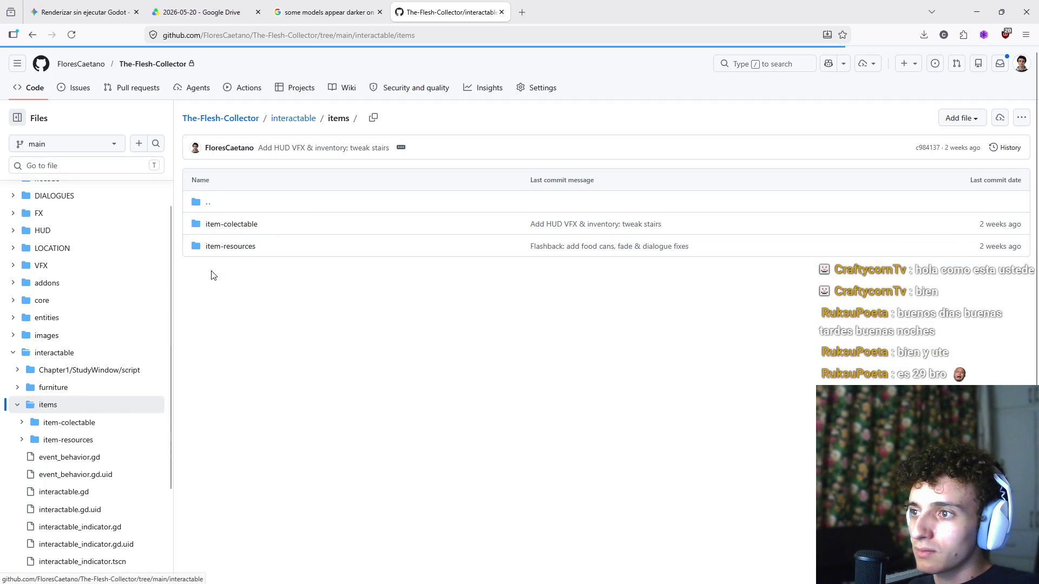
{"action": "left_click", "coordinate": [287, 119]}
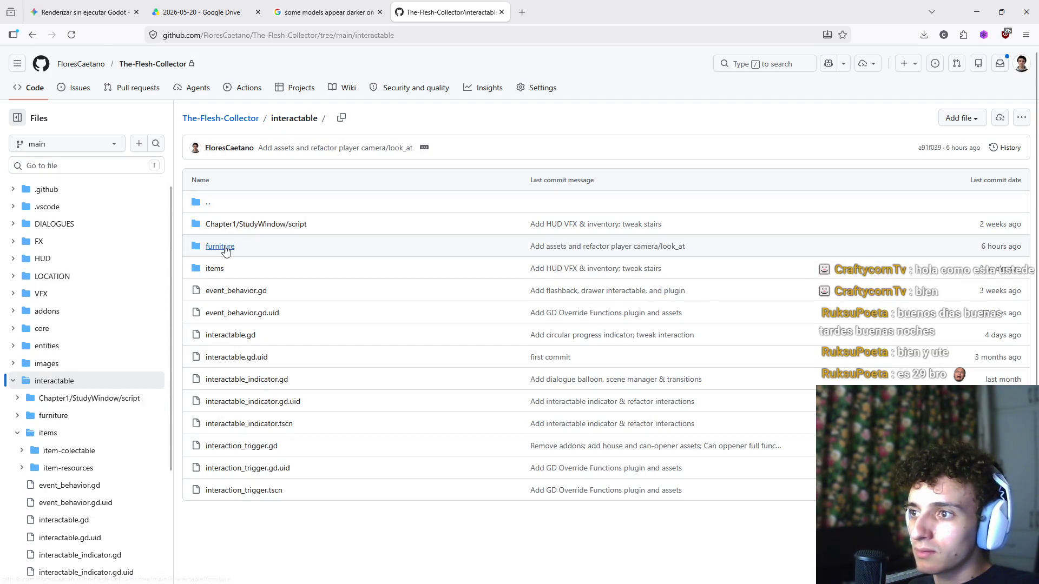
{"action": "left_click", "coordinate": [222, 244]}
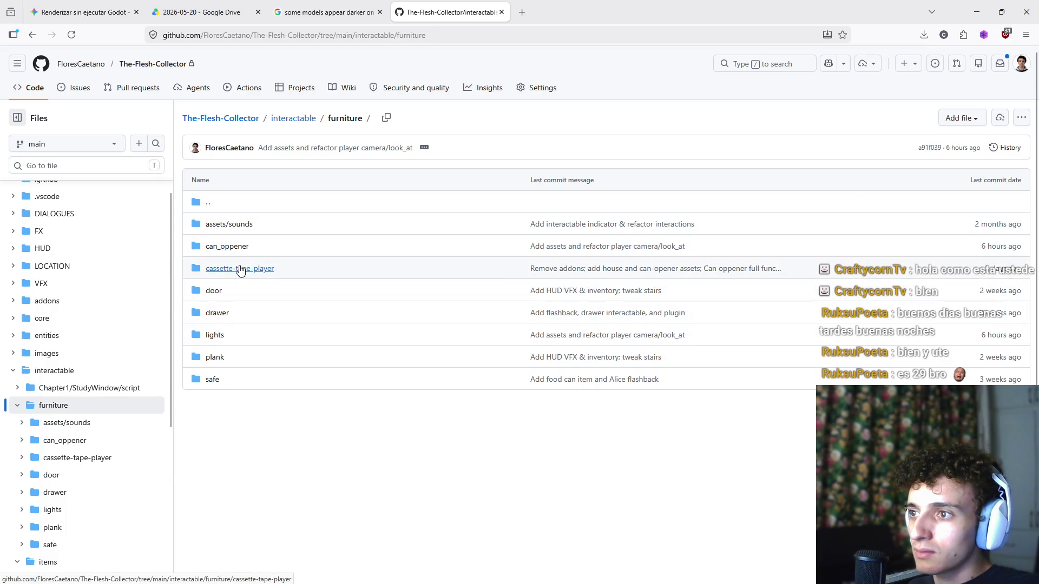
{"action": "left_click", "coordinate": [238, 247]}
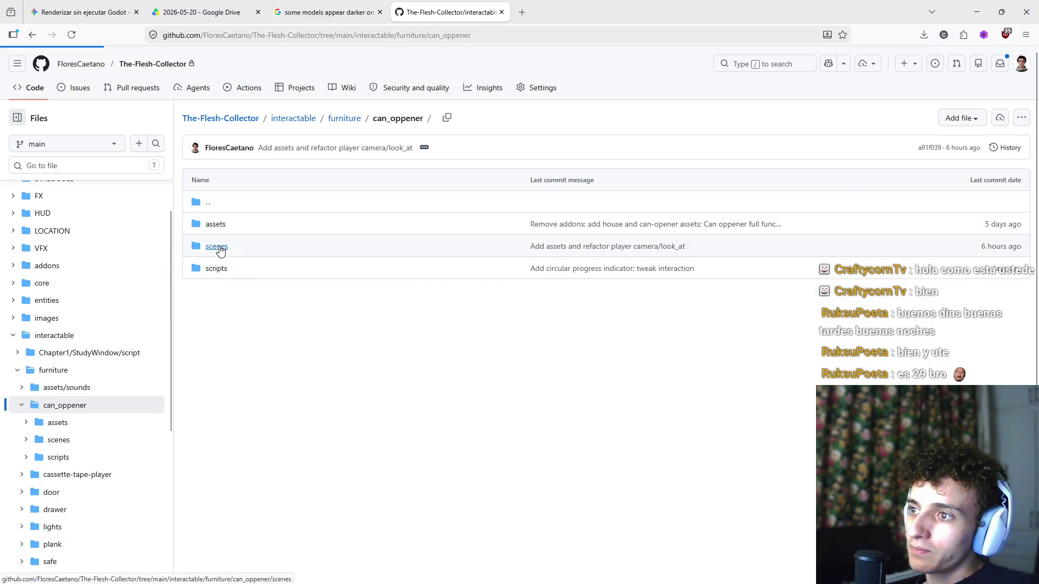
{"action": "left_click", "coordinate": [222, 248]}
{"action": "key", "text": "alt+Left"}
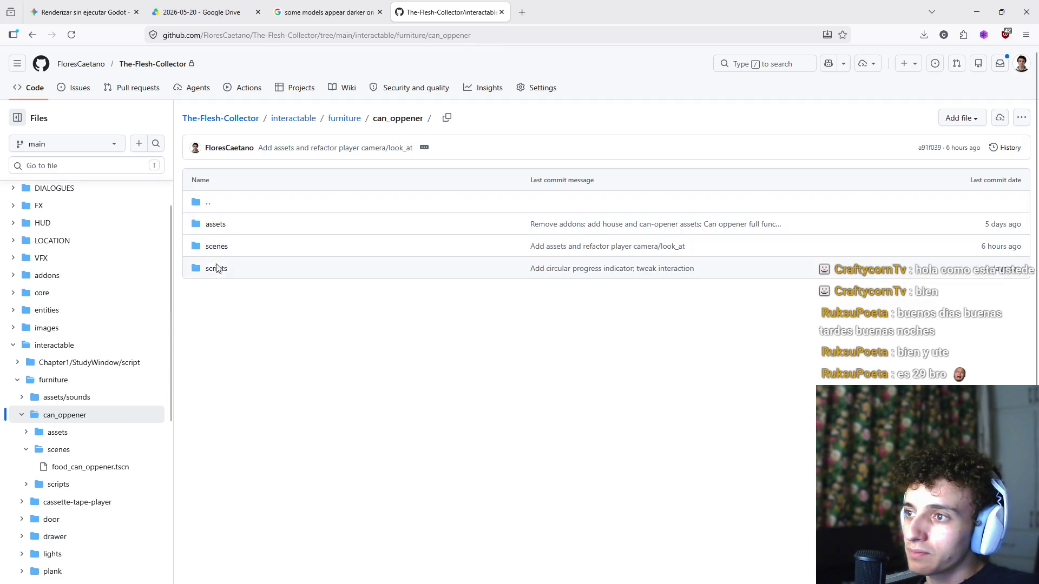
{"action": "left_click", "coordinate": [217, 268]}
{"action": "left_click", "coordinate": [262, 224]}
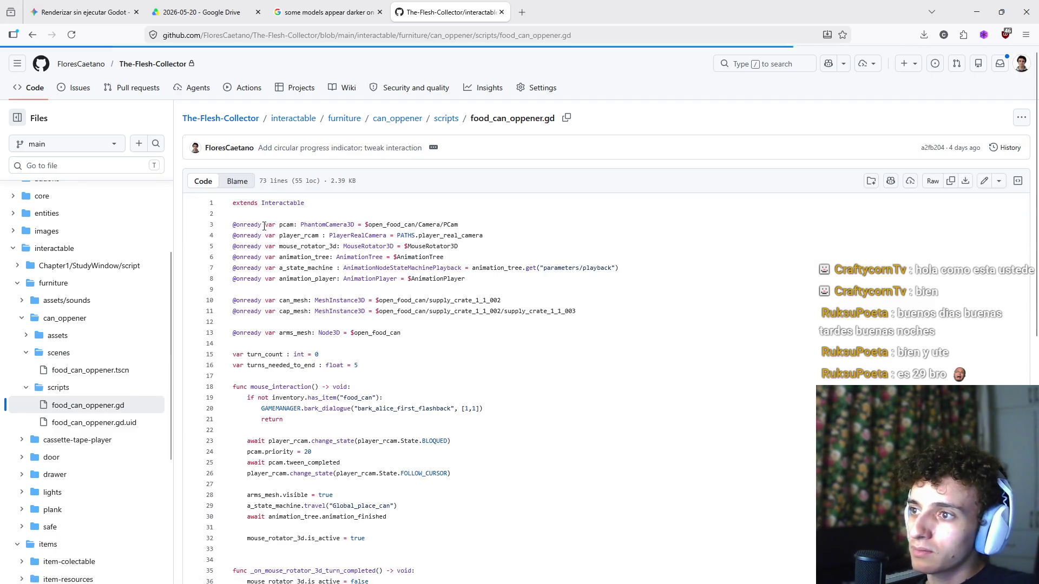
Inspect line 30's await animation_tree.animation_finished and its animation_finished references
{"action": "scroll", "coordinate": [355, 304], "scroll_direction": "down", "scroll_amount": 5}
{"action": "scroll", "coordinate": [355, 312], "scroll_direction": "up", "scroll_amount": 1}
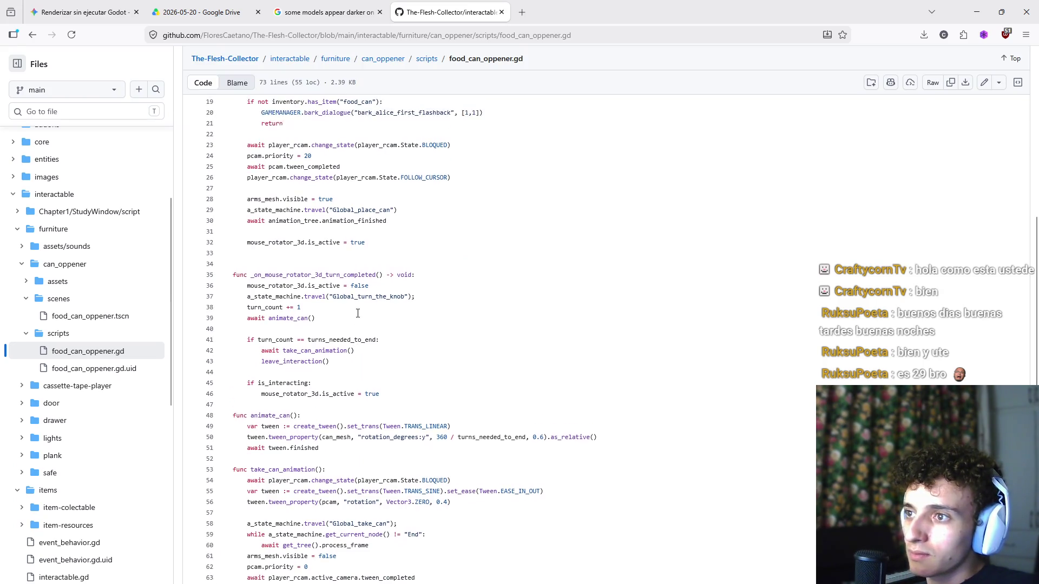
{"action": "left_click_drag", "start_coordinate": [415, 244], "coordinate": [275, 240]}
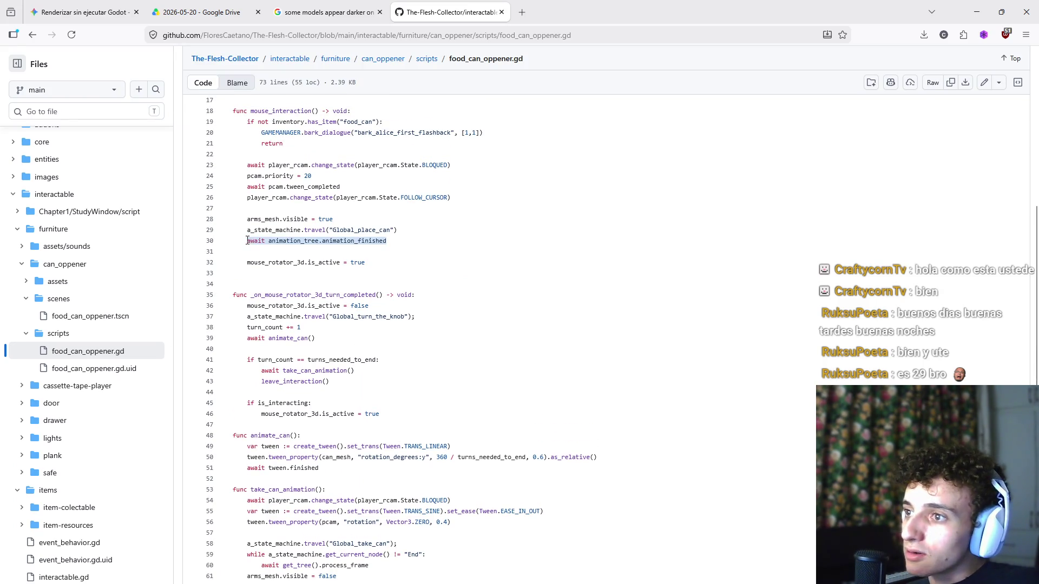
{"action": "left_click", "coordinate": [373, 241]}
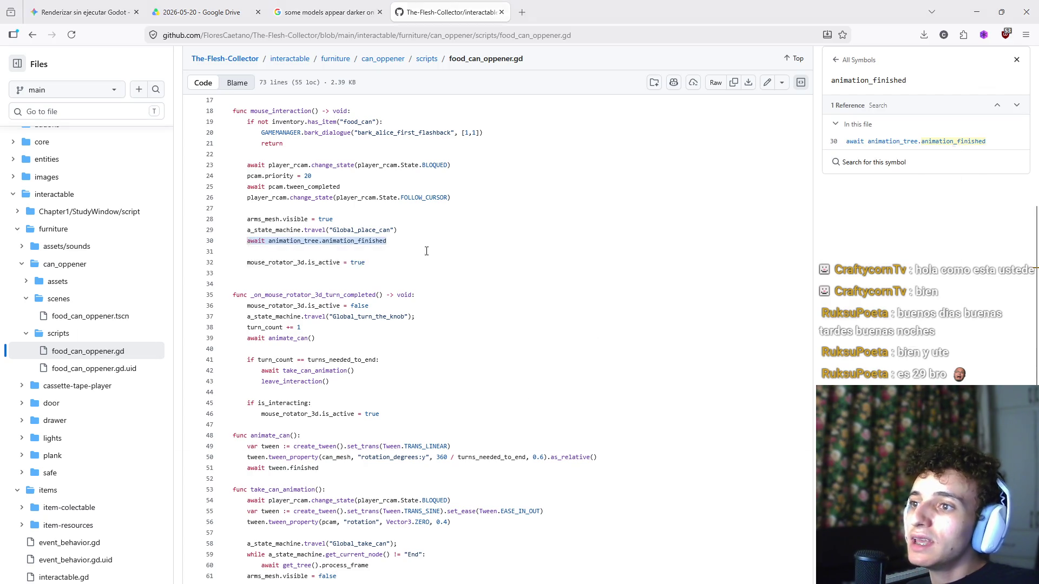
Back in Godot, dismiss the suggestions and select the unfinished await on line 38
{"action": "key", "text": "alt+Tab"}
{"action": "key", "text": "Escape"}
{"action": "left_click_drag", "start_coordinate": [493, 295], "coordinate": [339, 294]}
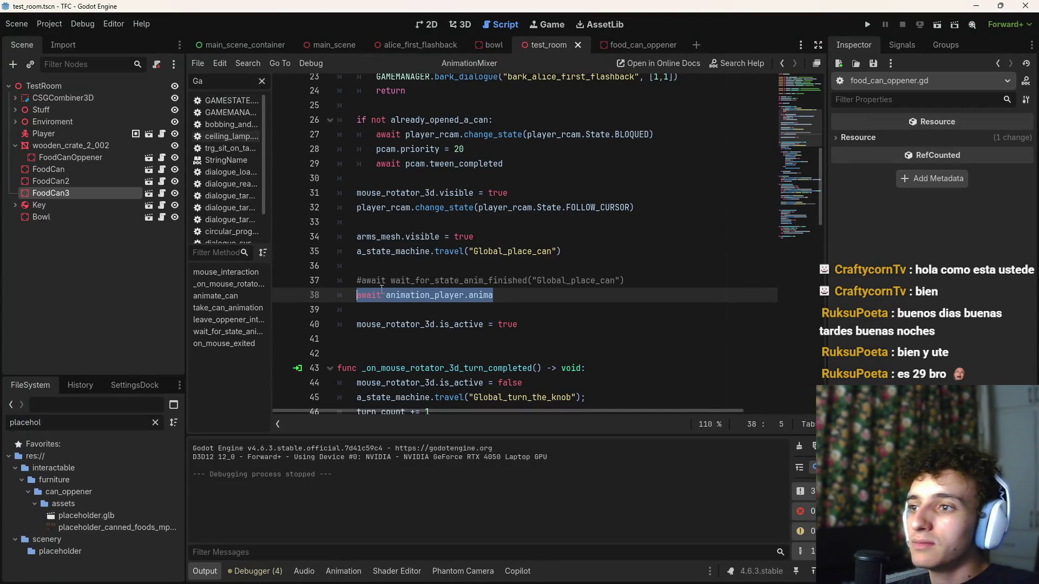
Delete the temporary line 38 and uncomment the wait_for_state_anim_finished call on line 37
{"action": "key", "text": "Delete"}
{"action": "key", "text": "Delete"}
{"action": "left_click", "coordinate": [364, 281]}
{"action": "key", "text": "BackSpace"}
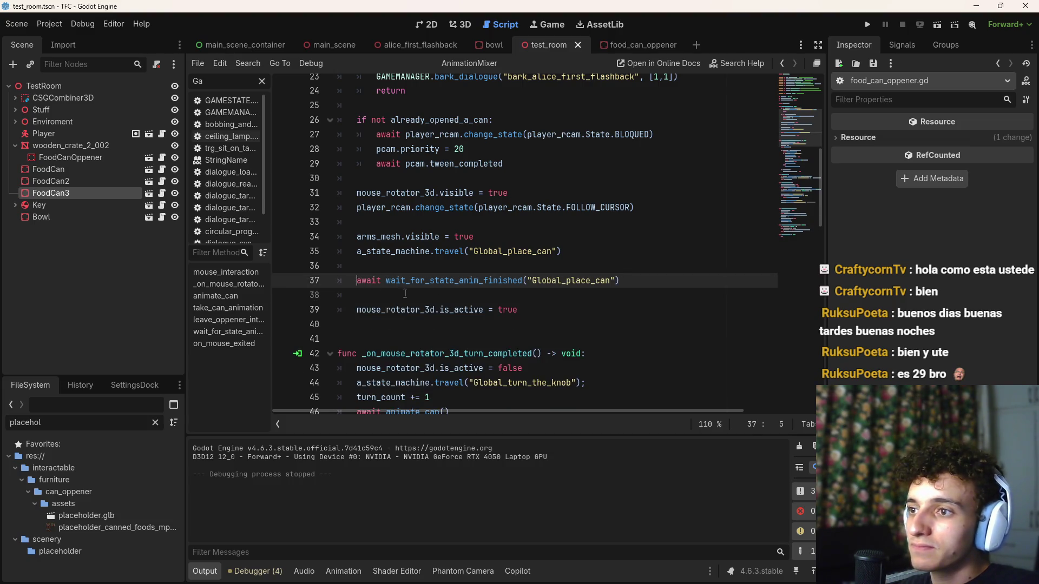
Change line 98 to 'await animation_tree.animation_finished' using autocomplete, then save
{"action": "scroll", "coordinate": [471, 357], "scroll_direction": "down", "scroll_amount": 18}
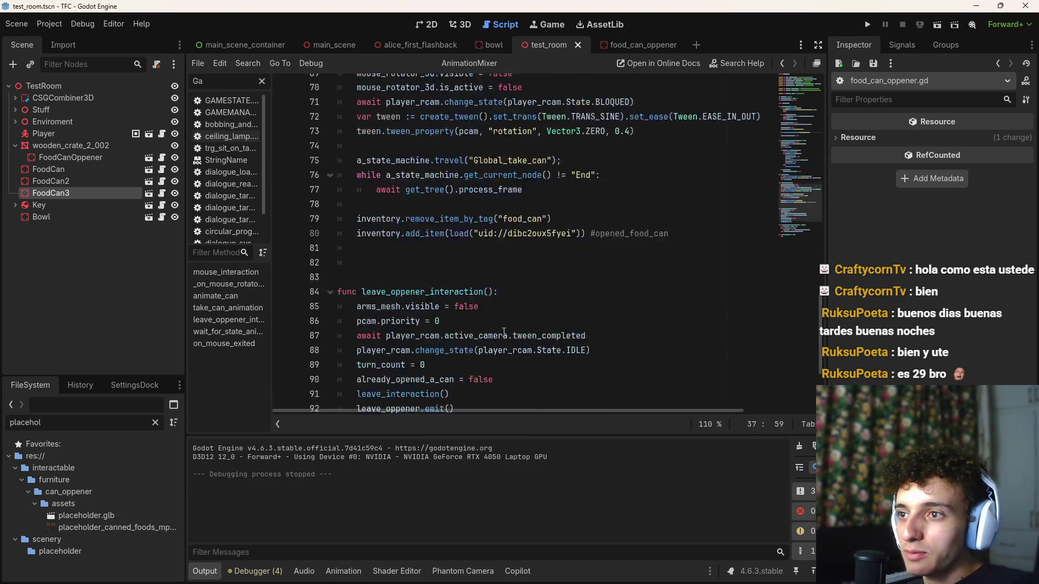
{"action": "left_click_drag", "start_coordinate": [557, 339], "coordinate": [386, 339]}
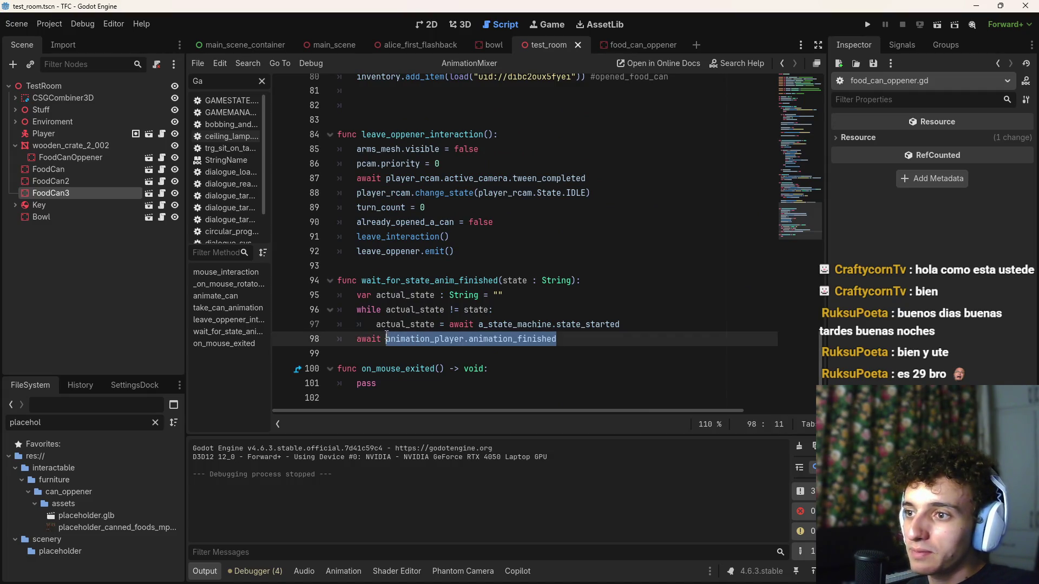
{"action": "type", "text": "anima"}
{"action": "key", "text": "Down"}
{"action": "key", "text": "Down"}
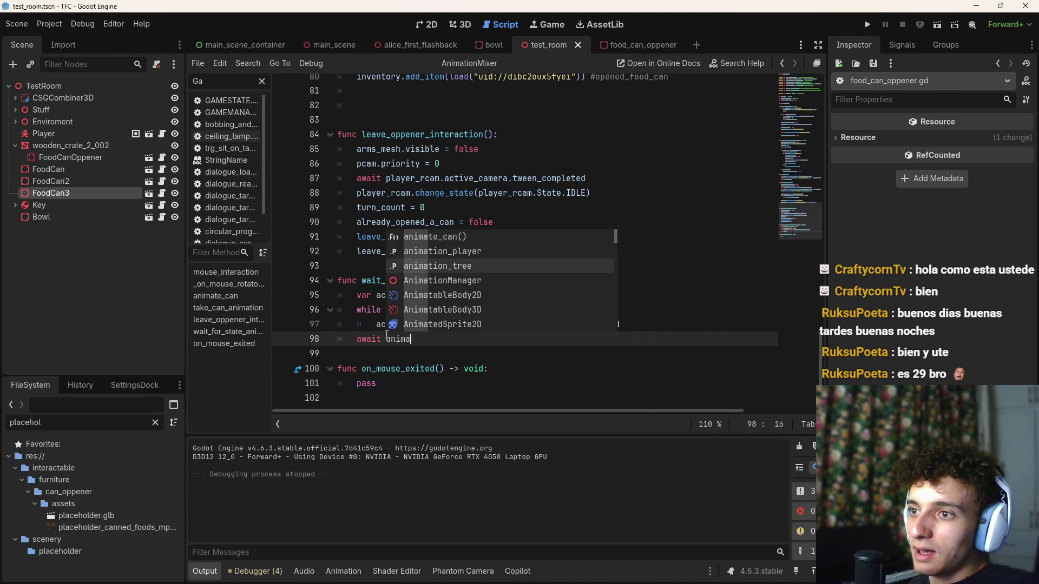
{"action": "key", "text": "Down"}
{"action": "key", "text": "Up"}
{"action": "key", "text": "Return"}
{"action": "type", "text": ".anm"}
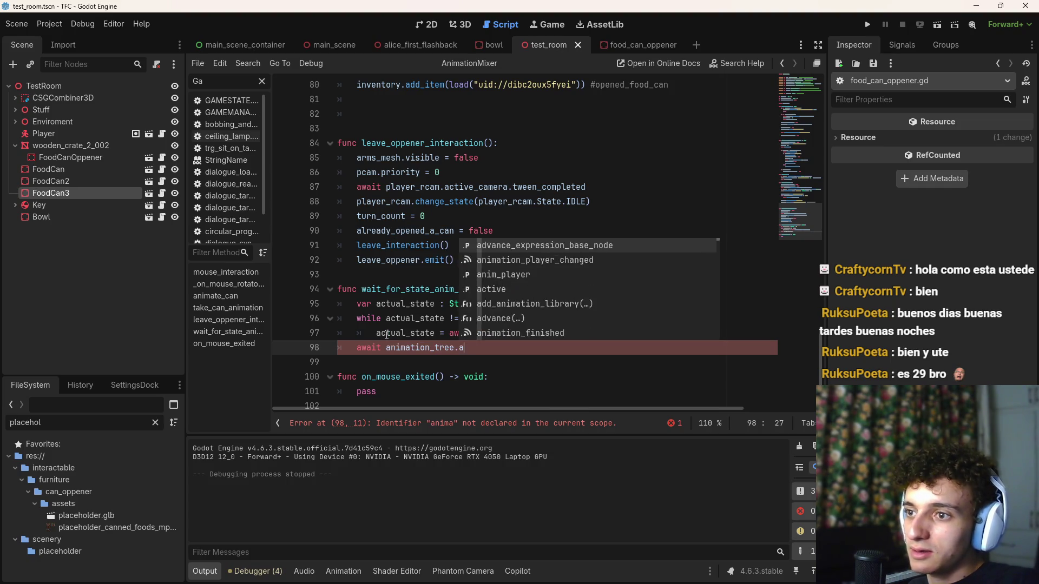
{"action": "key", "text": "BackSpace"}
{"action": "type", "text": "imation"}
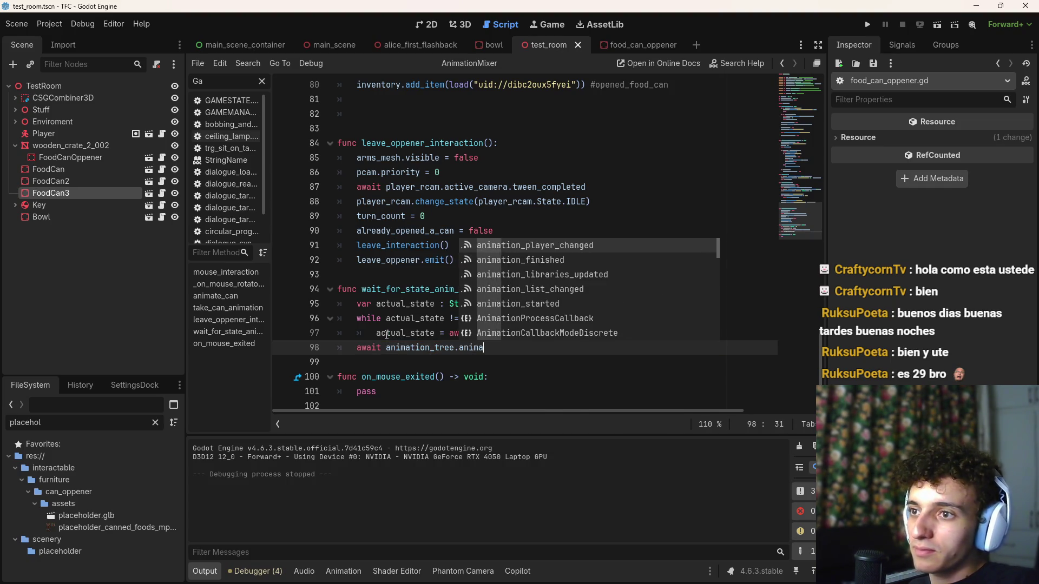
{"action": "key", "text": "Down"}
{"action": "key", "text": "Return"}
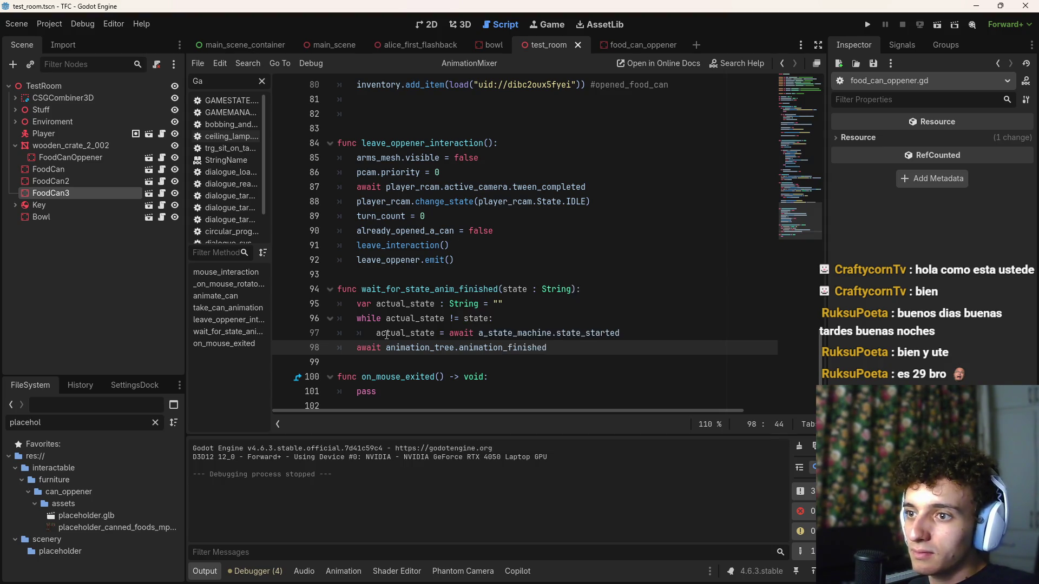
{"action": "key", "text": "ctrl+s"}
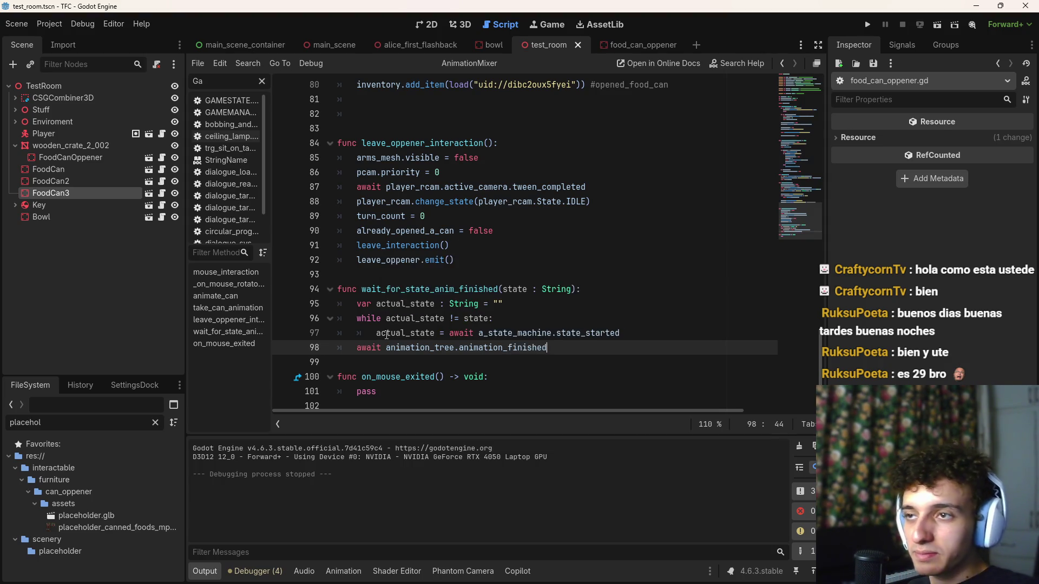